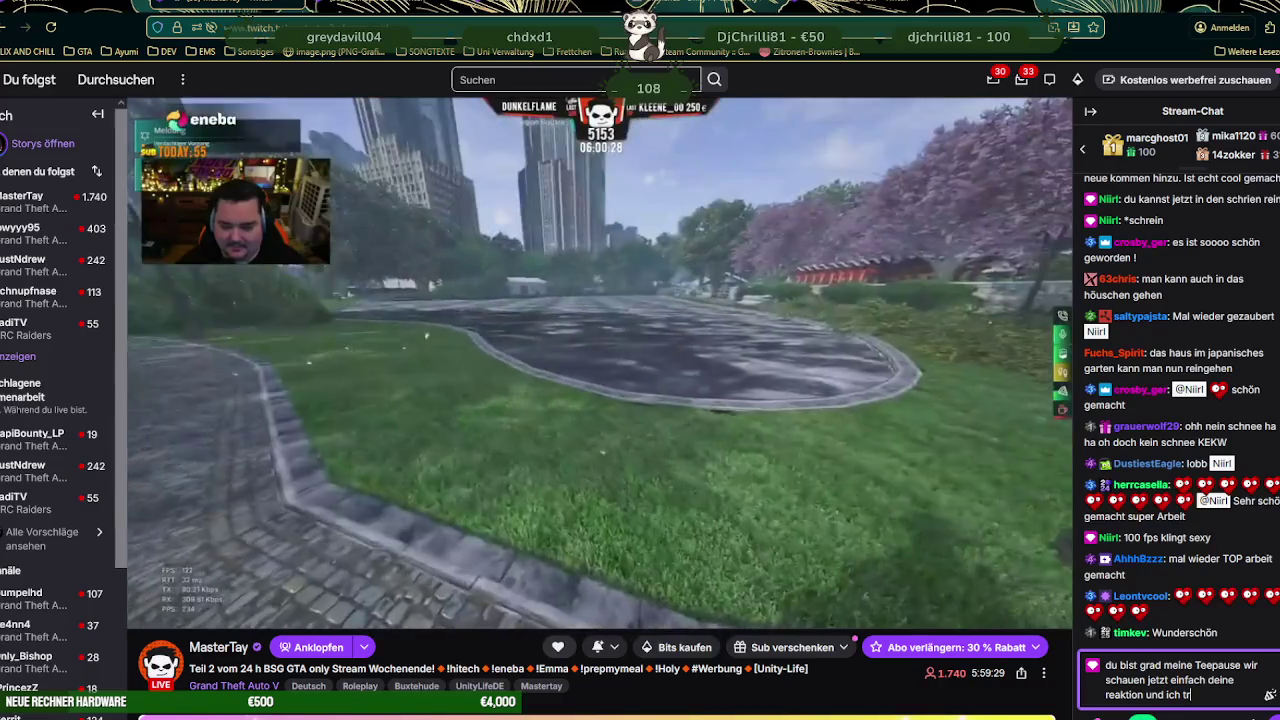
- Send the tea-break message ending 'ink tee. :)' to chat, then clear the stray 'eee'
text(ink tee)
text(. :))
key(Return)
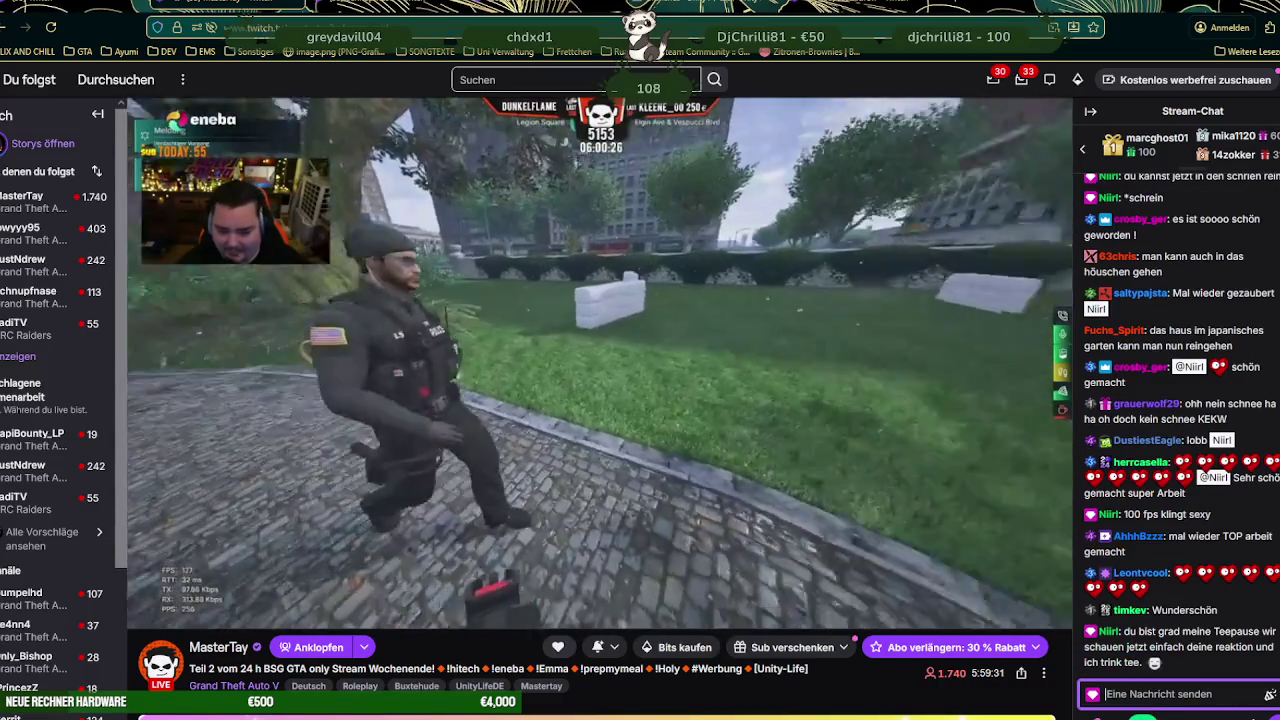
text(eeez)
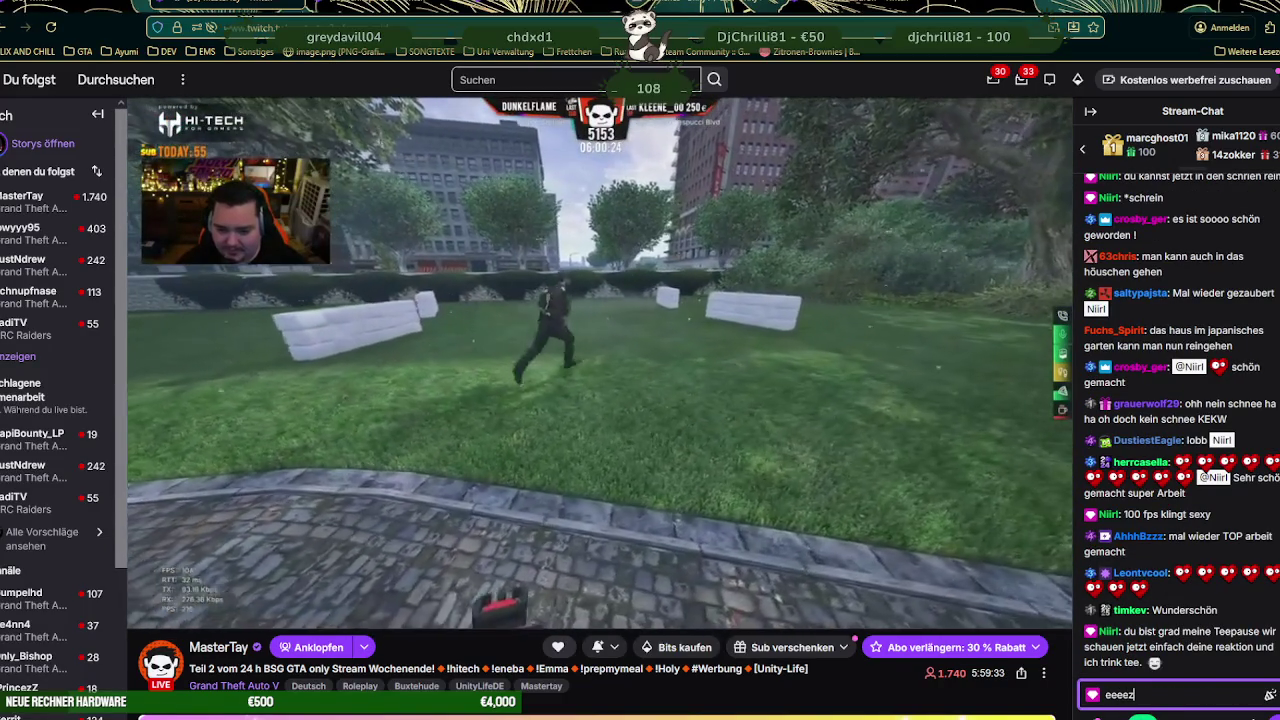
key(BackSpace)
key(BackSpace)
key(BackSpace)
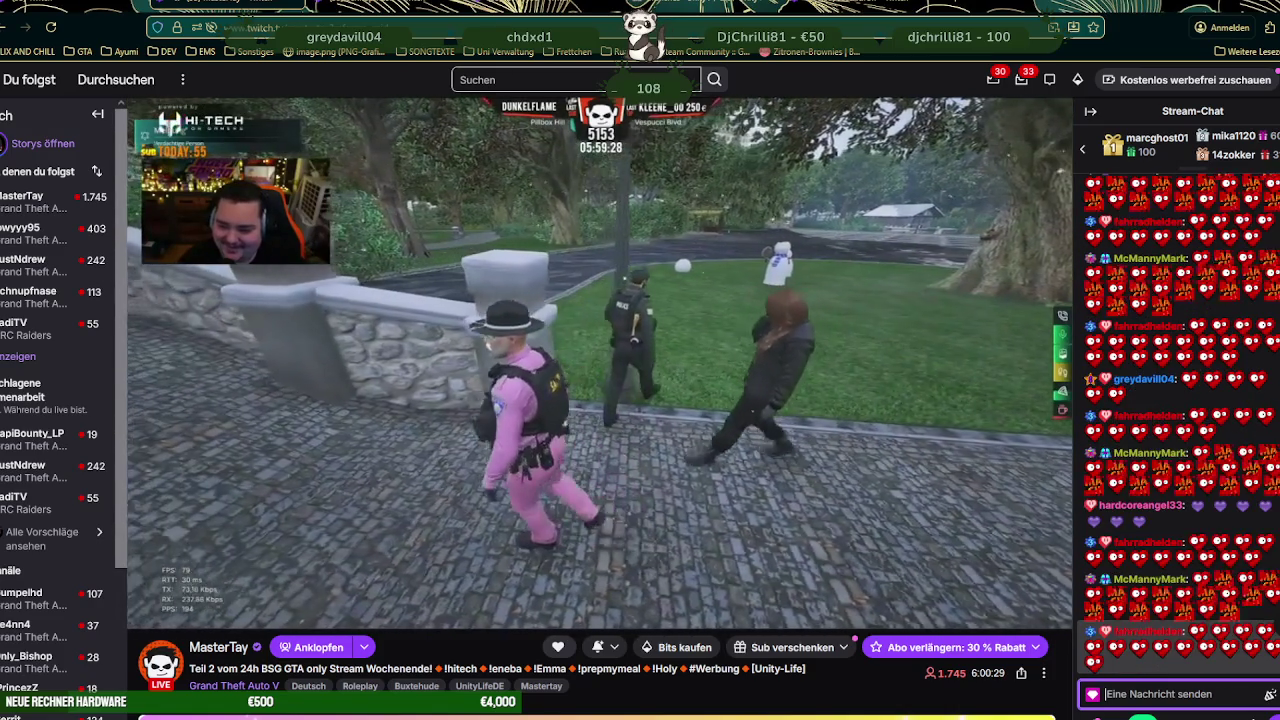
- Post 'wer DER schneemann wohl ist' and the remark about the little one with the coffee cup
text(wer DER schn)
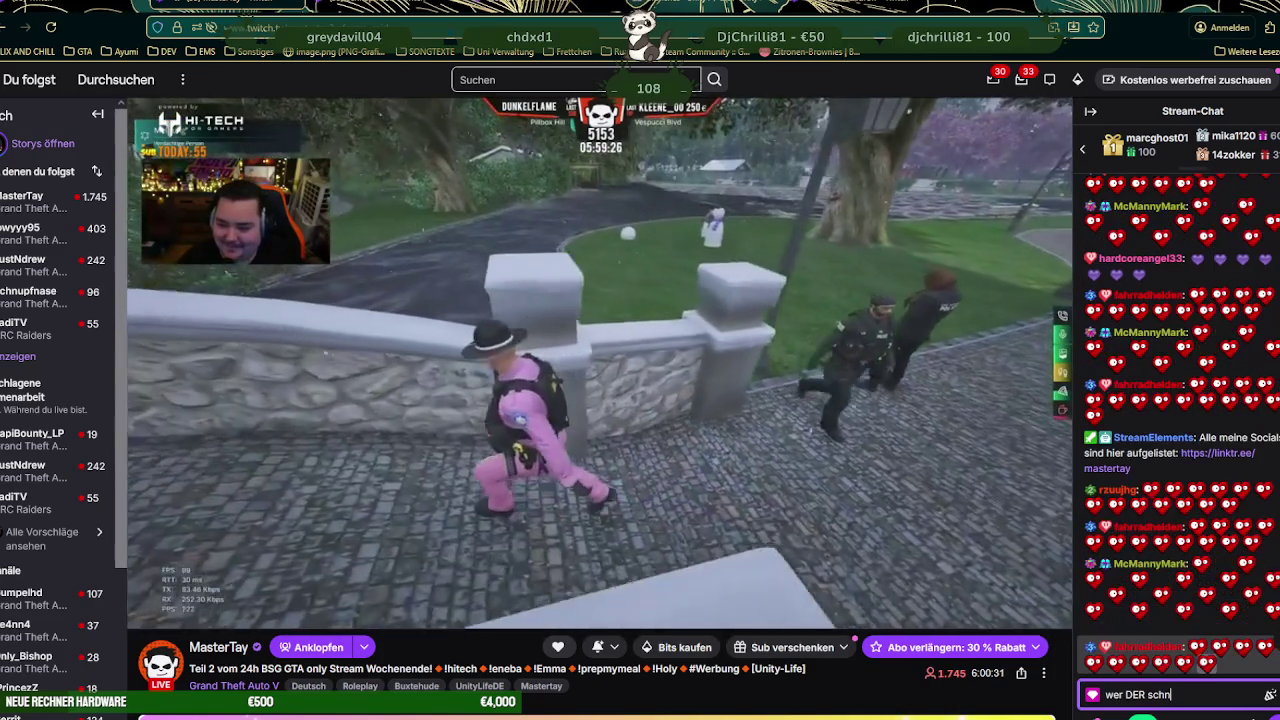
text(eemann wohl is)
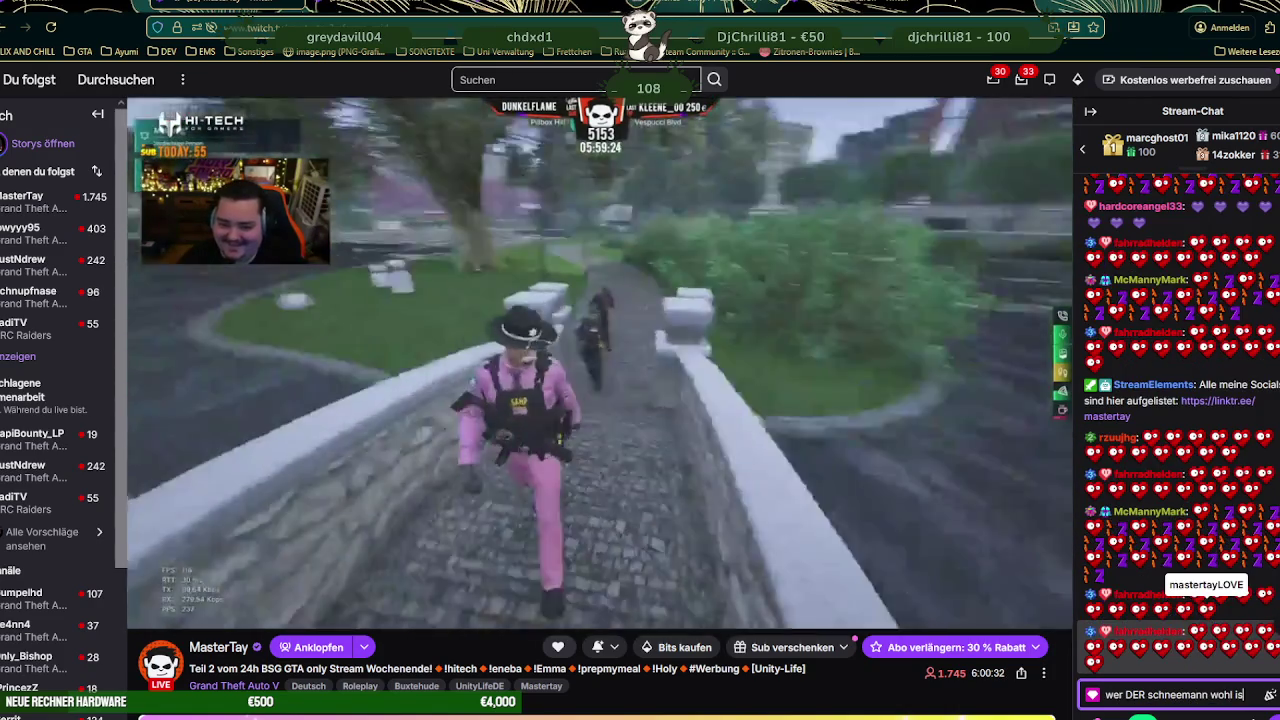
text(t)
key(Return)
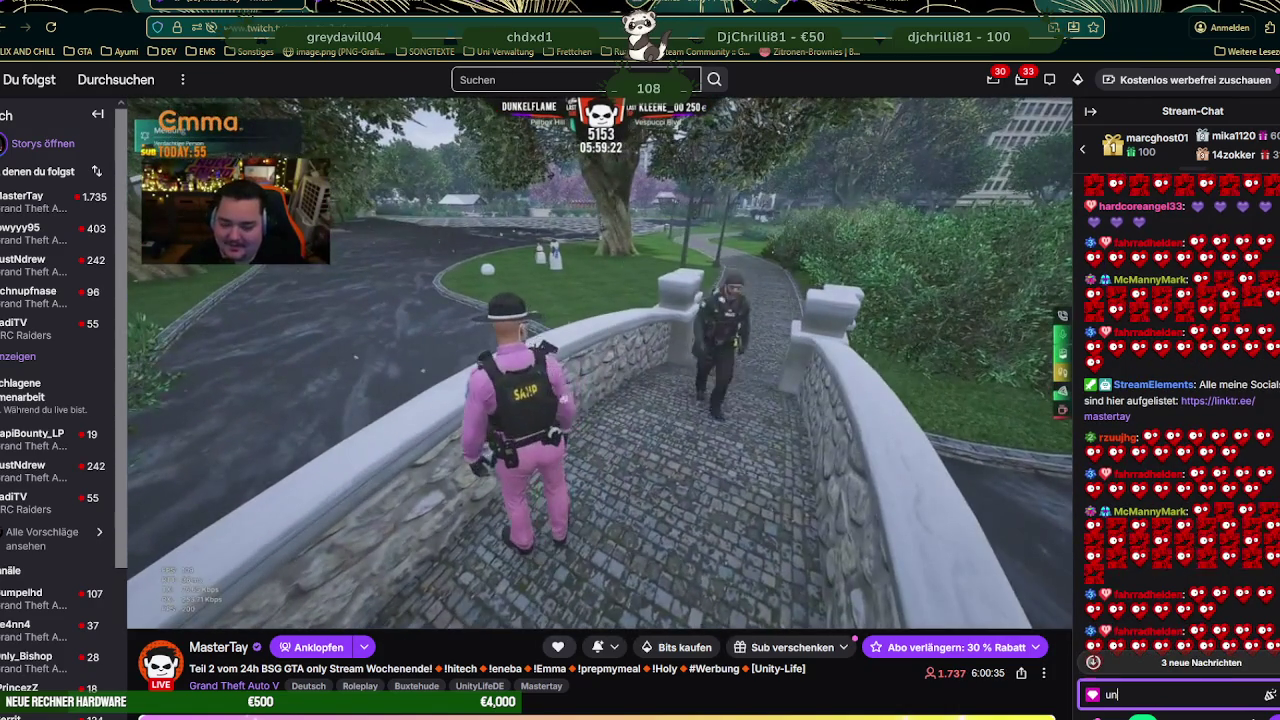
text(und der kleine )
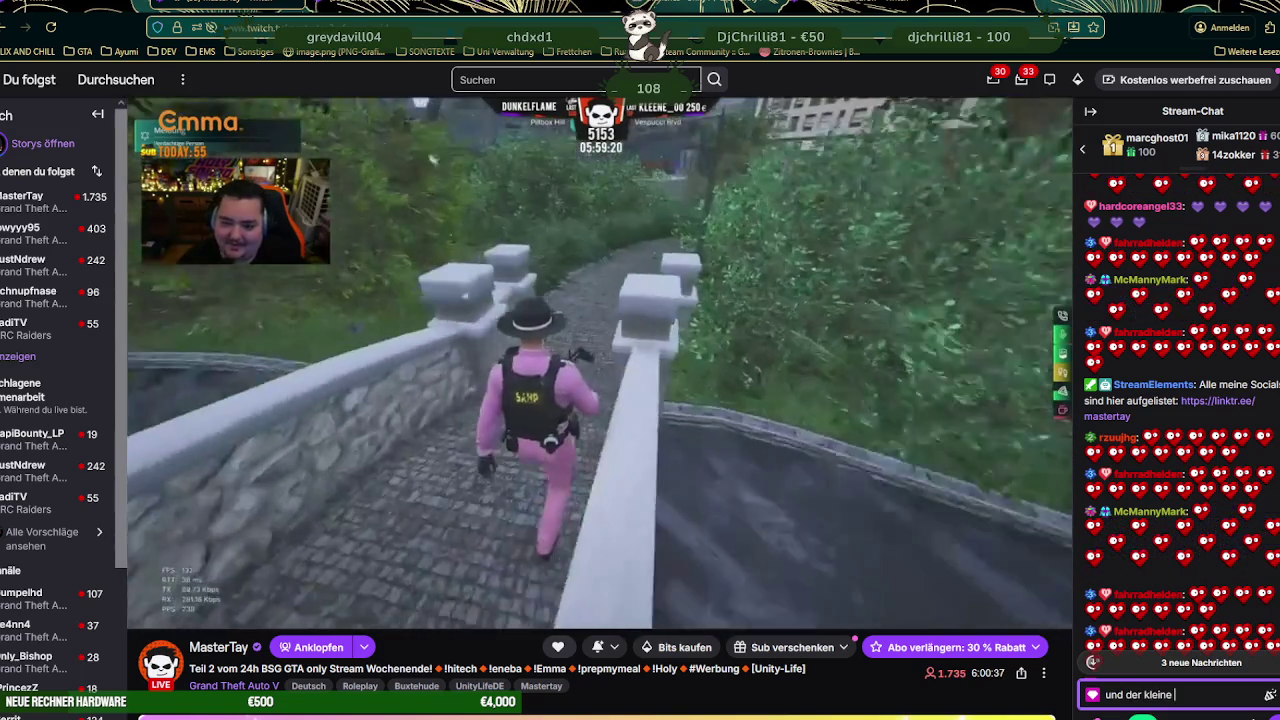
text(daneben hat nen ka)
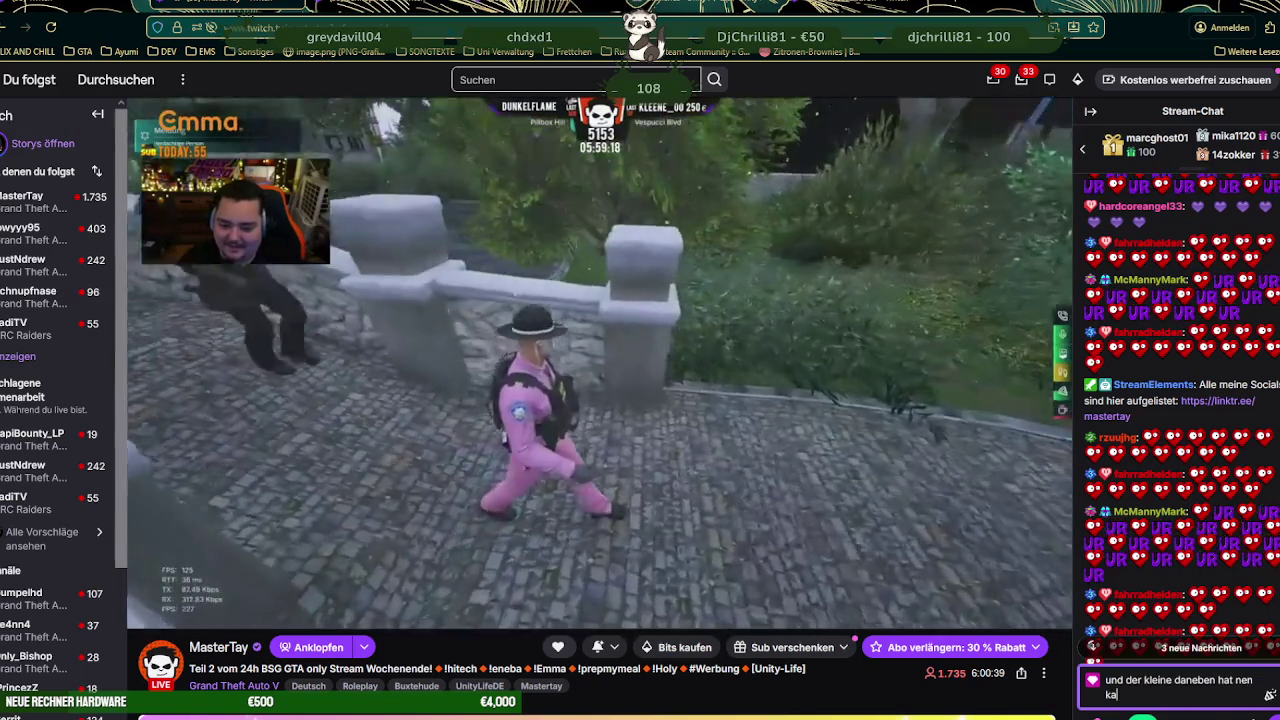
text(ffeebecher au)
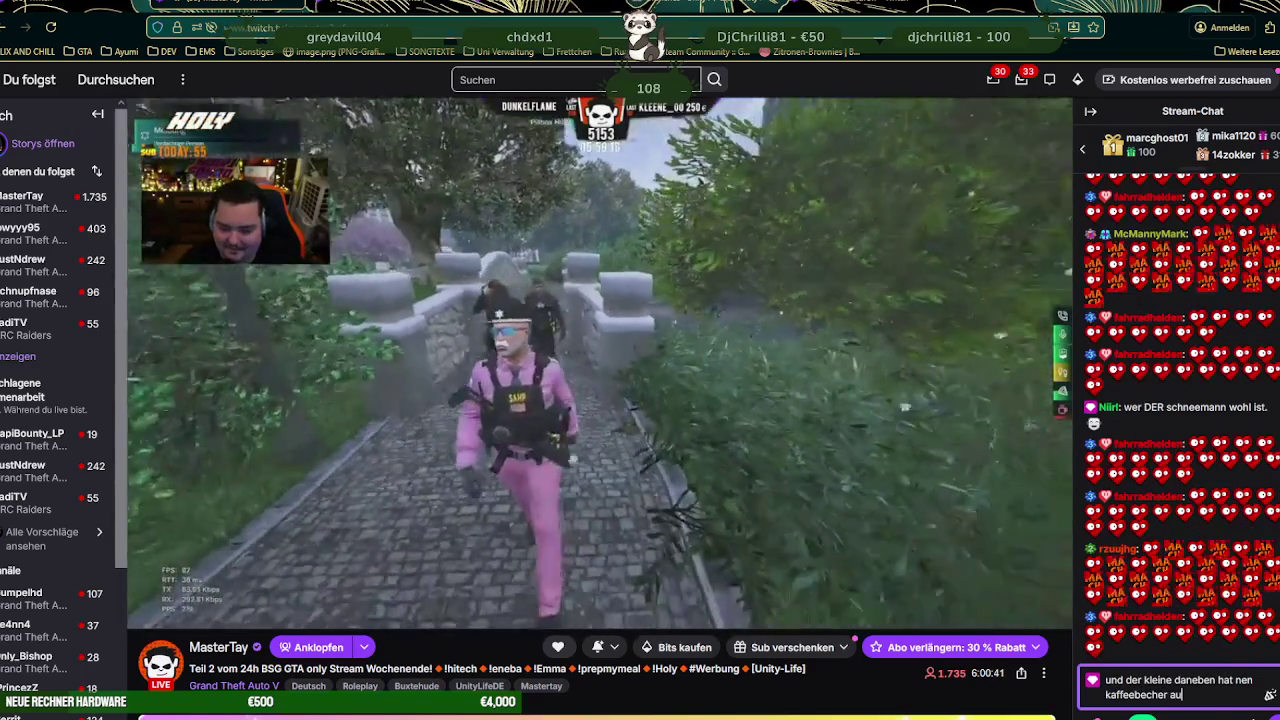
text(f und wurd in )
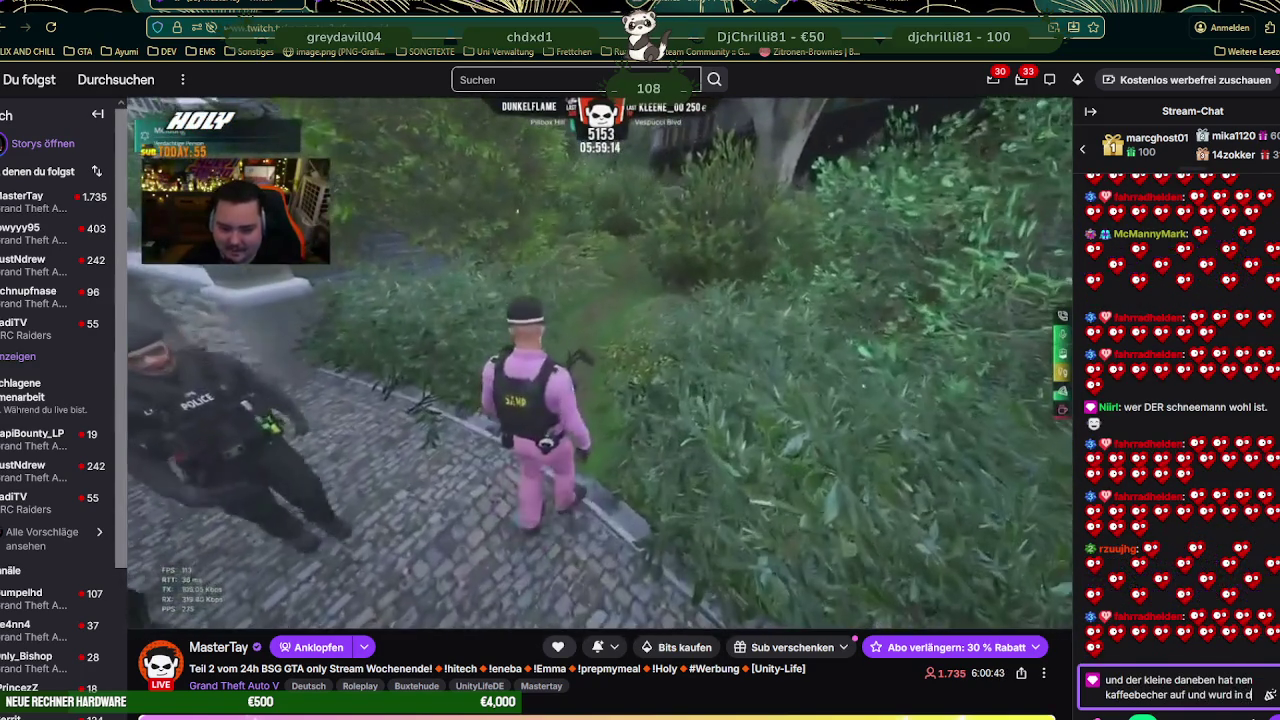
text(den boden gepl)
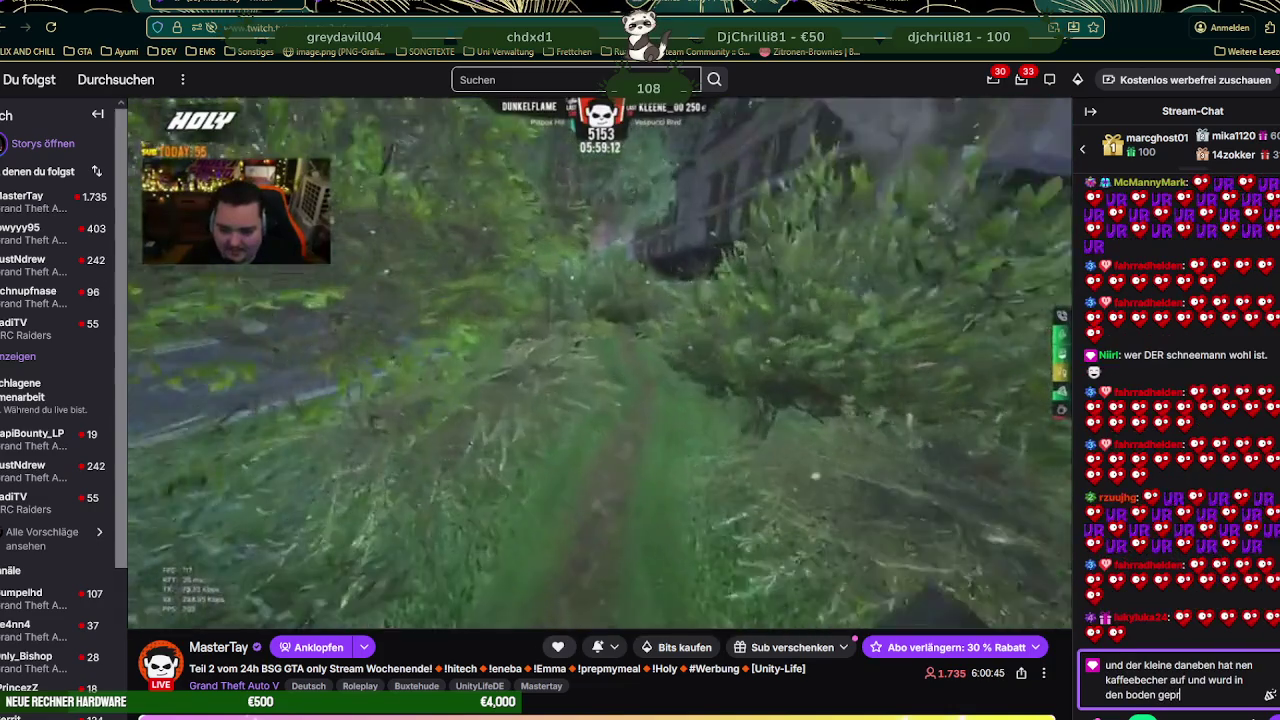
key(BackSpace)
text(rügelt.)
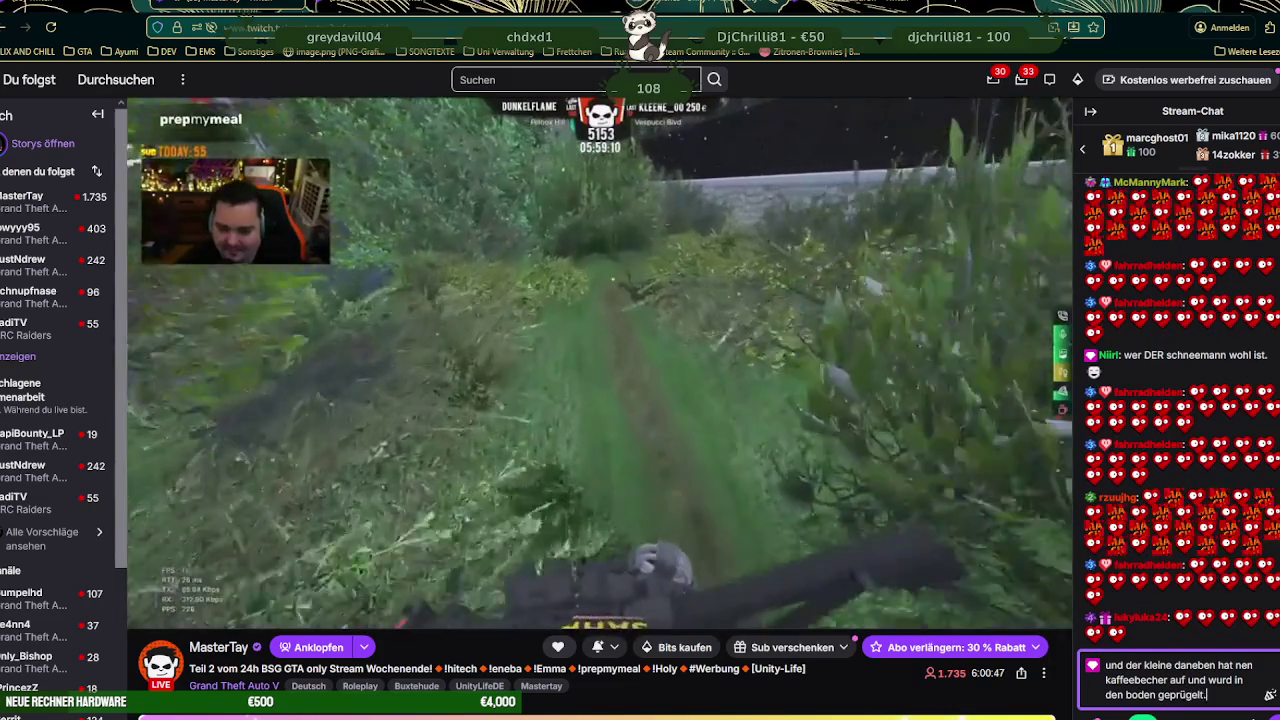
text(.. hmmm)
key(Return)
- Post the follow-up 'ein schelm wer böses denkt.' to chat
text(eiu)
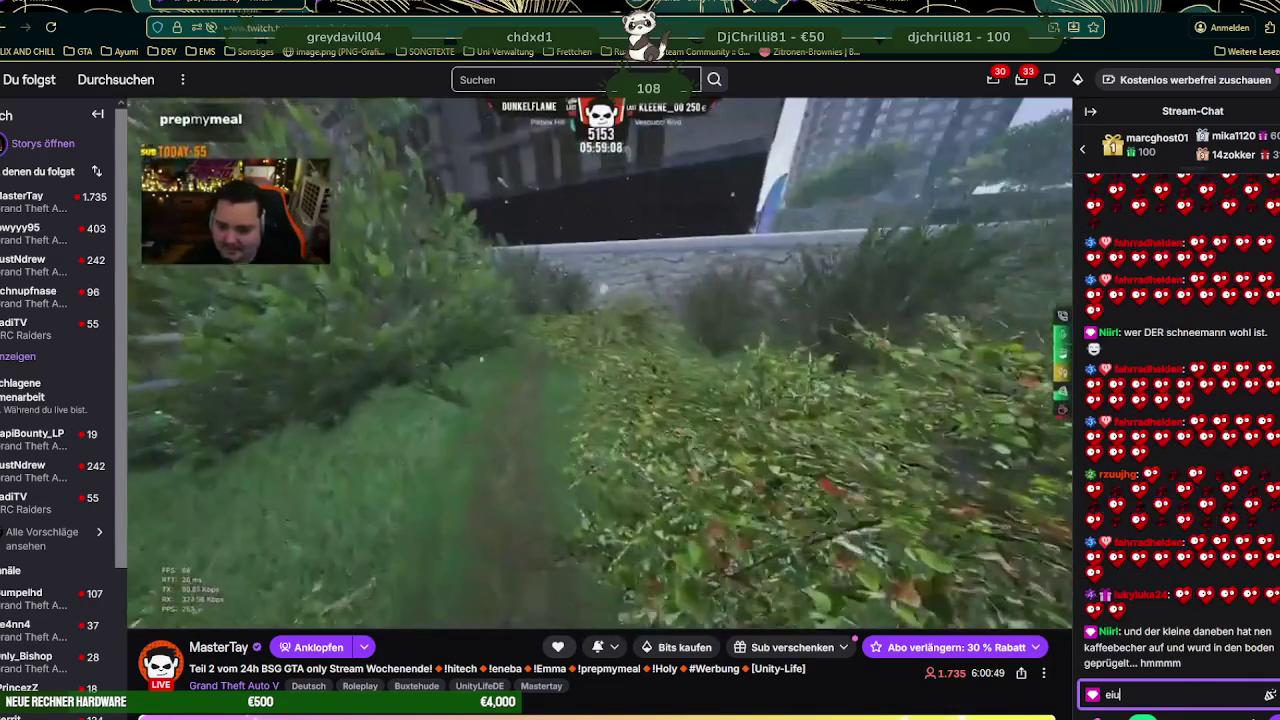
key(BackSpace)
text(n sche)
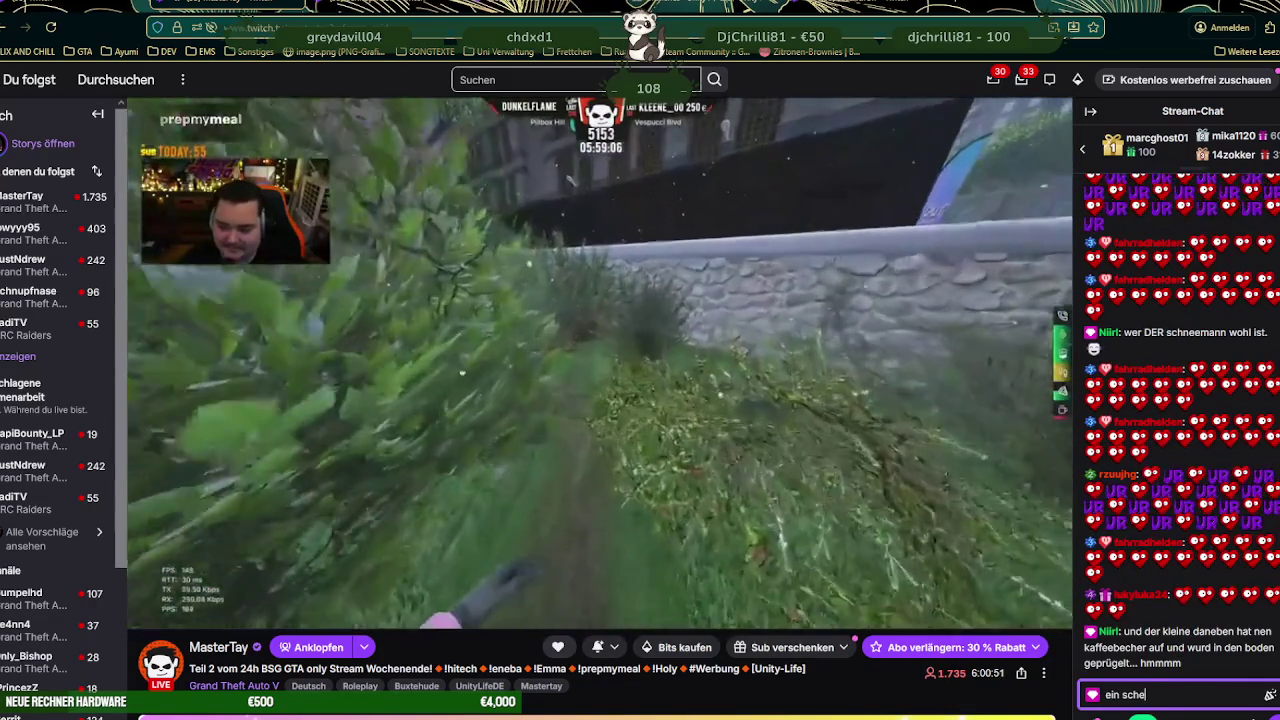
text(lm wer bös)
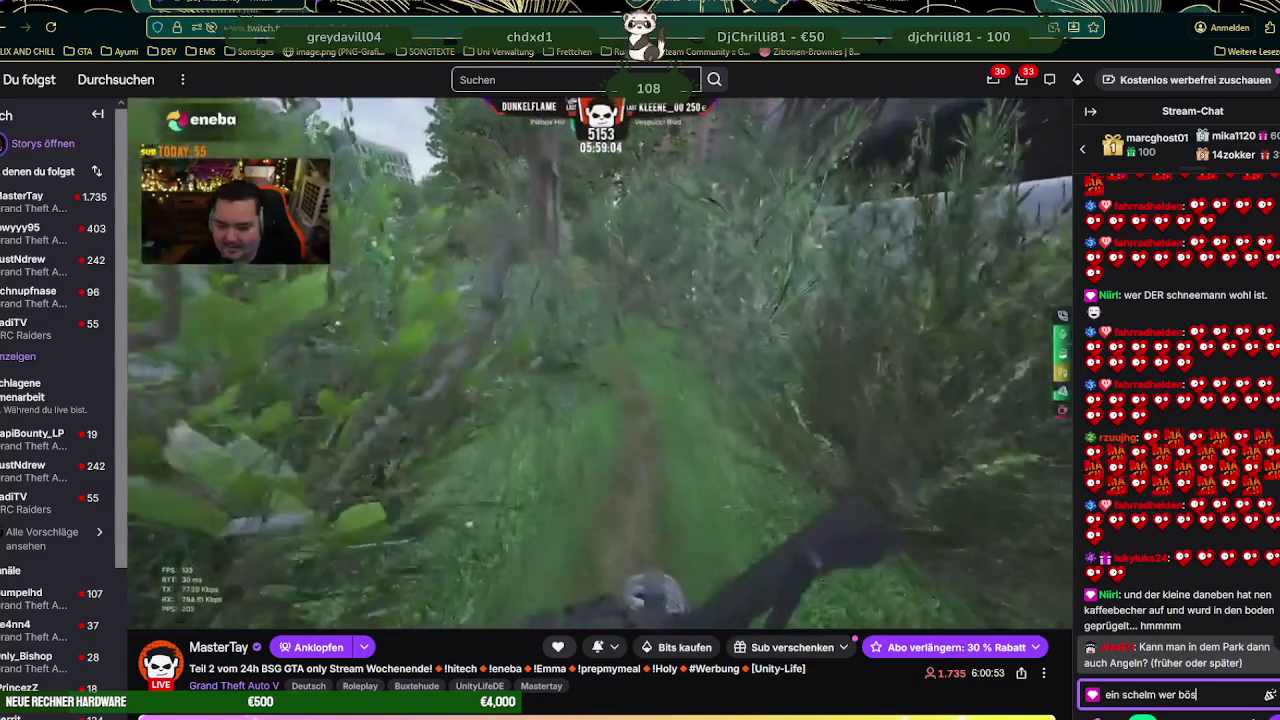
text(es denkt. :D)
key(Return)
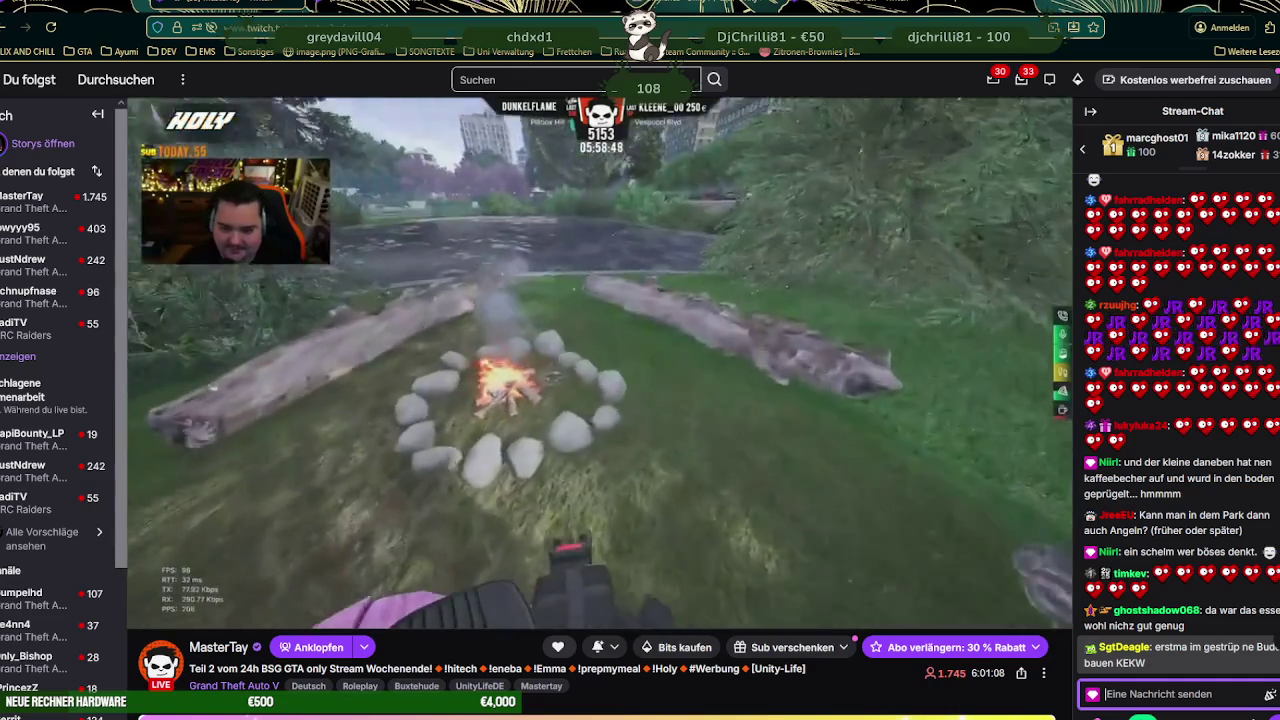
- Post 'die gringeleckt noch auf der insel ihr habt auf der falschen seite geschaut. :)'
text(die k)
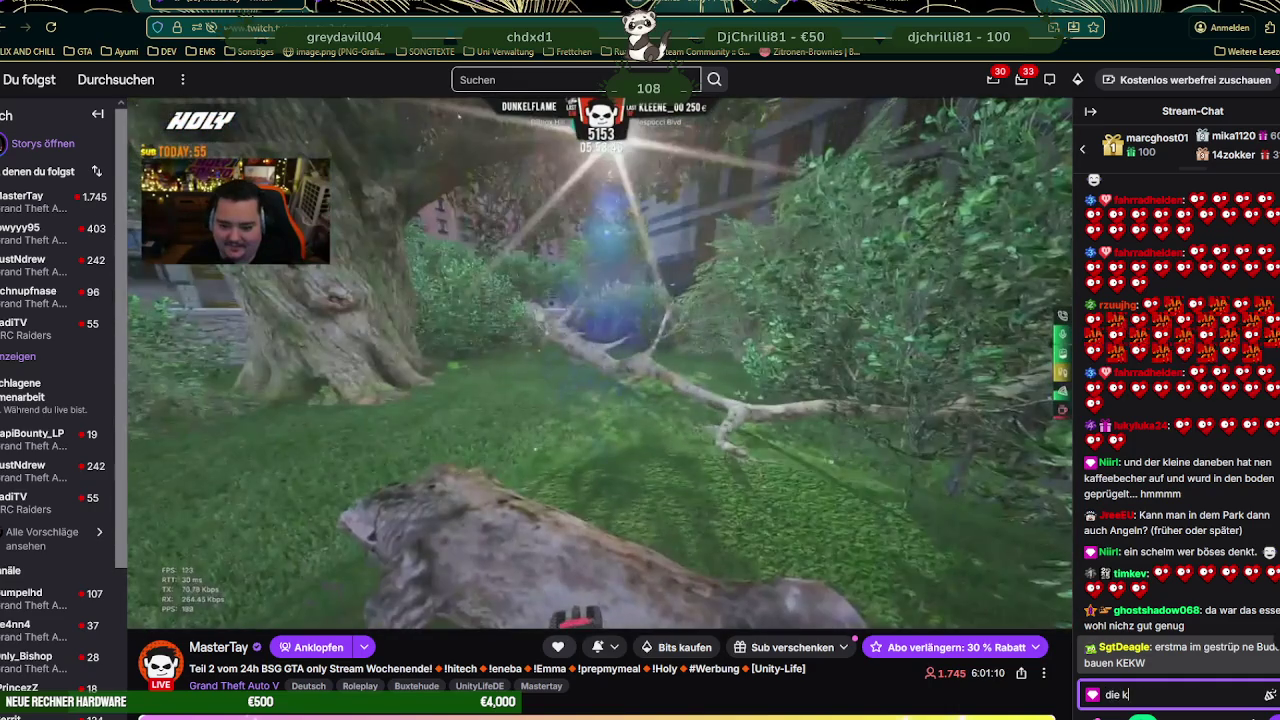
key(BackSpace)
text(gringeleck)
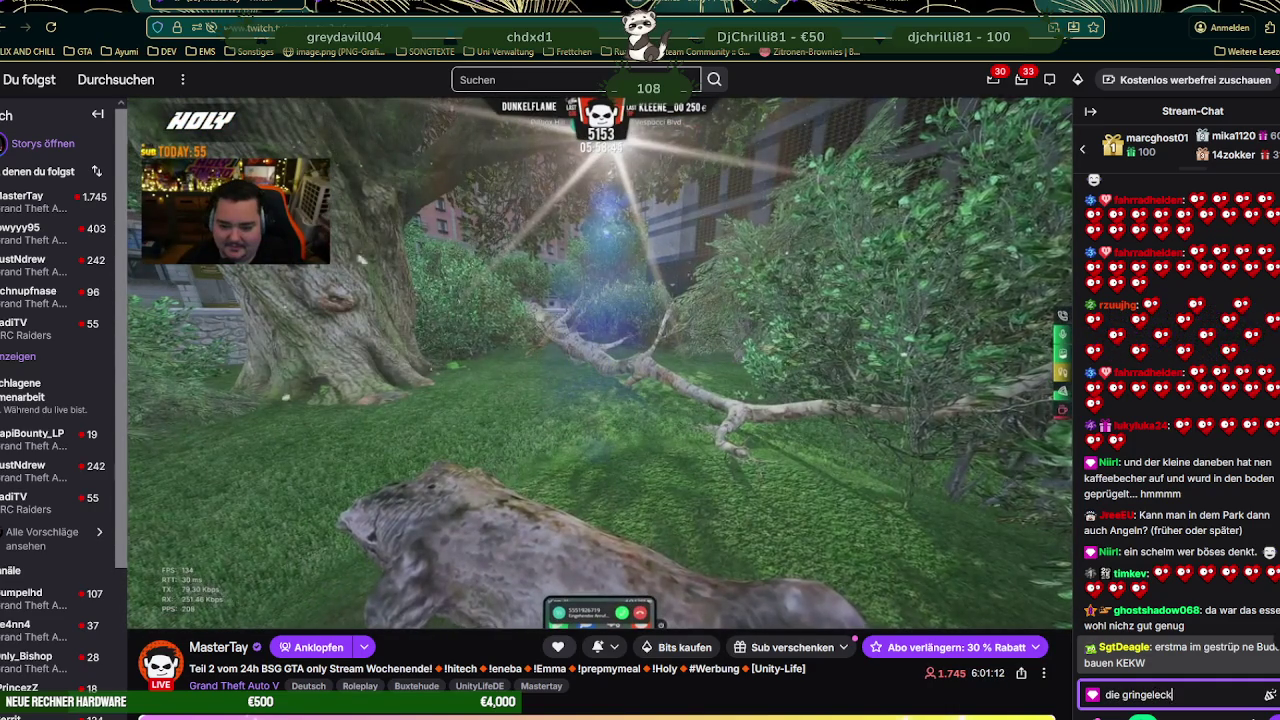
text(e ist noch auf der in)
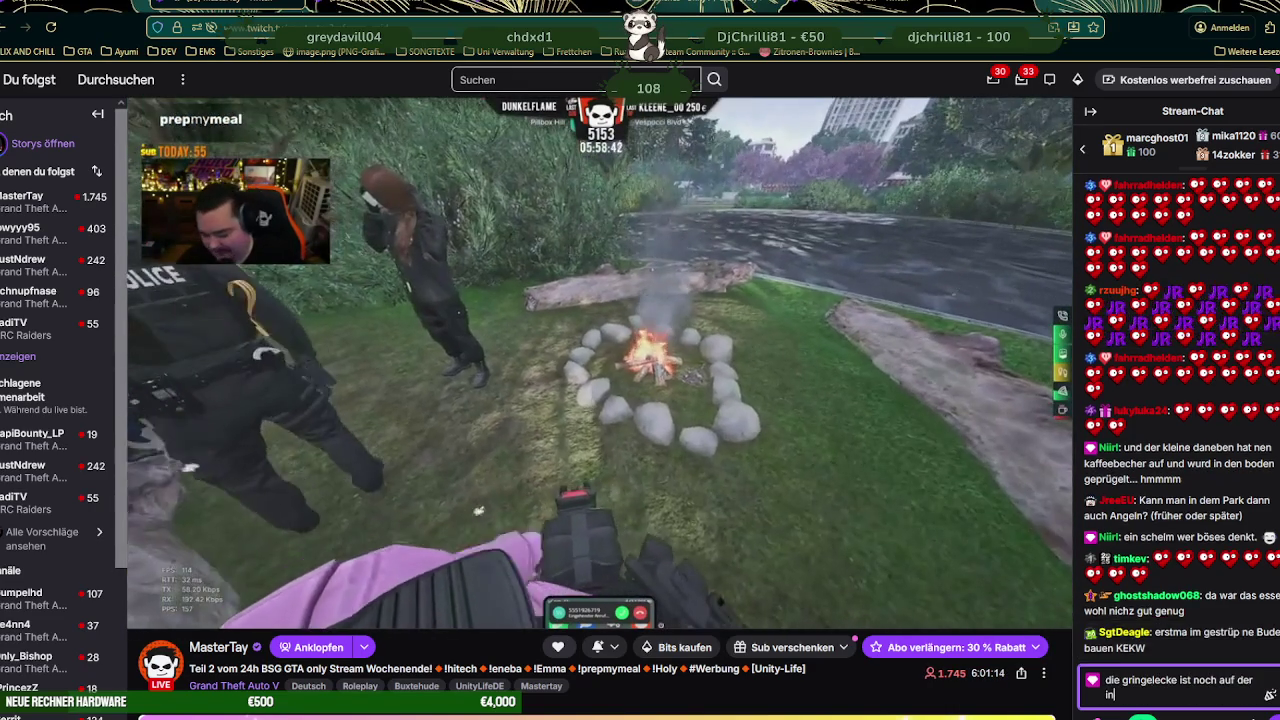
text(sel ihr habt auf der)
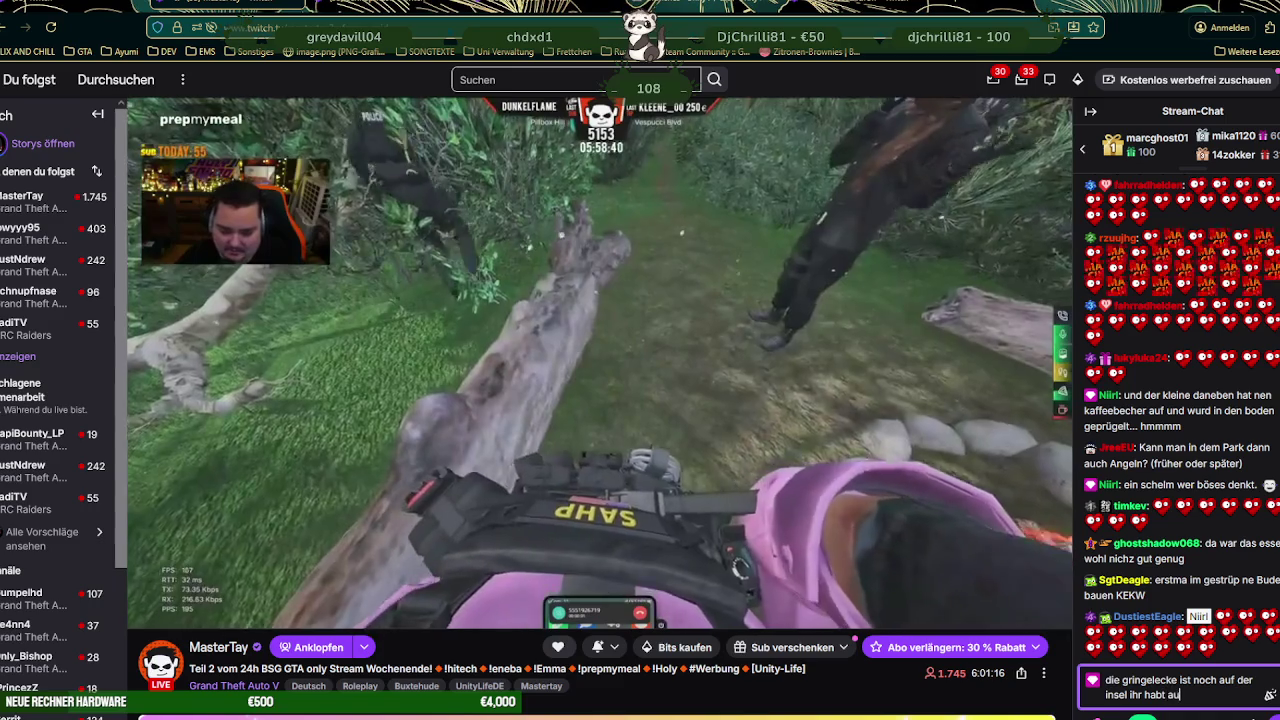
text( falschen se)
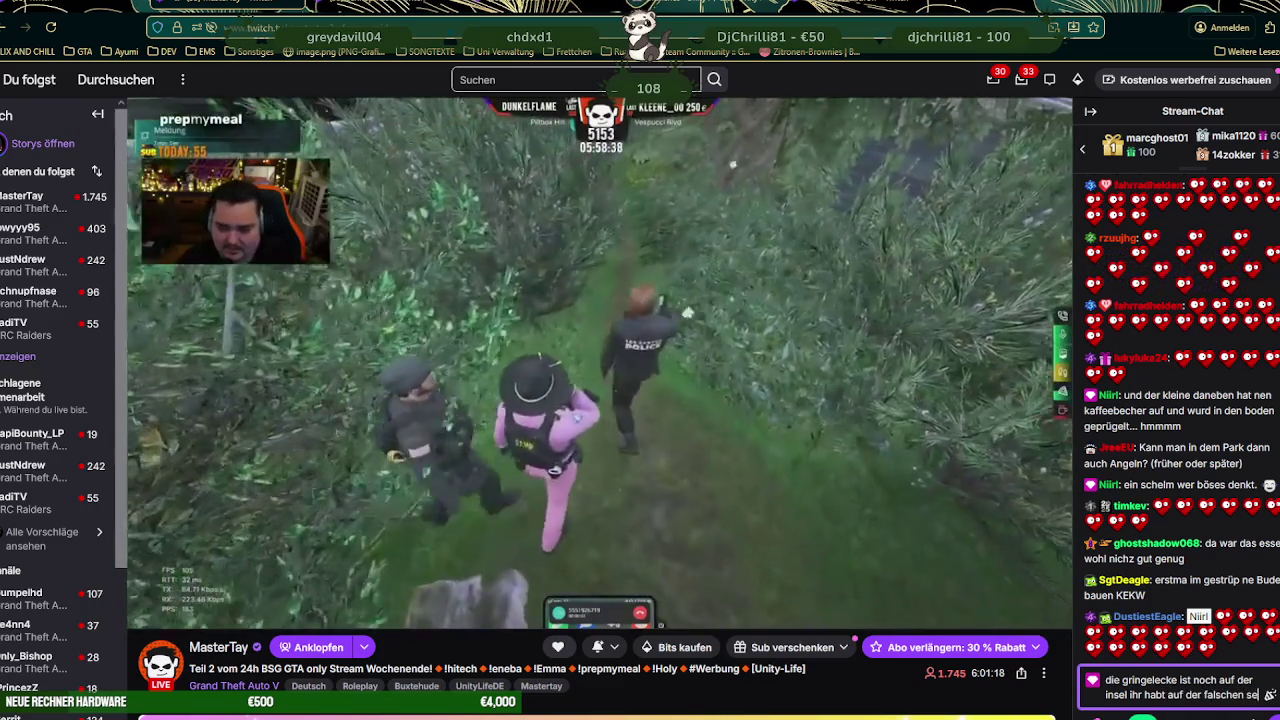
text(ite geschaut. :))
key(Return)
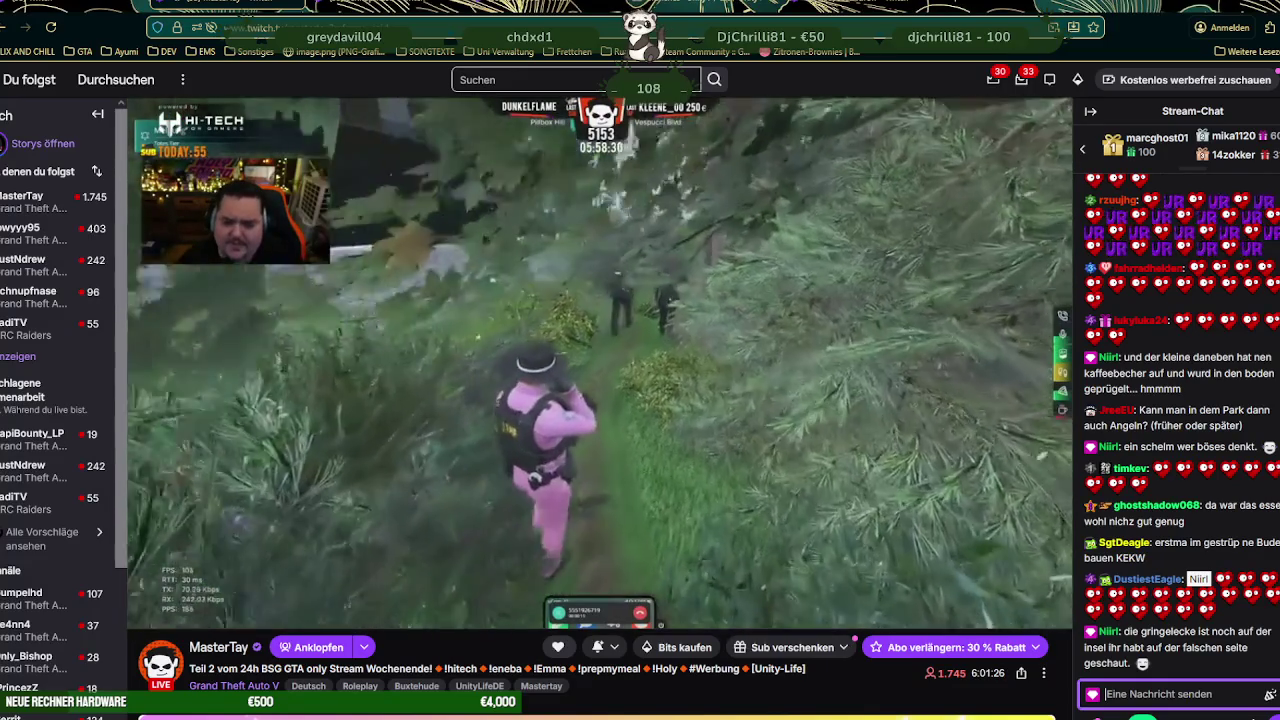
- Mention the streamer, asking them to go to the grill corner and check the bin by the toilet entrance
text(@)
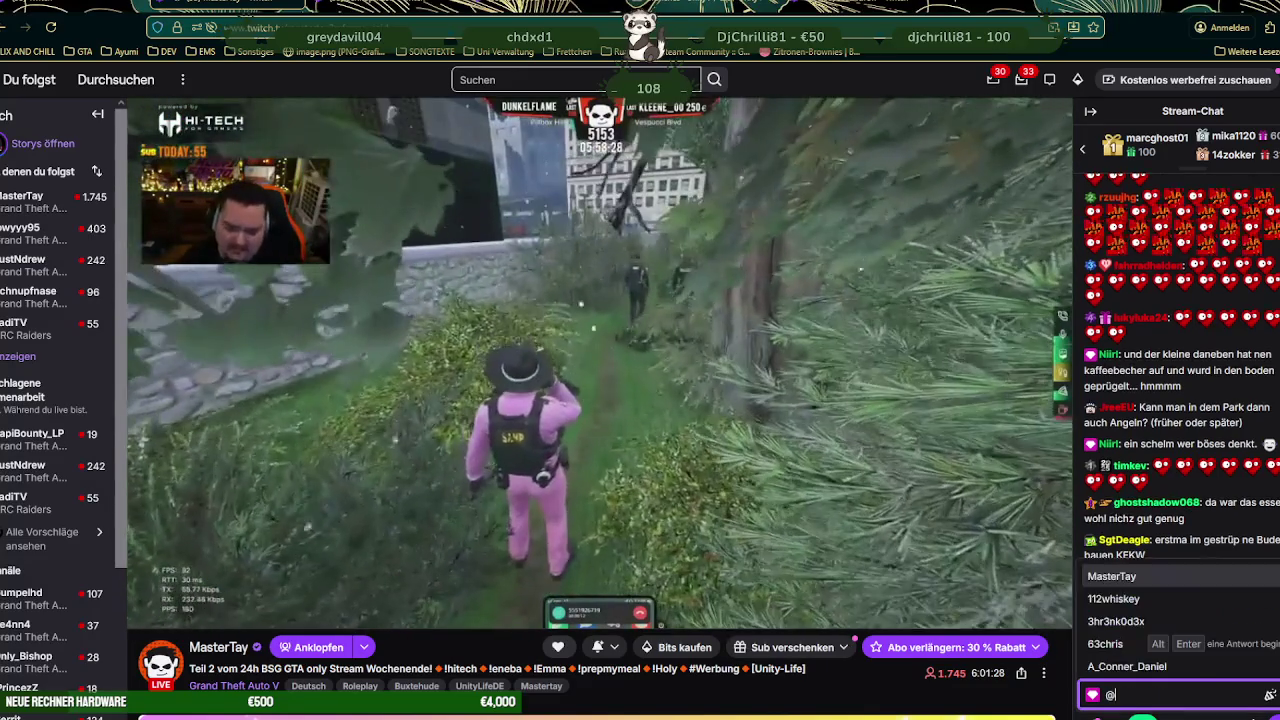
text(mast)
key(Tab)
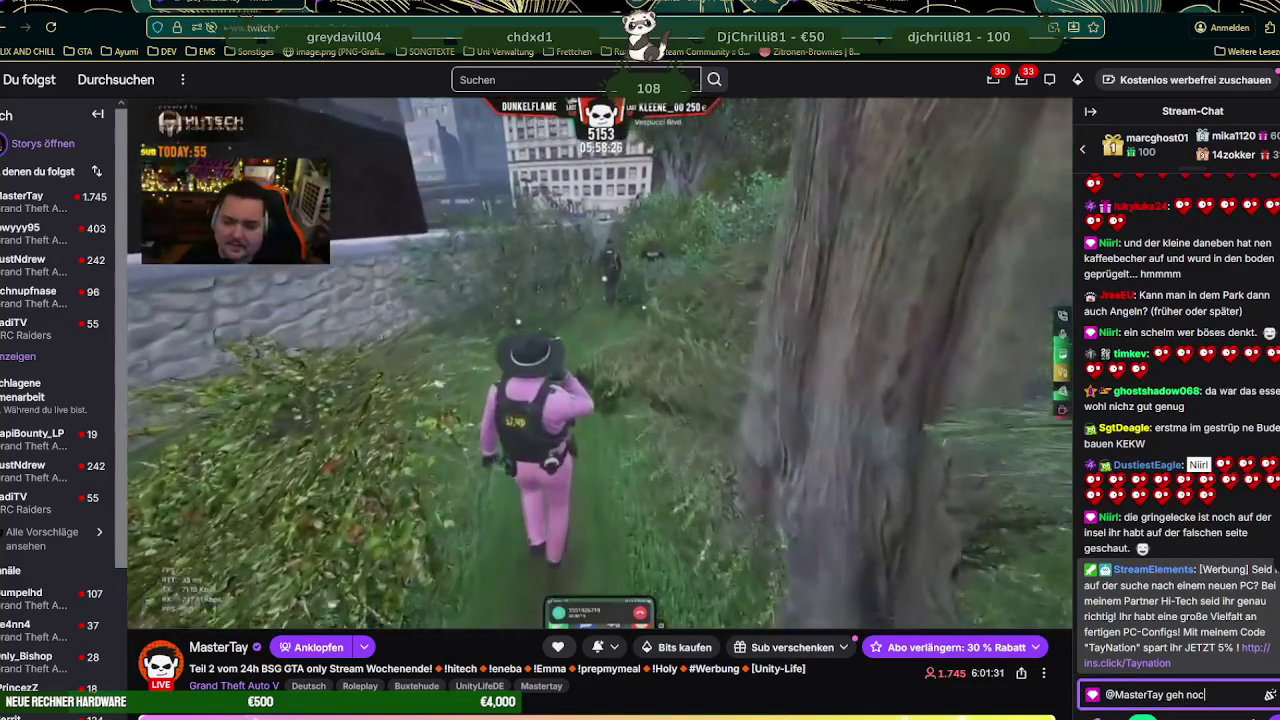
text(h mal zur gr)
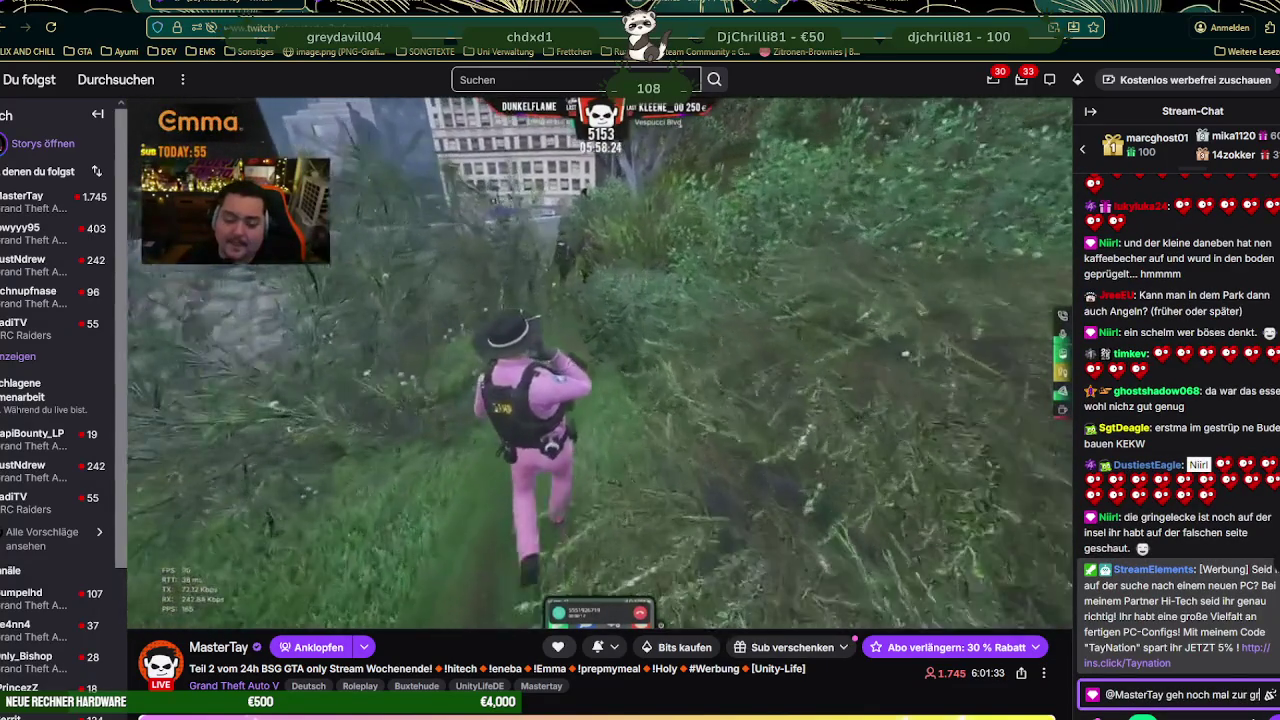
text(illecke bitte und scha)
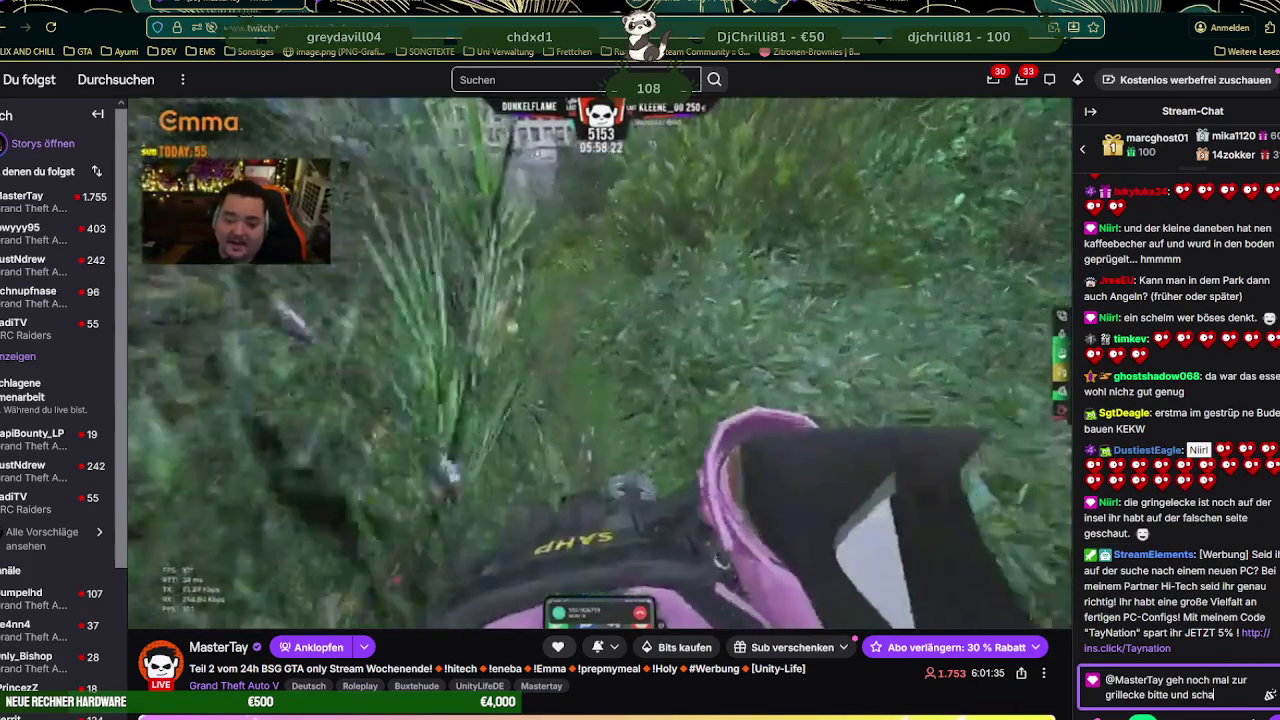
text(ut auf )
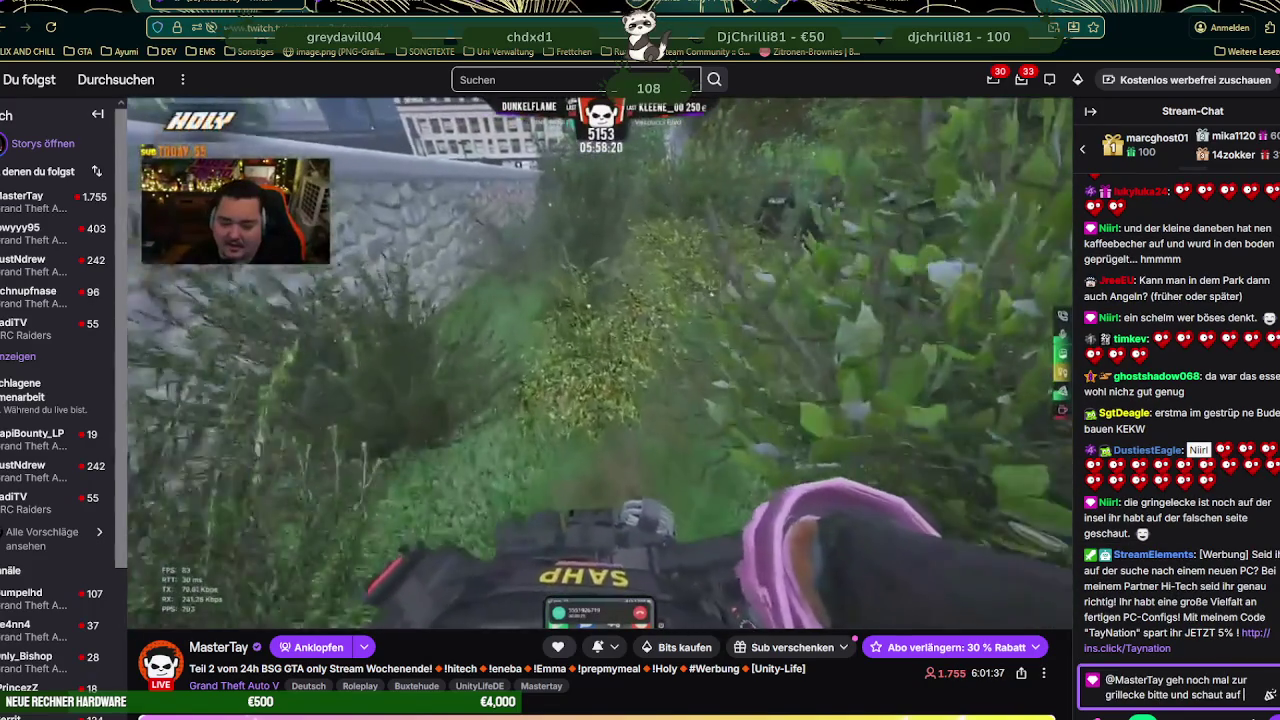
text(den müll)
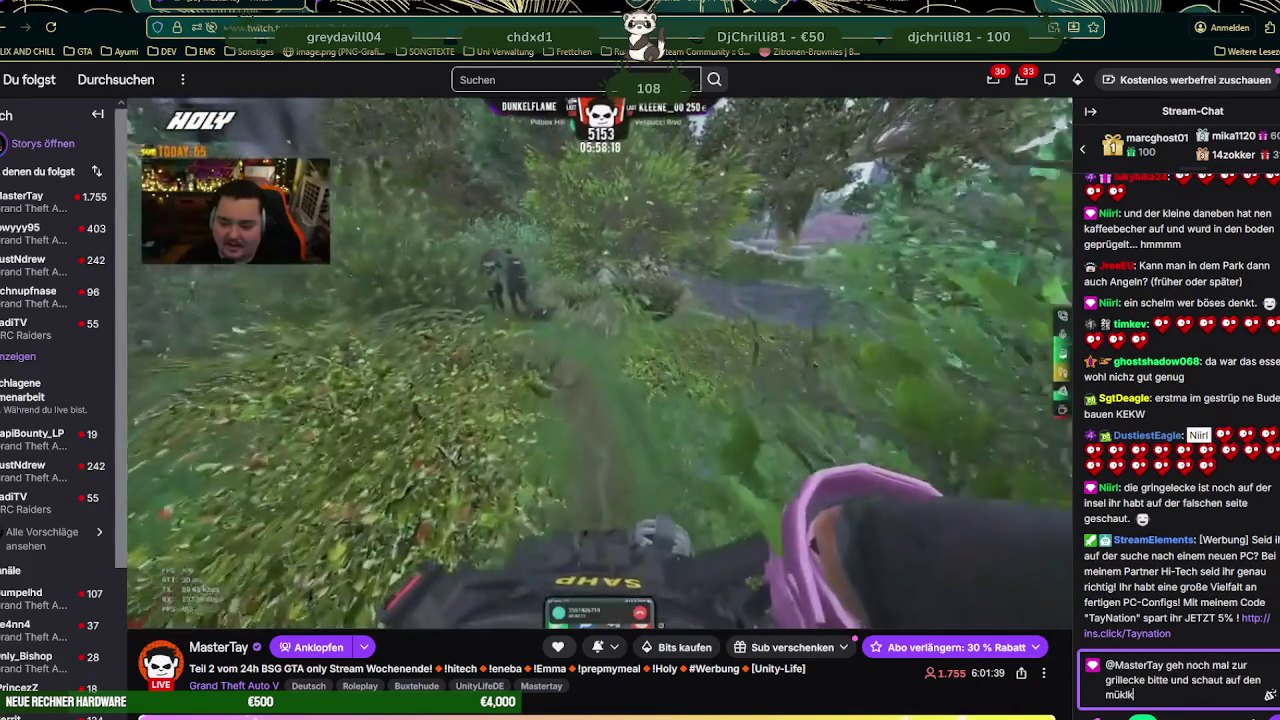
text(eimer beim eingang zu)
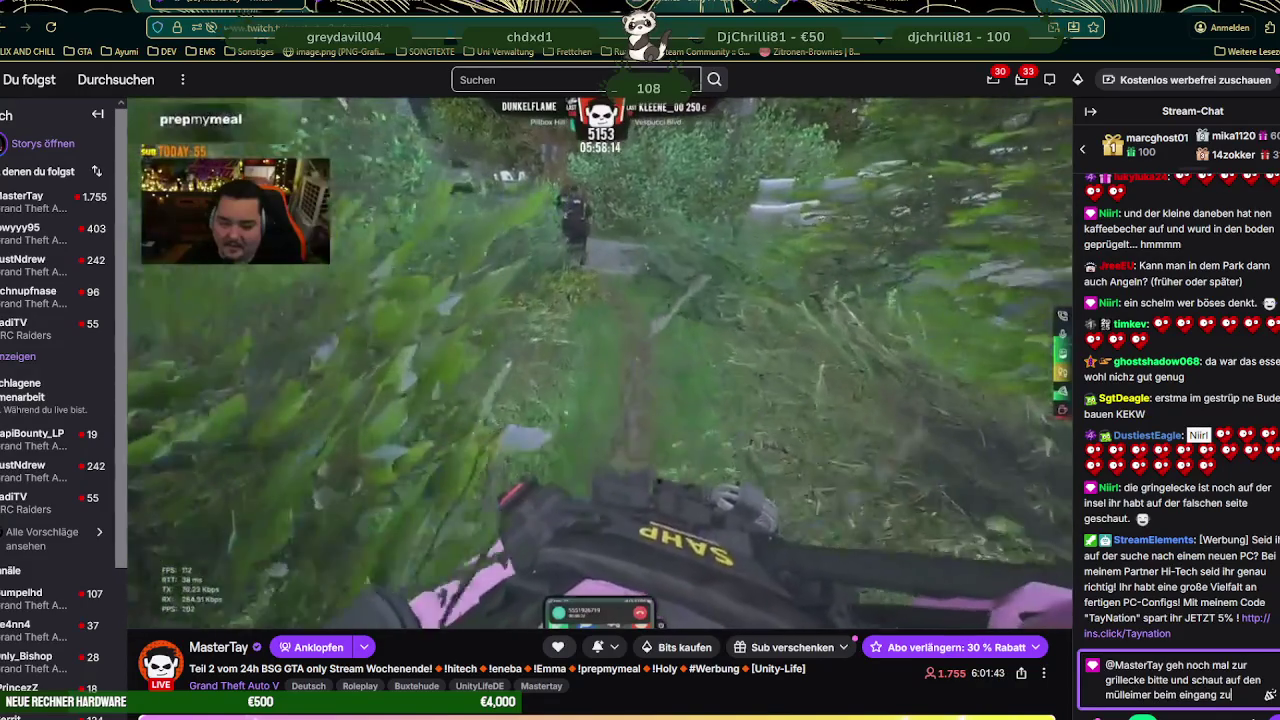
text(m kloh)
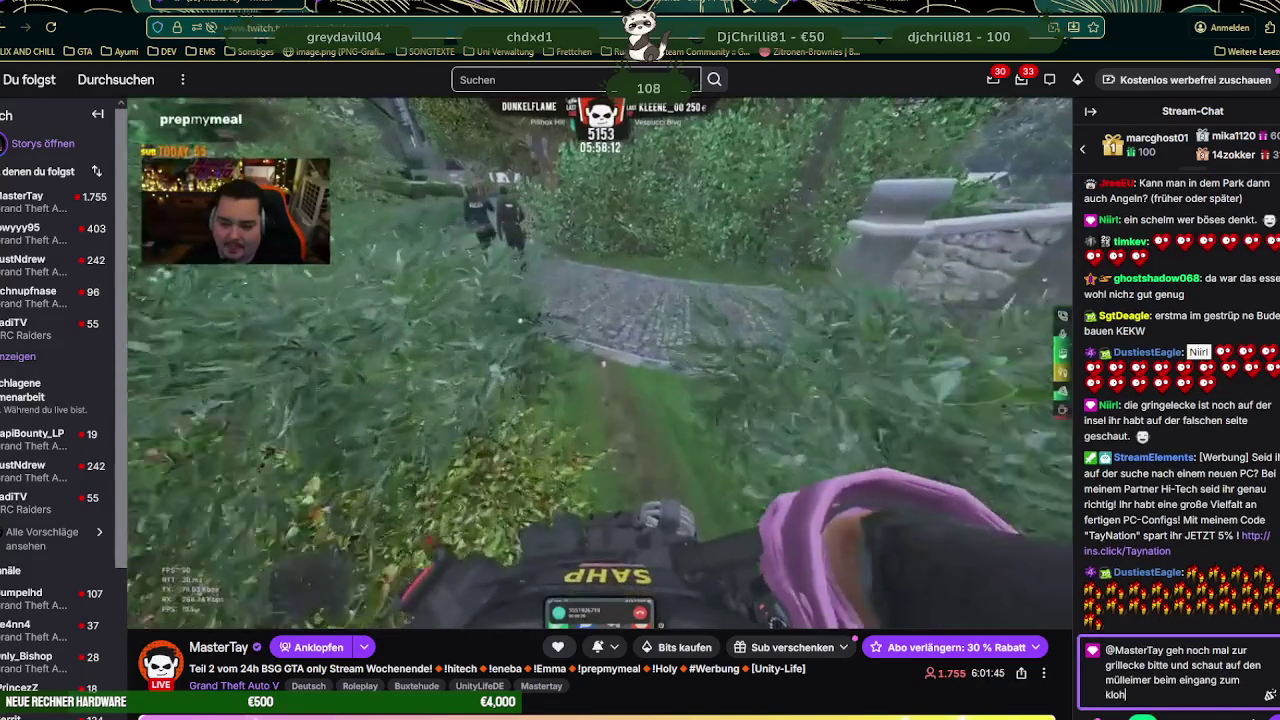
text(äusch)
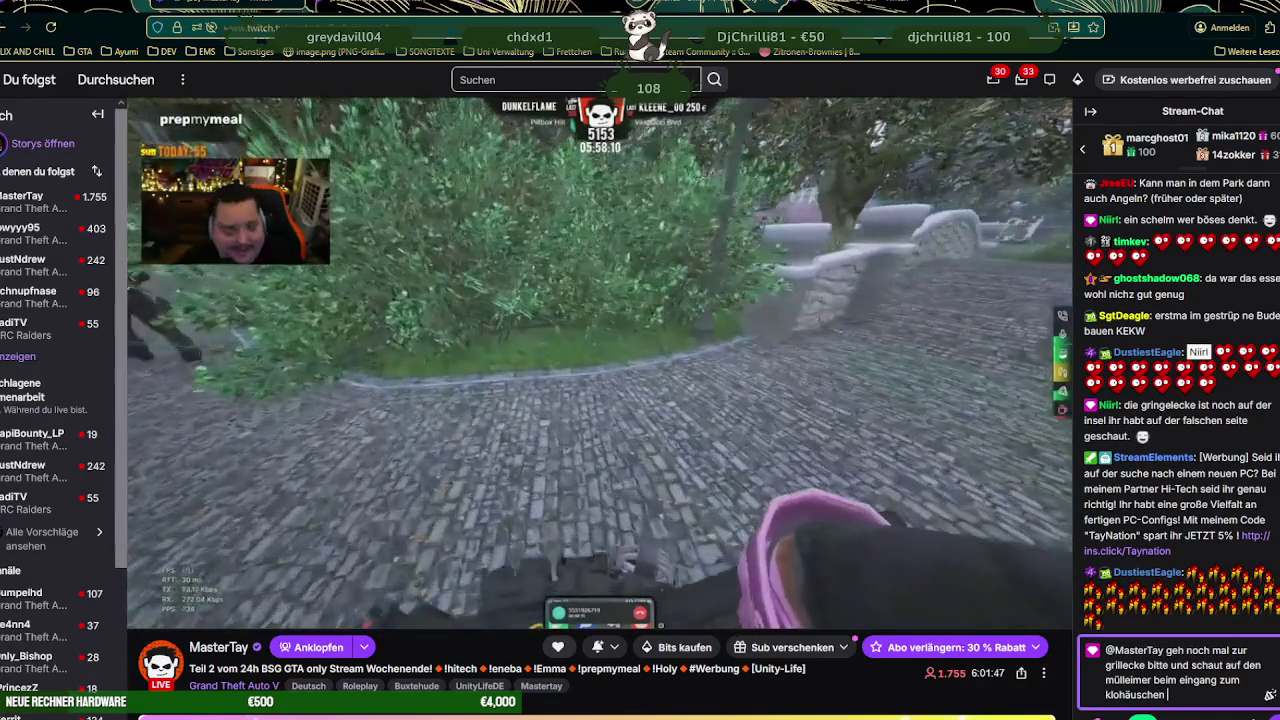
text(en)
key(Return)
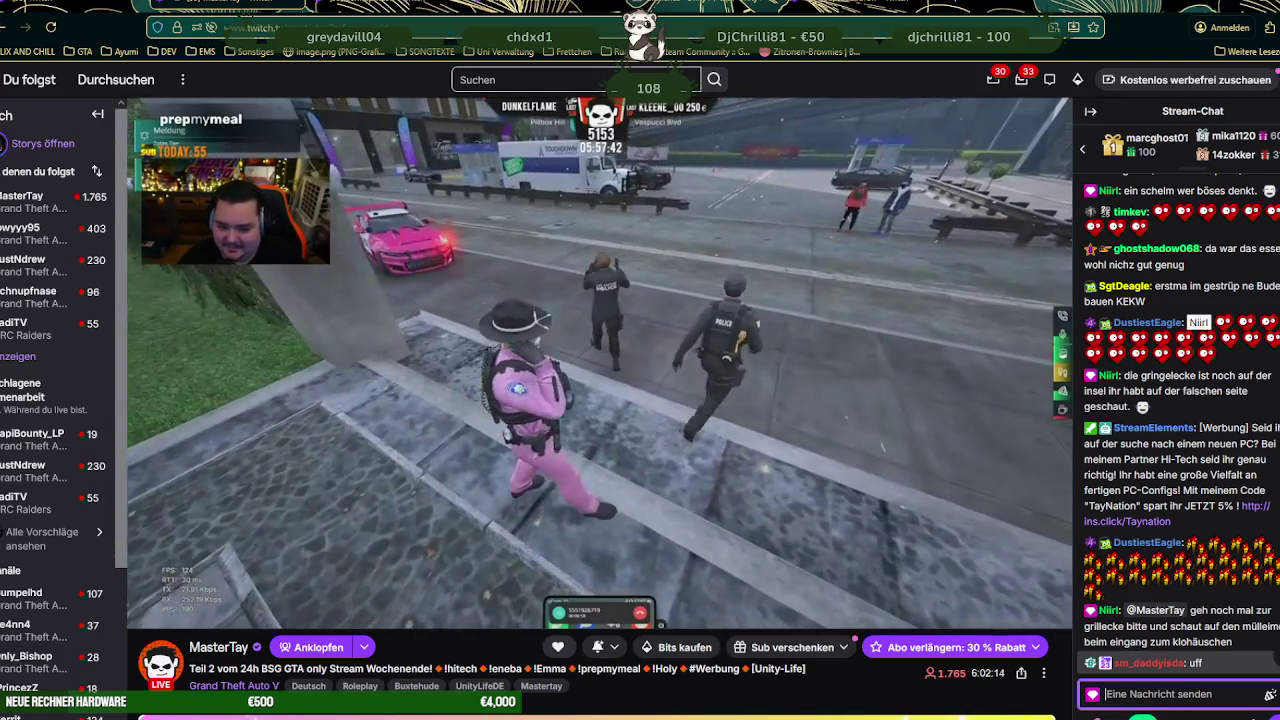
- Shout the streamer's name with 'grillecke!!!!!', then post 'danach lass ich dich n ruhe. :)'
text(TA)
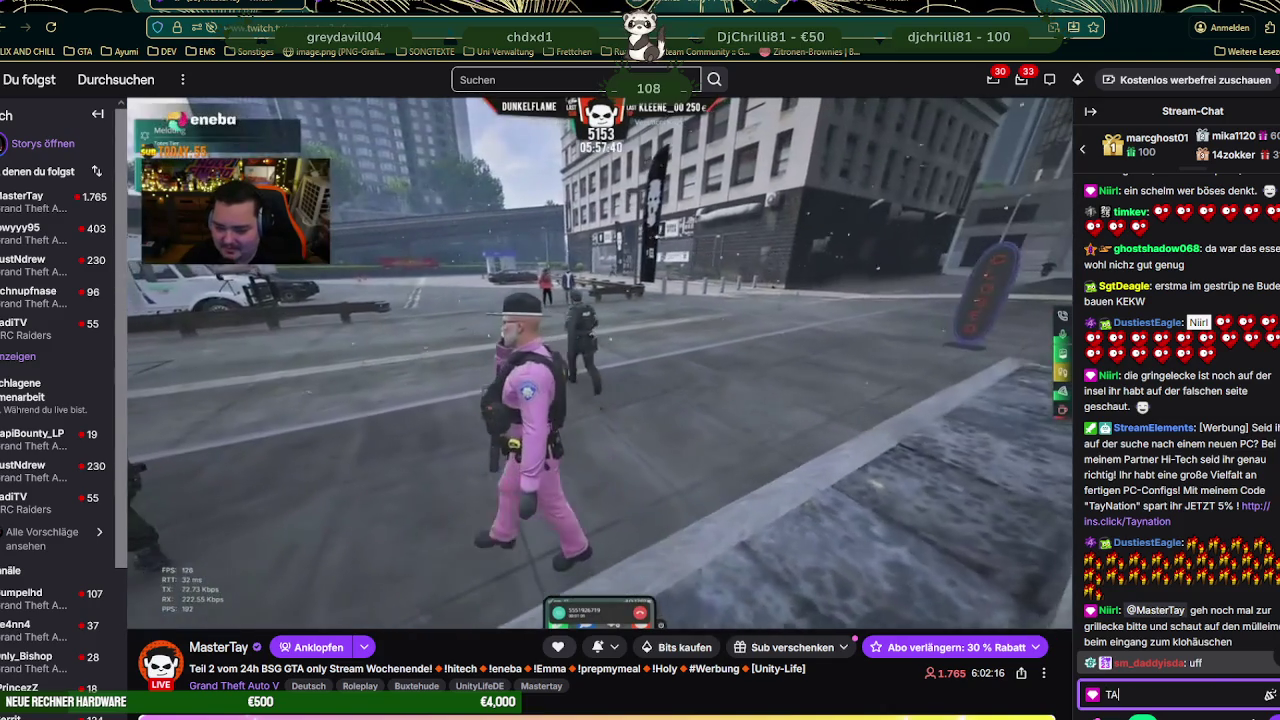
text(AAAAAAAAAY grillecke)
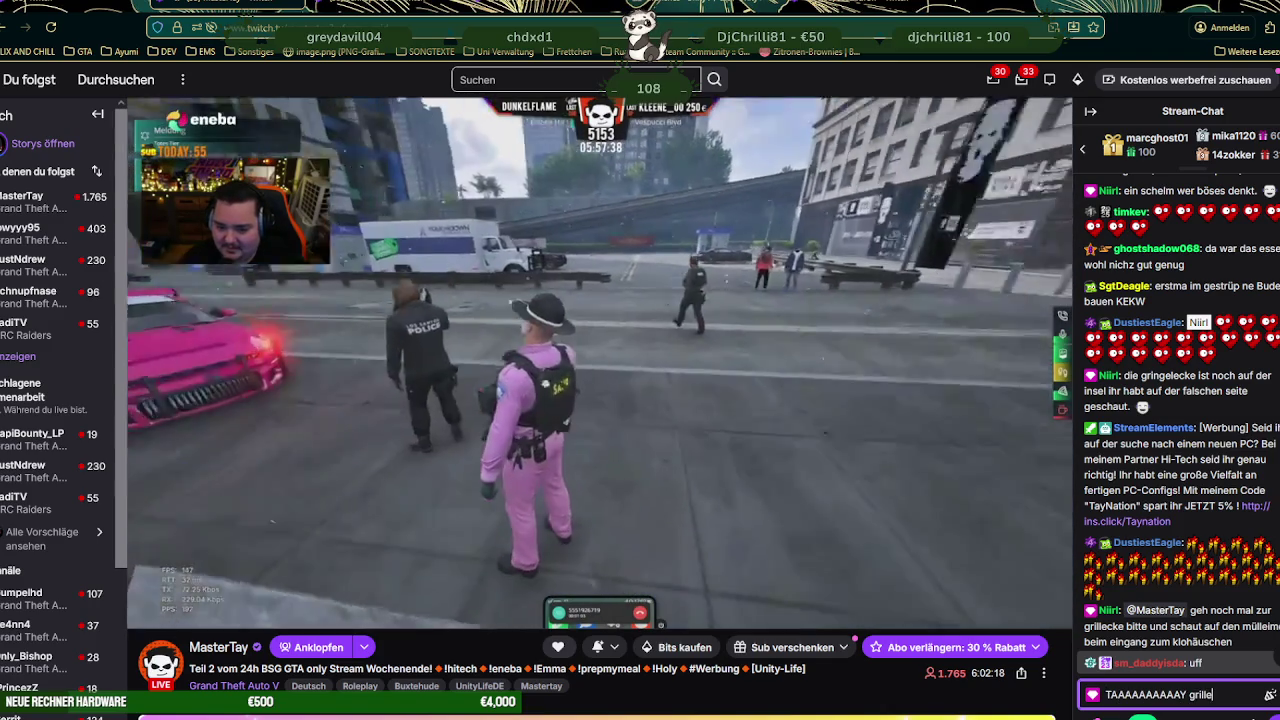
text(!!!!!)
key(Return)
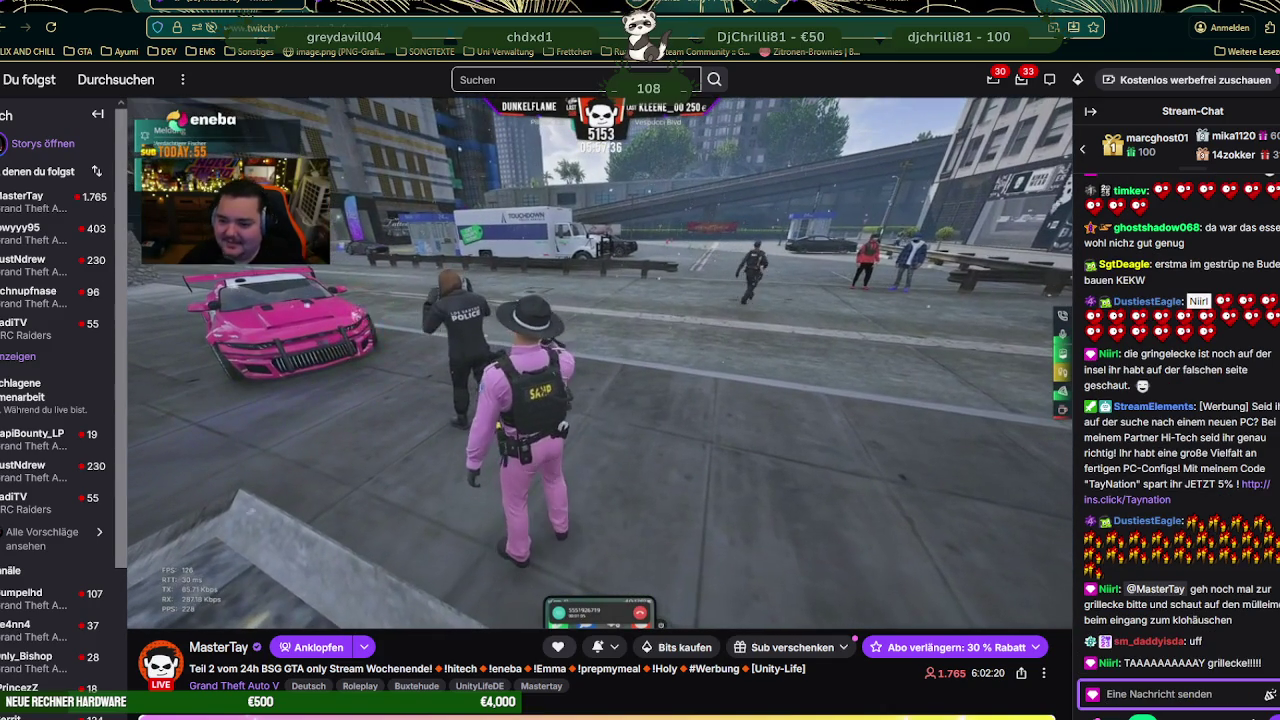
text(danach lass ic)
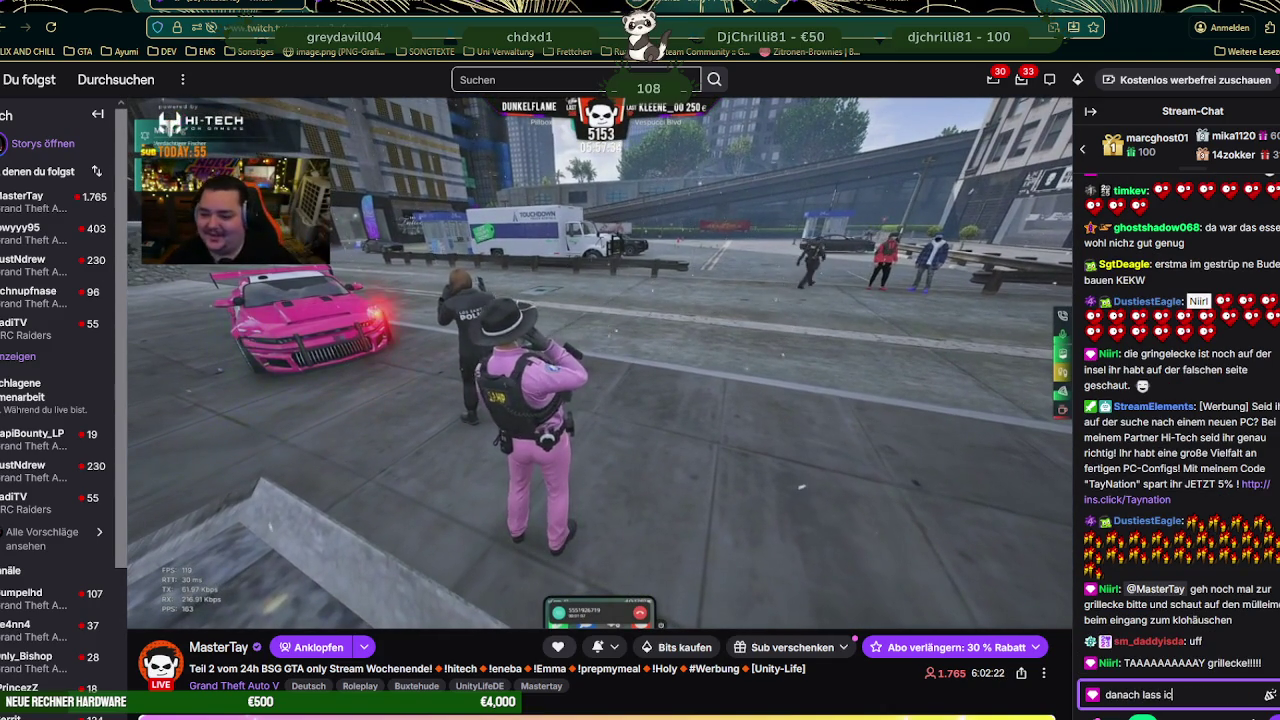
text(h dich in ruhe. )
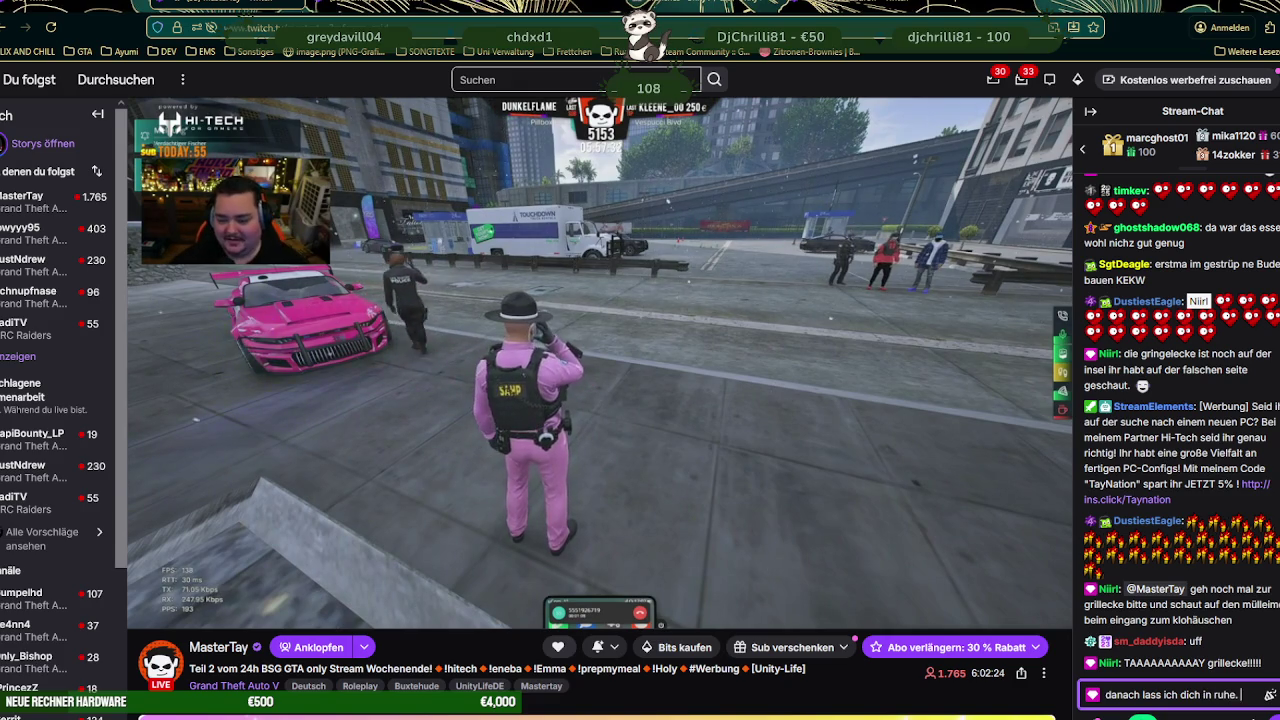
text(:))
key(Return)
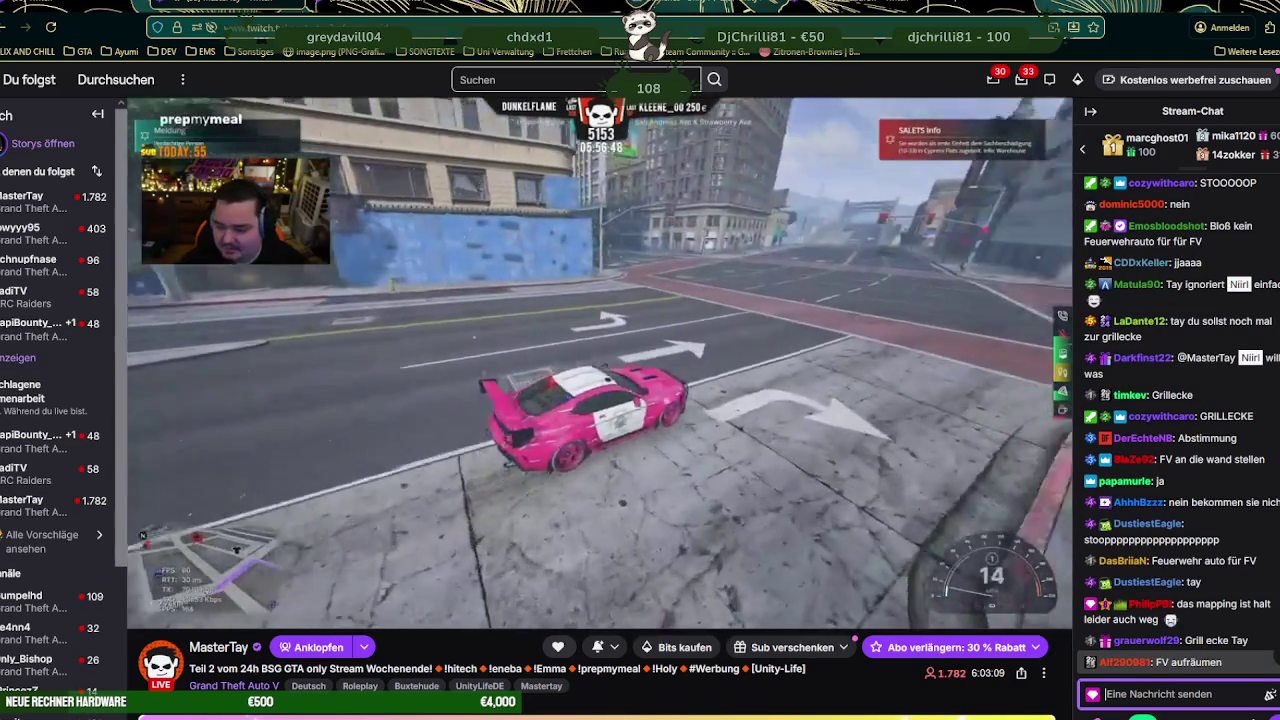
- Send 'du musst noch mal eben zur grilleck', discard the next draft, and post 'egal <3'
text(du musst noch)
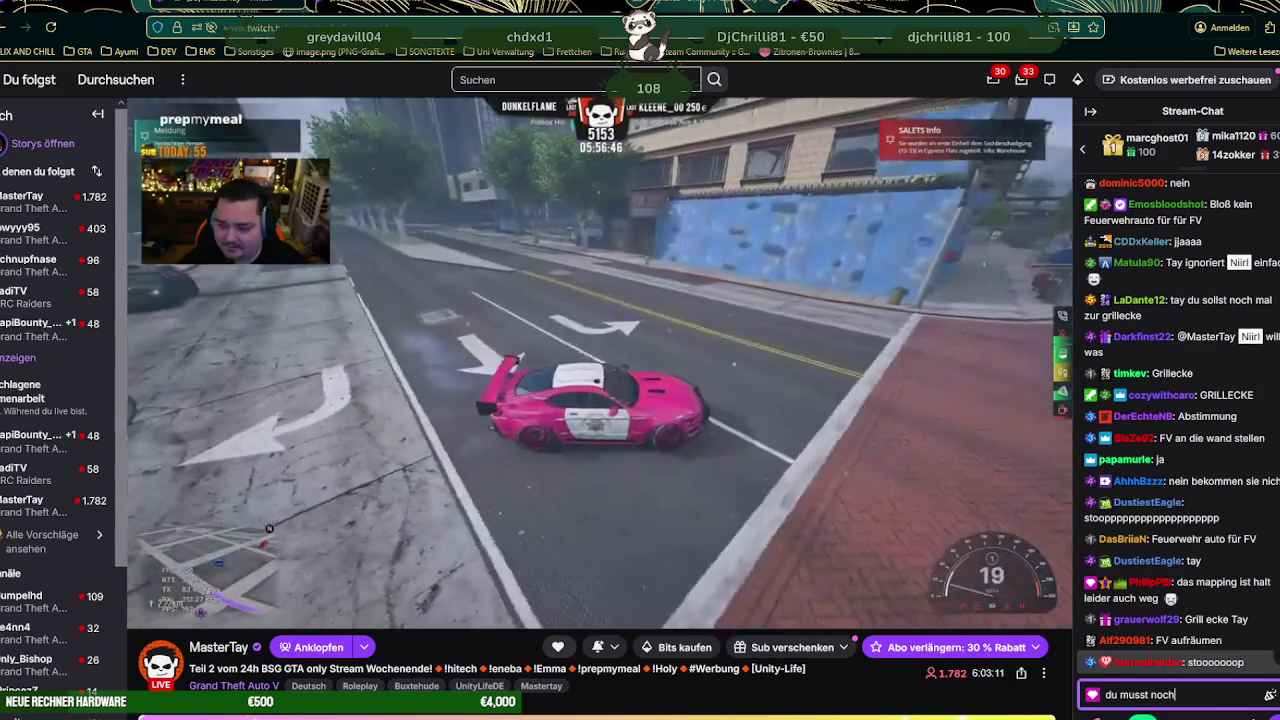
text( mal eben zur gril)
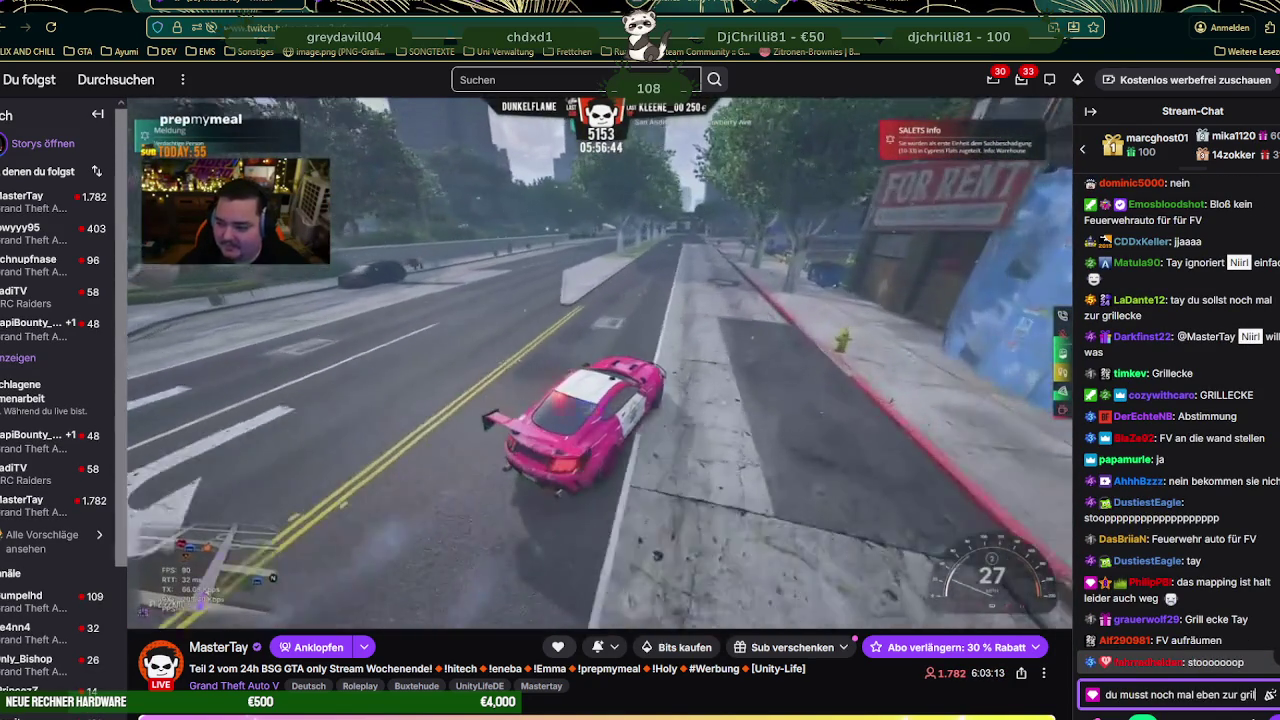
text(lecke bitte)
key(Return)
text(und )
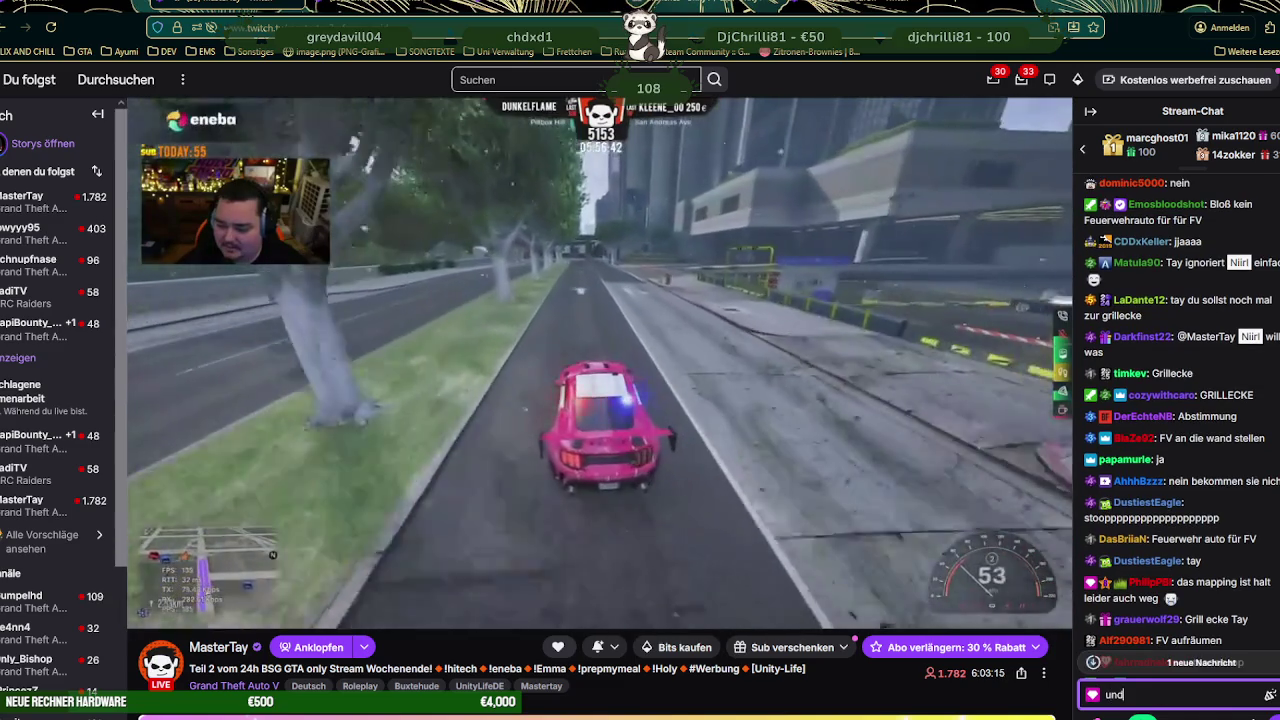
text(D)
text( M)
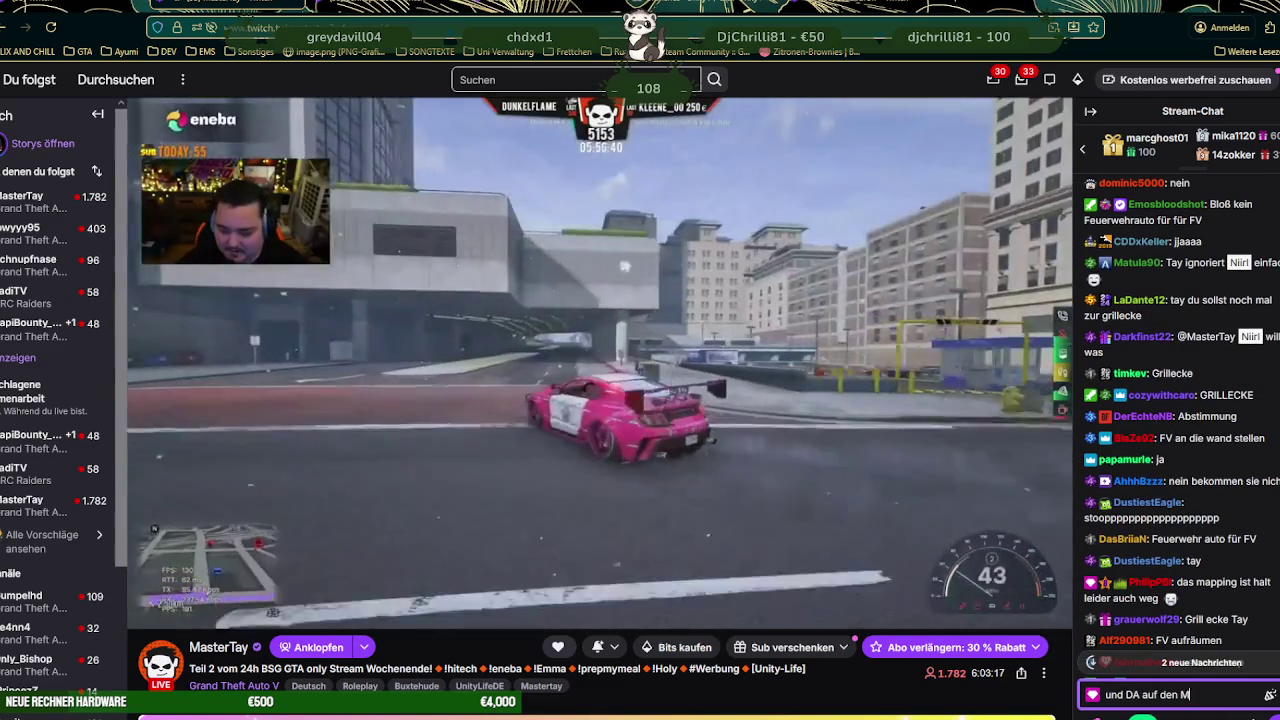
key(BackSpace)
key(BackSpace)
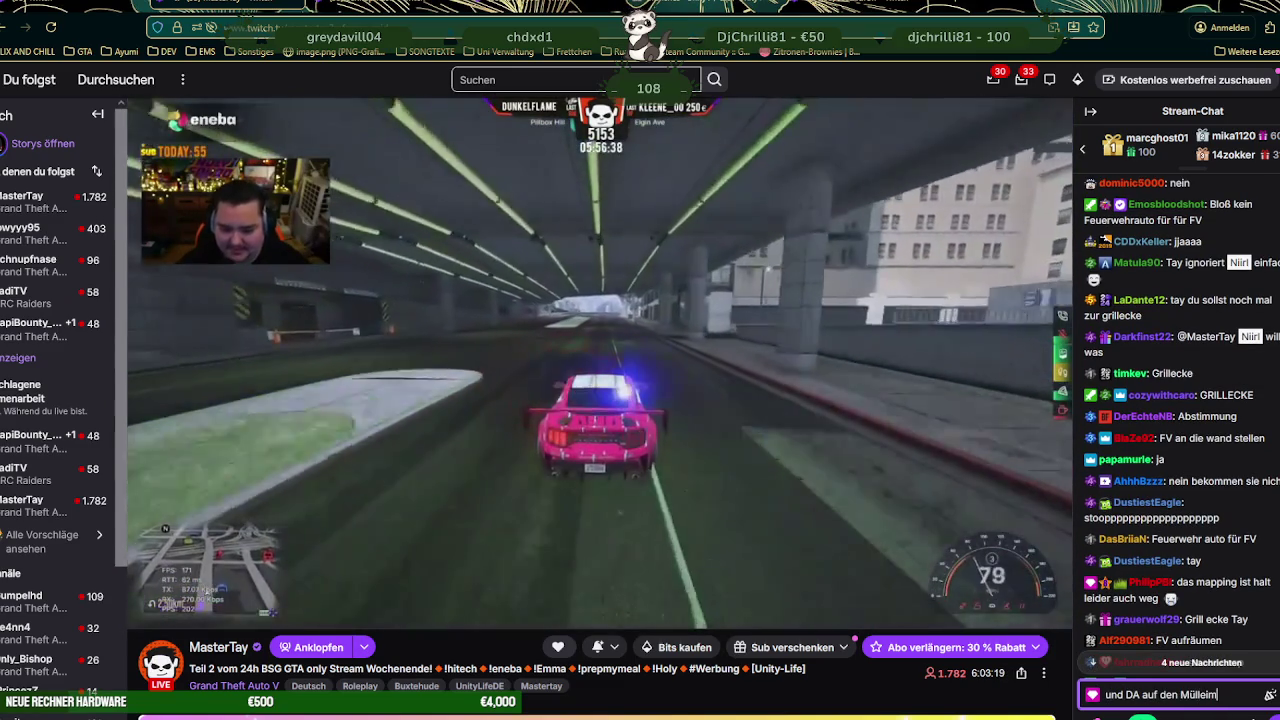
key(BackSpace)
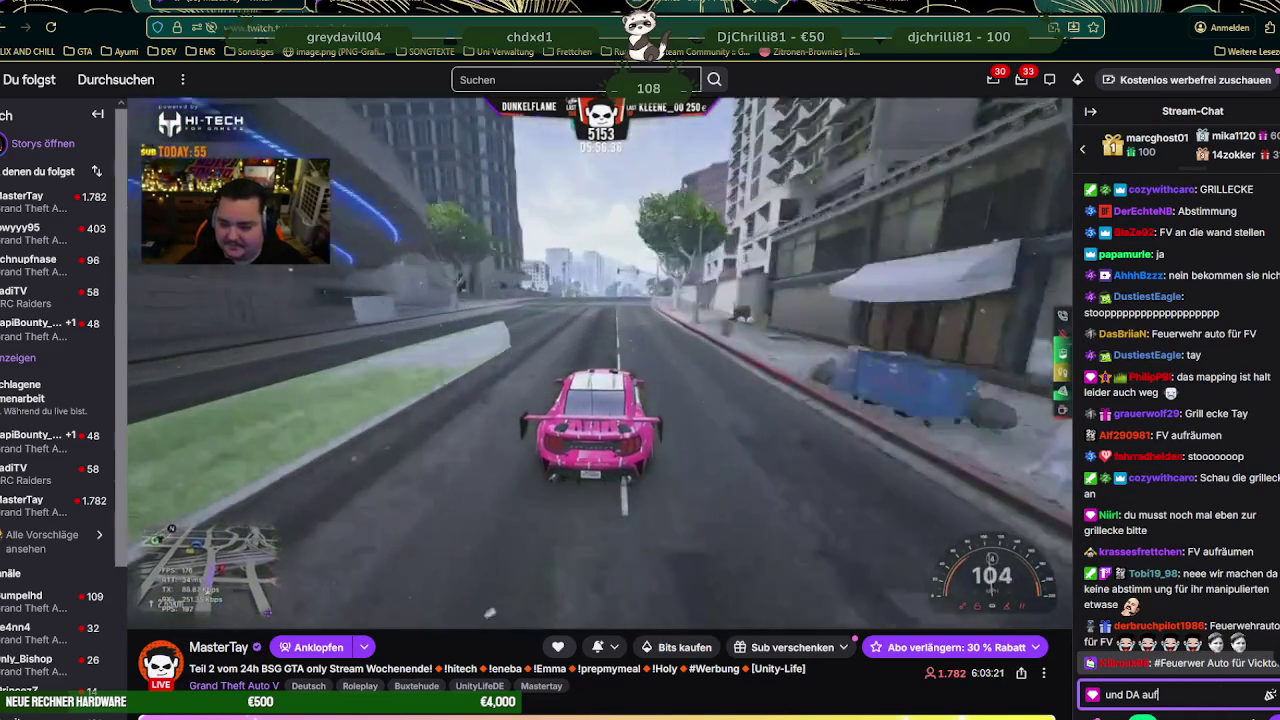
key(BackSpace)
key(BackSpace)
key(BackSpace)
text(all)
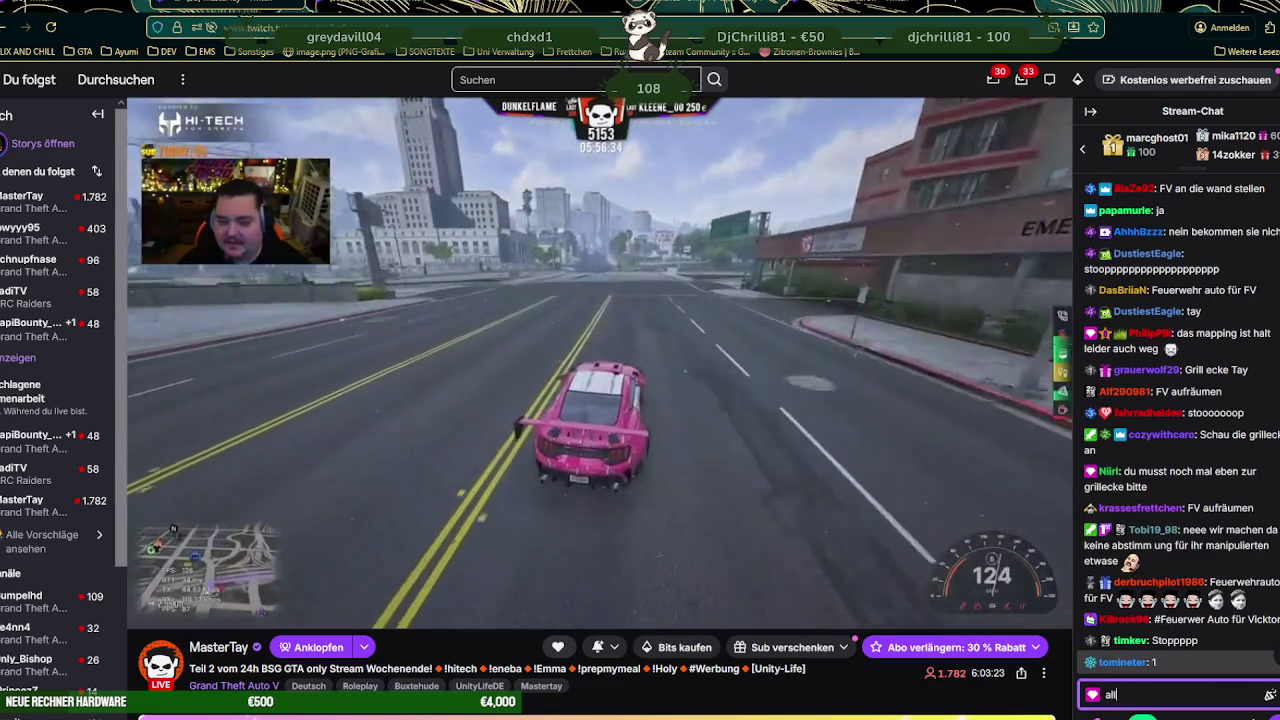
key(BackSpace)
key(BackSpace)
key(BackSpace)
text(egal <3)
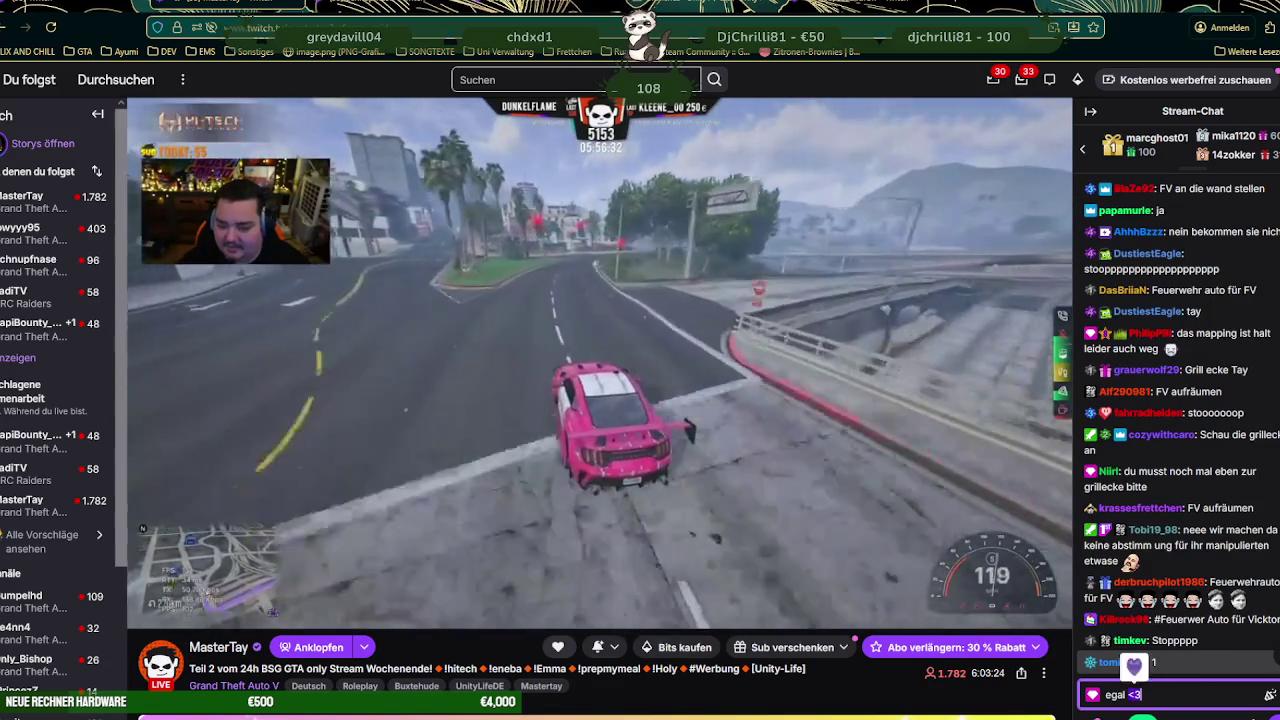
key(Return)
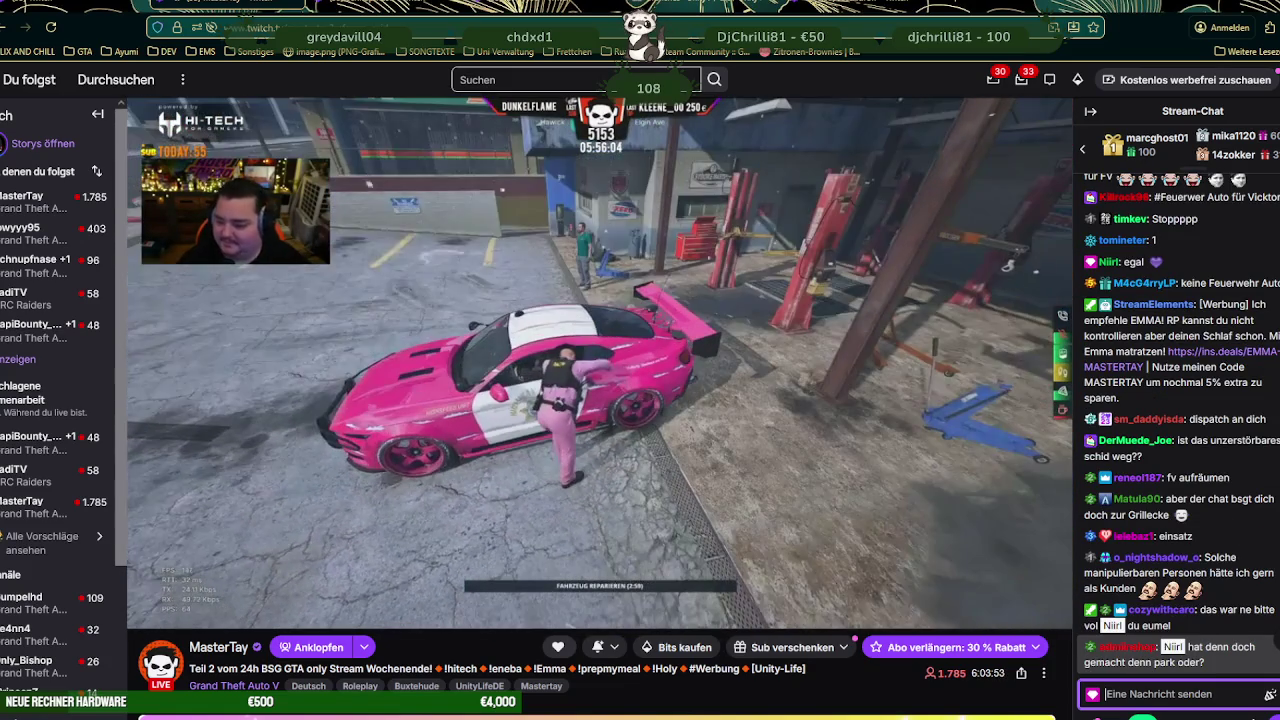
- Reply 'jap' to another viewer, then post 'ich krieg gleich ärger wegen euch ich seh das schon'
text(jap )
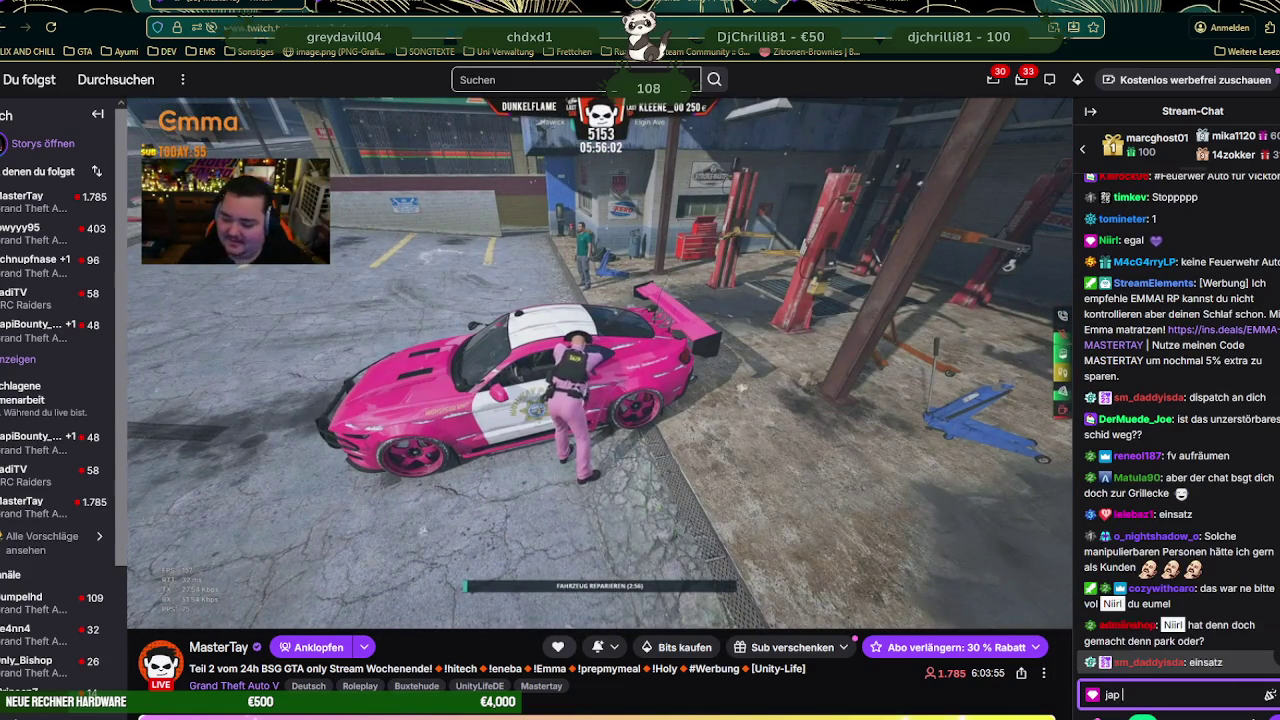
text(@a)
key(Tab)
key(Return)
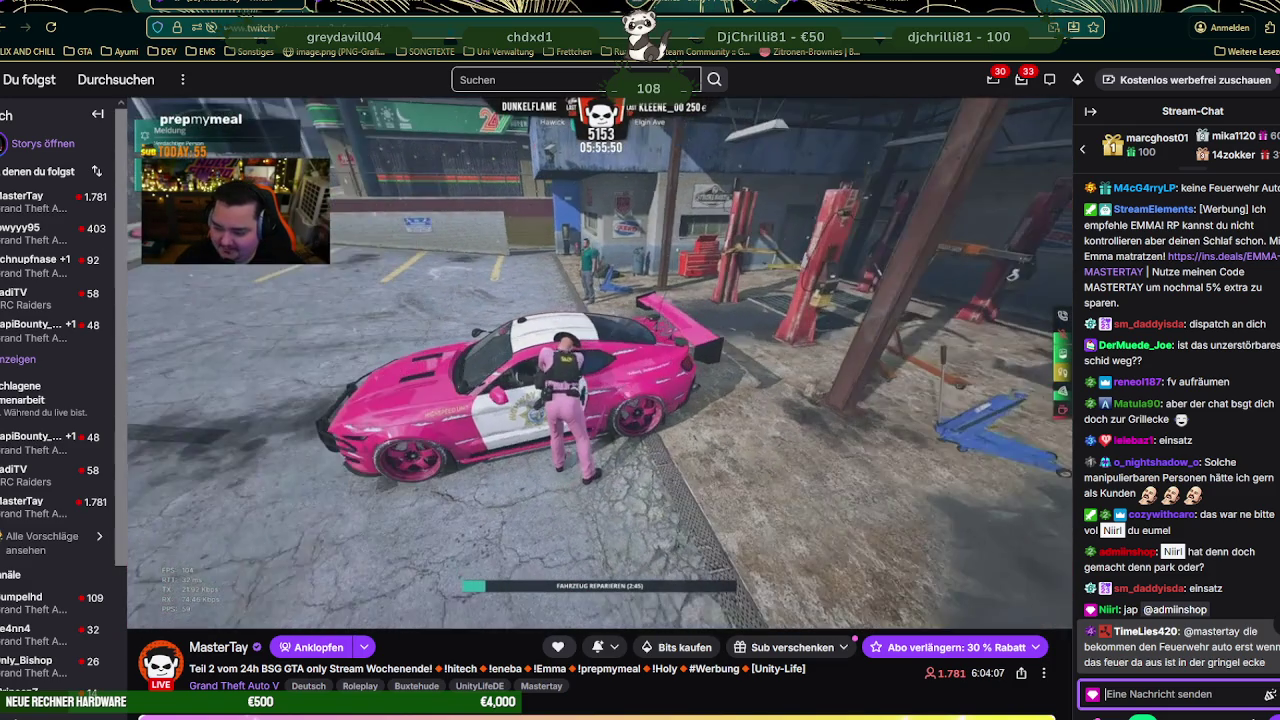
text(ich krieg glei)
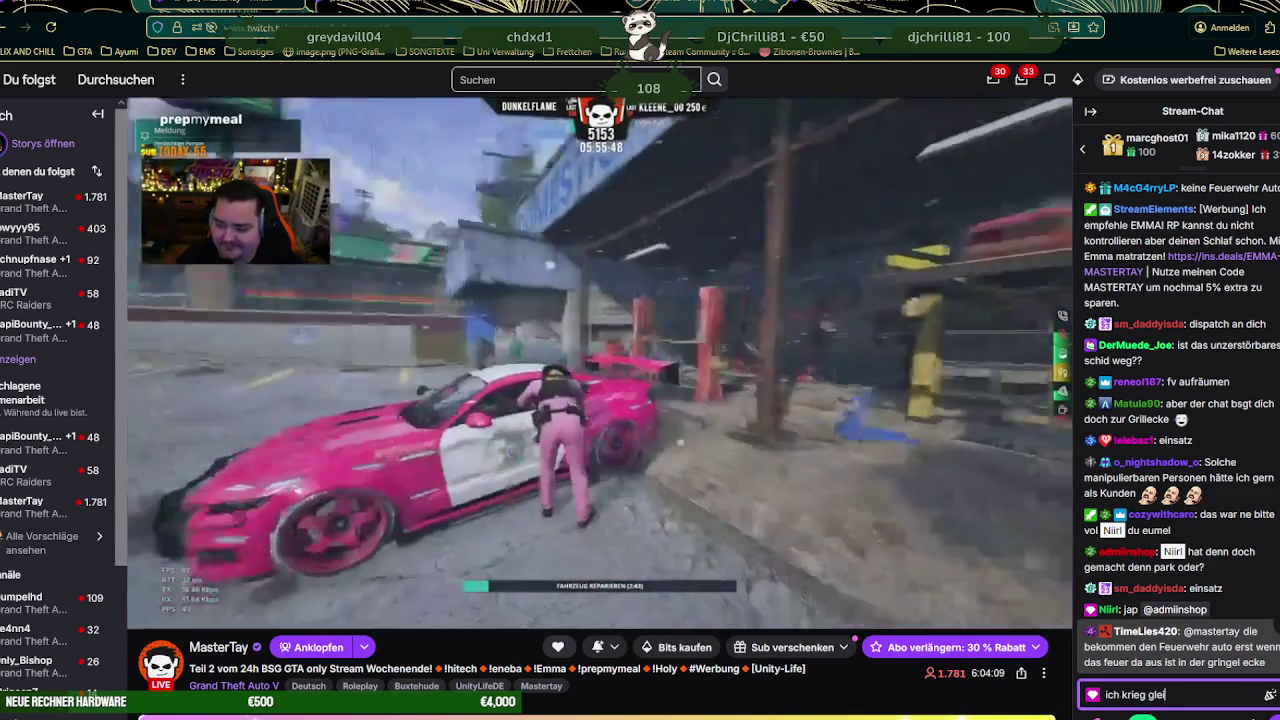
text(ch ärger w)
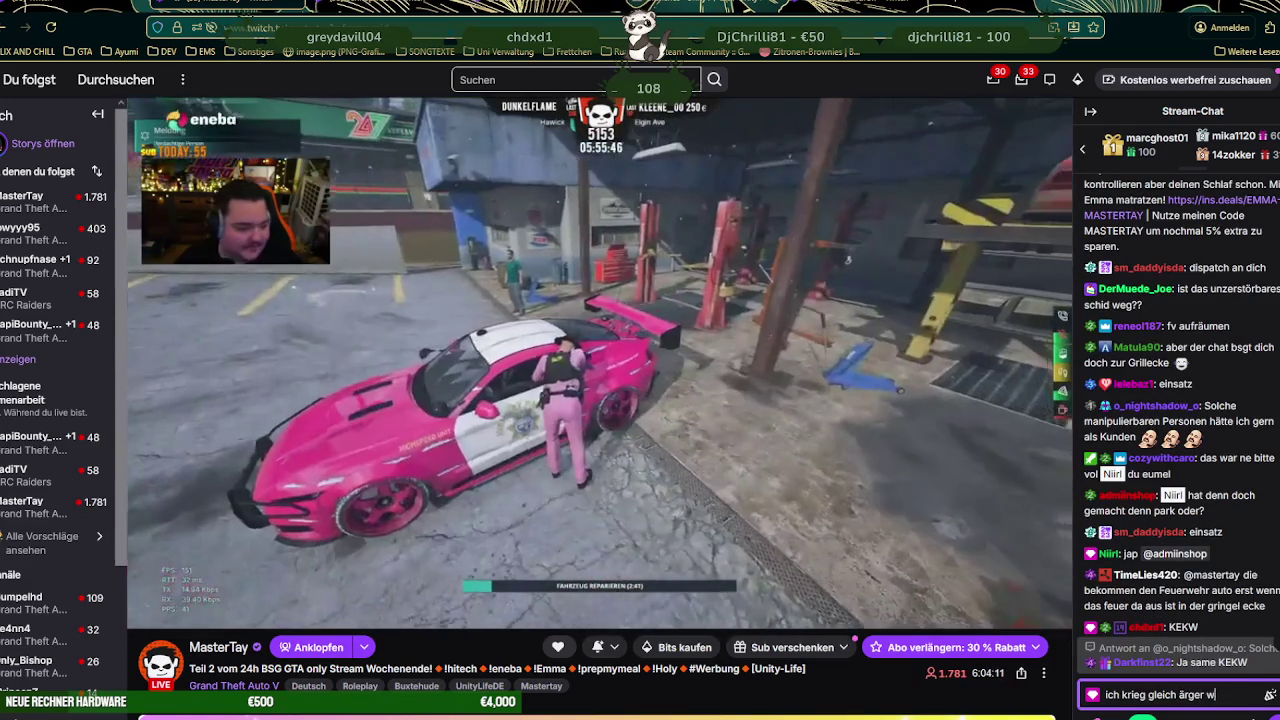
text(egen euch ich )
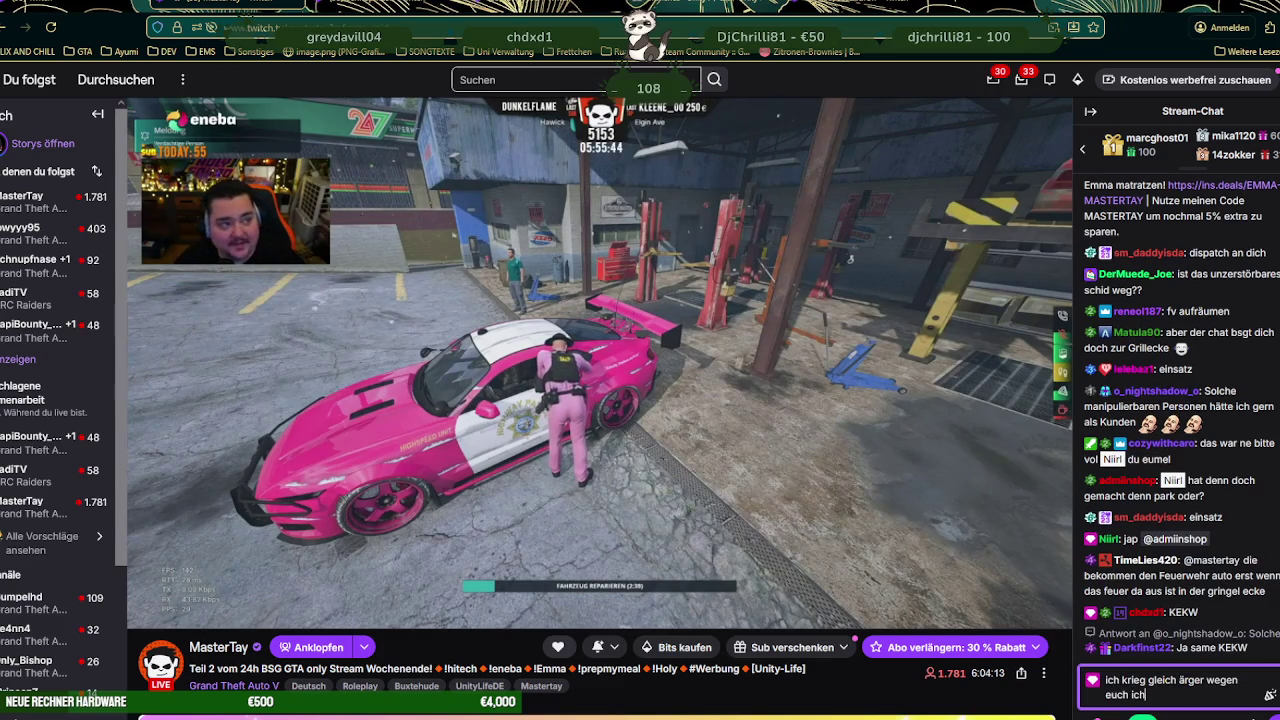
text(seh das schon. :)
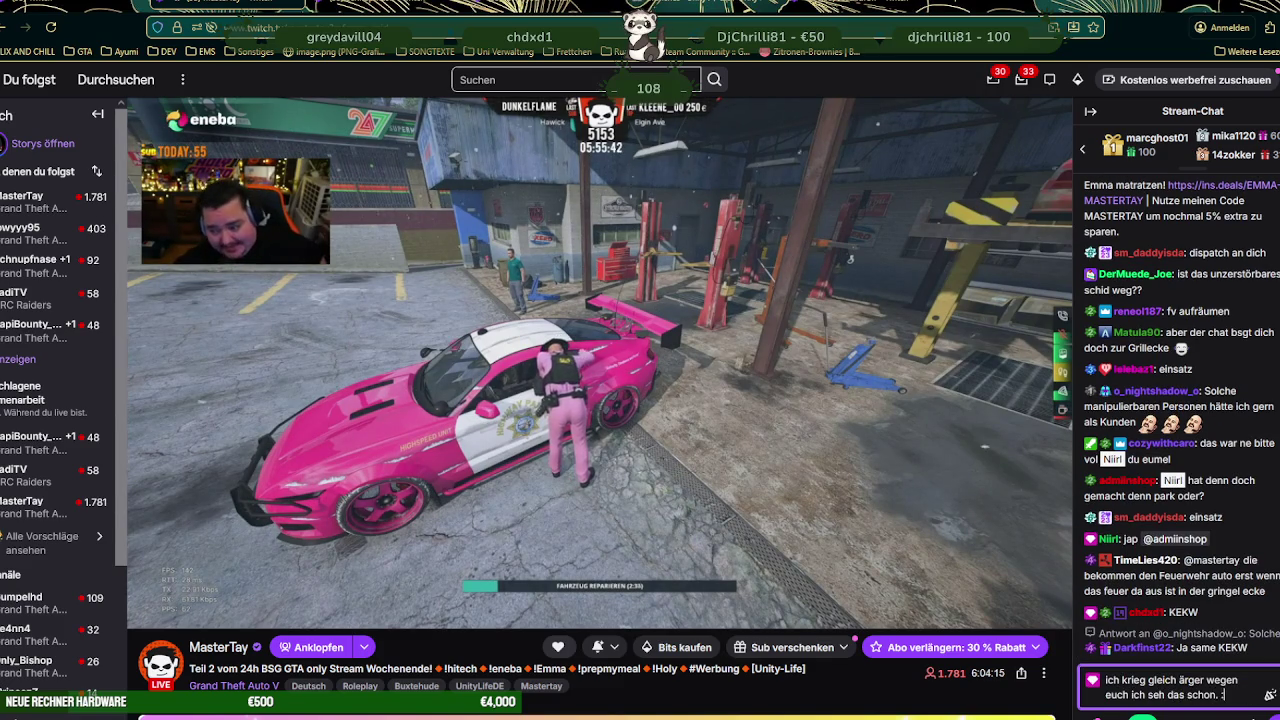
key(Return)
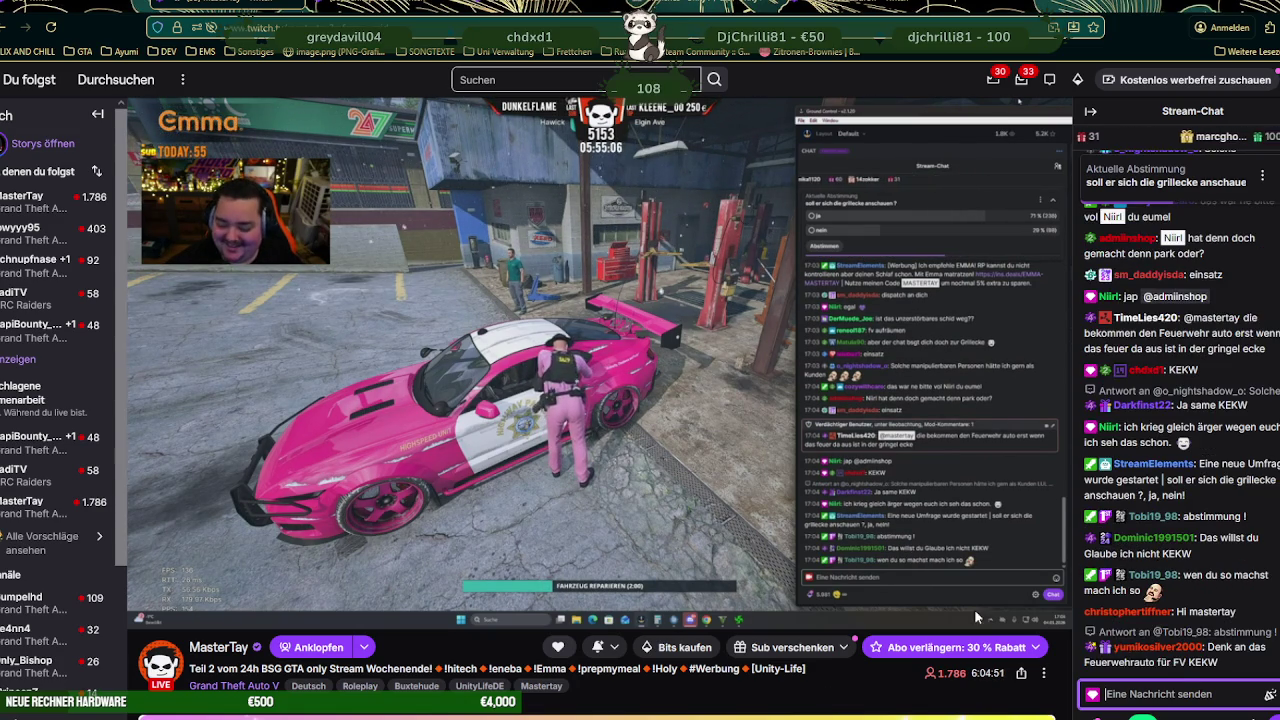
- Expand the 'Aktuelle Abstimmung' poll in chat to reveal its ja and nein options
click(1205, 175)
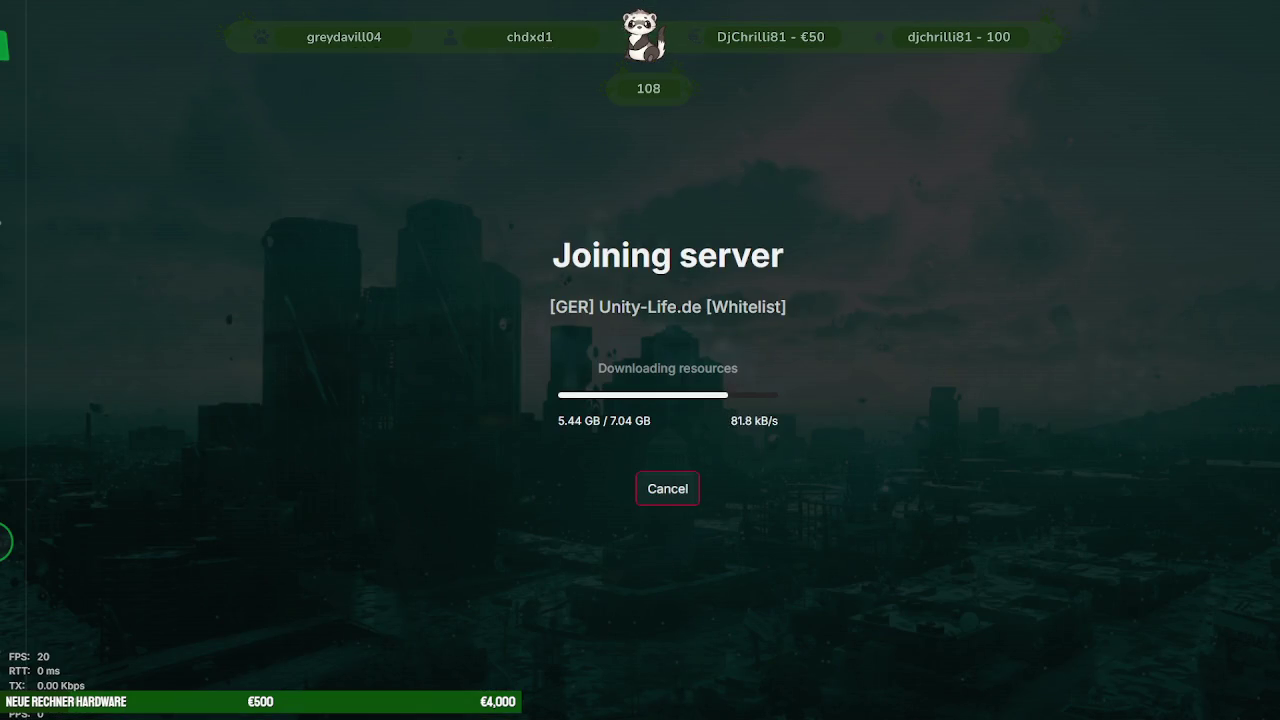
- Switch from the alt:V download window back to the Twitch stream in Firefox
key(alt+Tab)
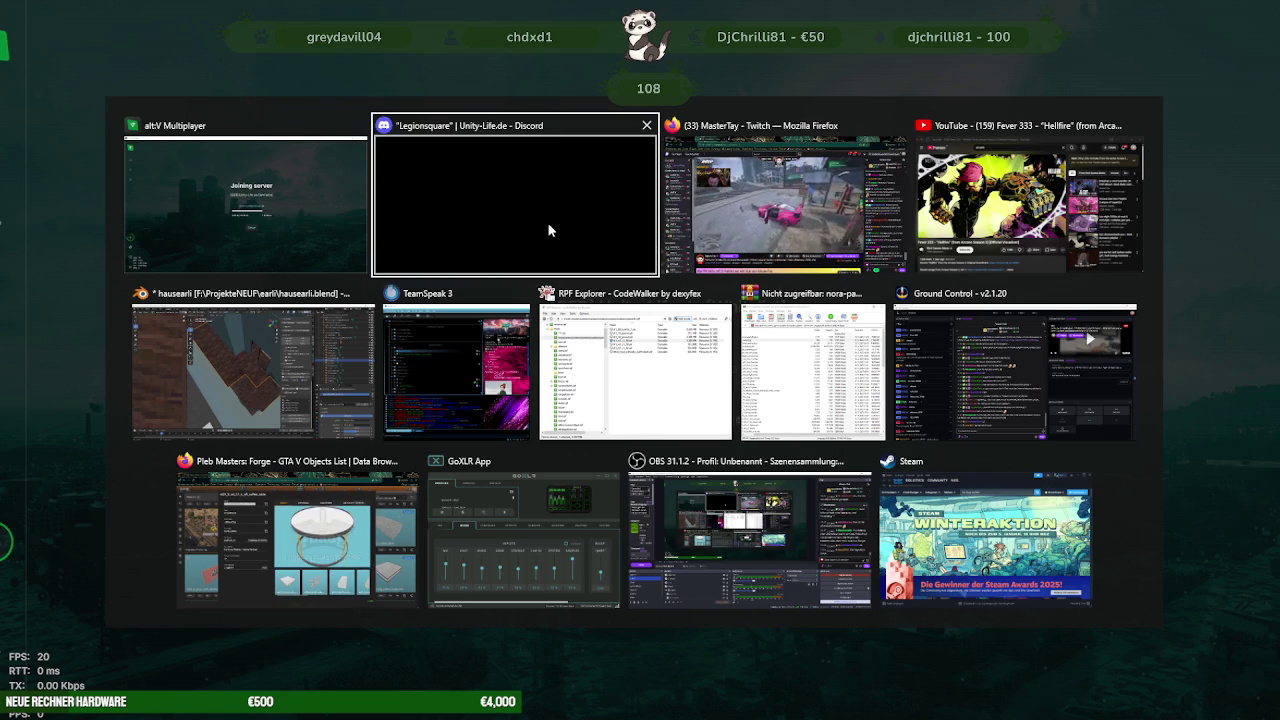
click(780, 200)
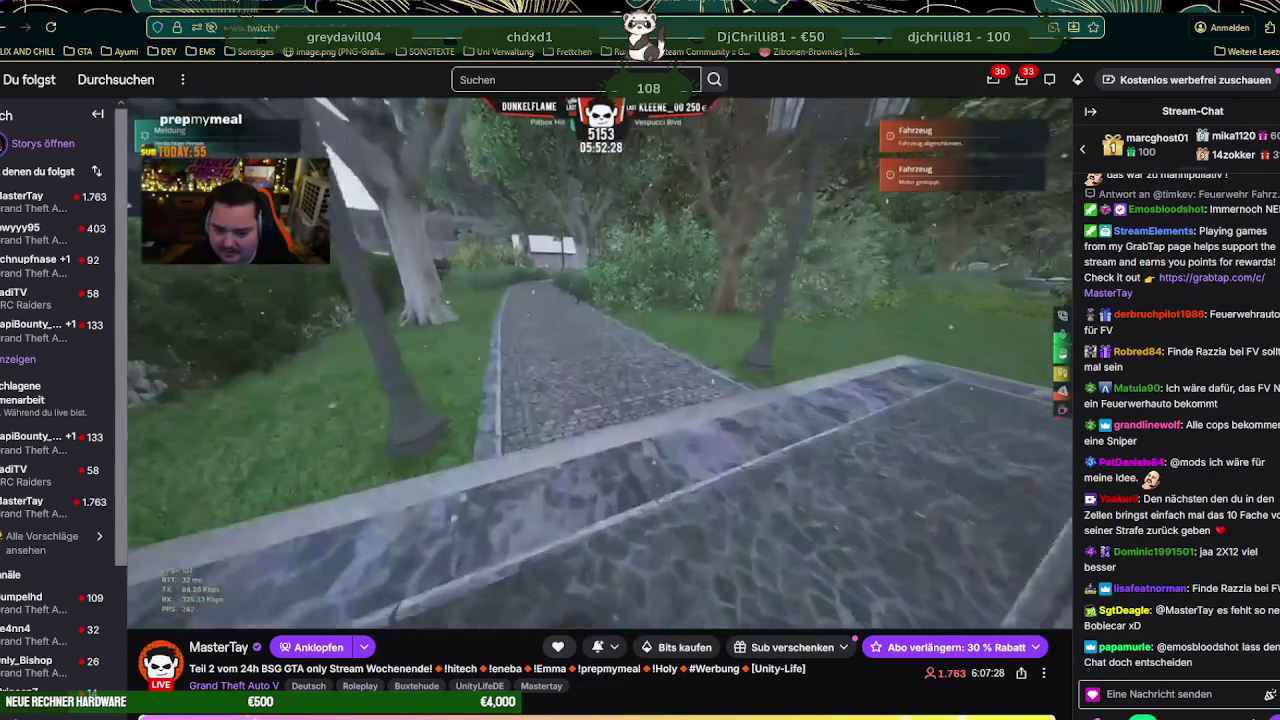
- Discard the 'mus' draft and post 'und das BLEIBT' in chat
click(1151, 694)
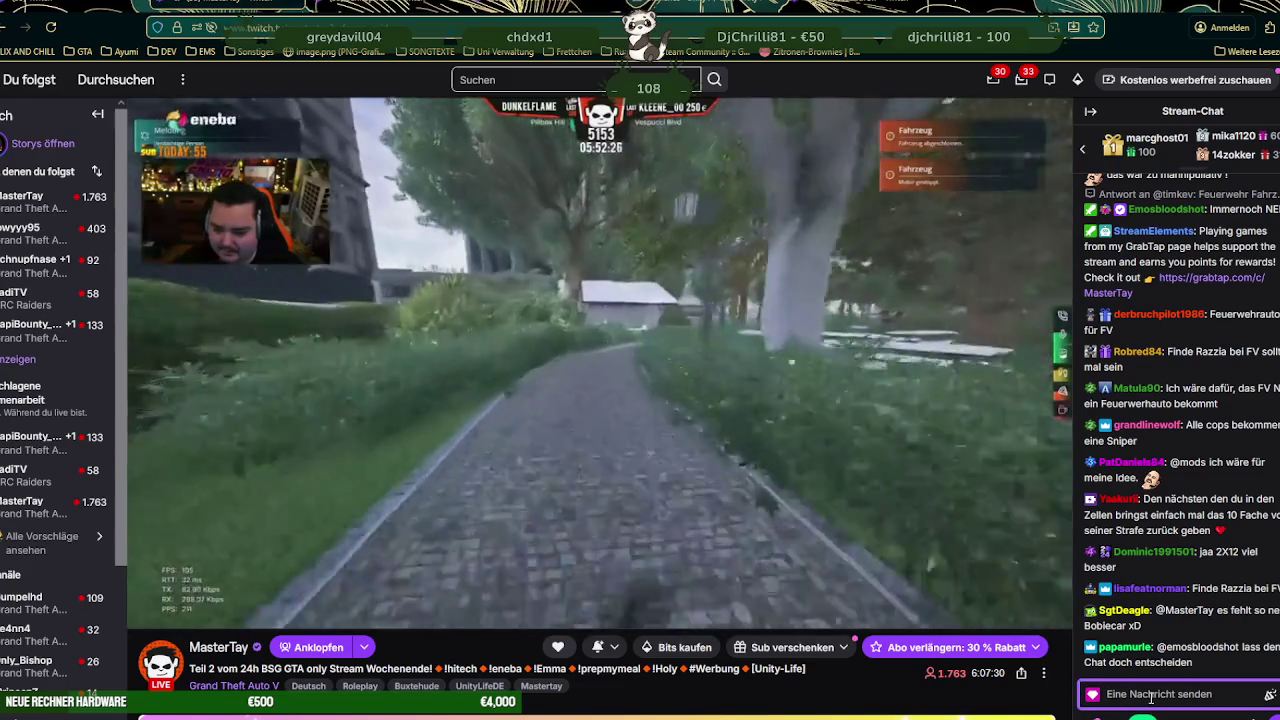
text(mülleimer bei)
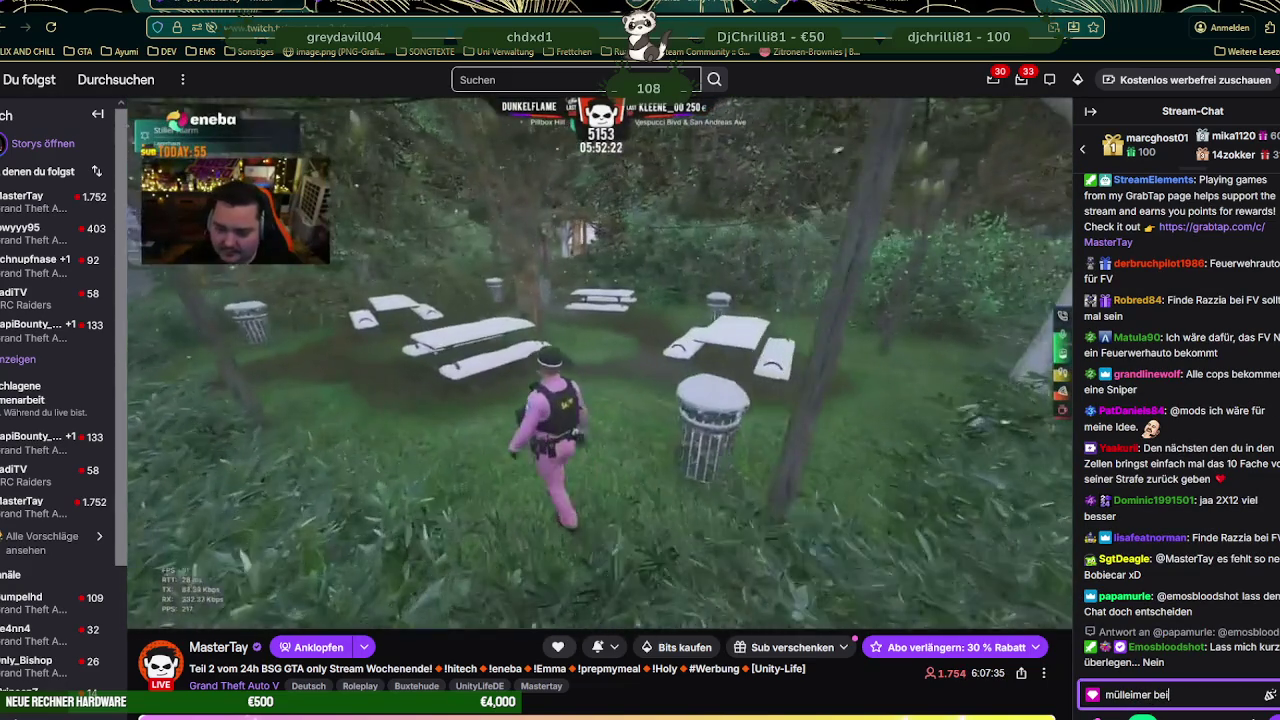
text(m klohaus)
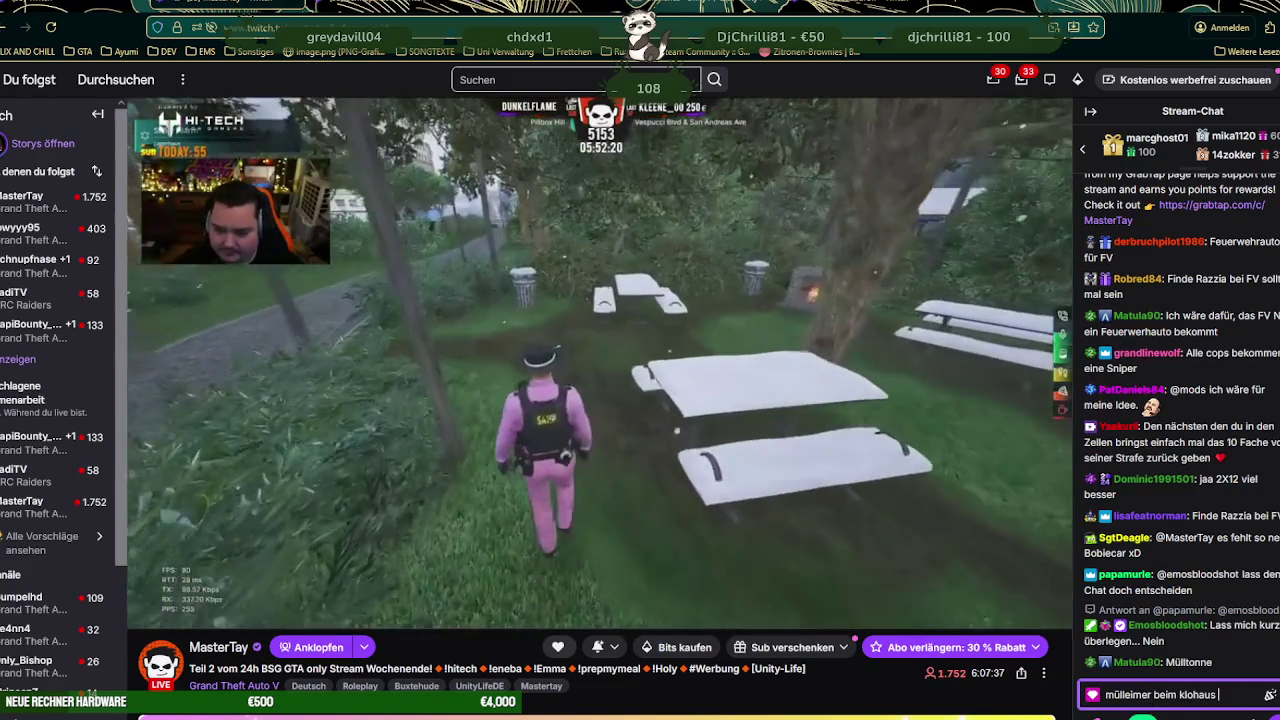
key(BackSpace)
key(BackSpace)
key(BackSpace)
key(BackSpace)
key(BackSpace)
key(BackSpace)
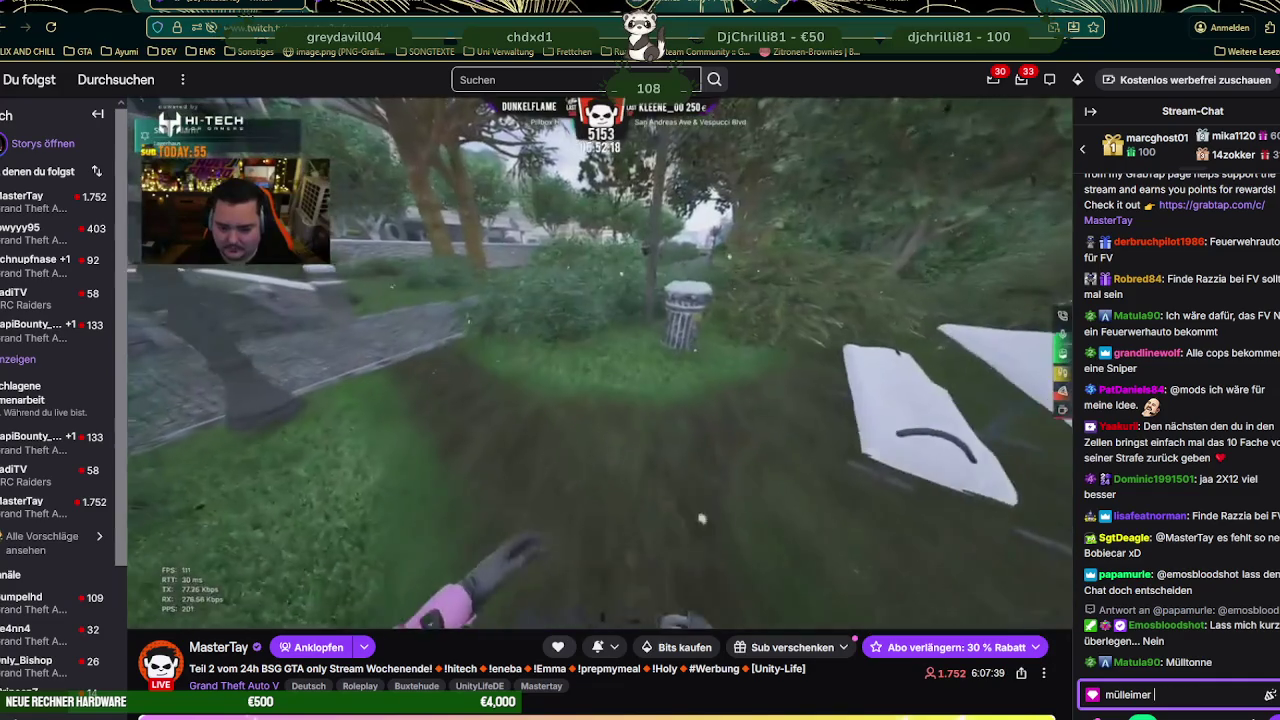
key(BackSpace)
key(BackSpace)
key(BackSpace)
key(BackSpace)
key(BackSpace)
key(BackSpace)
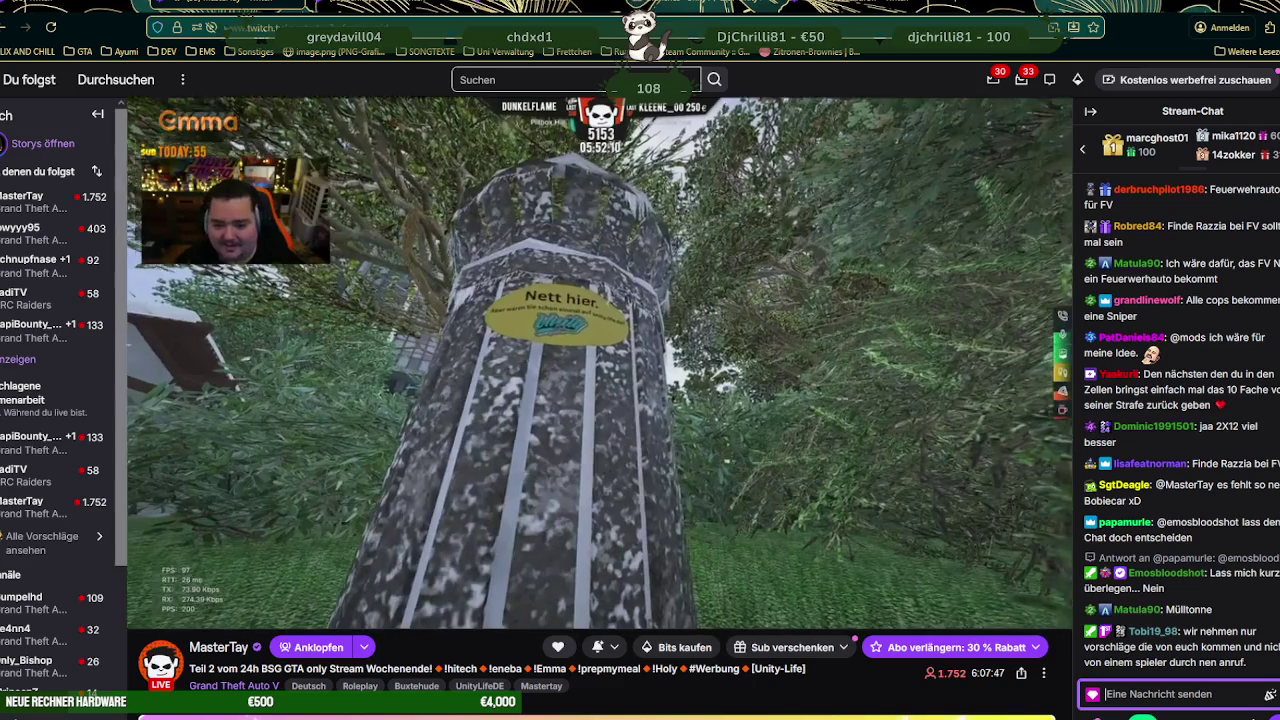
text(und das )
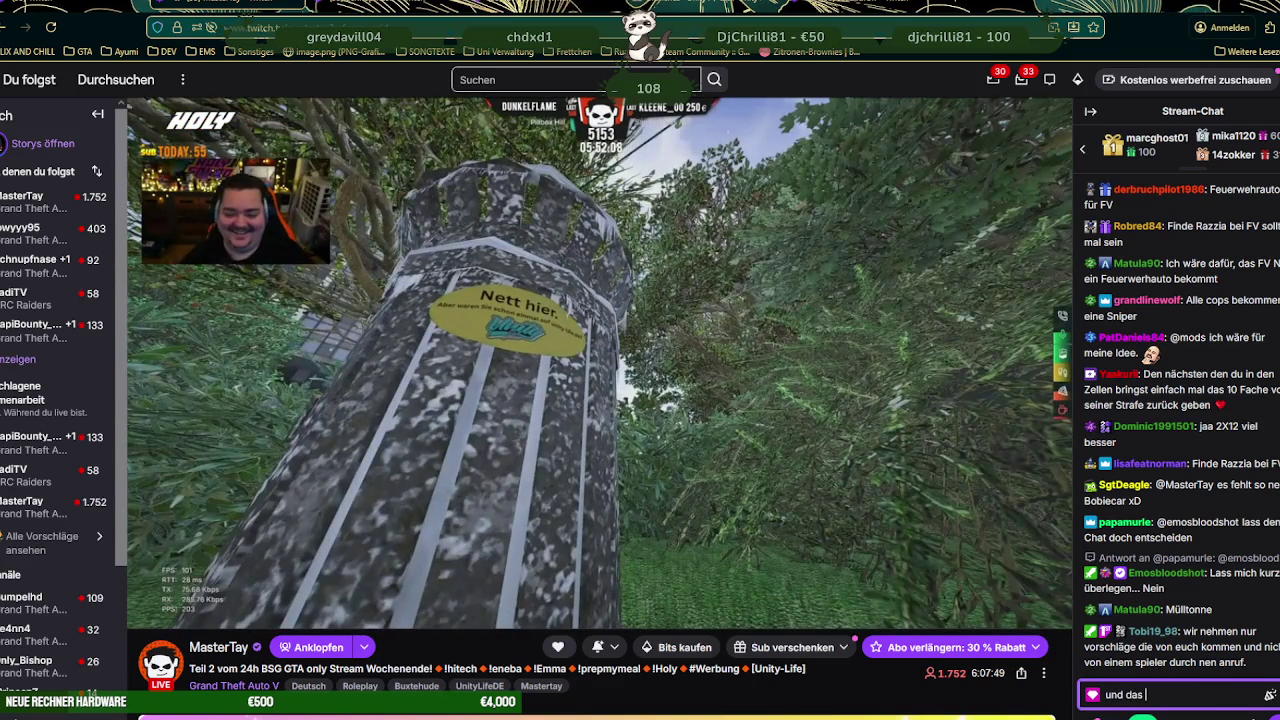
text(BLEIBT)
key(Return)
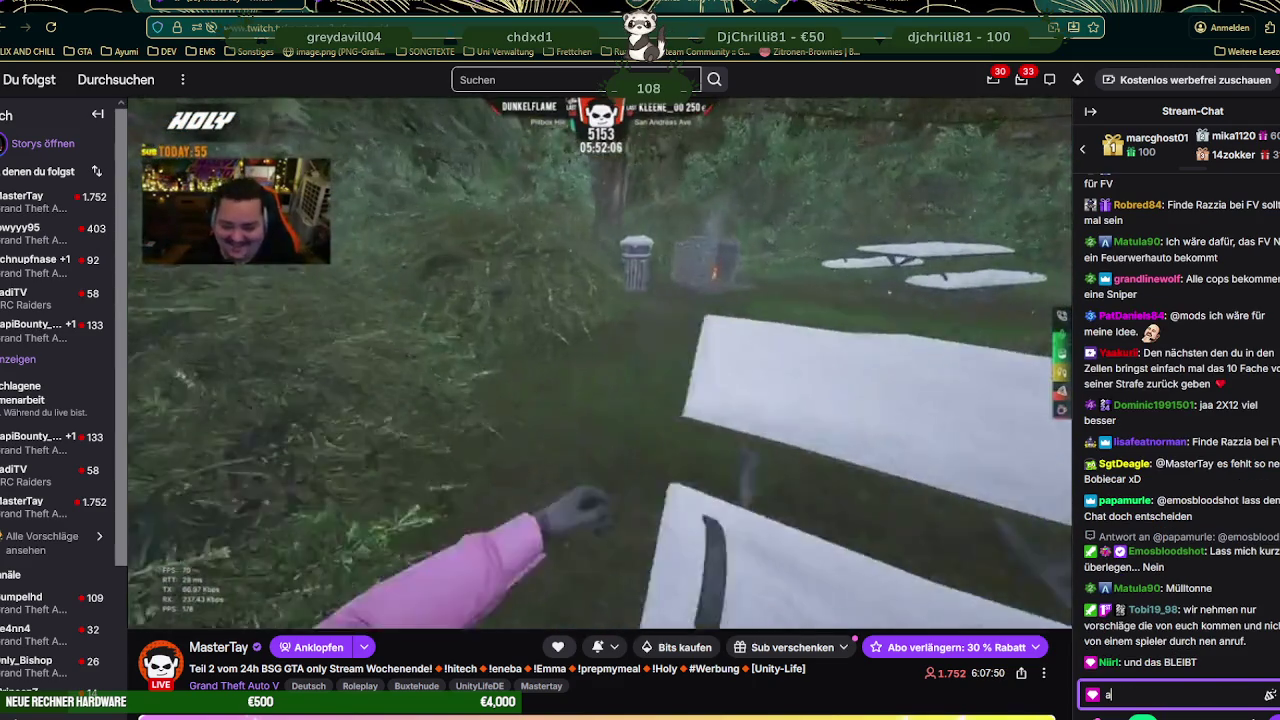
- Post 'also auch wenn es auf Forge geht' mentioning the streamer, then a 'JAAAAP' cheer
text(also auch wenn es auf For)
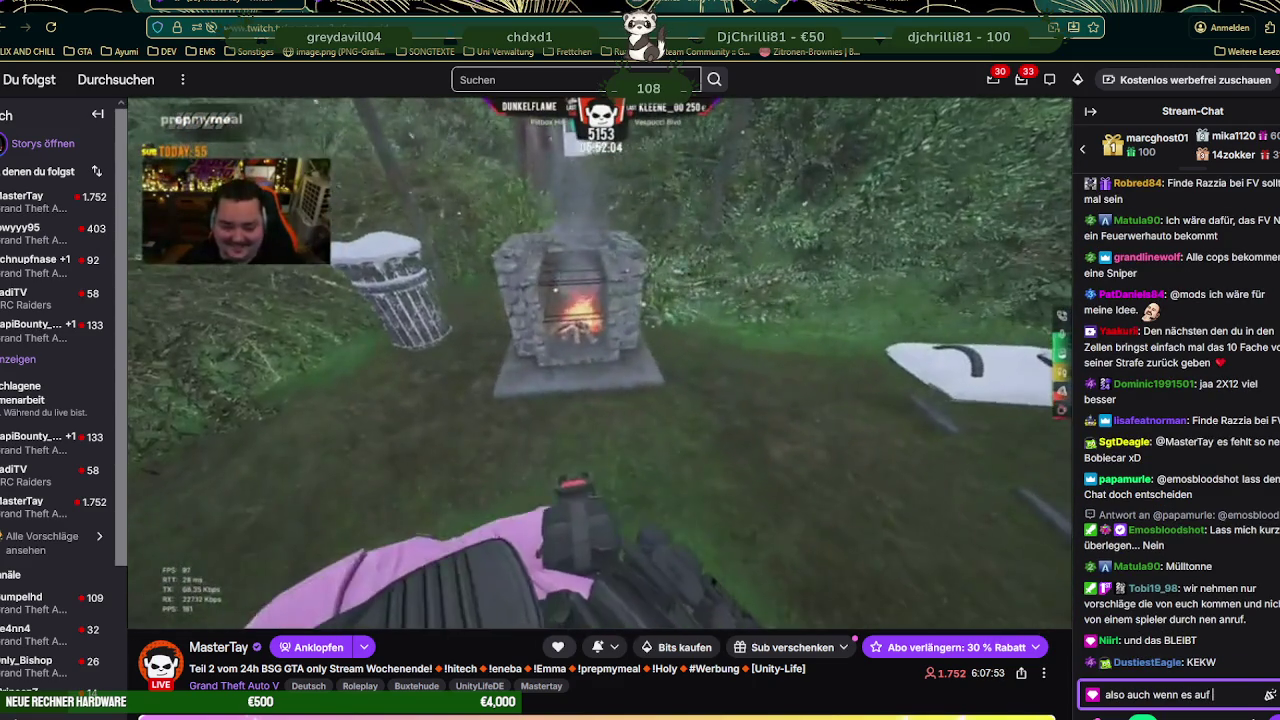
text(ge geh)
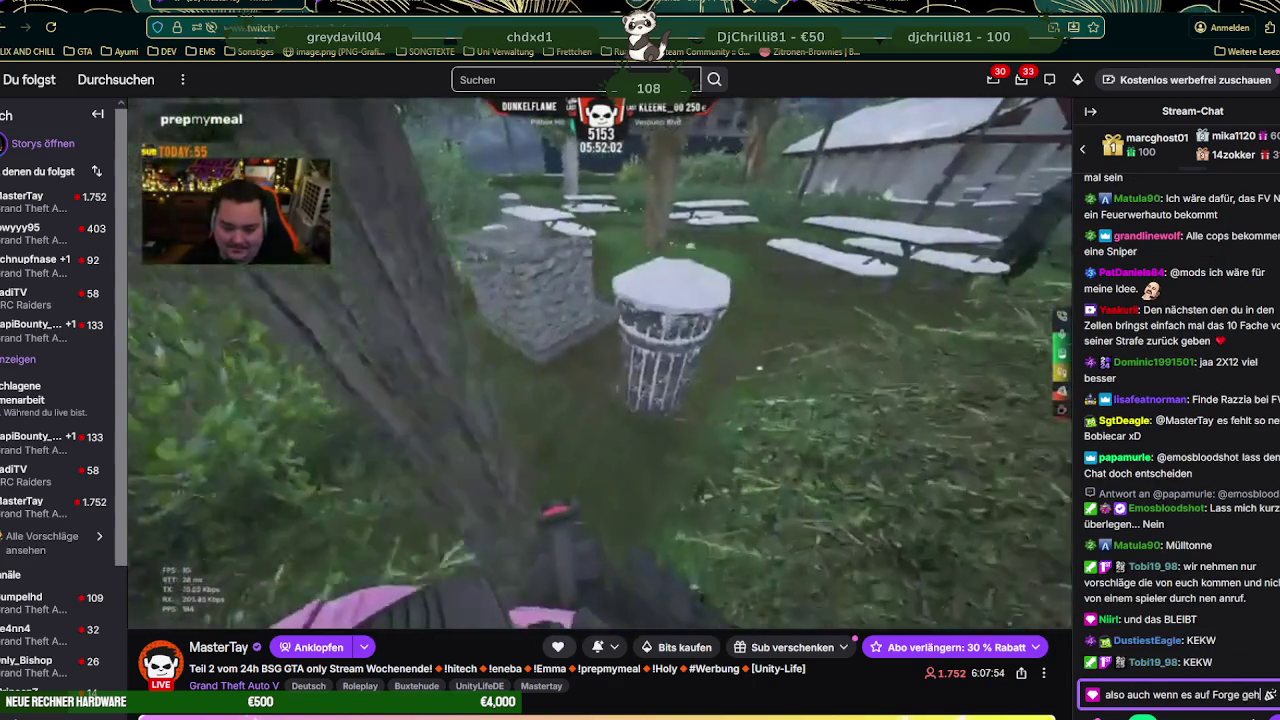
text(t @MasterTay)
key(Return)
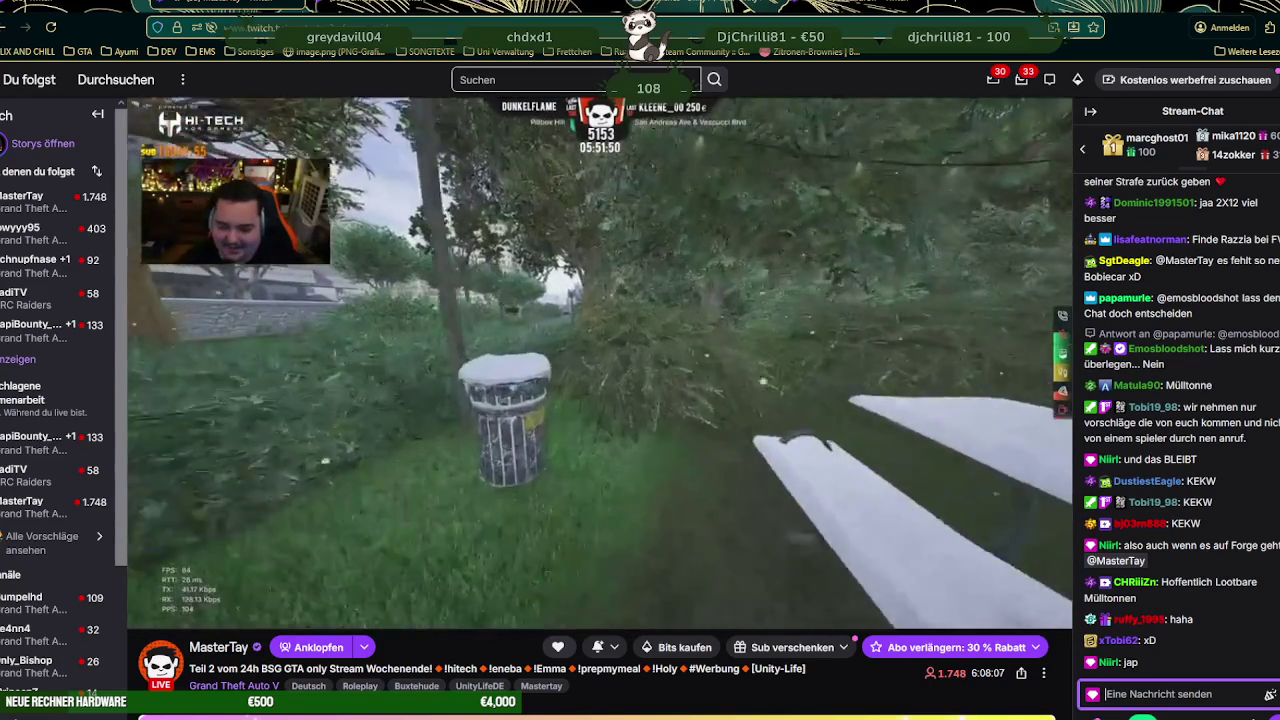
text(JAAAAP)
key(Return)
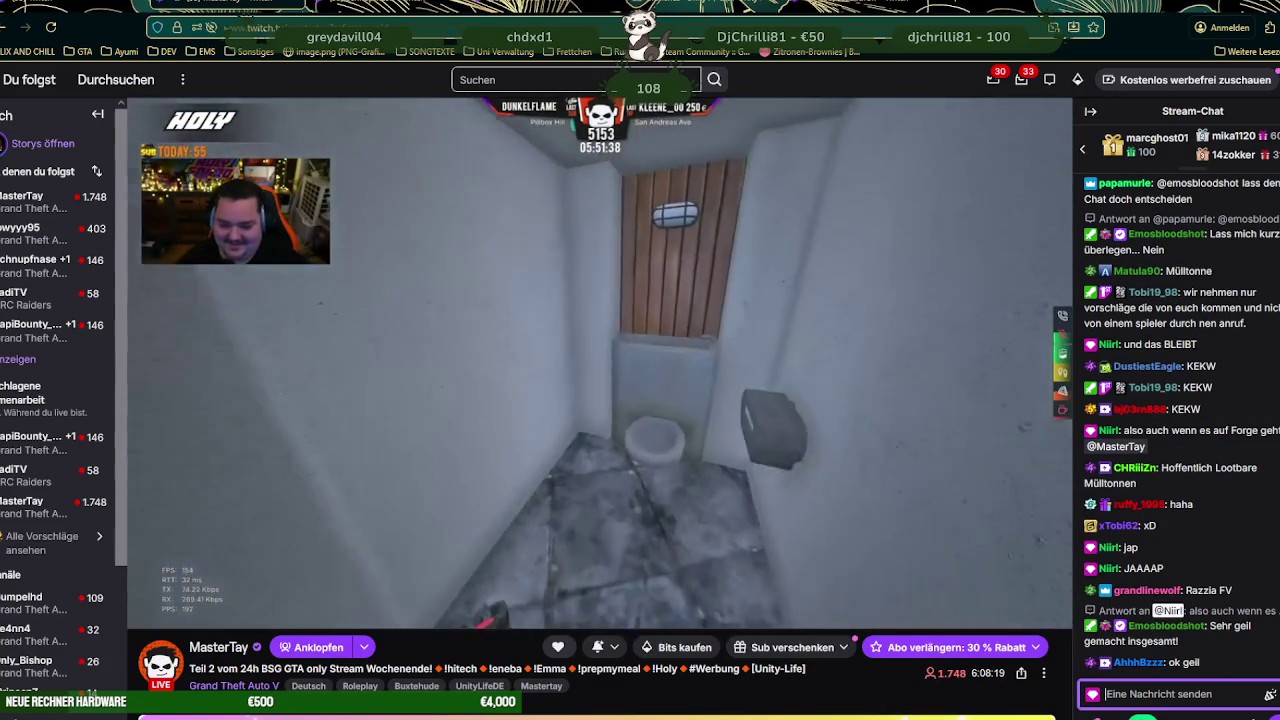
- Ask the 'heimat' in chat whether 'Omage' is spelled that way
text(meine)
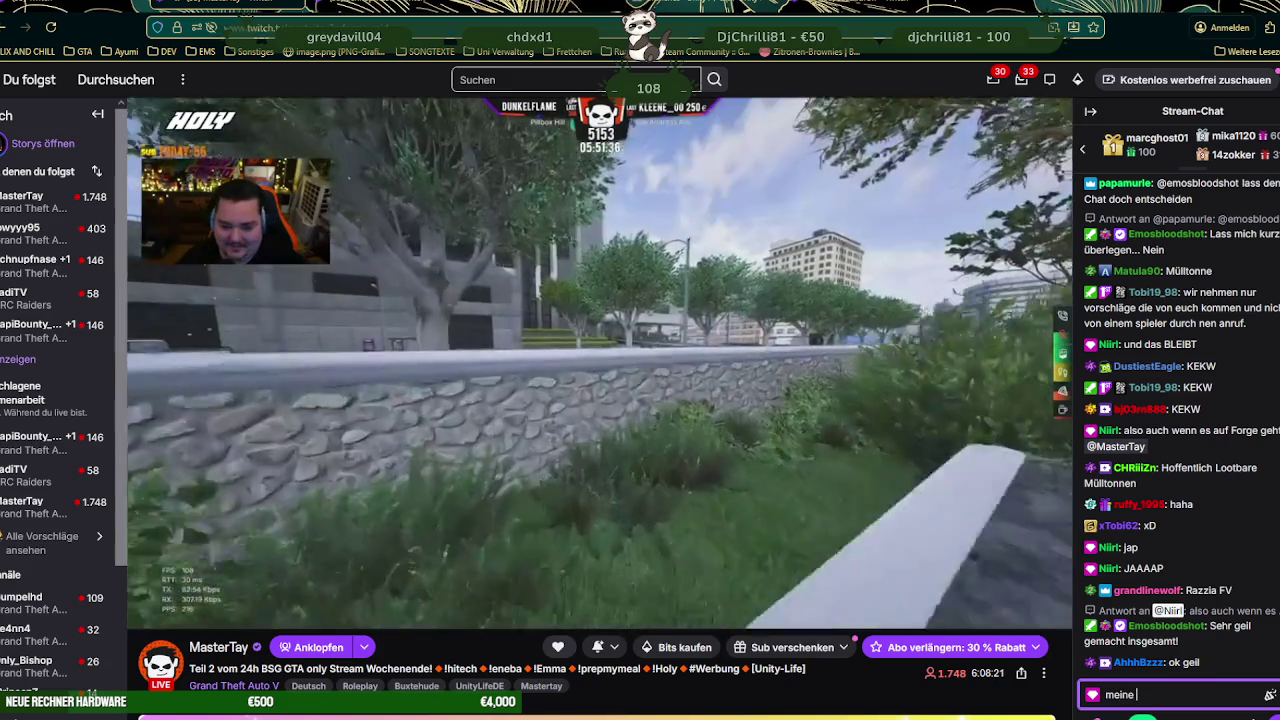
text( Omage, sc)
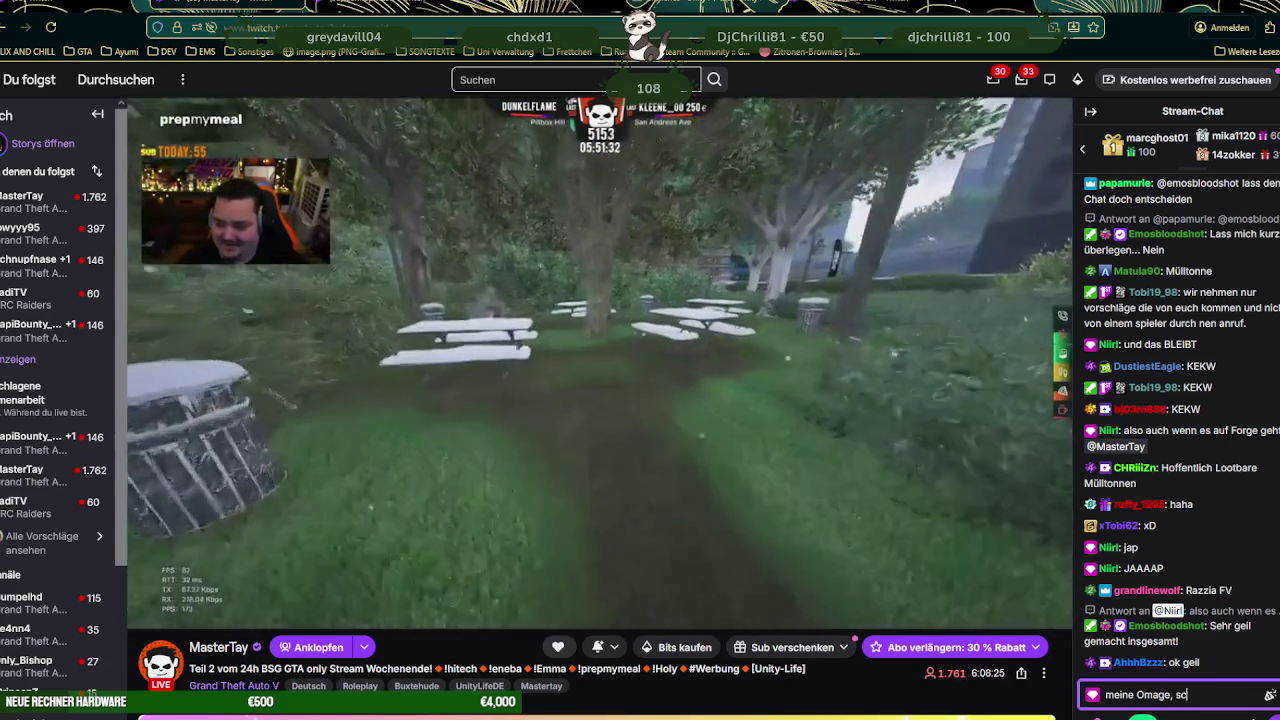
text(hreibt man das)
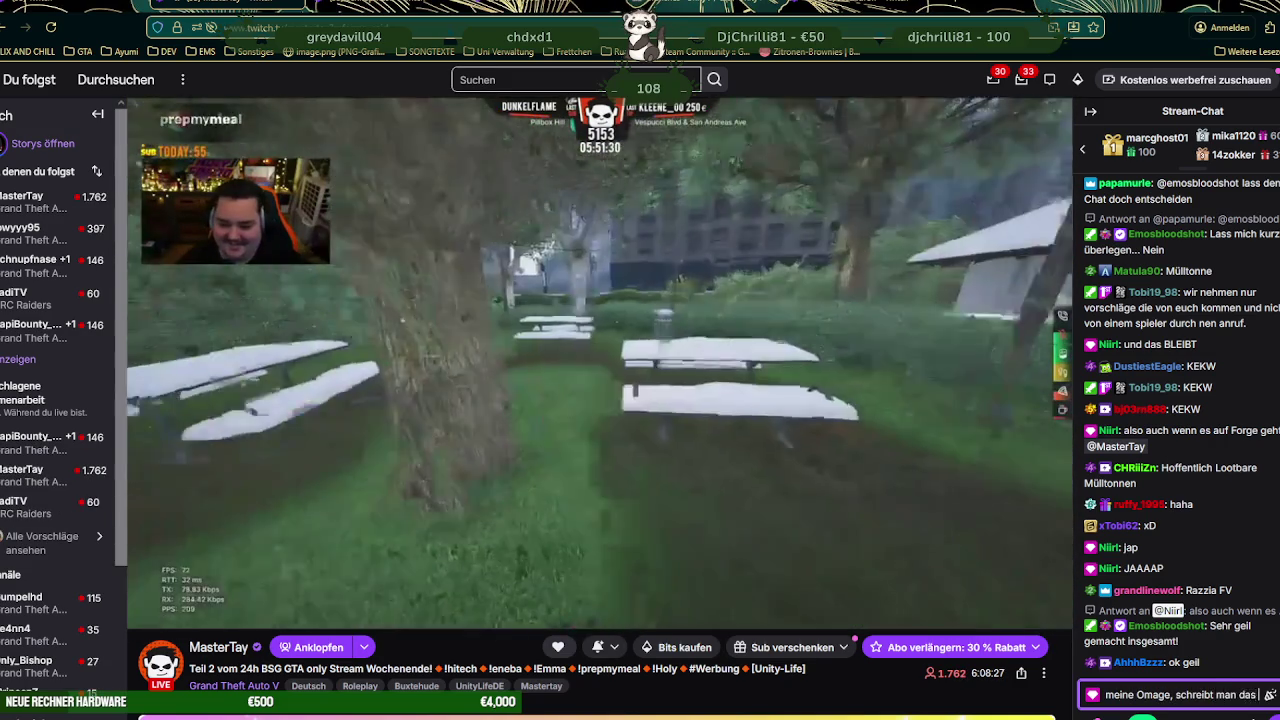
text( so? an meine )
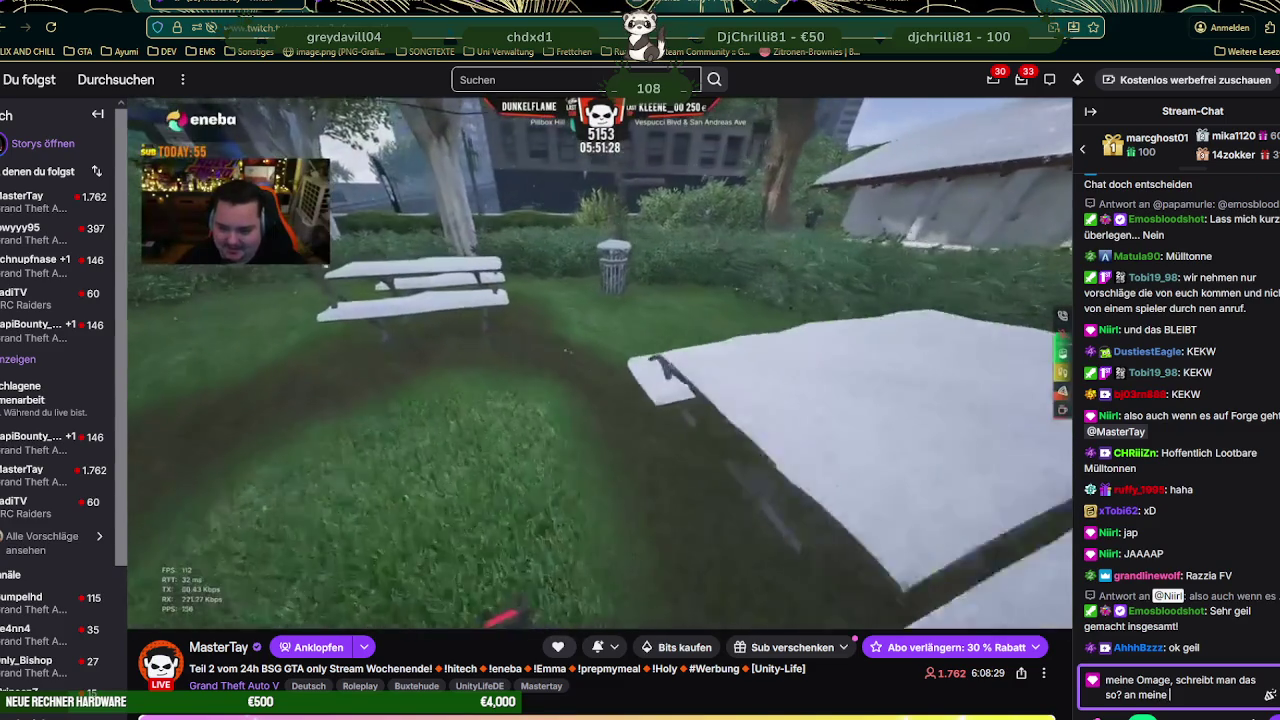
text("hei)
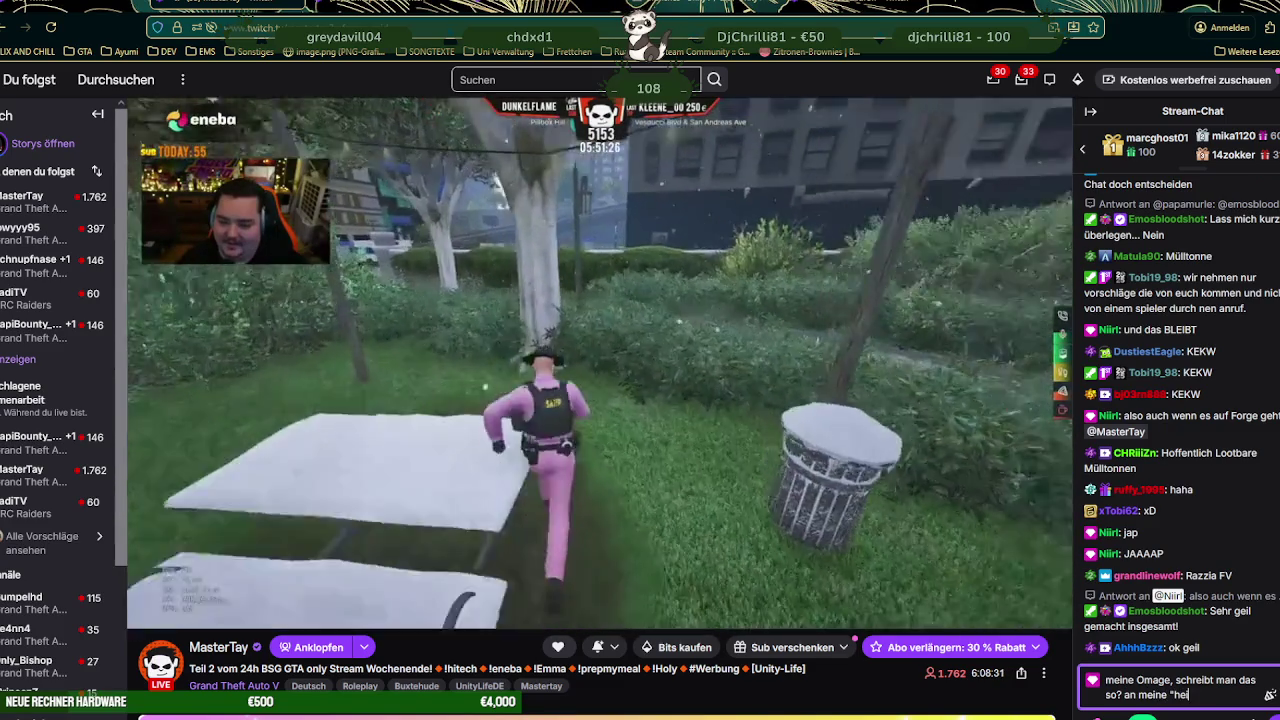
text(mat)
key(Return)
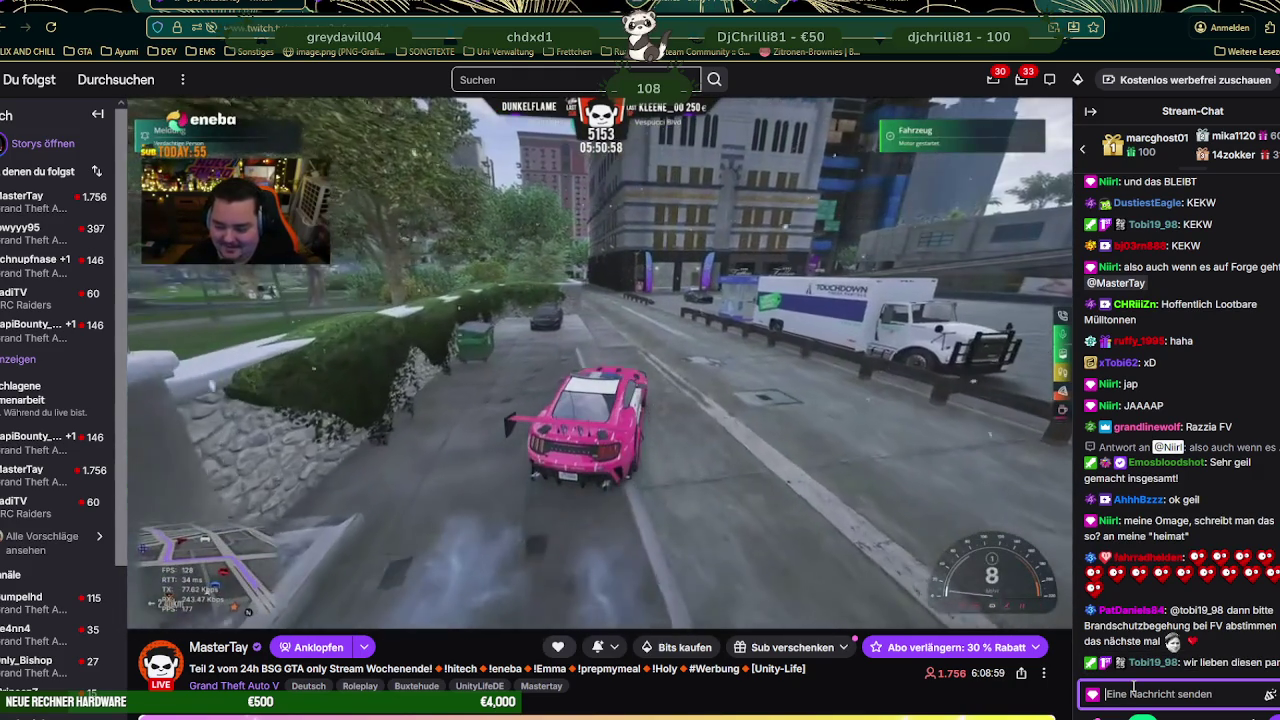
- Post the goodbye chat message 'so ich bin mal weiter in blender viel spaß euch noch <3' and return to the game
text(so ich bin mal wei)
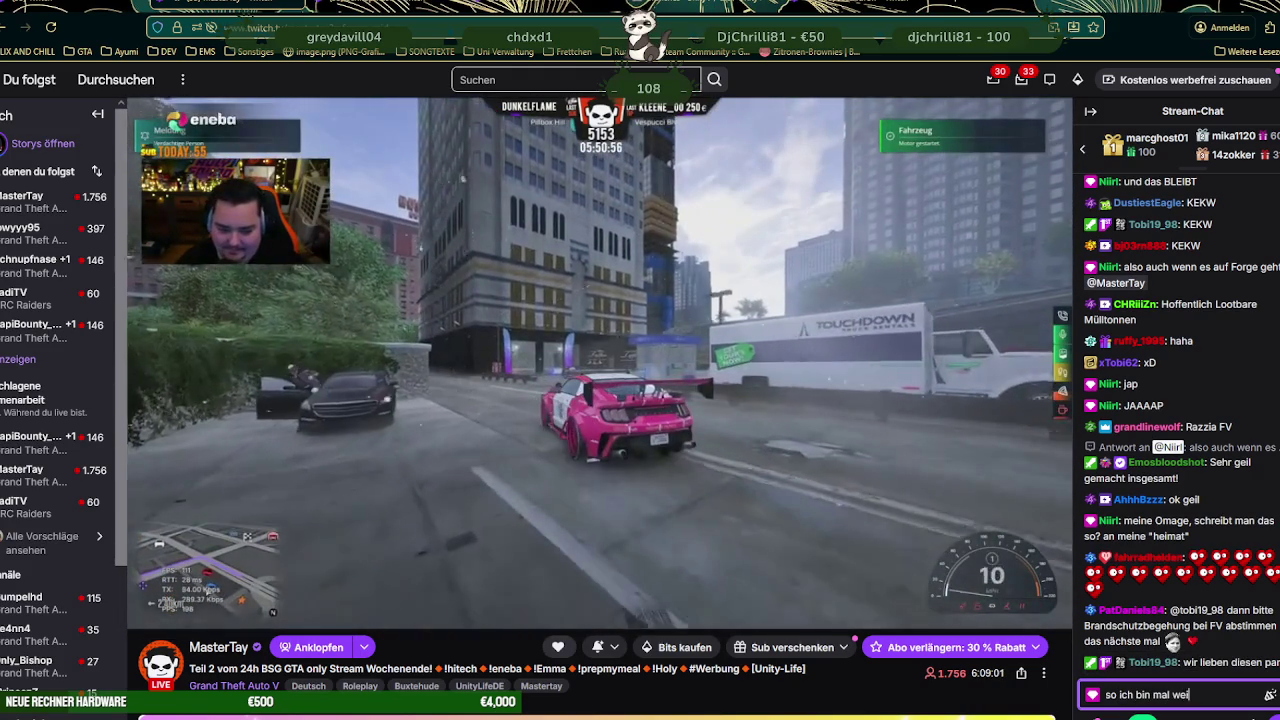
text(ter in )
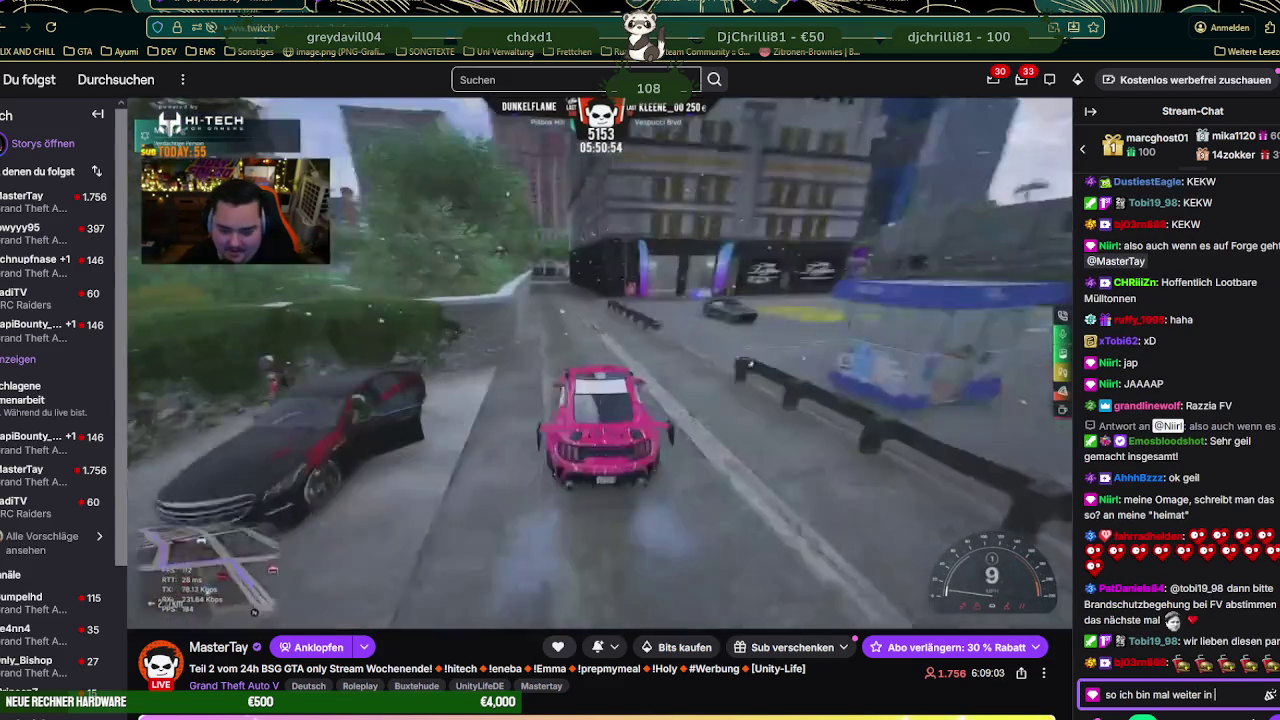
text(blender viel )
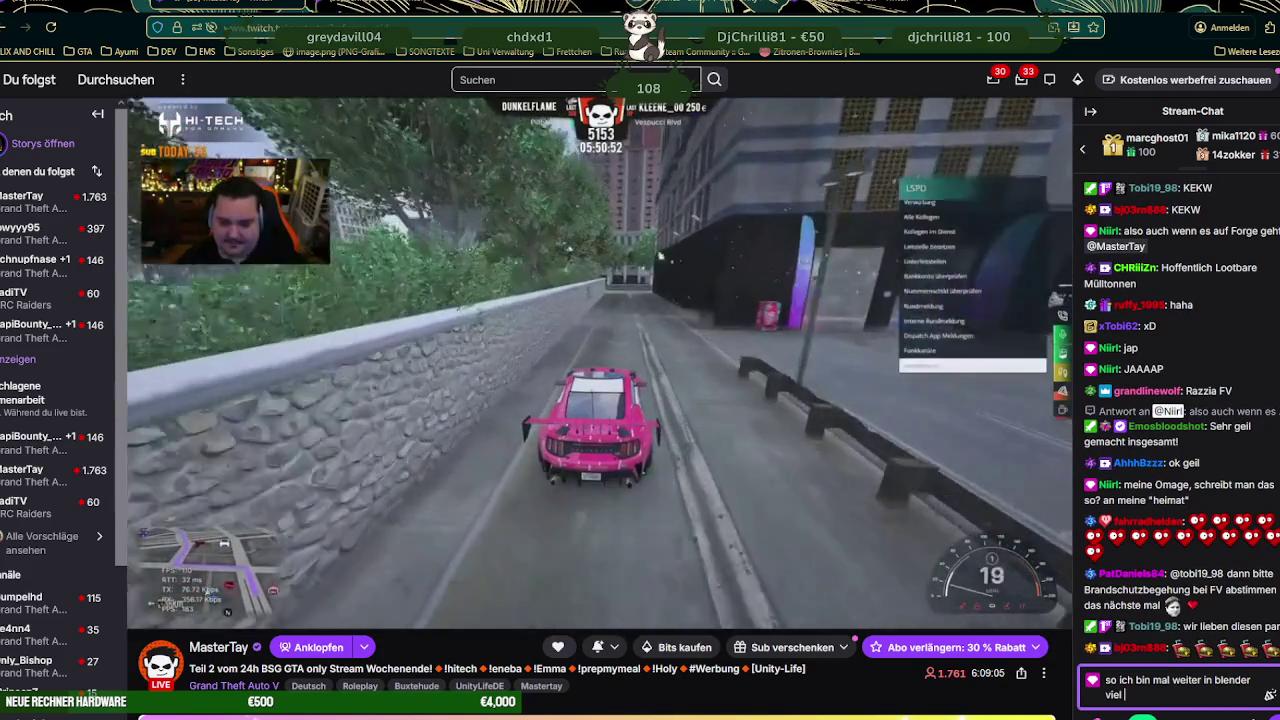
text(spaß euch noc)
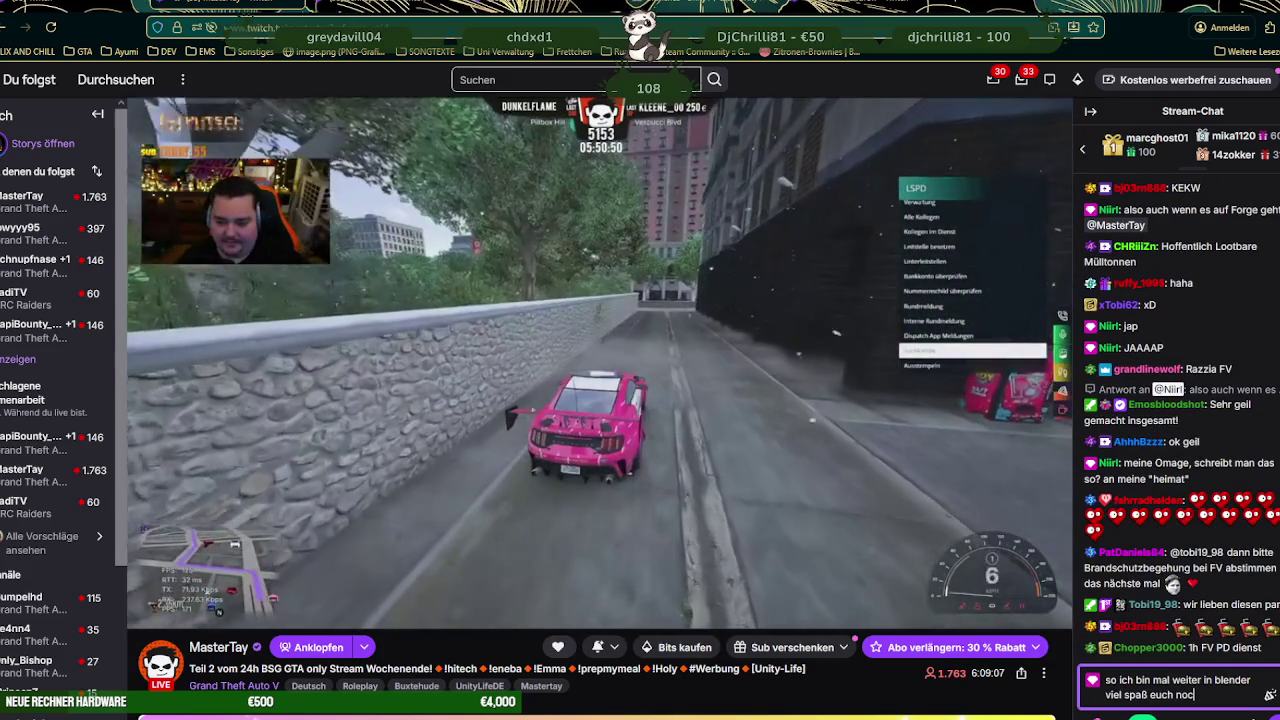
text(h <3)
key(Return)
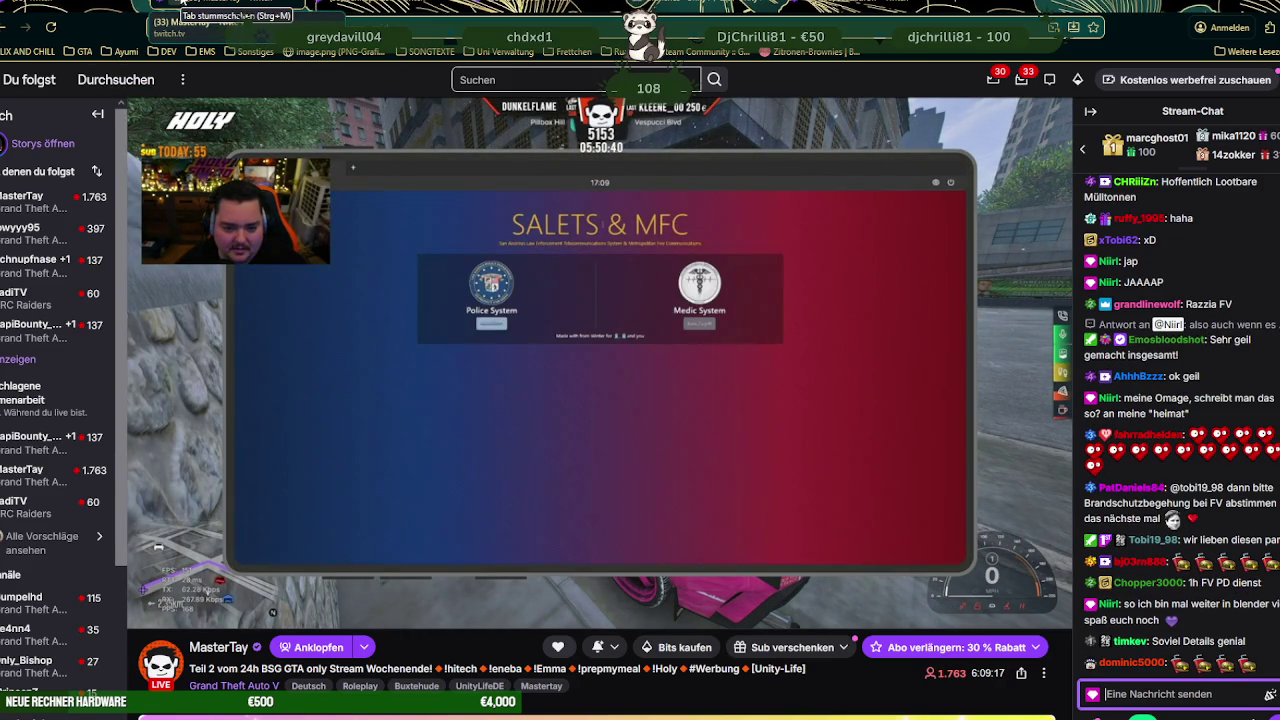
scroll(1175, 410, up, 5)
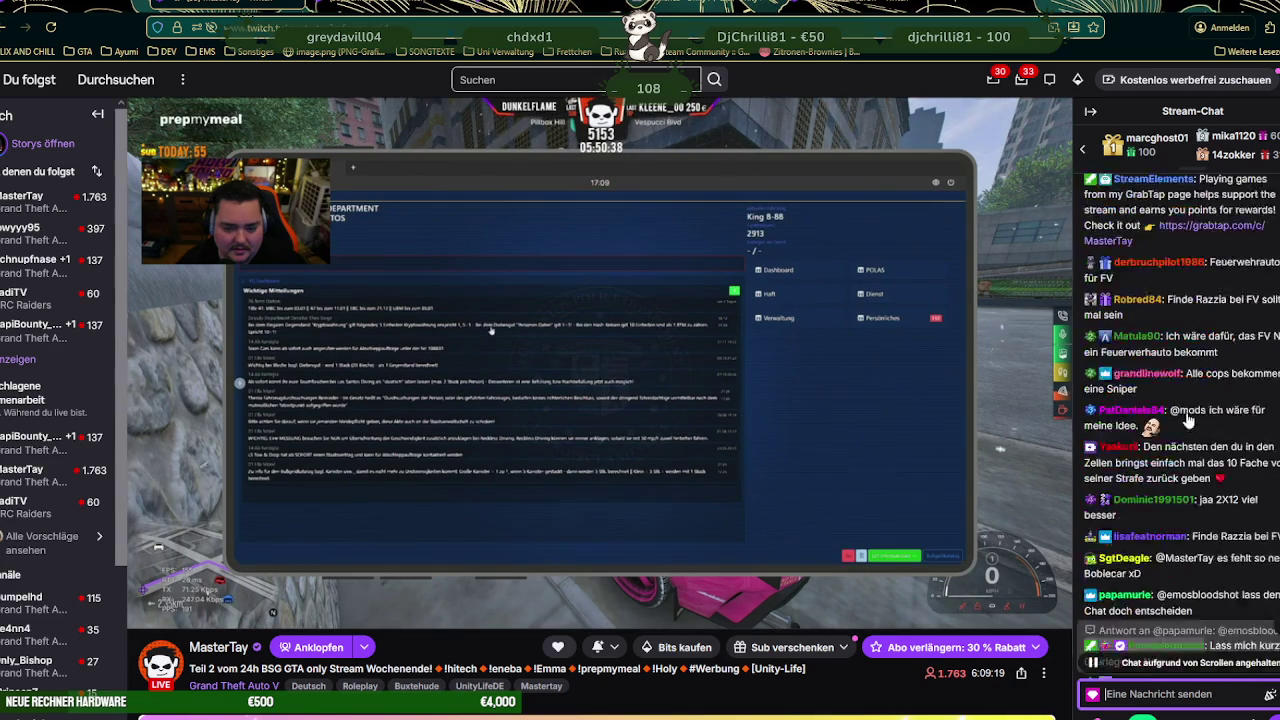
scroll(1175, 410, down, 5)
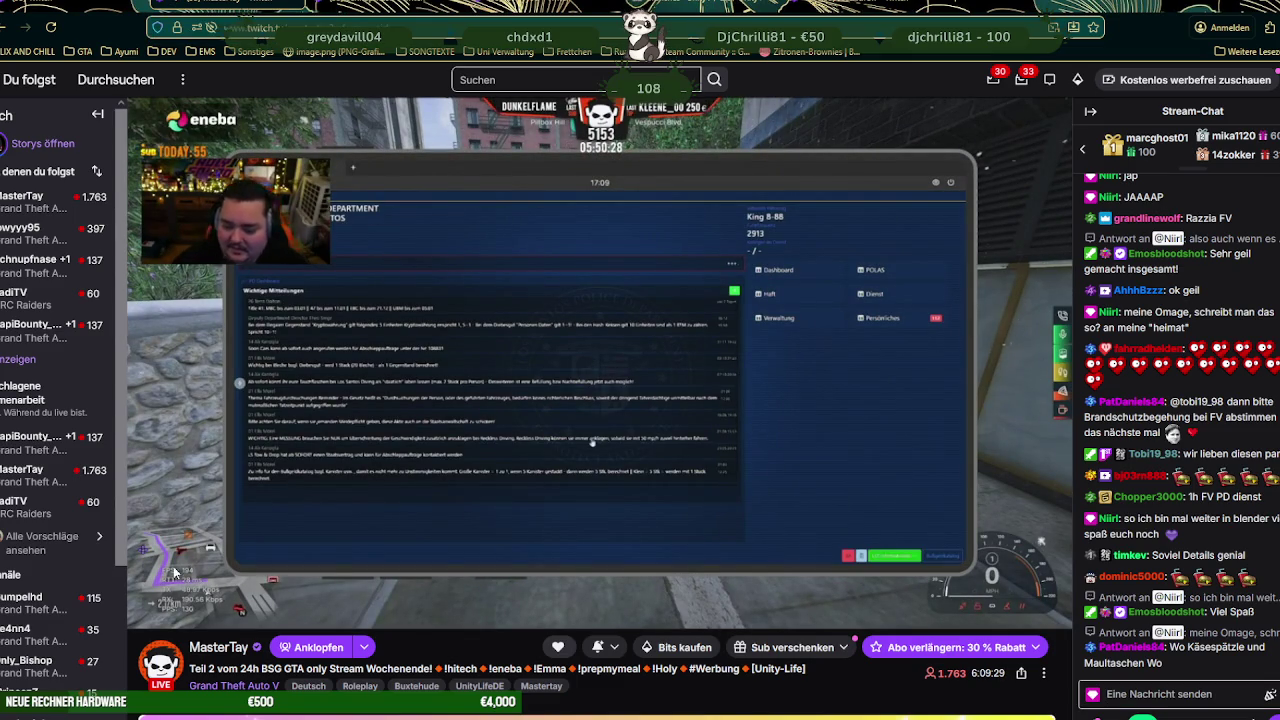
key(super+shift+Right)
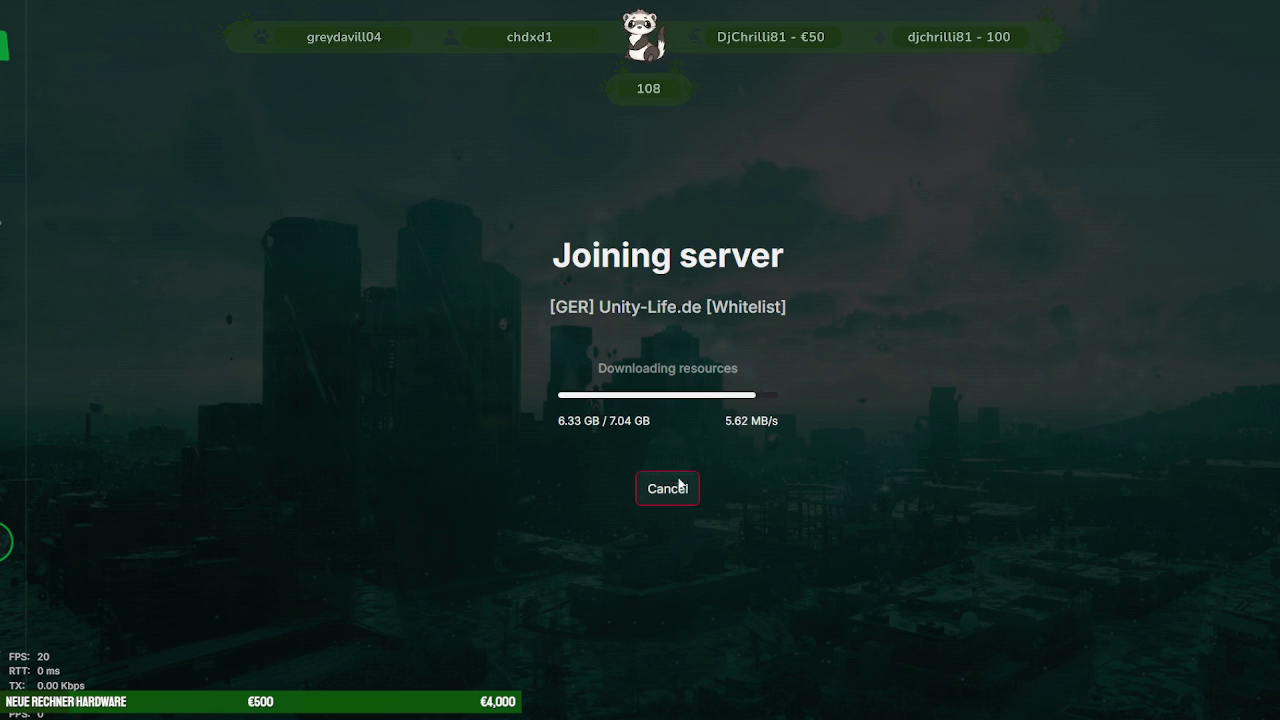
- Switch back to the alt:V window and let the Unity-Life.de download finish
key(alt+Tab)
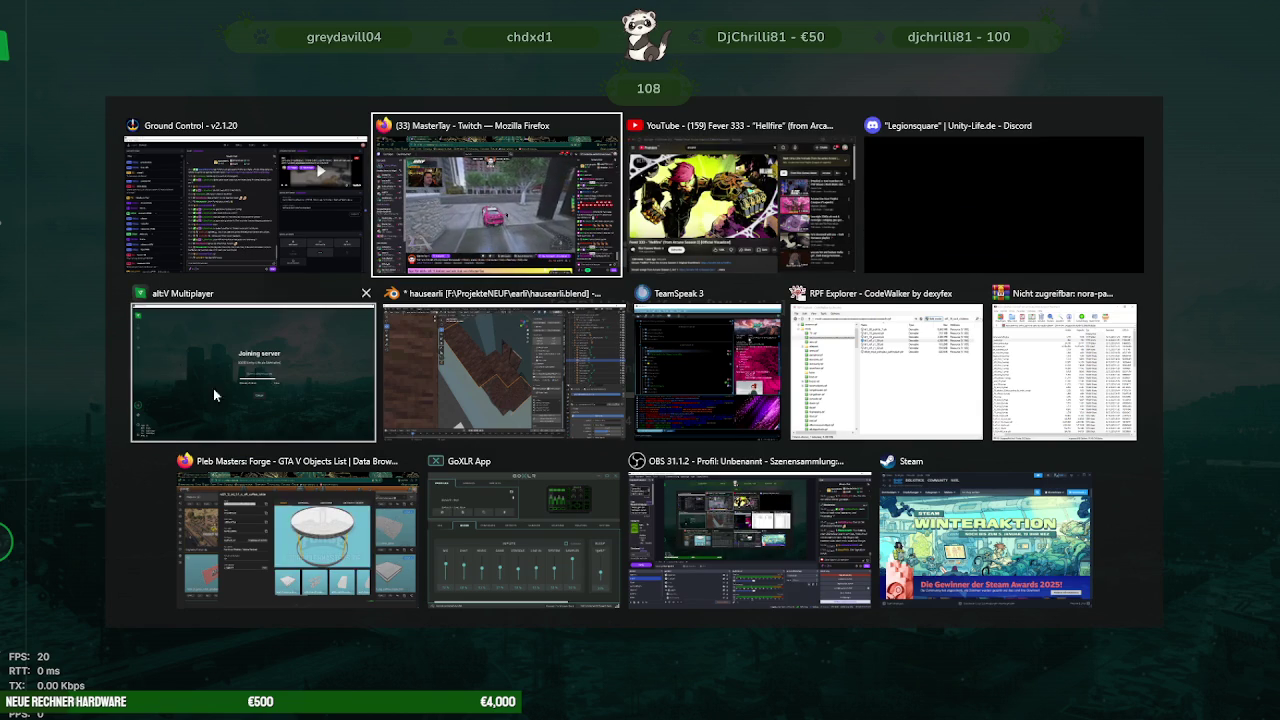
click(357, 383)
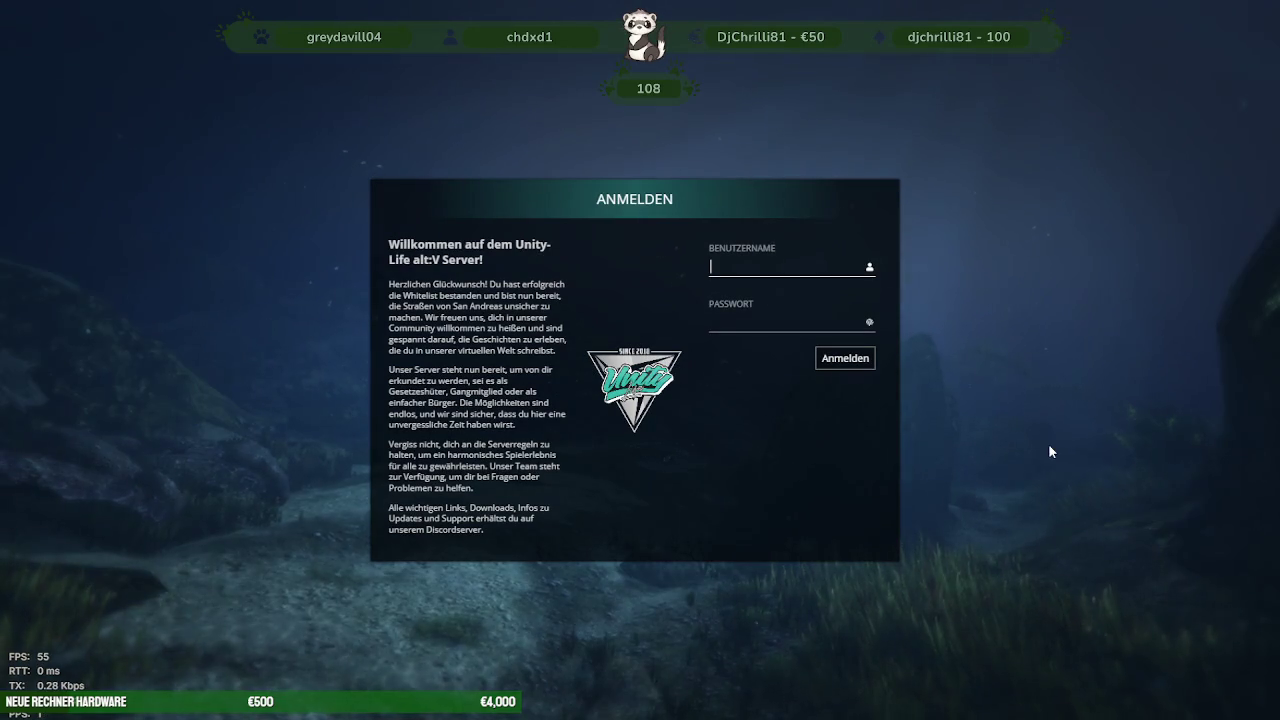
- Log in to the Unity-Life server with the account username and password
click(762, 267)
text(Ni)
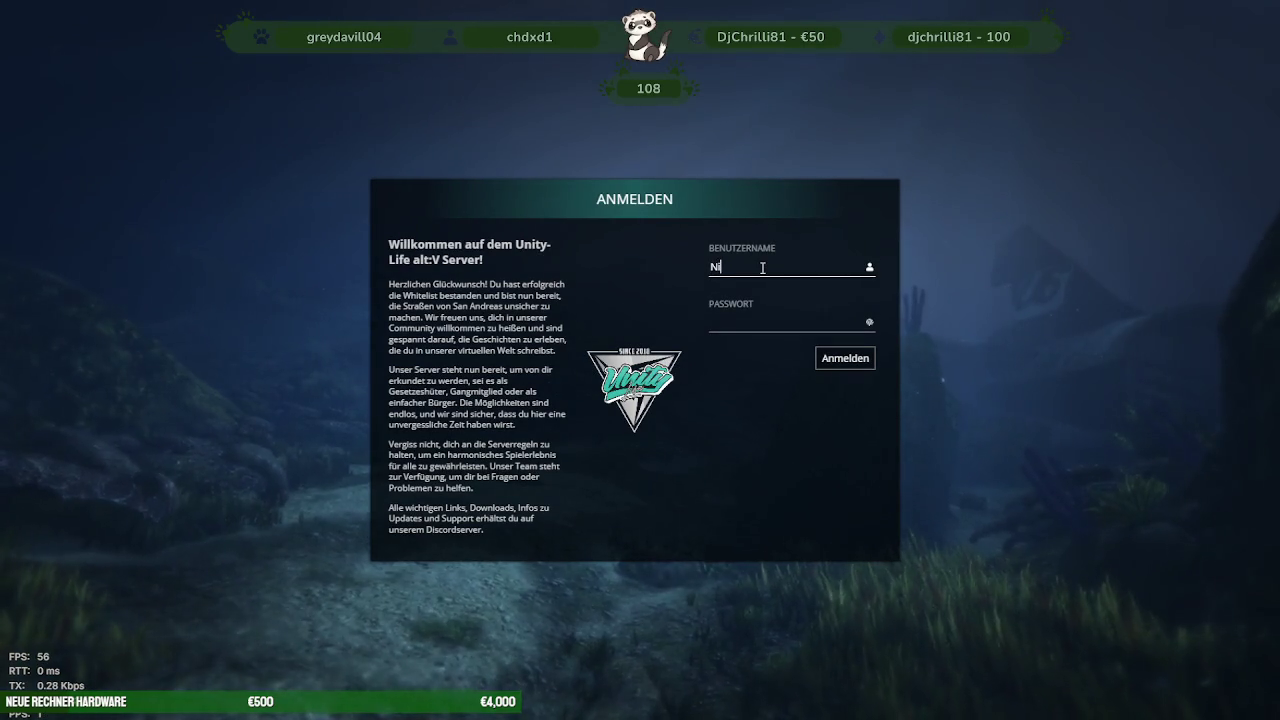
text(irl)
key(Tab)
text(abcabc)
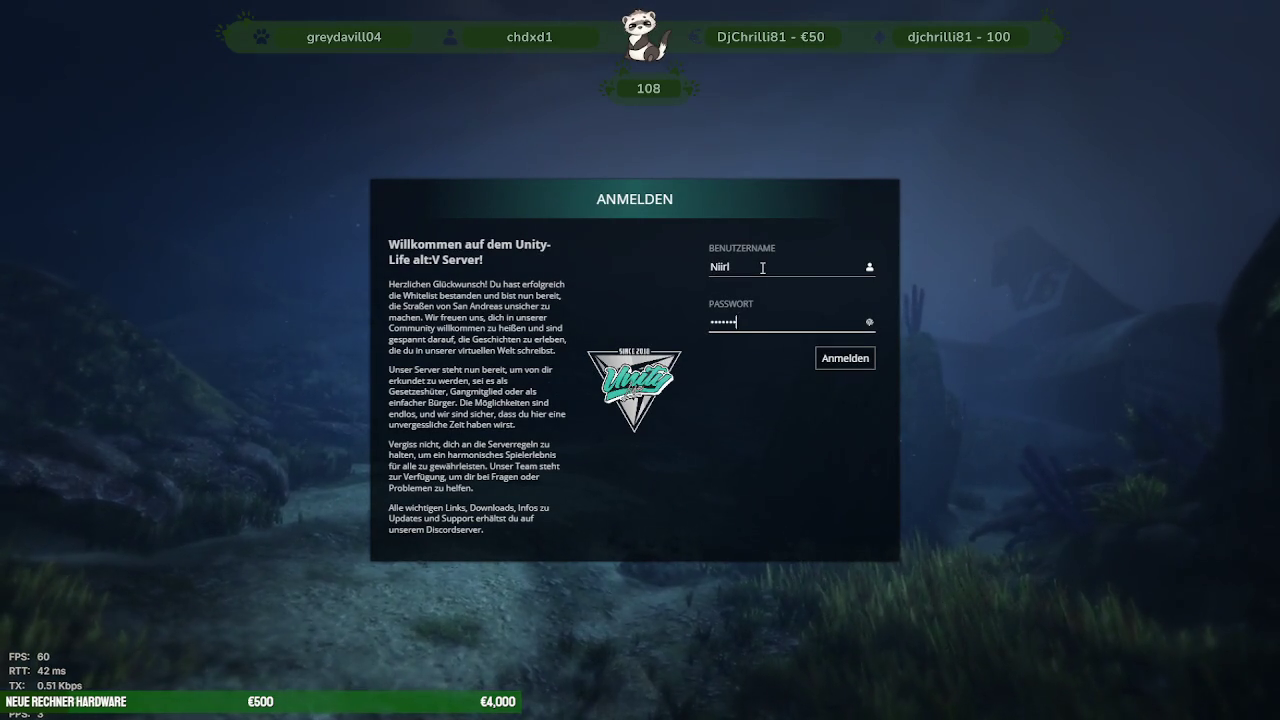
text(defg)
key(Return)
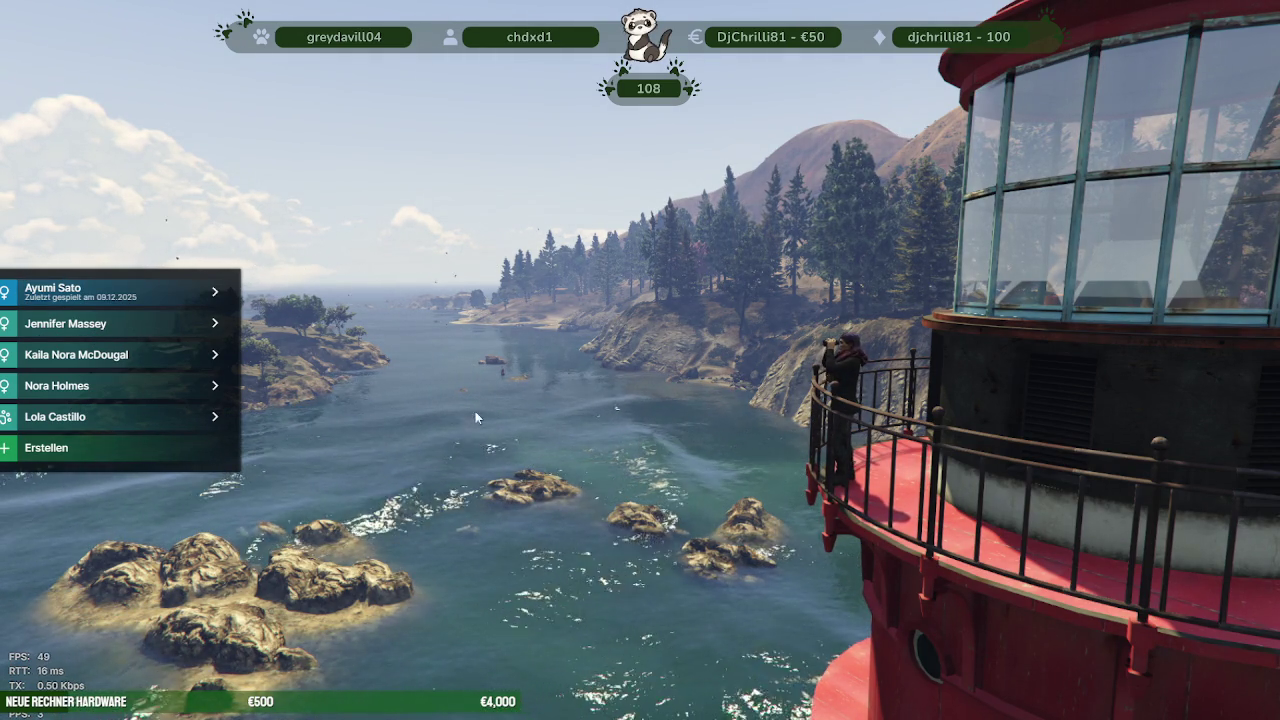
- Quit alt:V by entering 'quit' in the F8 developer console
key(F8)
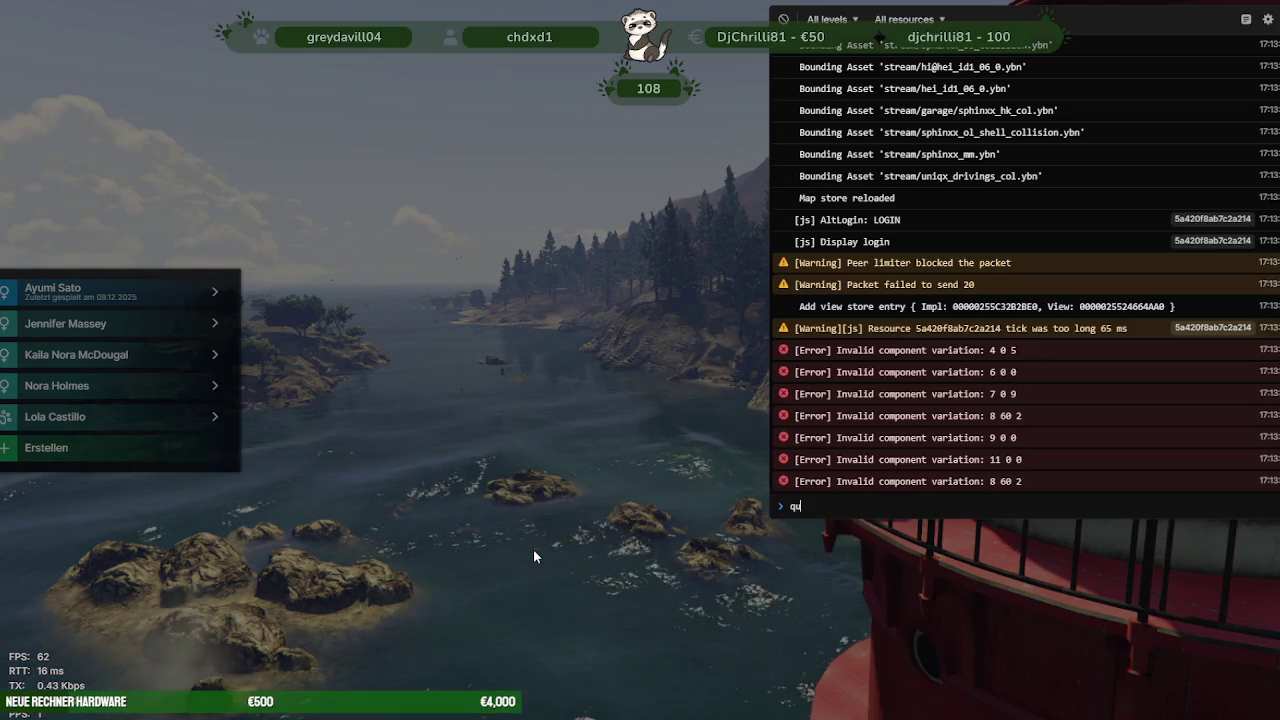
text(quit)
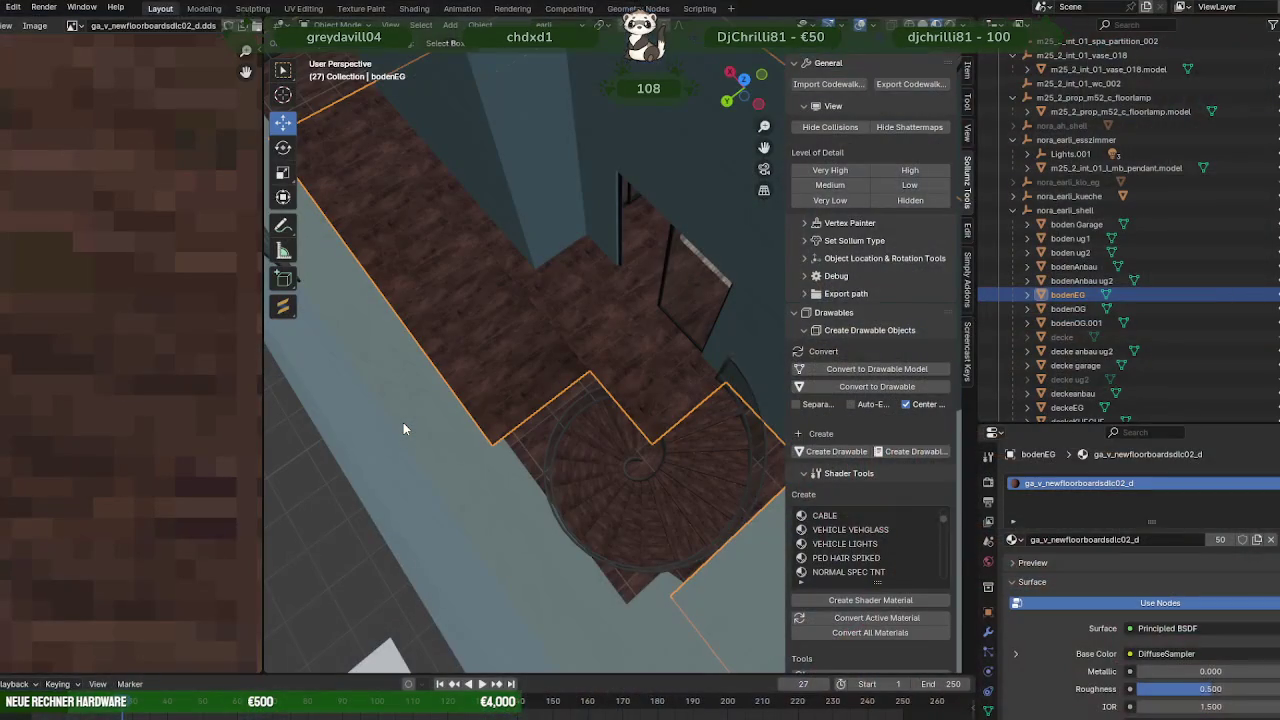
- Select the spiral staircase frame rahmen.001 and enter Edit Mode on it
mouse_move(403, 428)
middle_down()
mouse_move(527, 385)
mouse_move(598, 410)
mouse_move(520, 399)
mouse_move(573, 398)
mouse_move(512, 560)
middle_up()
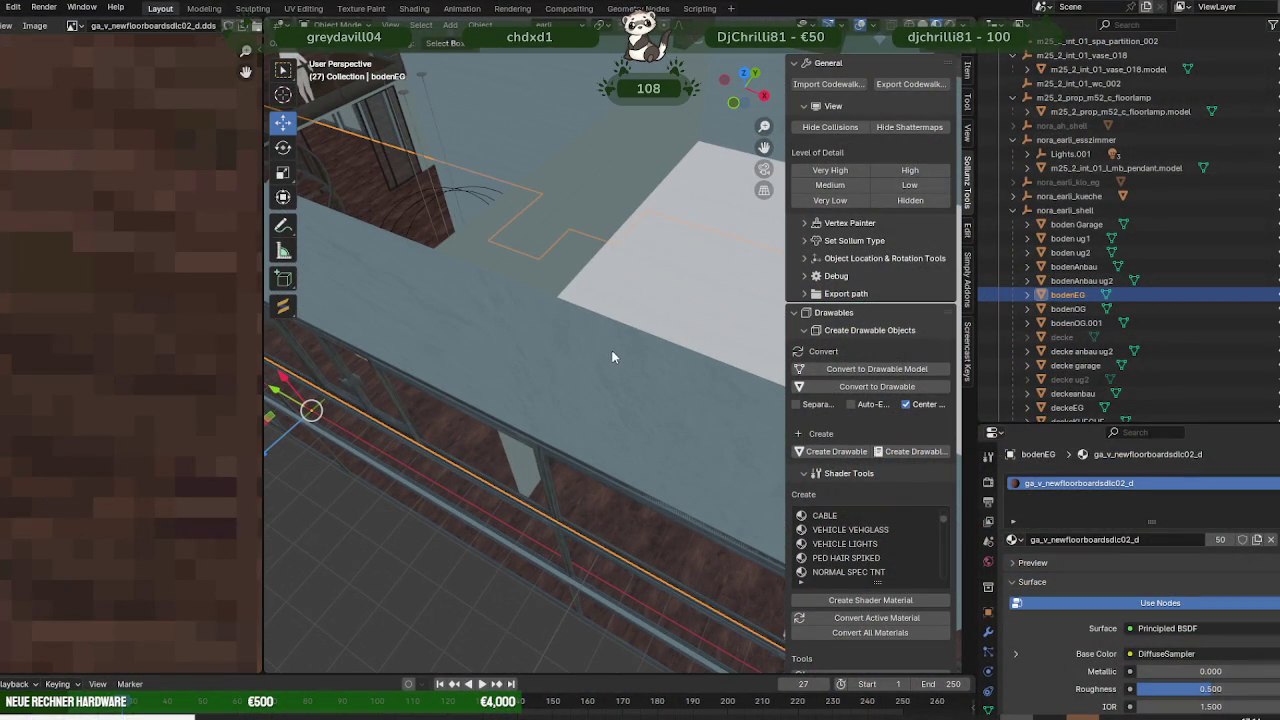
mouse_move(613, 357)
middle_down()
mouse_move(655, 320)
mouse_move(553, 360)
mouse_move(604, 450)
mouse_move(660, 382)
mouse_move(471, 357)
mouse_move(455, 343)
mouse_move(523, 361)
mouse_move(591, 334)
mouse_move(623, 349)
mouse_move(563, 295)
mouse_move(643, 396)
mouse_move(705, 373)
mouse_move(515, 294)
mouse_move(559, 422)
mouse_move(540, 348)
middle_up()
click(703, 376)
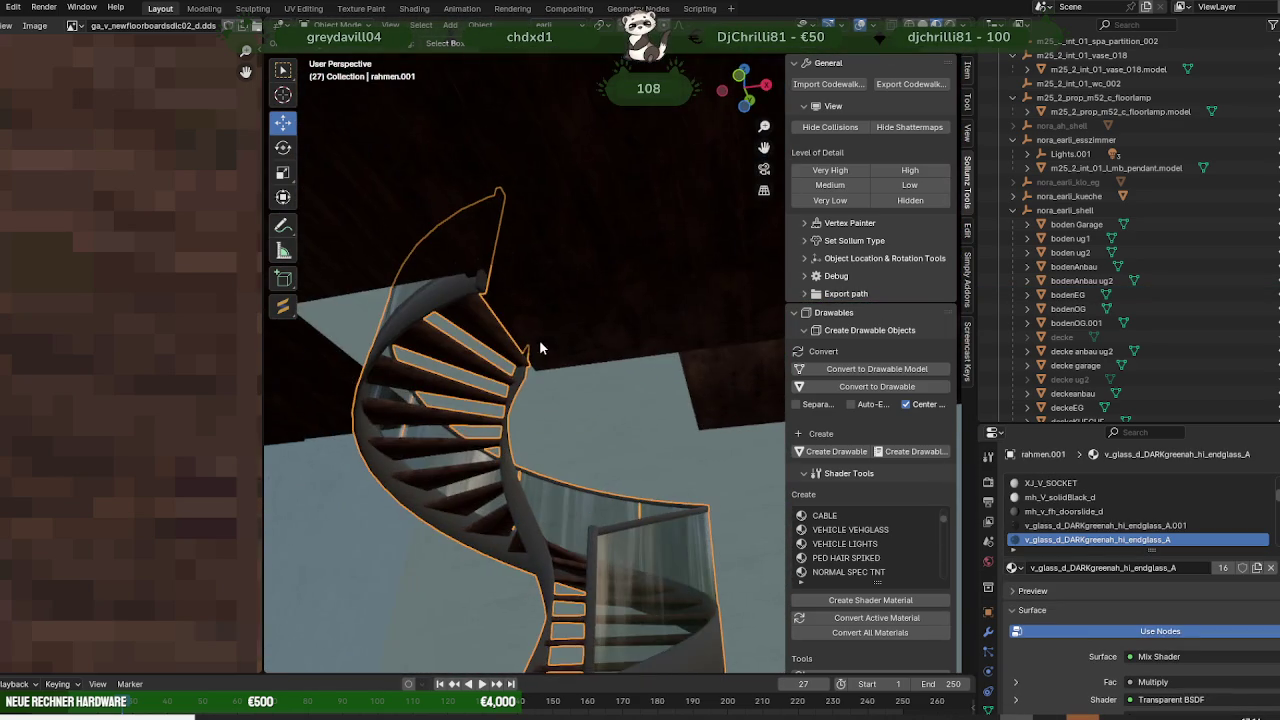
scroll(545, 360, down, 3)
scroll(550, 375, down, 3)
scroll(556, 388, down, 3)
key(Tab)
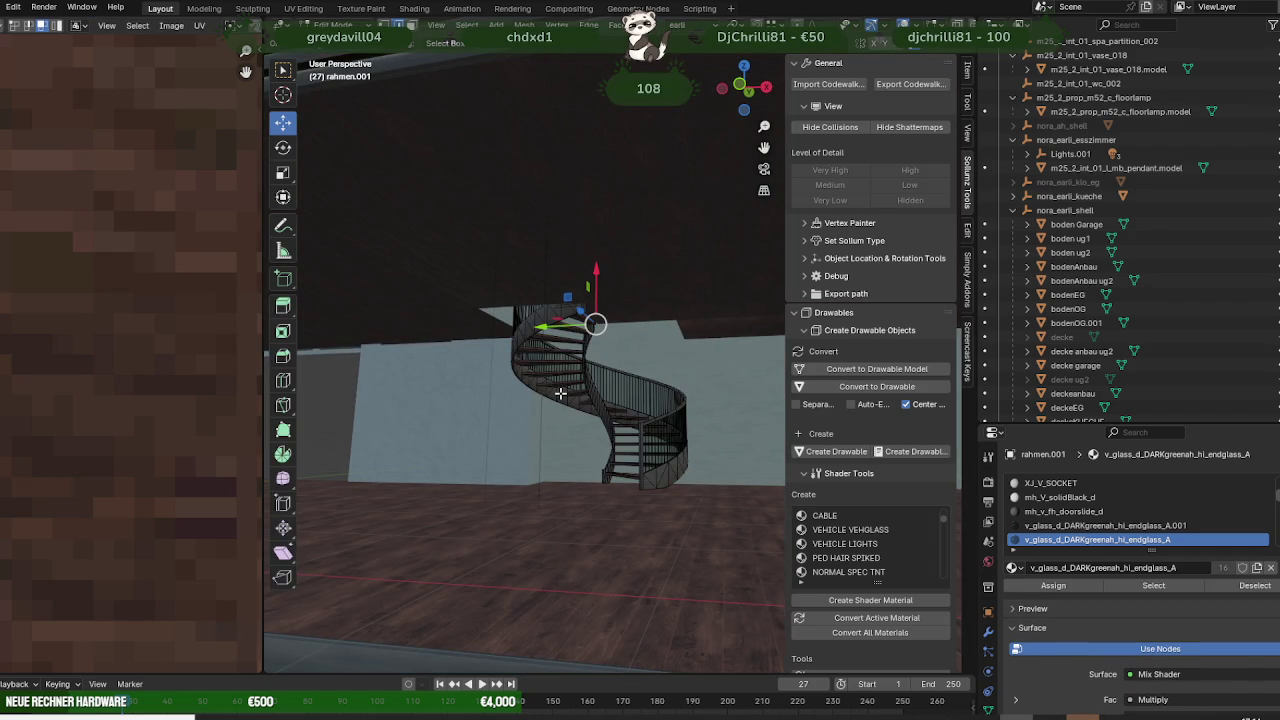
- Select all staircase geometry, duplicate it and move the copy along the X axis
key(a)
key(shift+d)
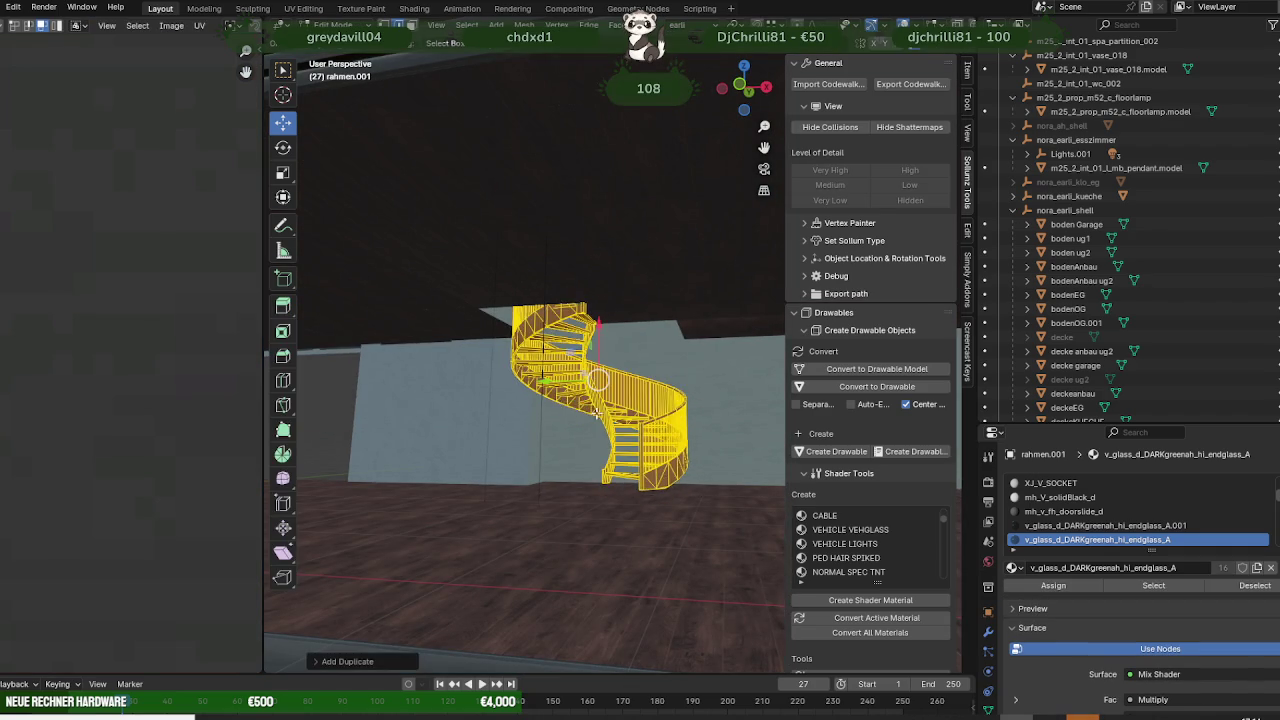
scroll(615, 333, down, 2)
key(g)
key(x)
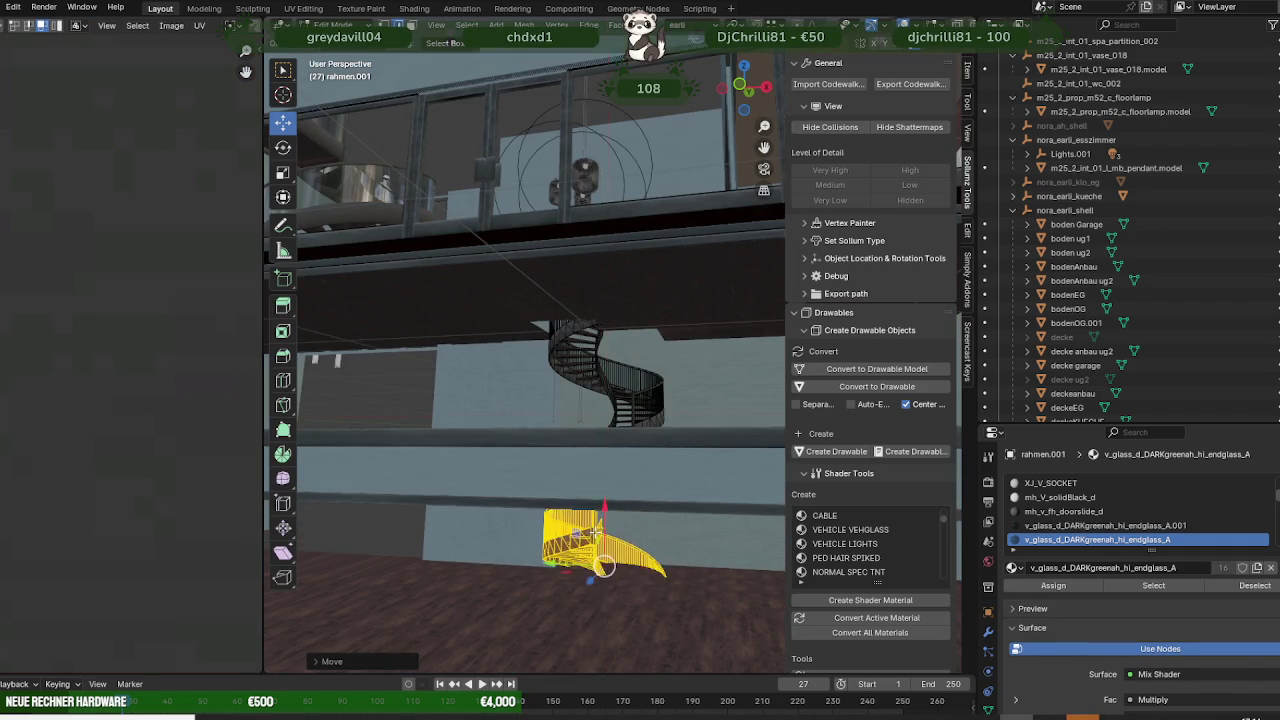
scroll(600, 550, up, 3)
key(Tab)
- Inspect the duplicated railing at the staircase foot and bring up the vertex operations menu
scroll(603, 530, up, 2)
scroll(600, 490, up, 2)
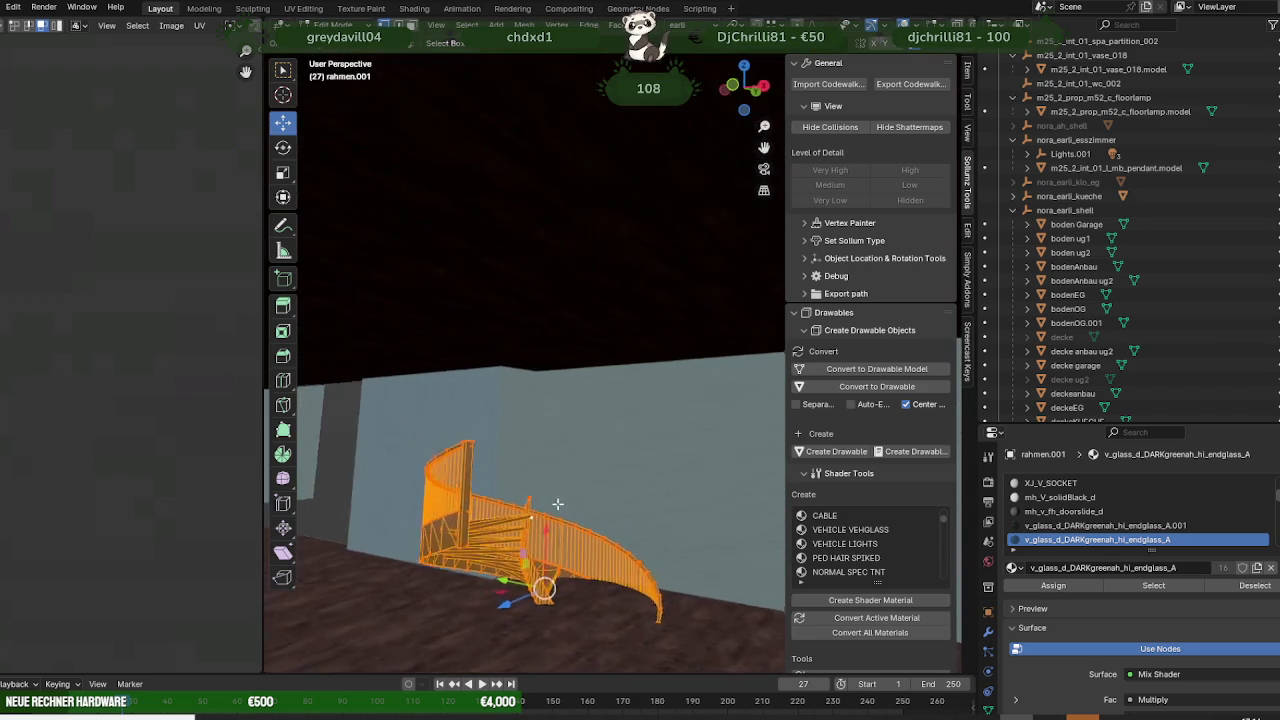
middle_drag(557, 503, 513, 515)
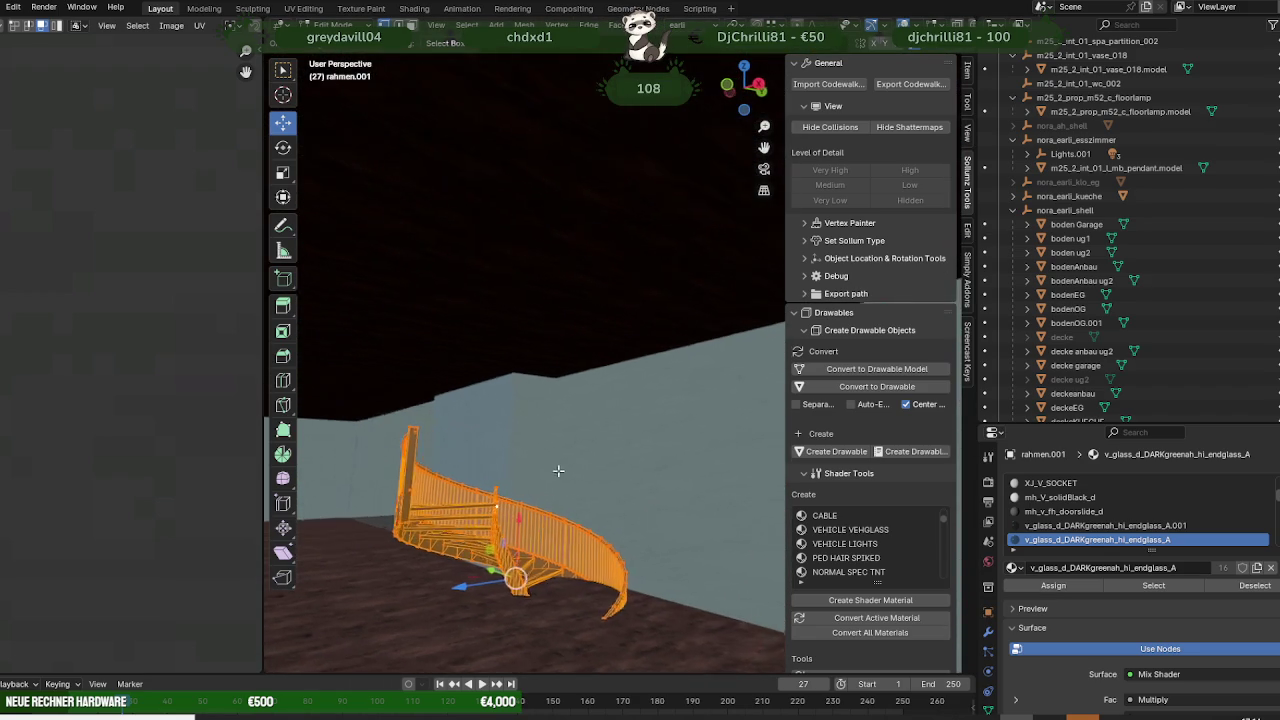
scroll(505, 509, up, 4)
scroll(654, 284, up, 3)
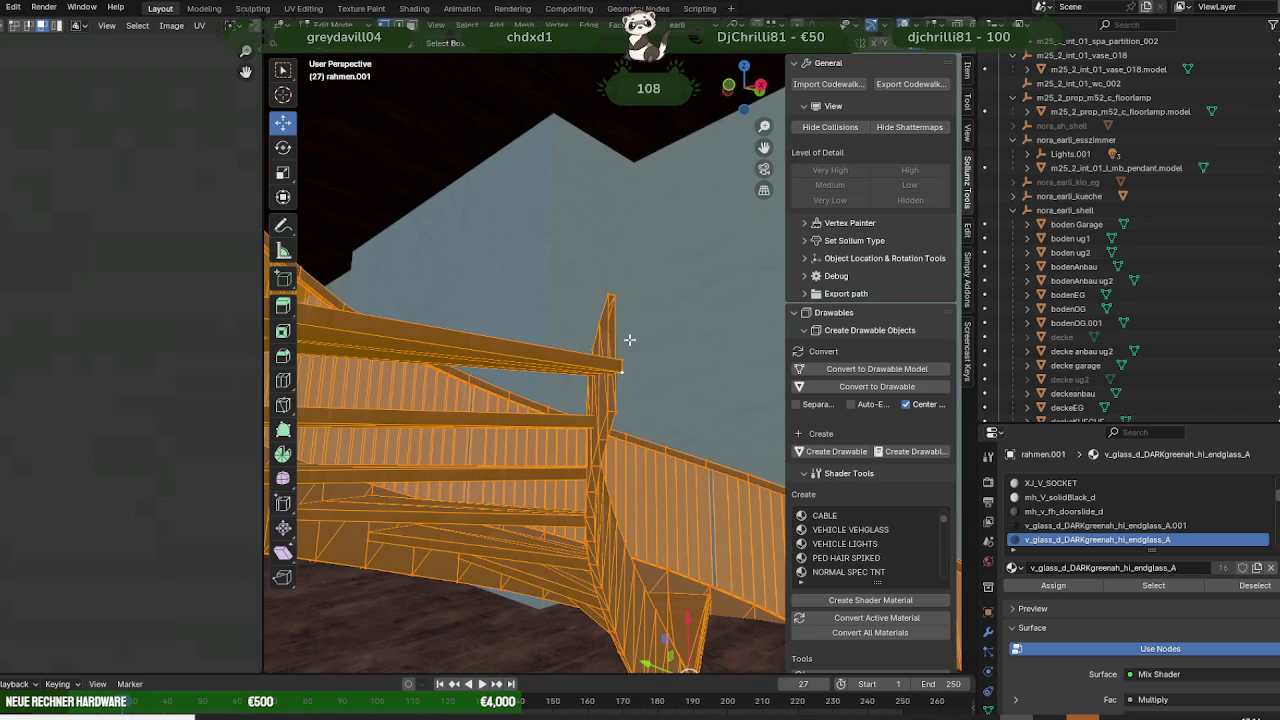
mouse_move(620, 360)
middle_down()
mouse_move(680, 337)
mouse_move(514, 503)
middle_up()
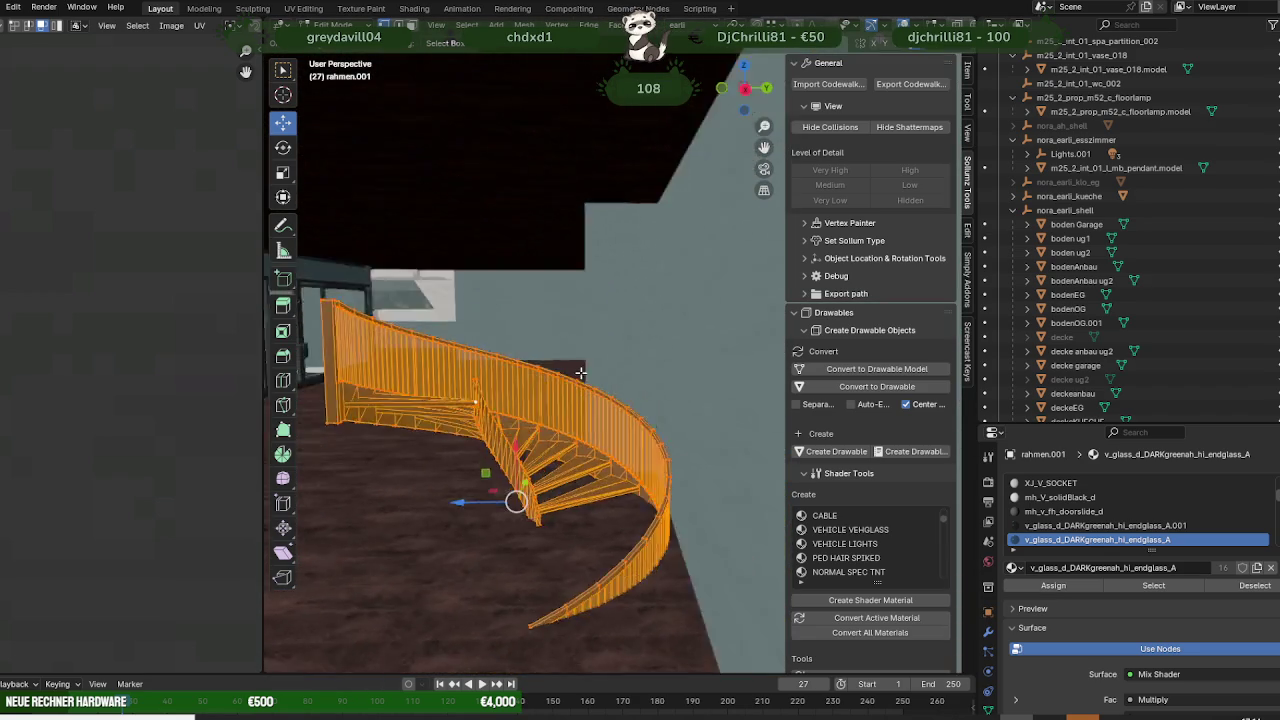
scroll(514, 503, up, 4)
mouse_move(543, 394)
middle_down()
mouse_move(614, 401)
mouse_move(573, 458)
middle_up()
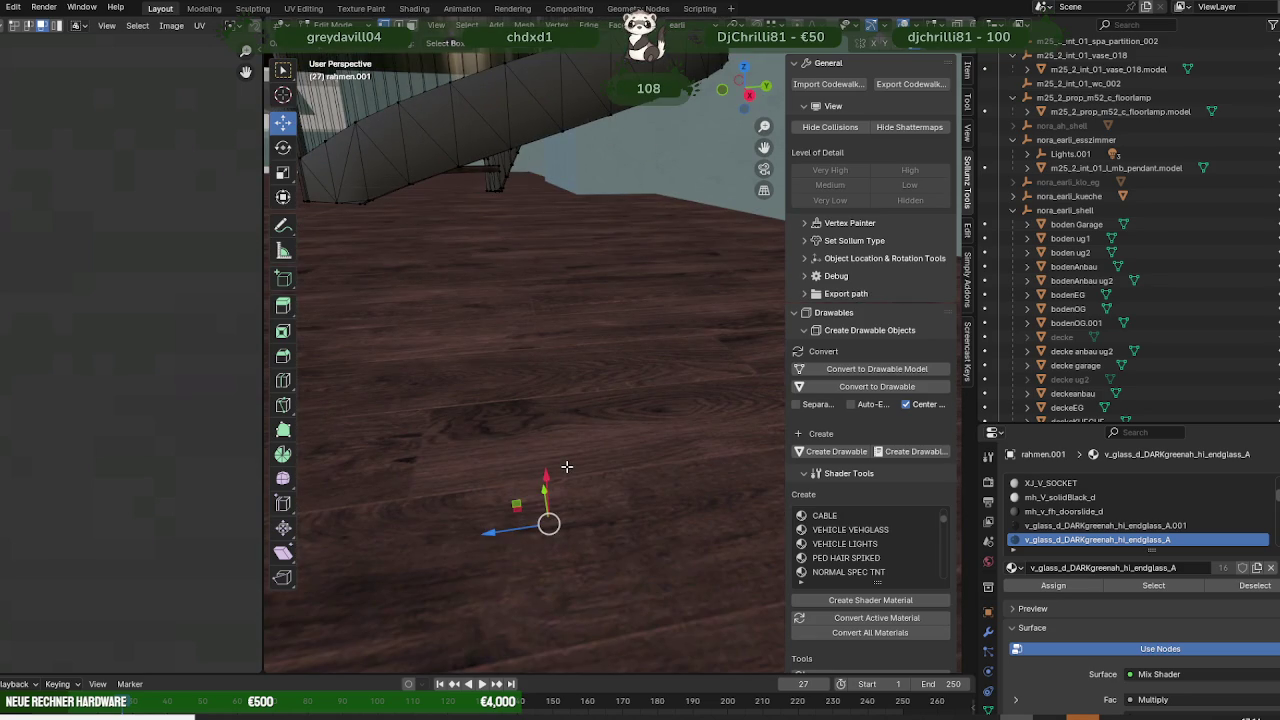
middle_drag(586, 402, 654, 195)
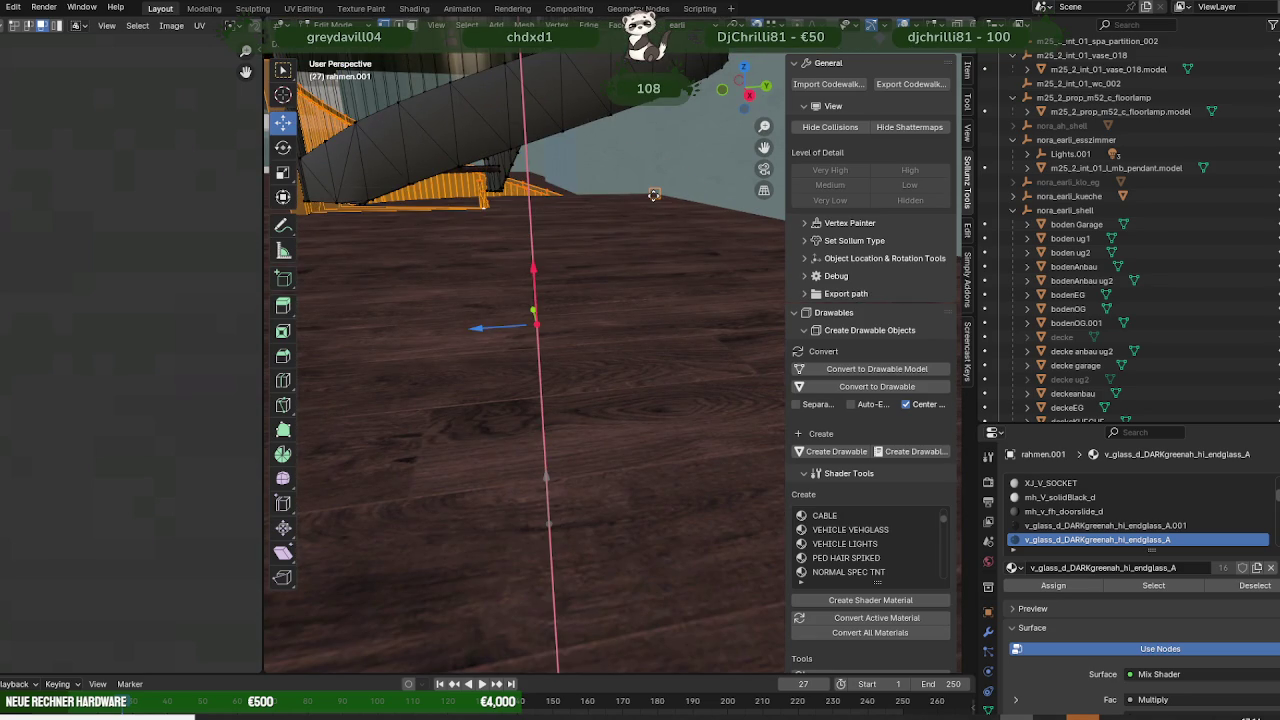
middle_drag(650, 198, 647, 294)
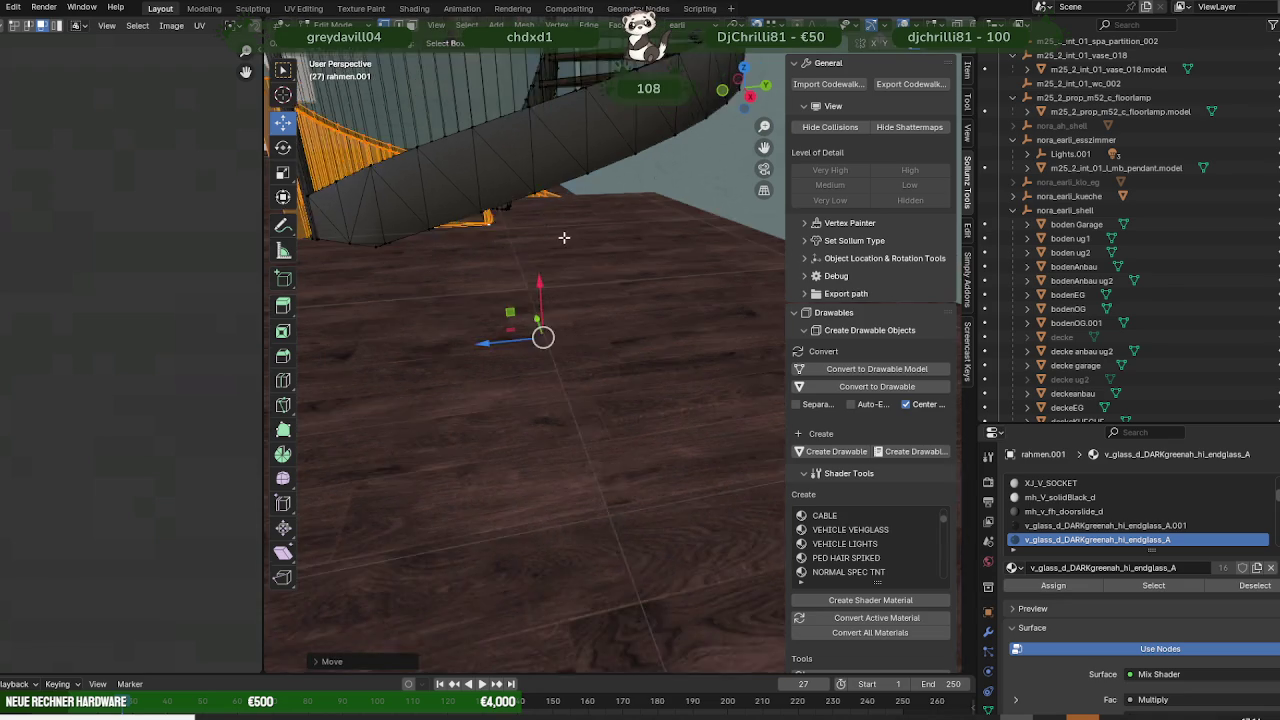
key(ctrl+v)
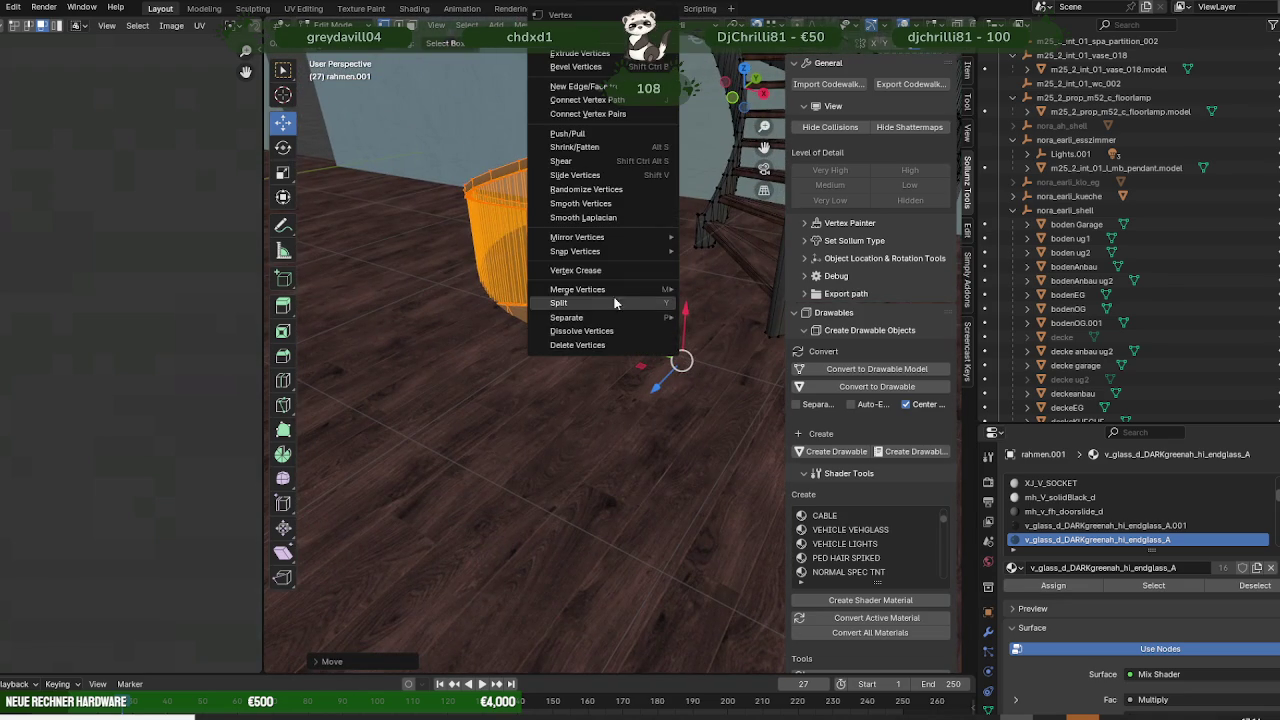
- Separate the railing into its own object rahmen.003 and rotate it about the X axis
click(738, 317)
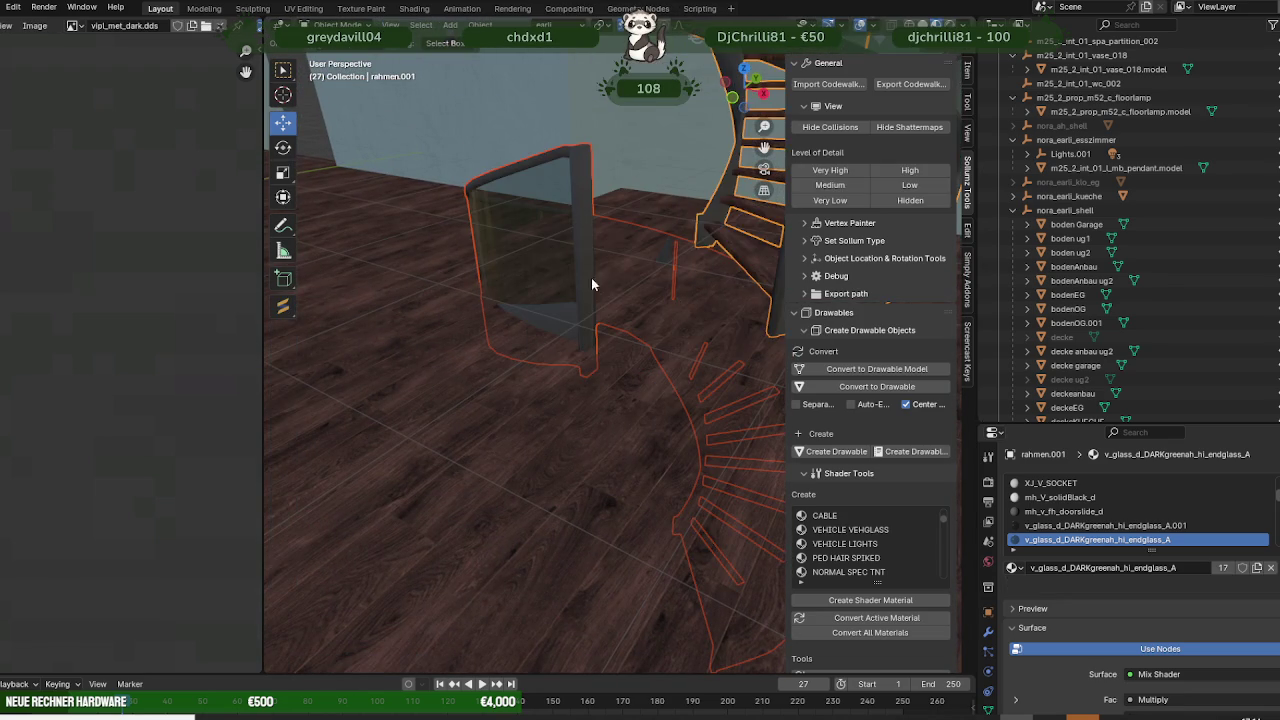
key(KP_Decimal)
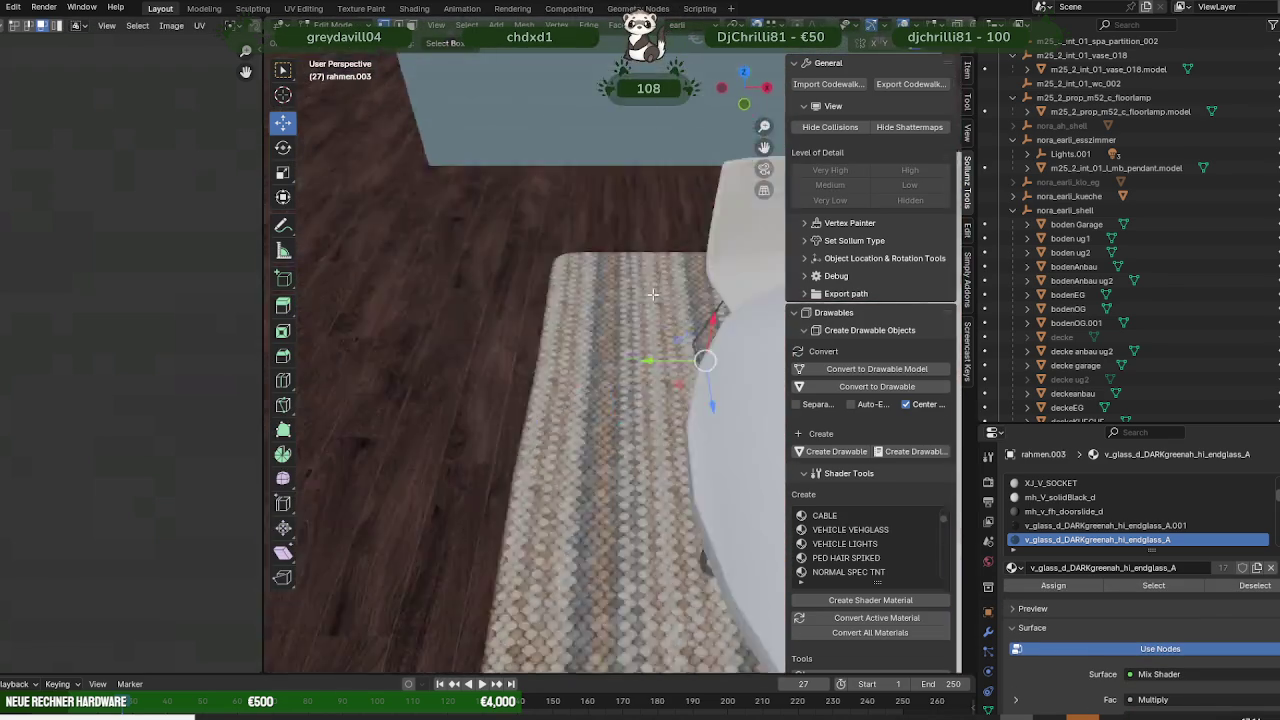
mouse_move(647, 272)
middle_down()
mouse_move(609, 209)
mouse_move(676, 208)
mouse_move(595, 262)
middle_up()
key(shift+space)
click(595, 276)
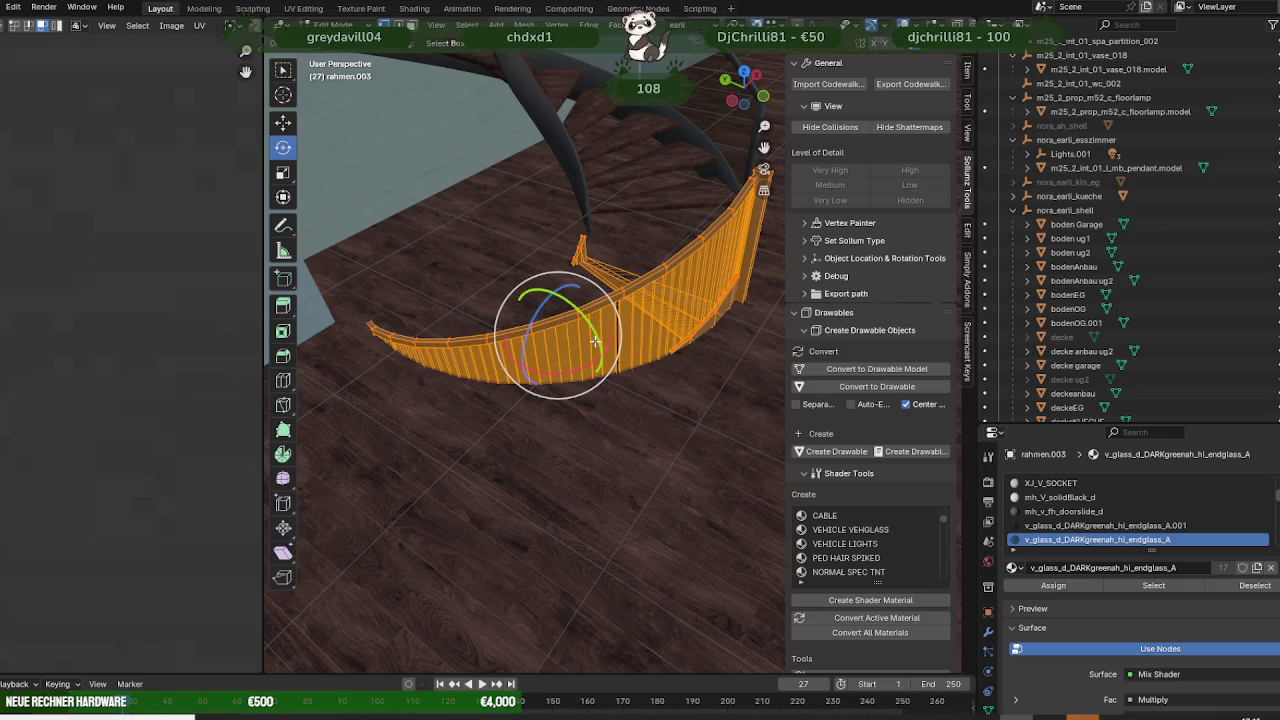
drag(579, 368, 496, 316)
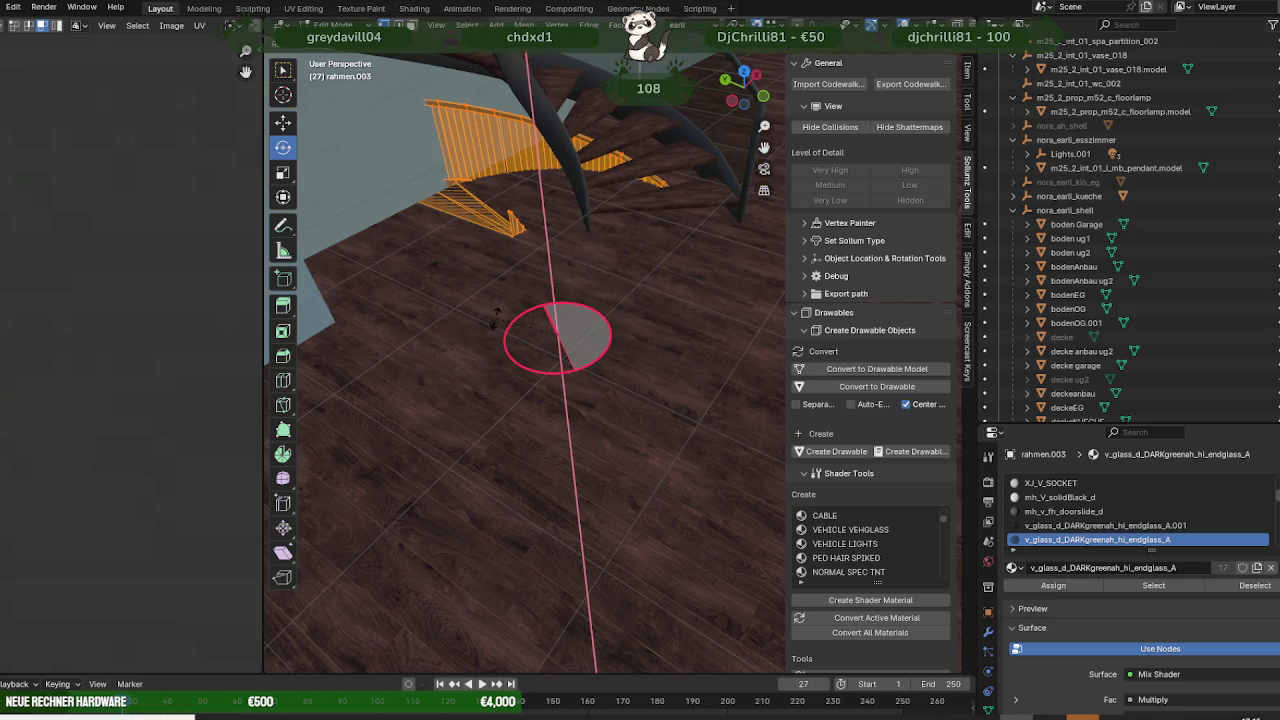
- Slide the railing section along one axis and check its fit around the staircase base
key(shift+space)
key(g)
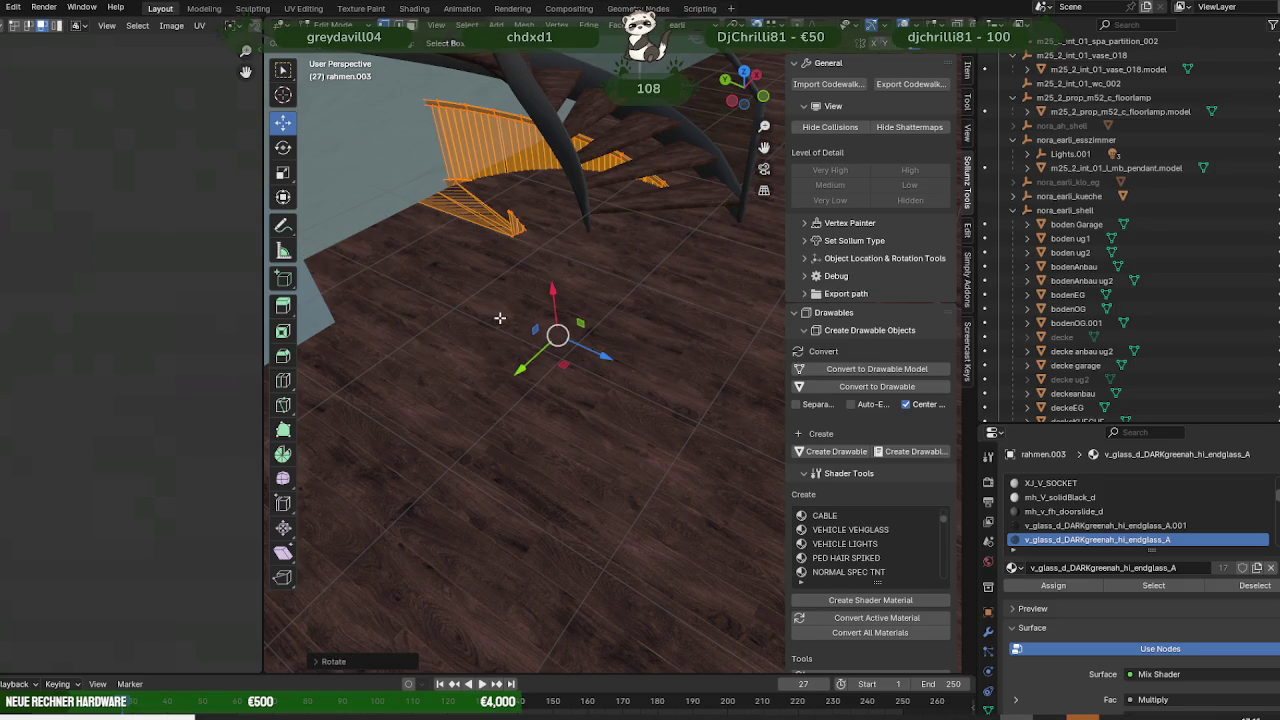
drag(581, 340, 601, 346)
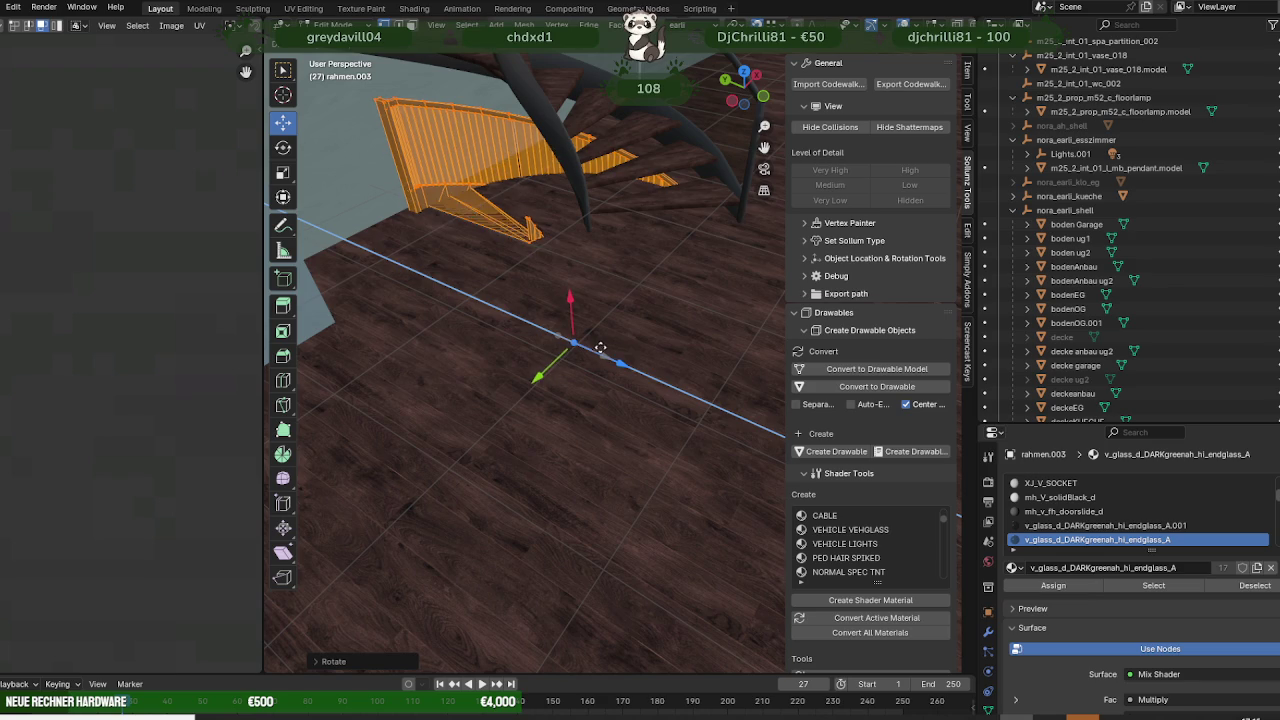
middle_drag(642, 319, 663, 286)
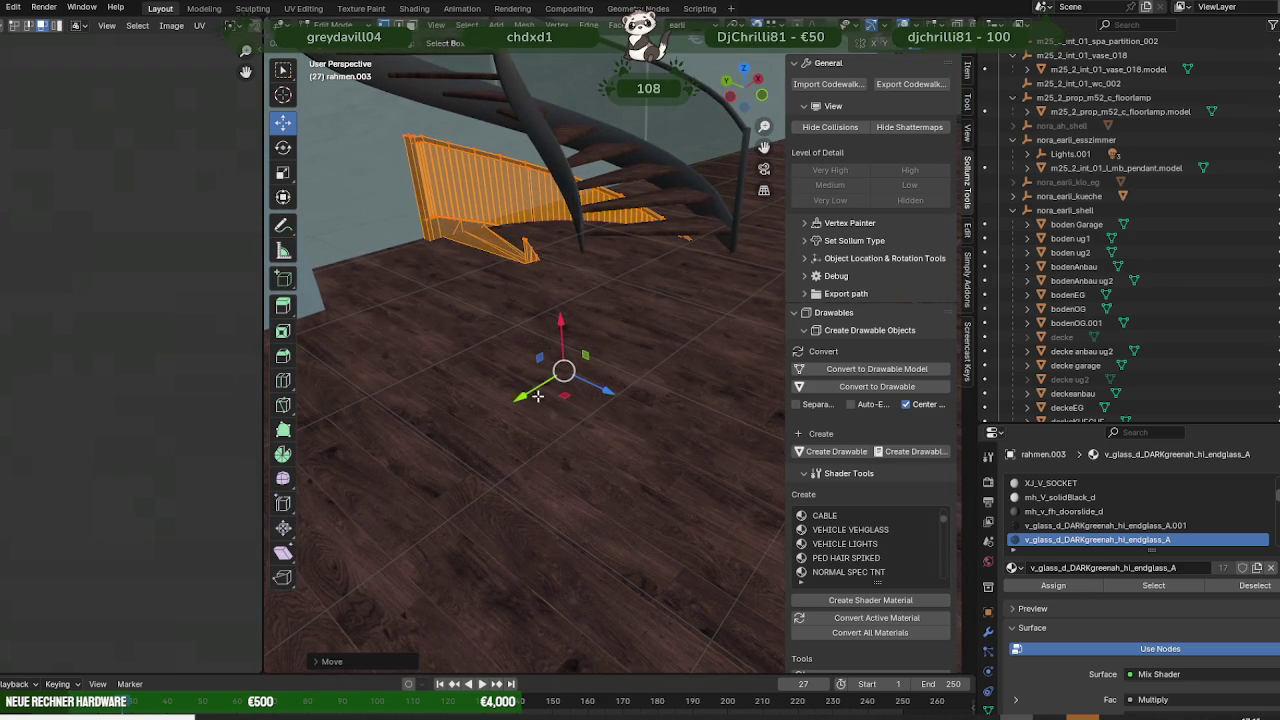
mouse_move(537, 396)
middle_down()
mouse_move(553, 332)
mouse_move(463, 318)
mouse_move(475, 258)
mouse_move(597, 266)
mouse_move(512, 250)
middle_up()
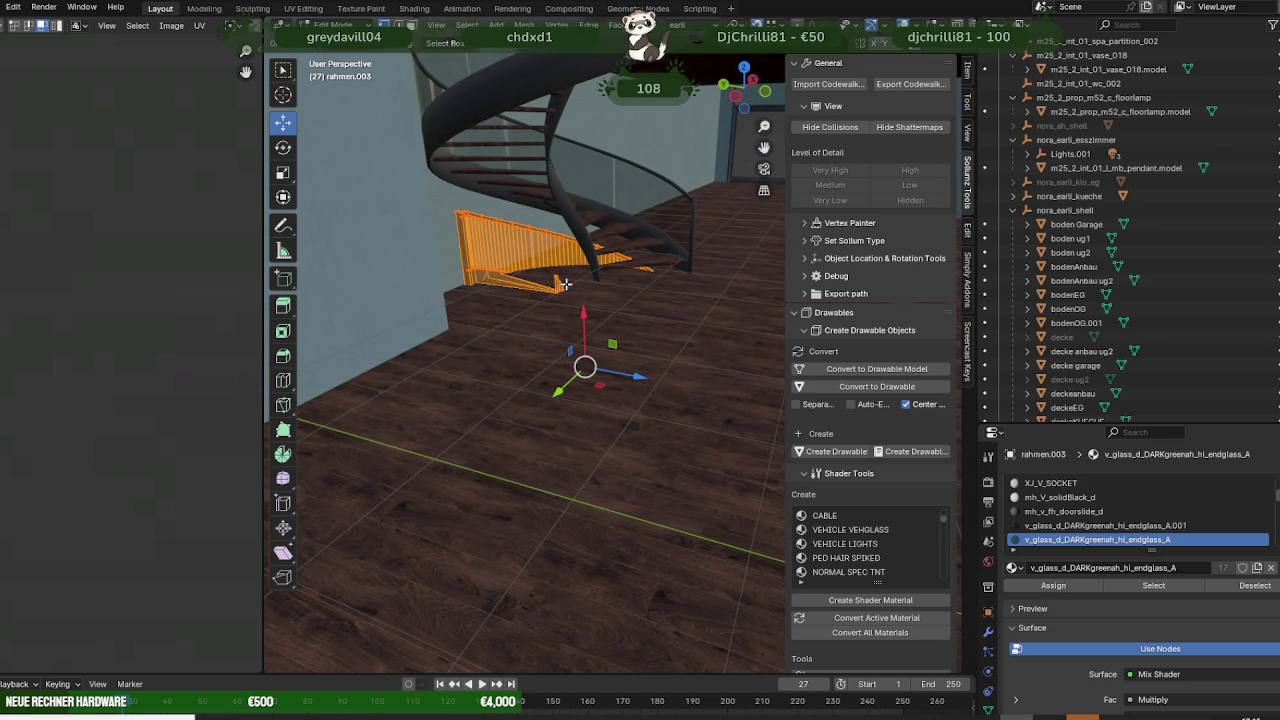
middle_drag(565, 284, 562, 287)
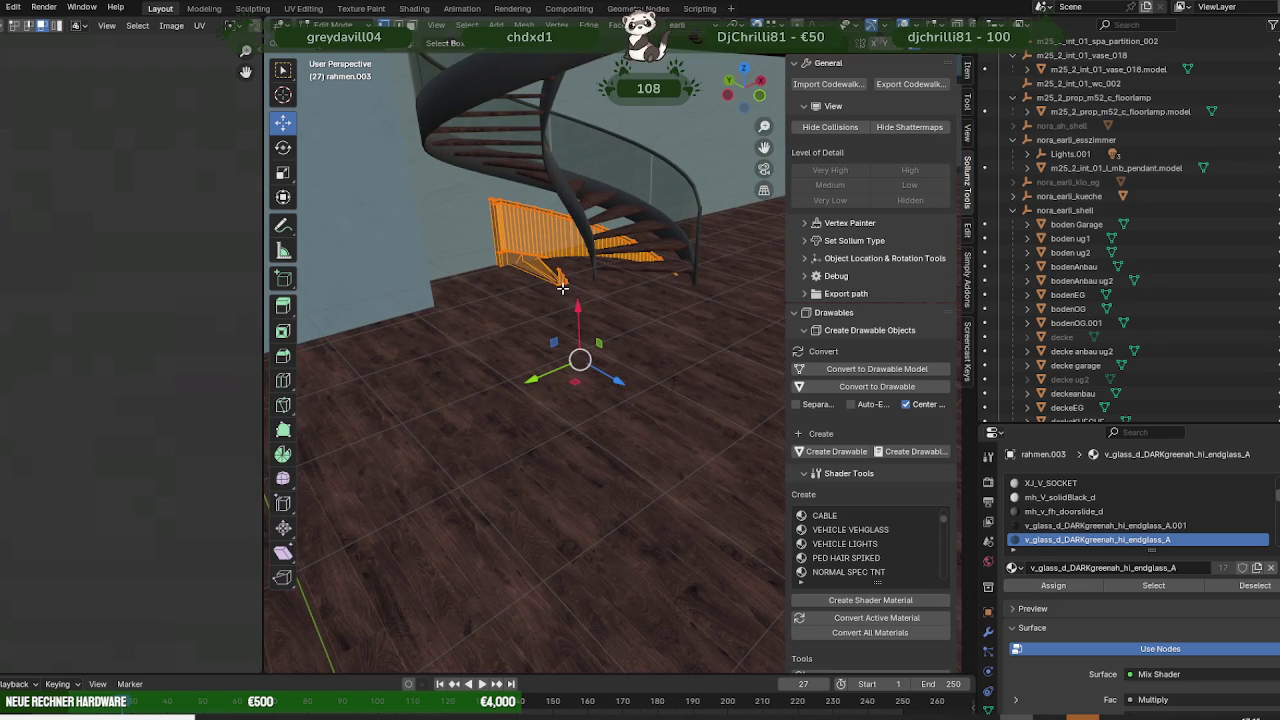
key(shift+space)
key(r)
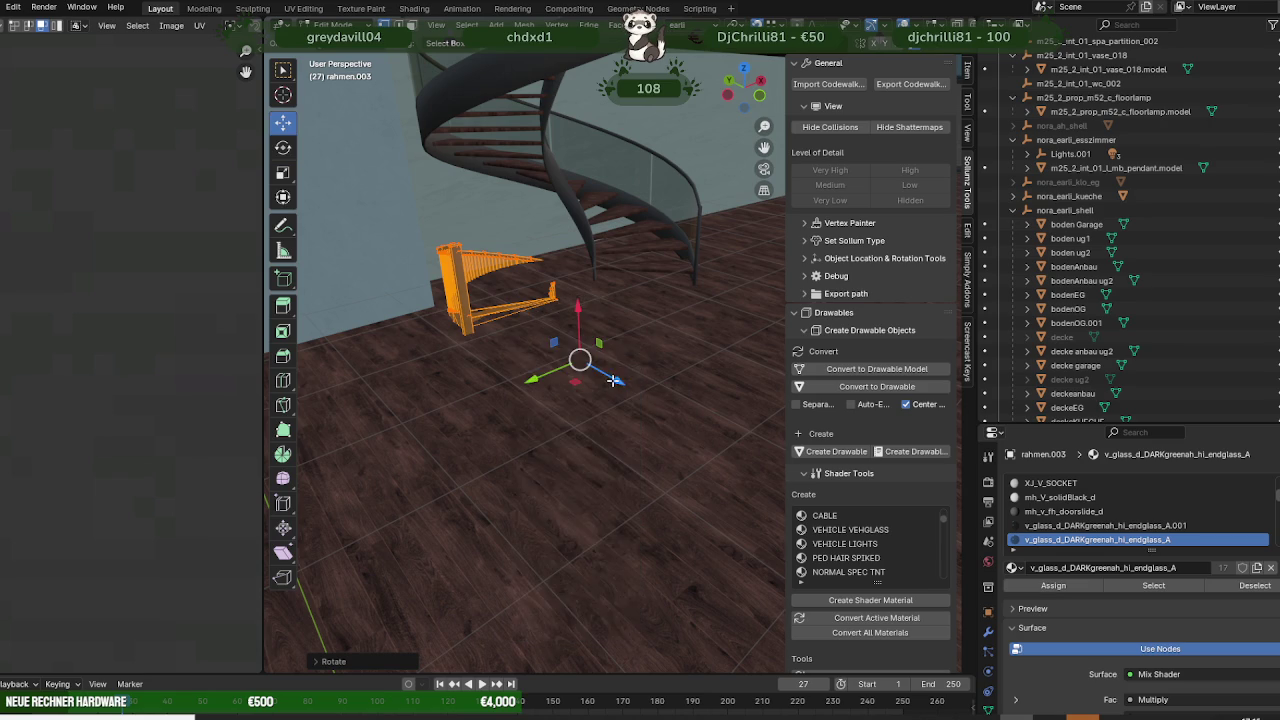
- Review the railing placement around the staircase frame and leave Edit Mode
key(KP_Decimal)
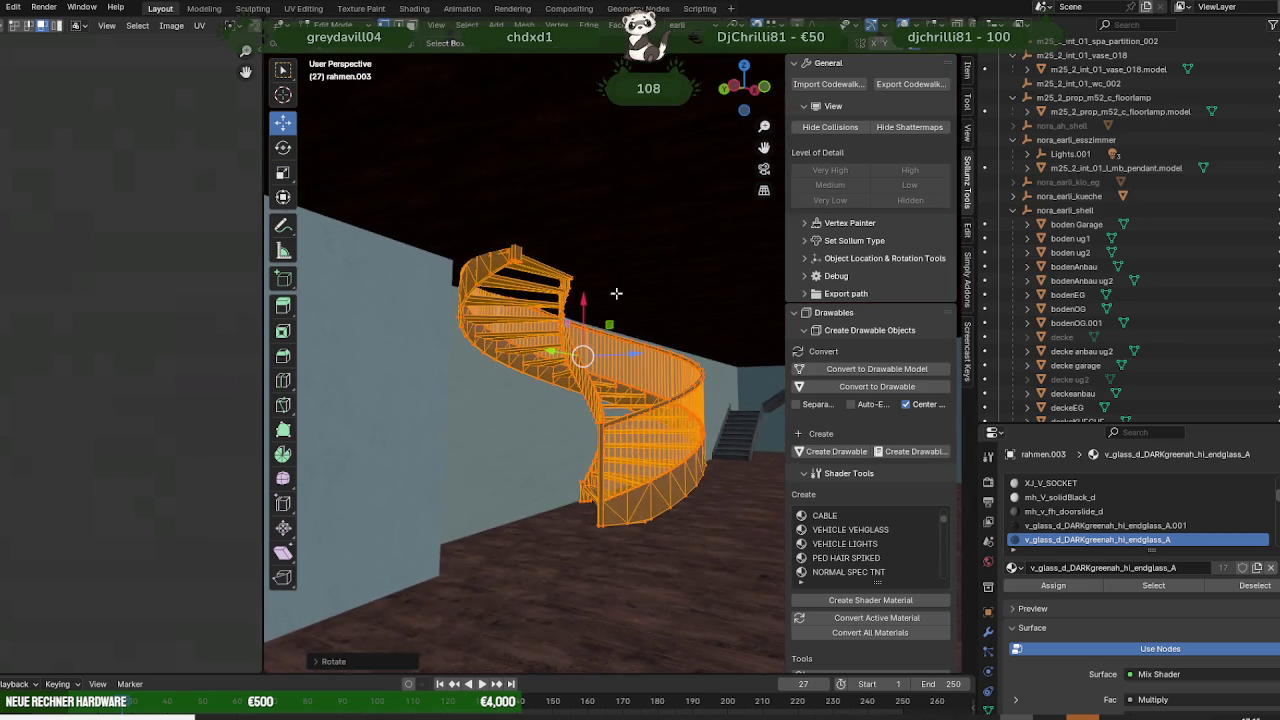
scroll(518, 358, up, 10)
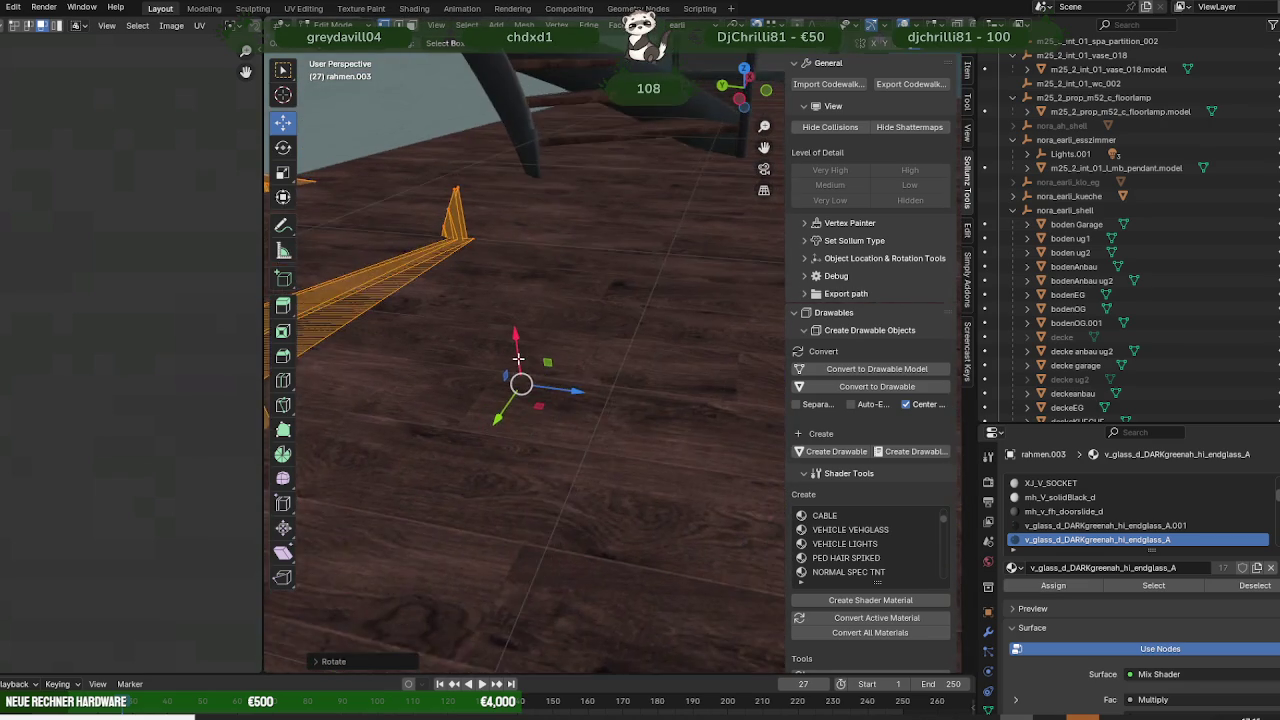
scroll(518, 358, down, 3)
scroll(517, 377, down, 3)
scroll(546, 380, down, 3)
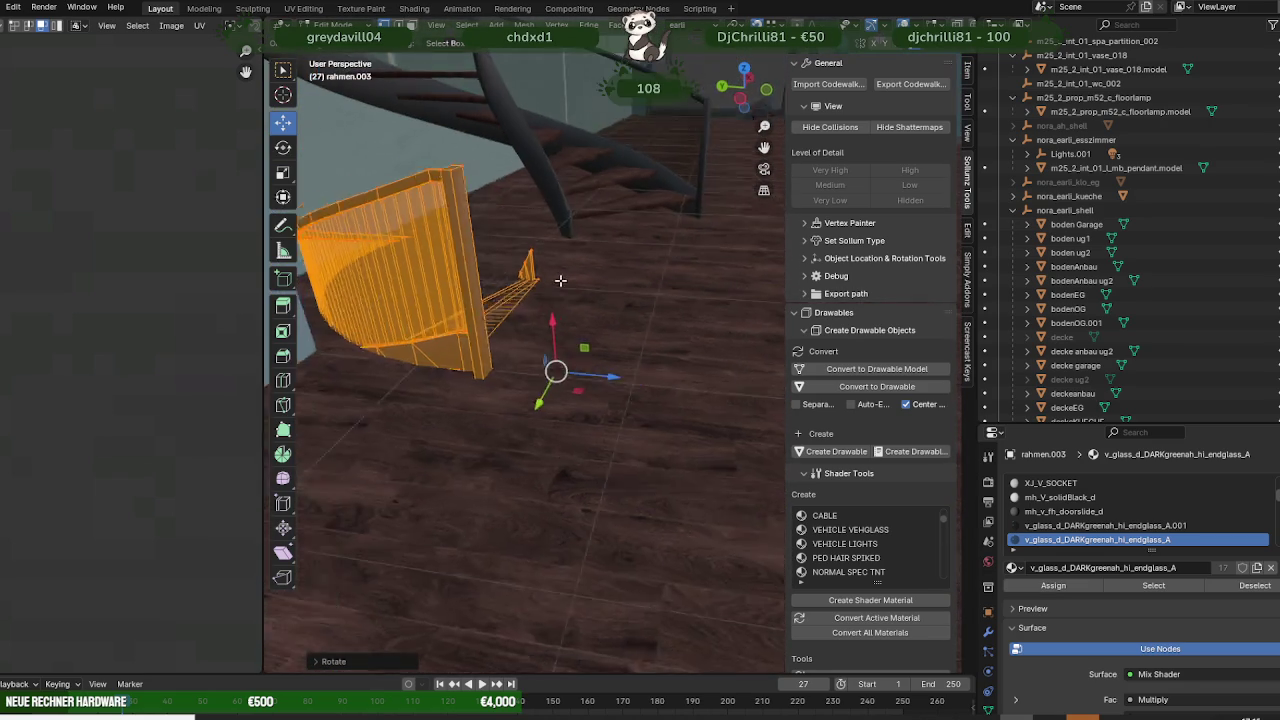
middle_drag(560, 281, 652, 177)
mouse_move(640, 263)
middle_down()
mouse_move(451, 251)
mouse_move(514, 233)
mouse_move(554, 276)
mouse_move(571, 270)
middle_up()
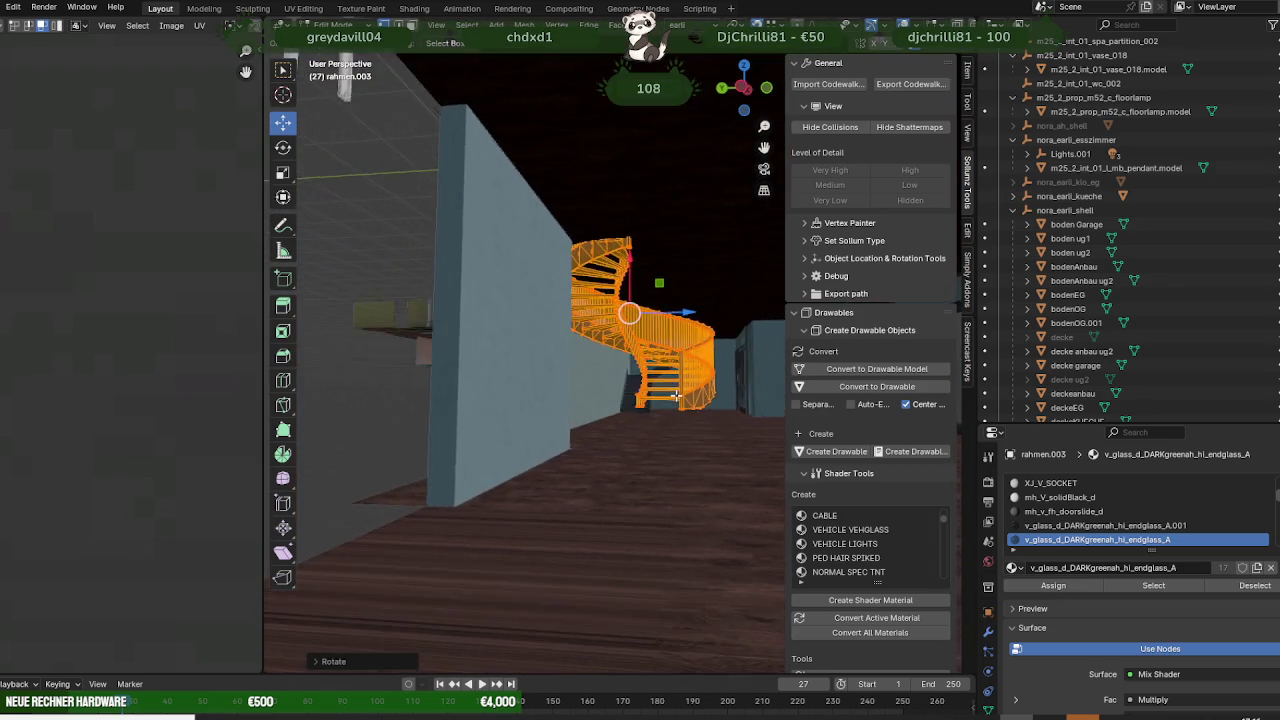
mouse_move(676, 395)
middle_down()
mouse_move(594, 371)
mouse_move(546, 409)
mouse_move(580, 391)
mouse_move(612, 411)
mouse_move(577, 391)
mouse_move(600, 383)
mouse_move(563, 386)
mouse_move(585, 370)
mouse_move(571, 340)
mouse_move(605, 362)
mouse_move(517, 354)
mouse_move(704, 367)
mouse_move(671, 349)
mouse_move(534, 361)
mouse_move(580, 371)
mouse_move(603, 329)
mouse_move(503, 343)
mouse_move(451, 322)
mouse_move(535, 341)
mouse_move(547, 303)
middle_up()
scroll(580, 383, down, 3)
scroll(608, 377, down, 3)
scroll(592, 411, down, 2)
key(Tab)
scroll(445, 319, up, 3)
- Select the white box object by the wall and briefly inspect its mesh in Edit Mode
click(529, 233)
key(Tab)
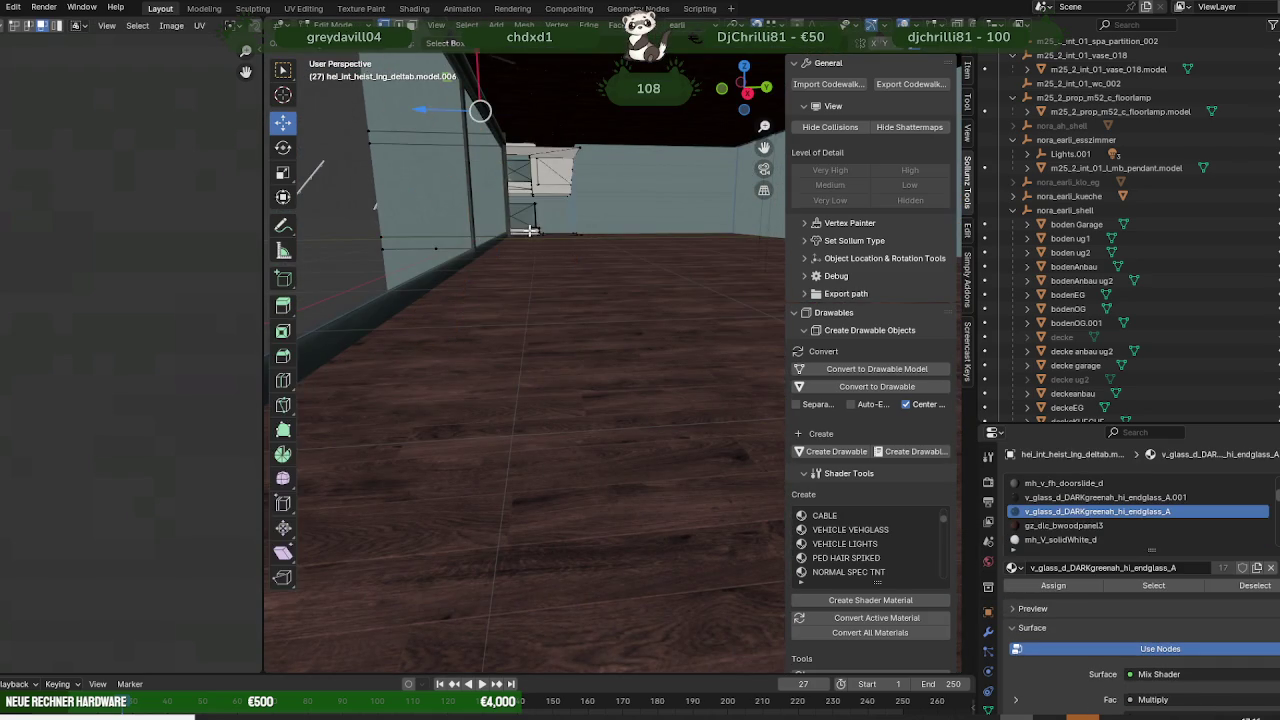
scroll(551, 245, up, 3)
mouse_move(551, 245)
middle_down()
mouse_move(617, 411)
mouse_move(617, 346)
mouse_move(534, 394)
mouse_move(521, 383)
mouse_move(552, 376)
mouse_move(534, 352)
mouse_move(548, 368)
mouse_move(658, 370)
mouse_move(650, 357)
mouse_move(622, 354)
mouse_move(684, 384)
mouse_move(621, 340)
mouse_move(620, 382)
mouse_move(527, 325)
mouse_move(469, 246)
middle_up()
key(Tab)
- Make the spiral staircase frame the active object again
click(680, 356)
scroll(651, 348, up, 3)
scroll(622, 354, down, 5)
scroll(603, 338, up, 5)
scroll(605, 319, up, 5)
scroll(605, 317, down, 5)
scroll(620, 382, up, 2)
scroll(615, 370, down, 4)
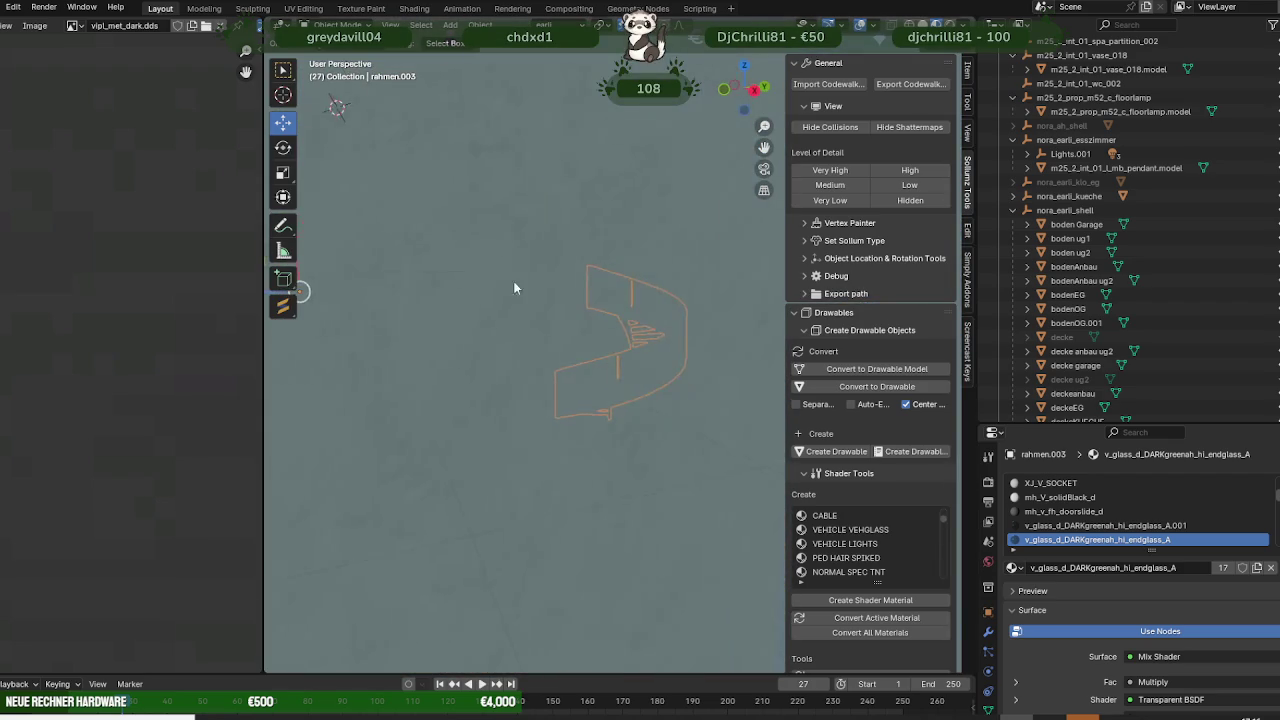
mouse_move(514, 288)
middle_down()
mouse_move(523, 317)
mouse_move(476, 391)
mouse_move(519, 346)
mouse_move(605, 342)
mouse_move(560, 310)
mouse_move(588, 319)
mouse_move(567, 378)
mouse_move(571, 314)
middle_up()
scroll(560, 310, down, 3)
middle_drag(622, 455, 488, 433)
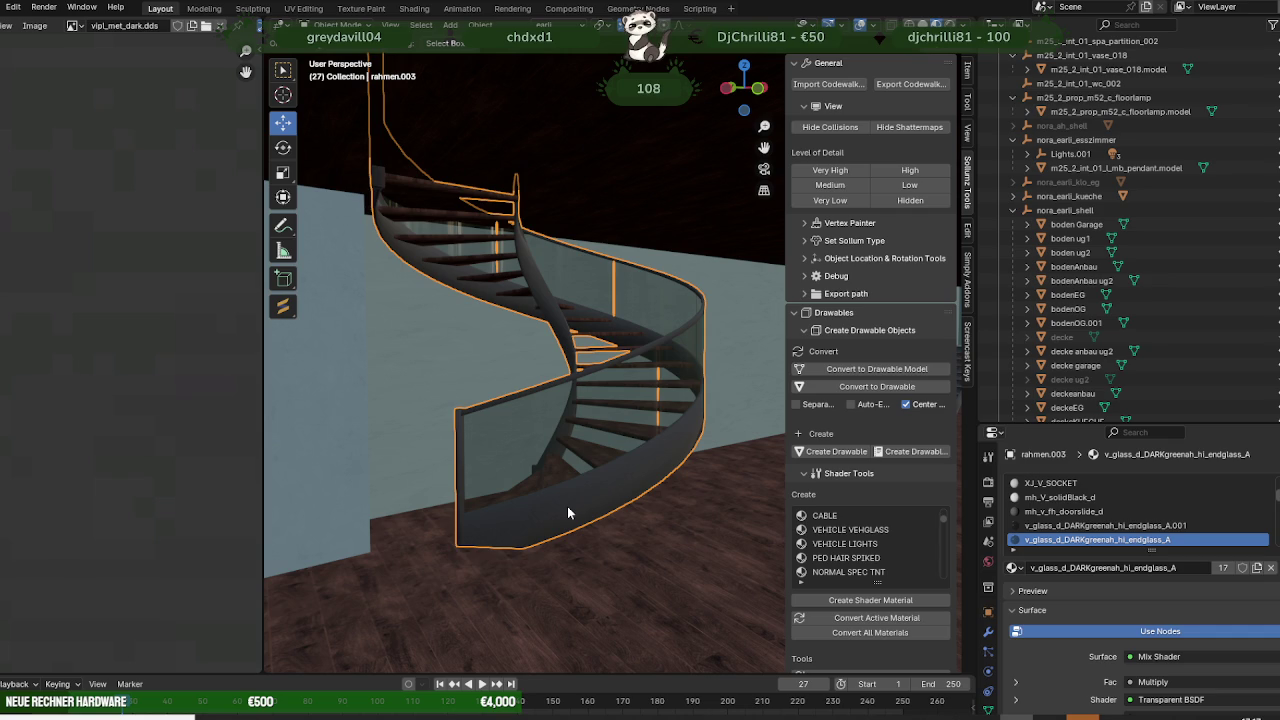
scroll(567, 506, down, 2)
scroll(633, 500, down, 4)
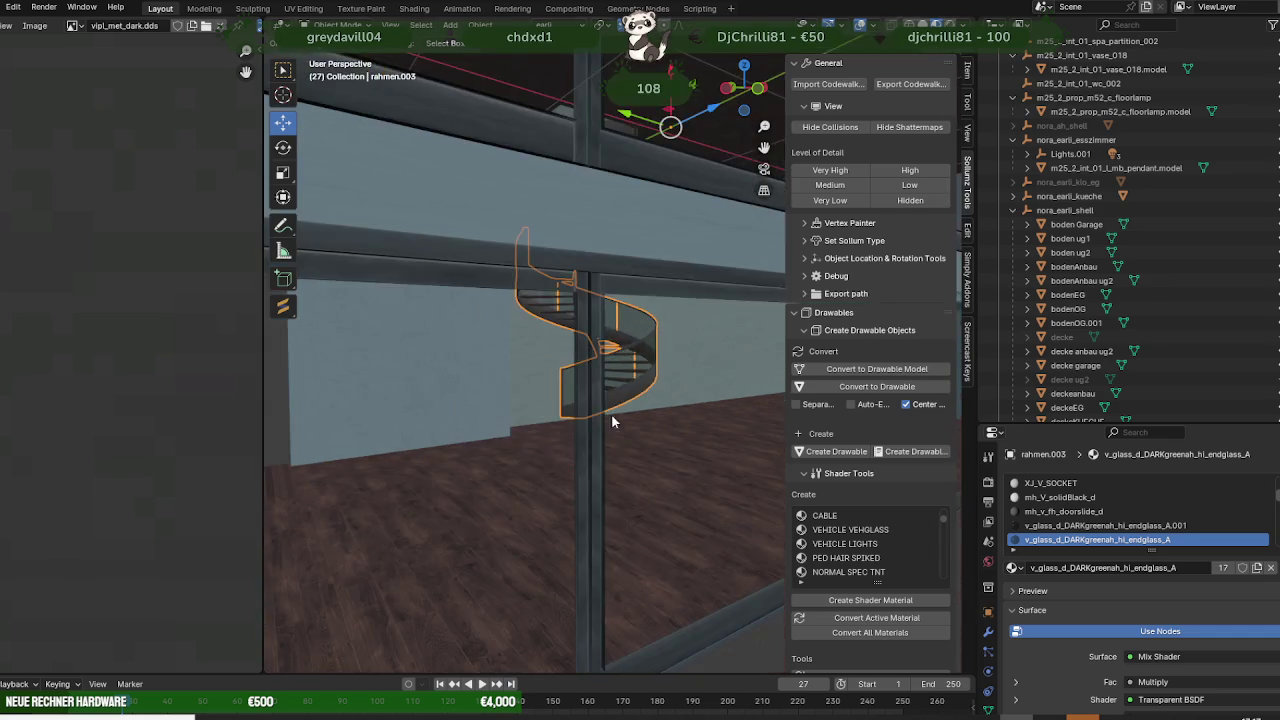
mouse_move(611, 413)
middle_down()
mouse_move(658, 415)
mouse_move(587, 427)
mouse_move(547, 388)
mouse_move(491, 447)
mouse_move(517, 433)
mouse_move(485, 420)
mouse_move(663, 416)
mouse_move(532, 436)
mouse_move(620, 447)
mouse_move(622, 412)
mouse_move(586, 388)
mouse_move(611, 388)
middle_up()
scroll(547, 388, down, 2)
scroll(620, 446, up, 5)
scroll(622, 412, down, 5)
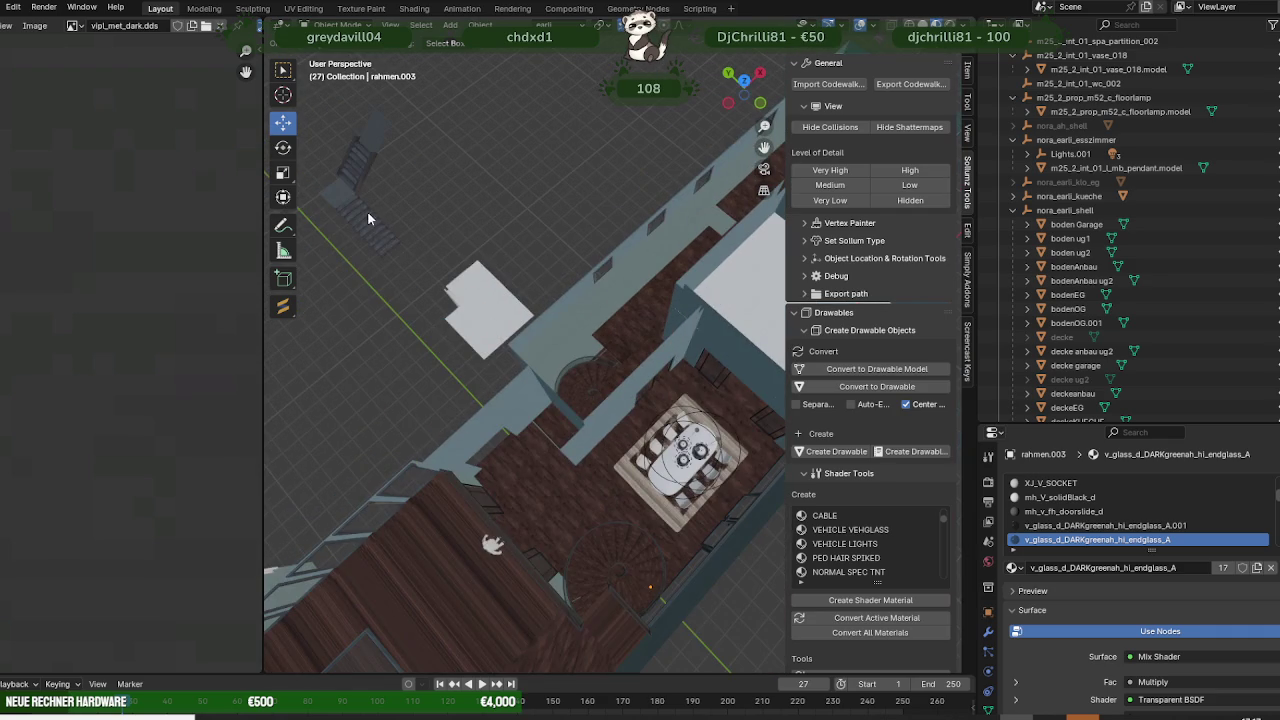
scroll(1141, 205, down, 5)
- Delete the straight stairs collection from the Outliner
scroll(1192, 251, down, 4)
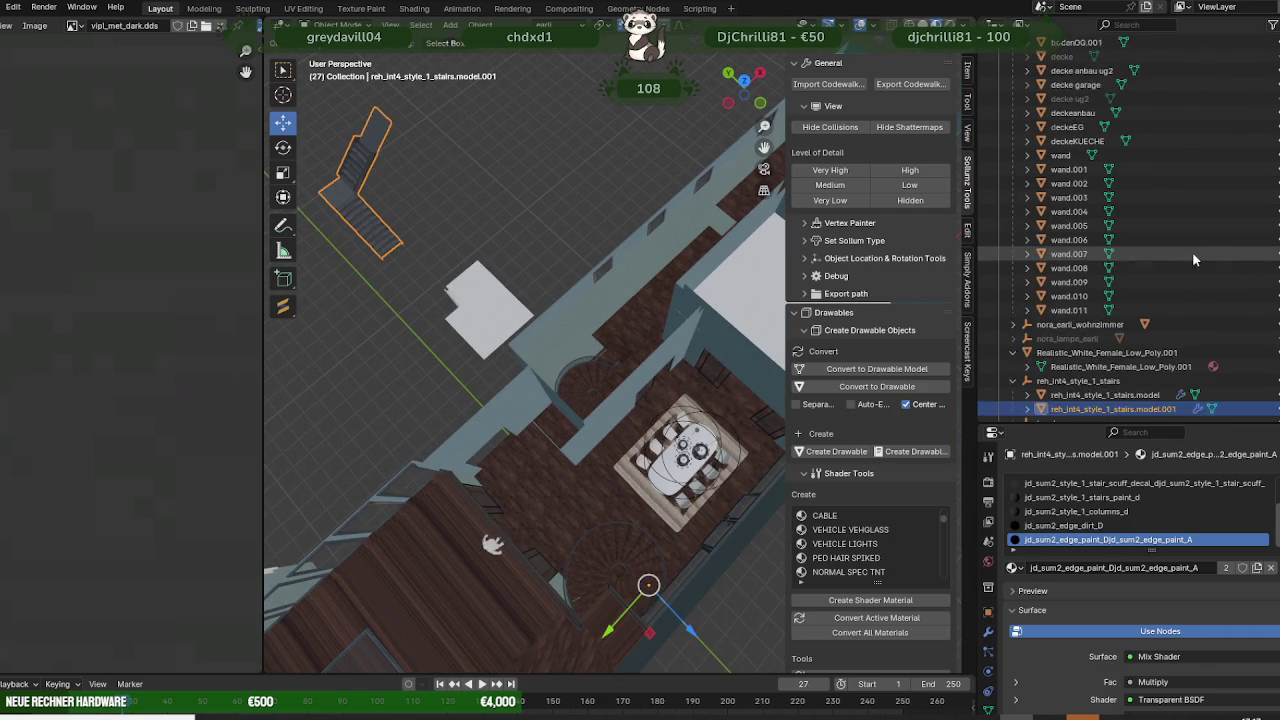
scroll(1128, 322, down, 4)
click(1078, 269)
right_click(1010, 269)
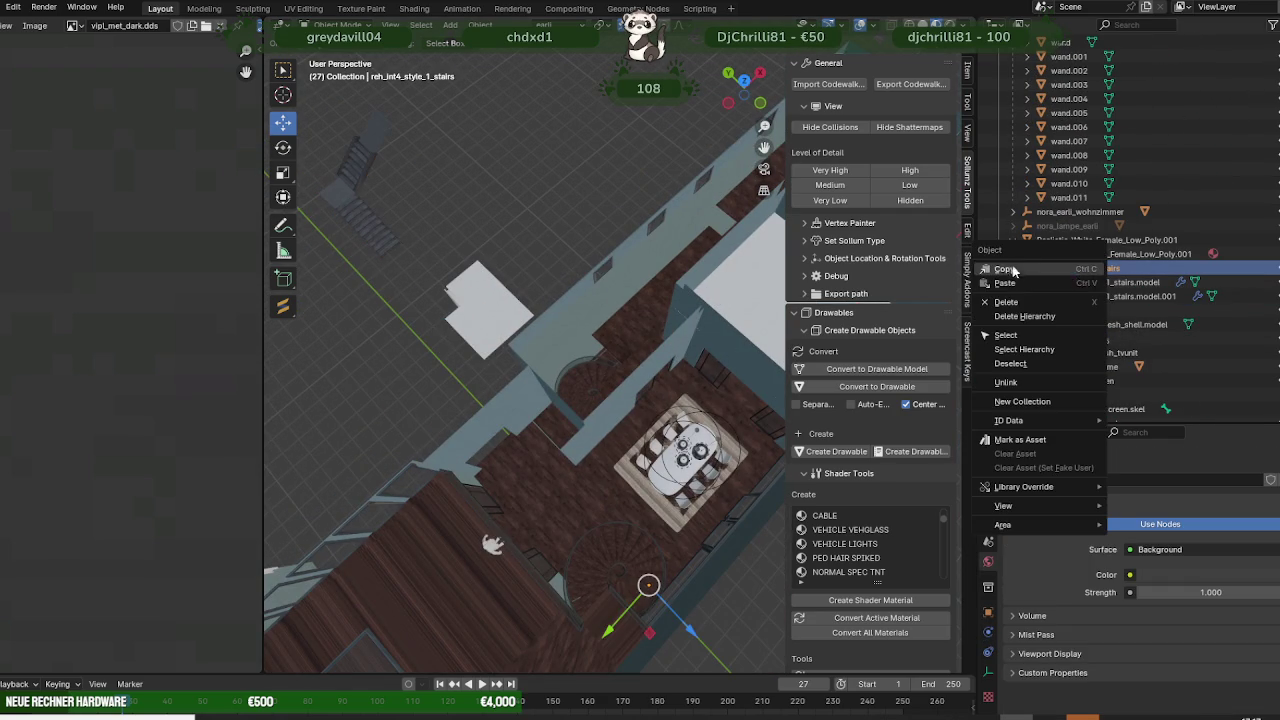
click(1030, 317)
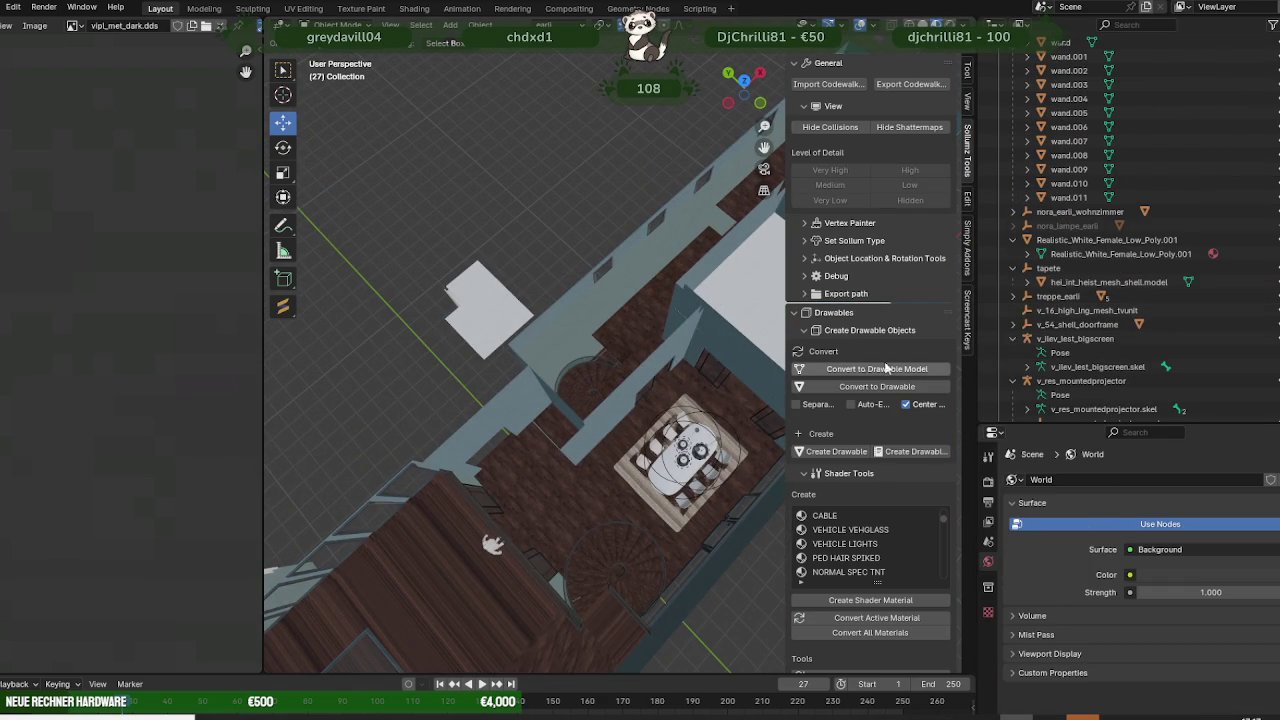
middle_drag(592, 386, 534, 369)
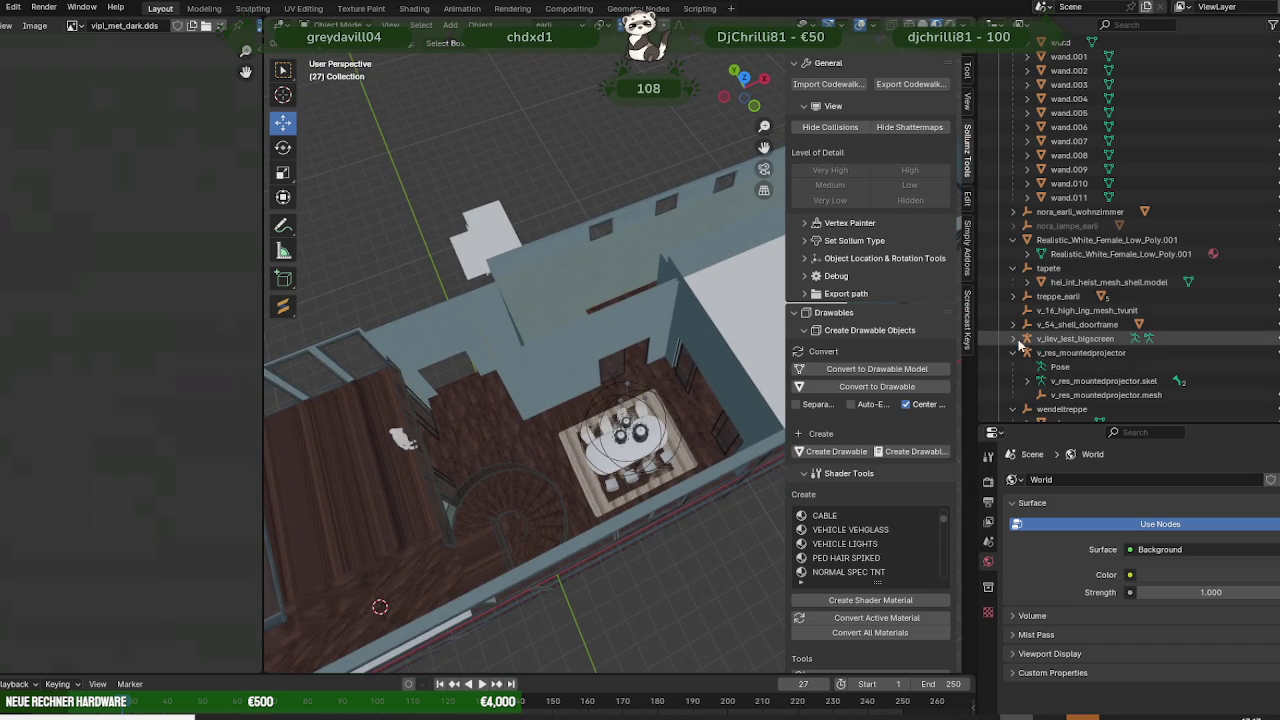
- Delete the bigscreen, mountedprojector and tvunit objects along with their hierarchies
click(1062, 340)
right_click(1062, 340)
click(1030, 341)
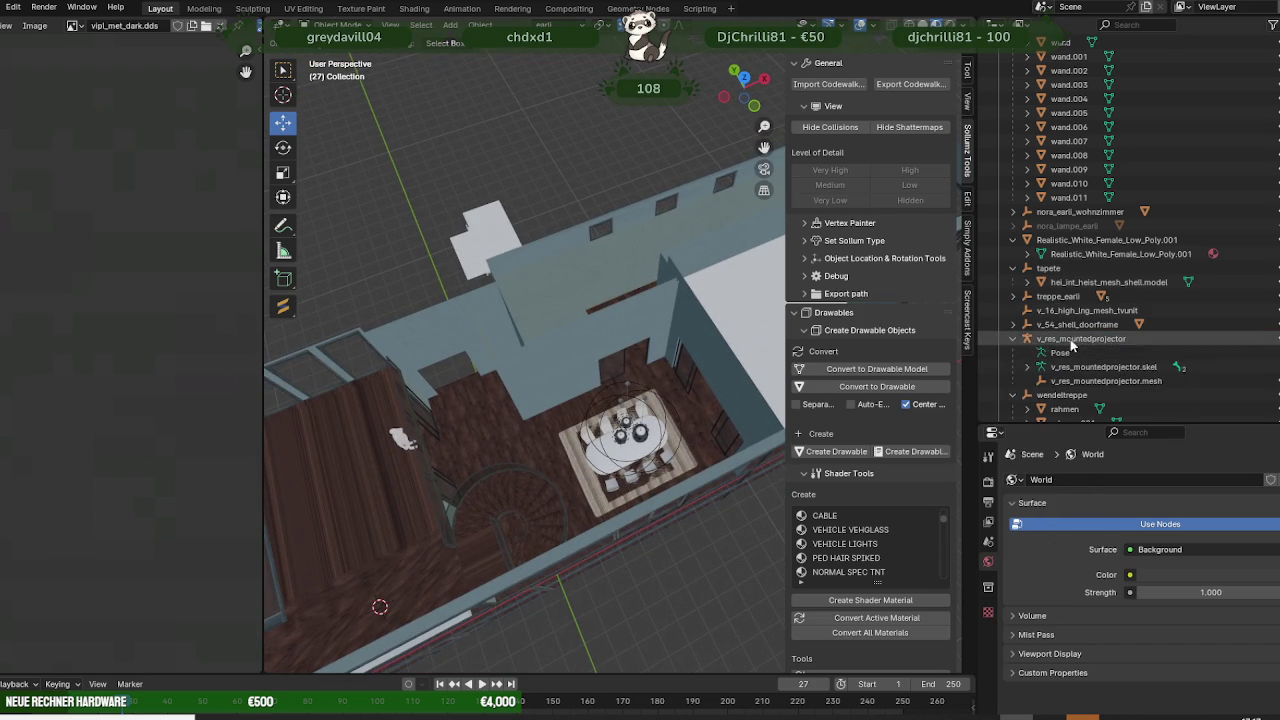
click(1038, 342)
right_click(1058, 343)
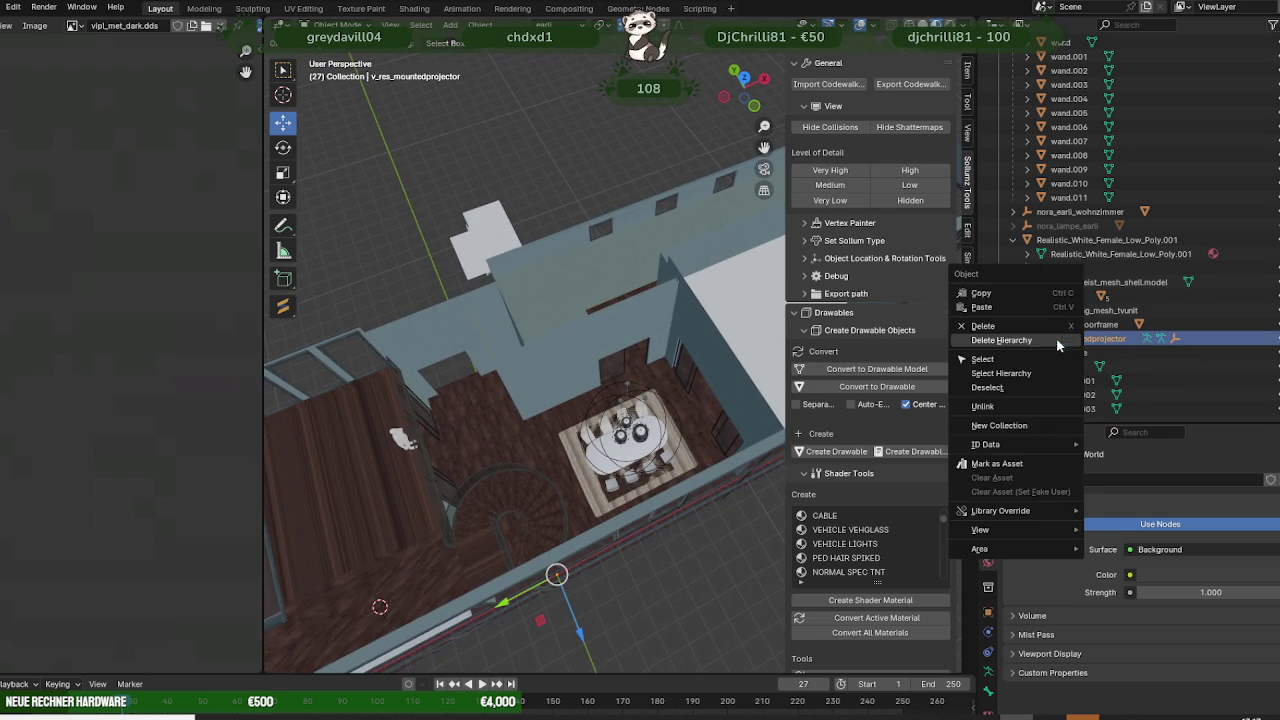
click(1019, 344)
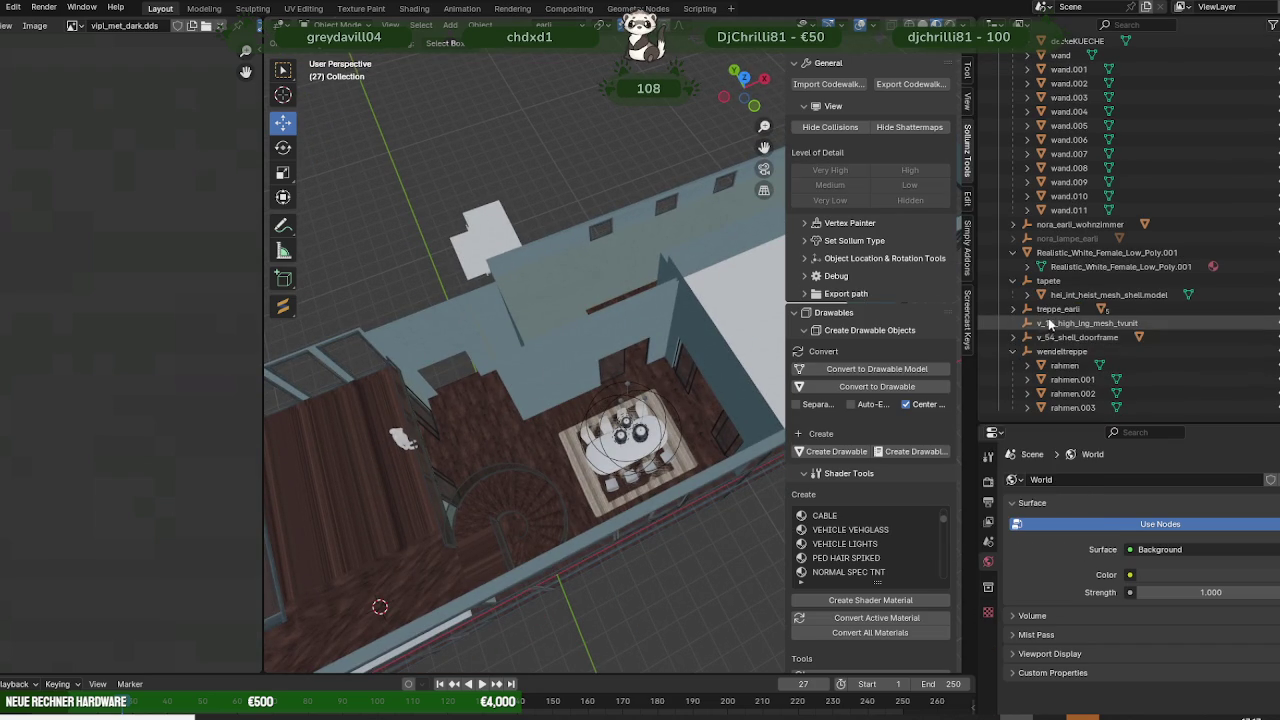
click(1058, 325)
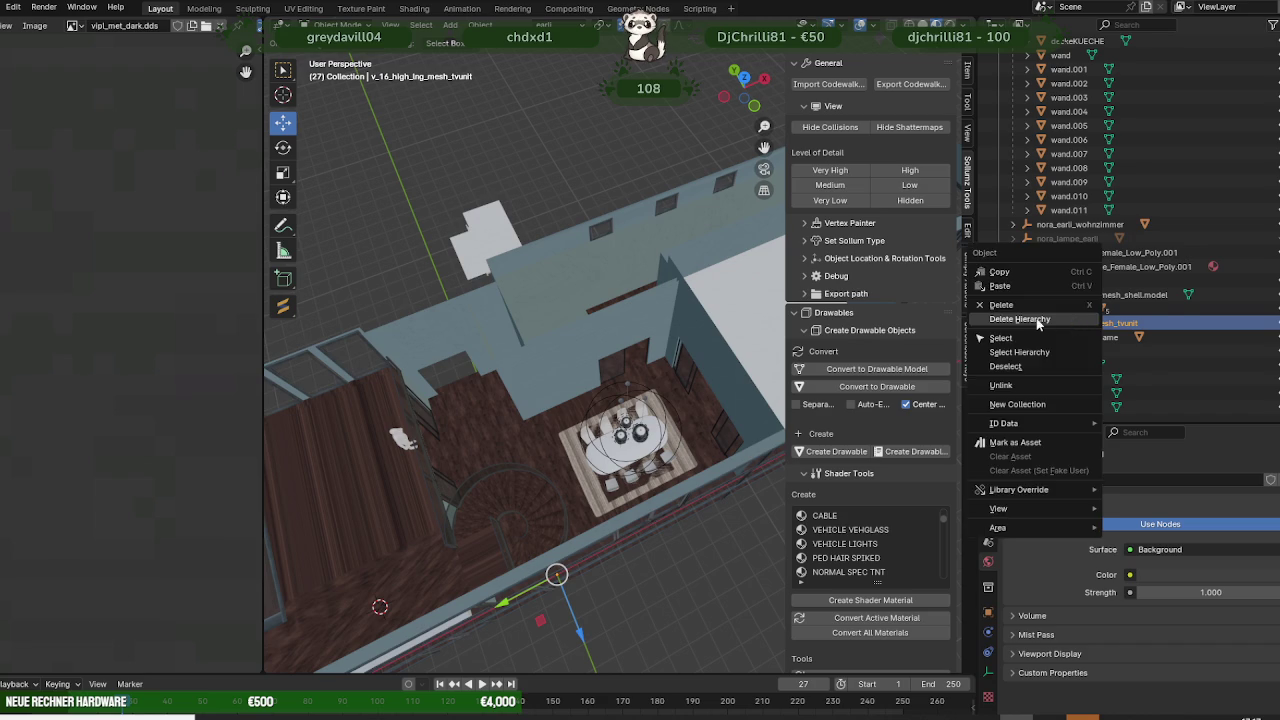
click(1074, 318)
- Expand the door frame group and select the v_54_shell_doorframe.model object
click(1064, 343)
click(1013, 337)
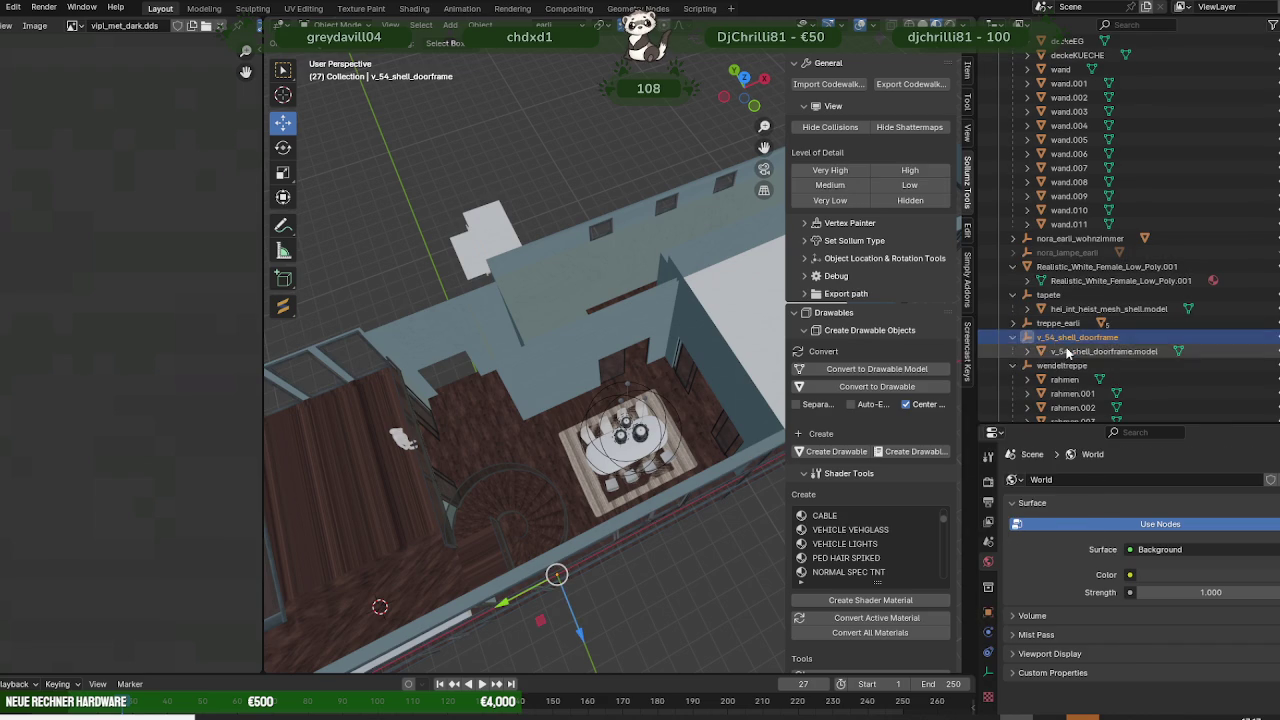
click(1100, 351)
mouse_move(492, 284)
middle_down()
mouse_move(585, 305)
mouse_move(641, 371)
mouse_move(568, 368)
mouse_move(534, 333)
mouse_move(557, 331)
mouse_move(555, 311)
mouse_move(653, 337)
mouse_move(716, 332)
mouse_move(626, 325)
mouse_move(660, 303)
mouse_move(695, 331)
mouse_move(686, 358)
middle_up()
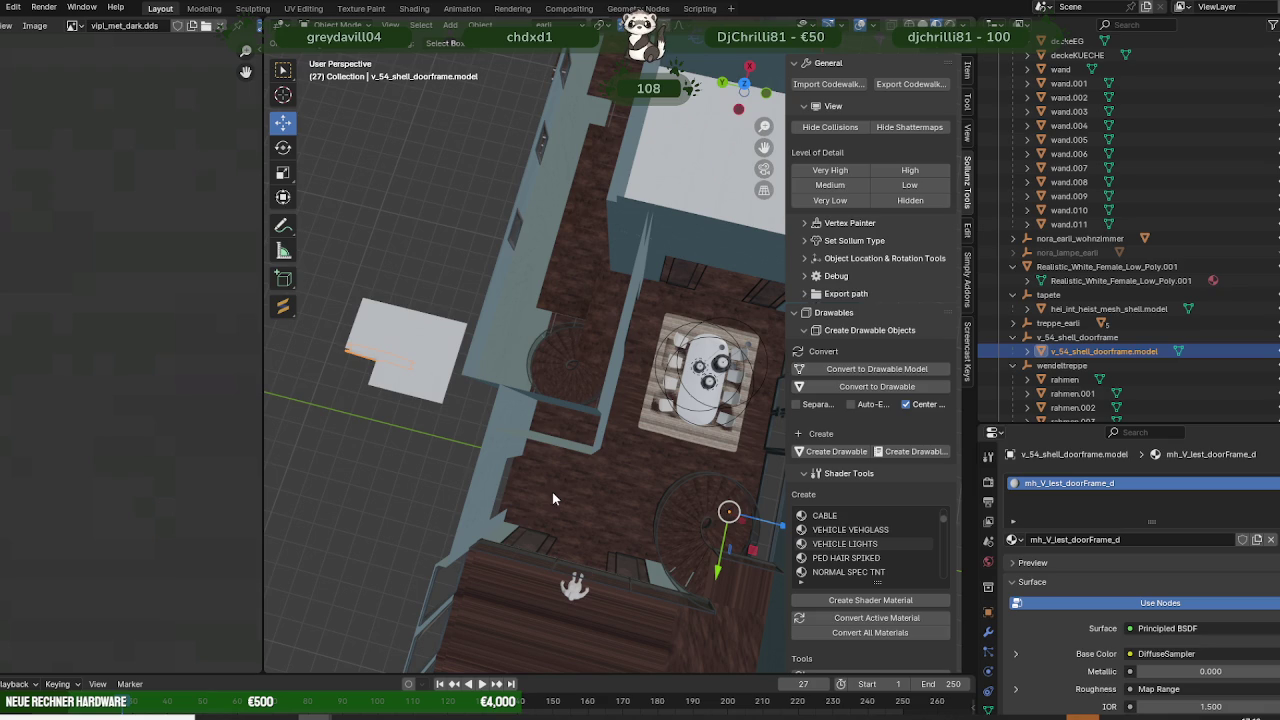
scroll(539, 389, down, 2)
mouse_move(539, 389)
middle_down()
mouse_move(574, 246)
mouse_move(673, 251)
middle_up()
scroll(590, 301, up, 3)
scroll(581, 312, up, 2)
mouse_move(581, 312)
middle_down()
mouse_move(620, 311)
mouse_move(555, 315)
middle_up()
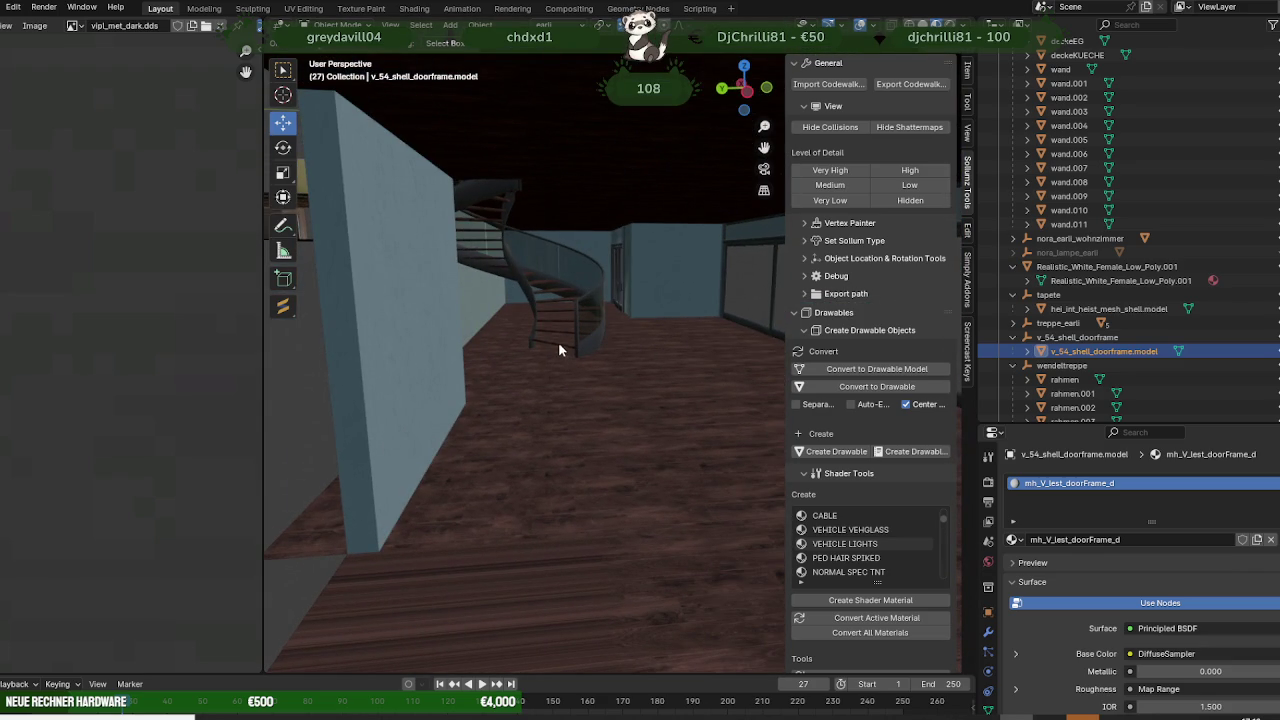
mouse_move(510, 368)
middle_down()
mouse_move(499, 391)
mouse_move(490, 375)
mouse_move(501, 391)
mouse_move(547, 368)
mouse_move(606, 379)
mouse_move(572, 394)
mouse_move(552, 432)
mouse_move(597, 432)
middle_up()
scroll(590, 428, down, 5)
scroll(578, 426, down, 2)
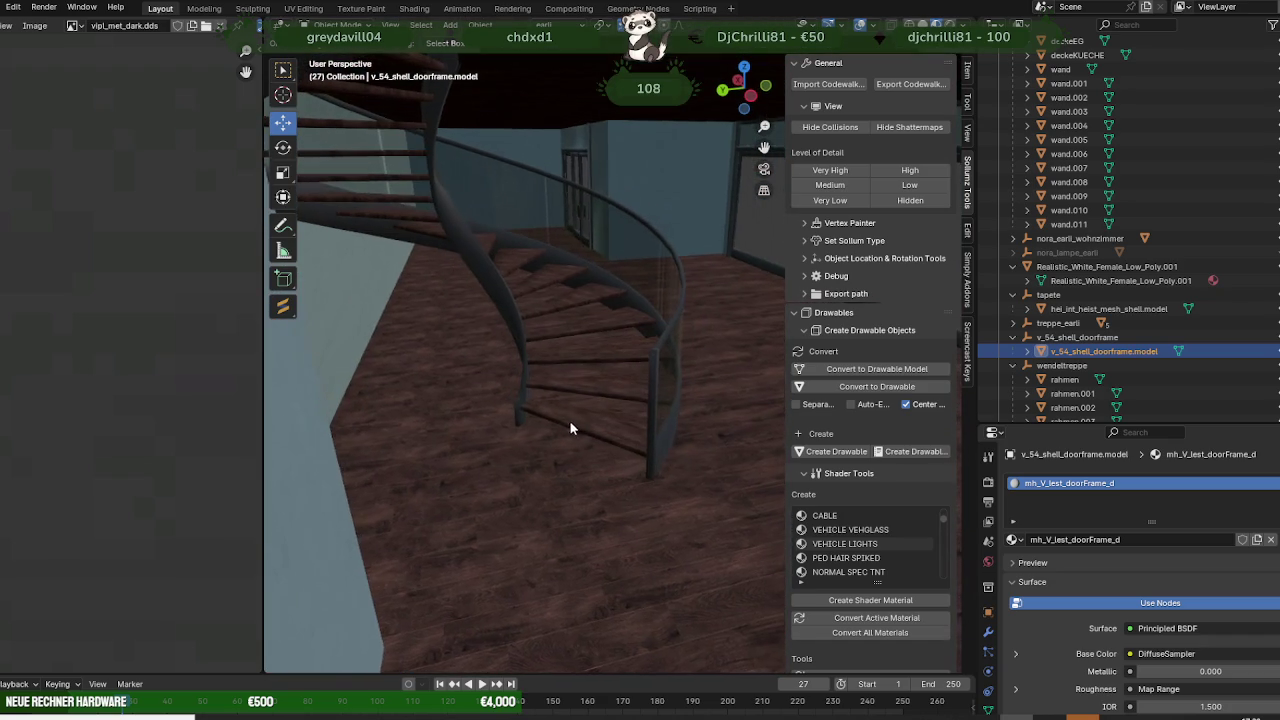
mouse_move(400, 434)
middle_down()
mouse_move(571, 420)
mouse_move(529, 423)
mouse_move(622, 505)
mouse_move(576, 483)
mouse_move(566, 505)
middle_up()
scroll(526, 414, up, 4)
scroll(516, 412, up, 2)
scroll(512, 412, down, 5)
scroll(566, 497, up, 3)
scroll(498, 442, up, 4)
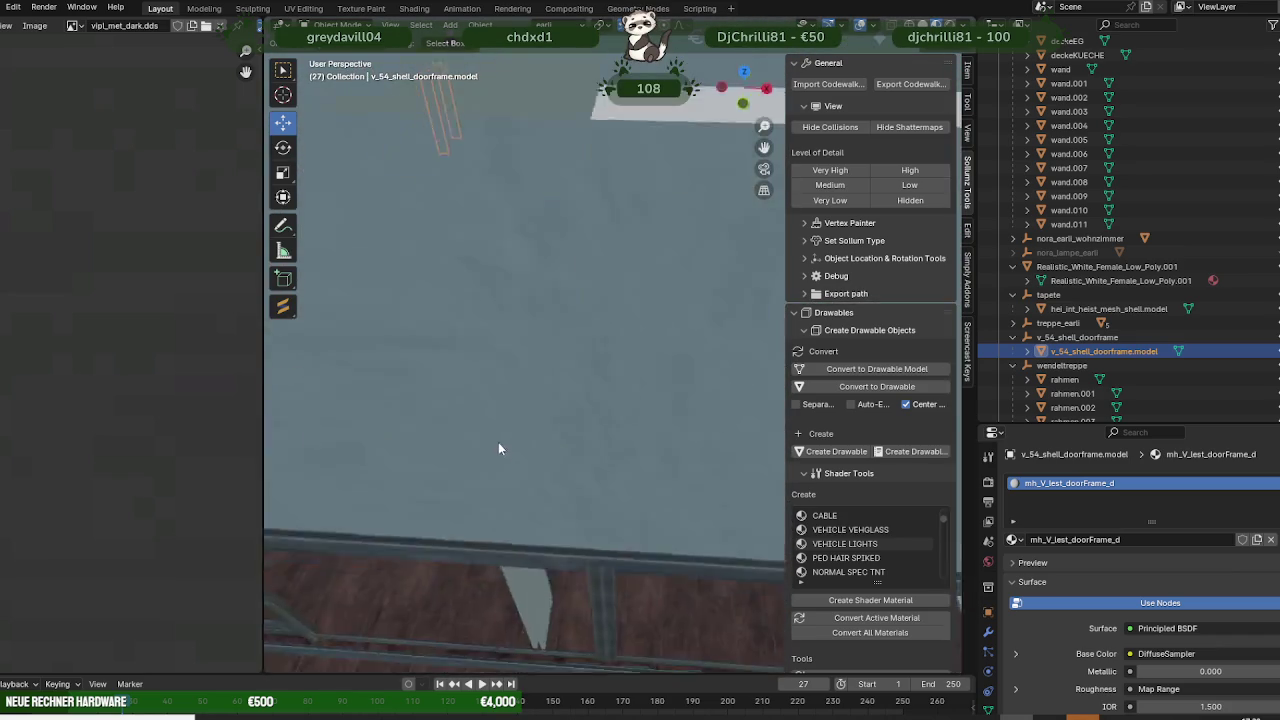
mouse_move(498, 442)
middle_down()
mouse_move(487, 403)
mouse_move(568, 475)
mouse_move(551, 449)
mouse_move(533, 325)
mouse_move(498, 417)
mouse_move(528, 362)
mouse_move(592, 363)
mouse_move(581, 399)
mouse_move(538, 386)
mouse_move(575, 388)
mouse_move(515, 395)
middle_up()
scroll(544, 418, down, 3)
scroll(551, 403, up, 2)
scroll(563, 392, down, 3)
scroll(546, 366, down, 2)
scroll(528, 362, up, 3)
scroll(556, 363, down, 3)
scroll(575, 388, down, 2)
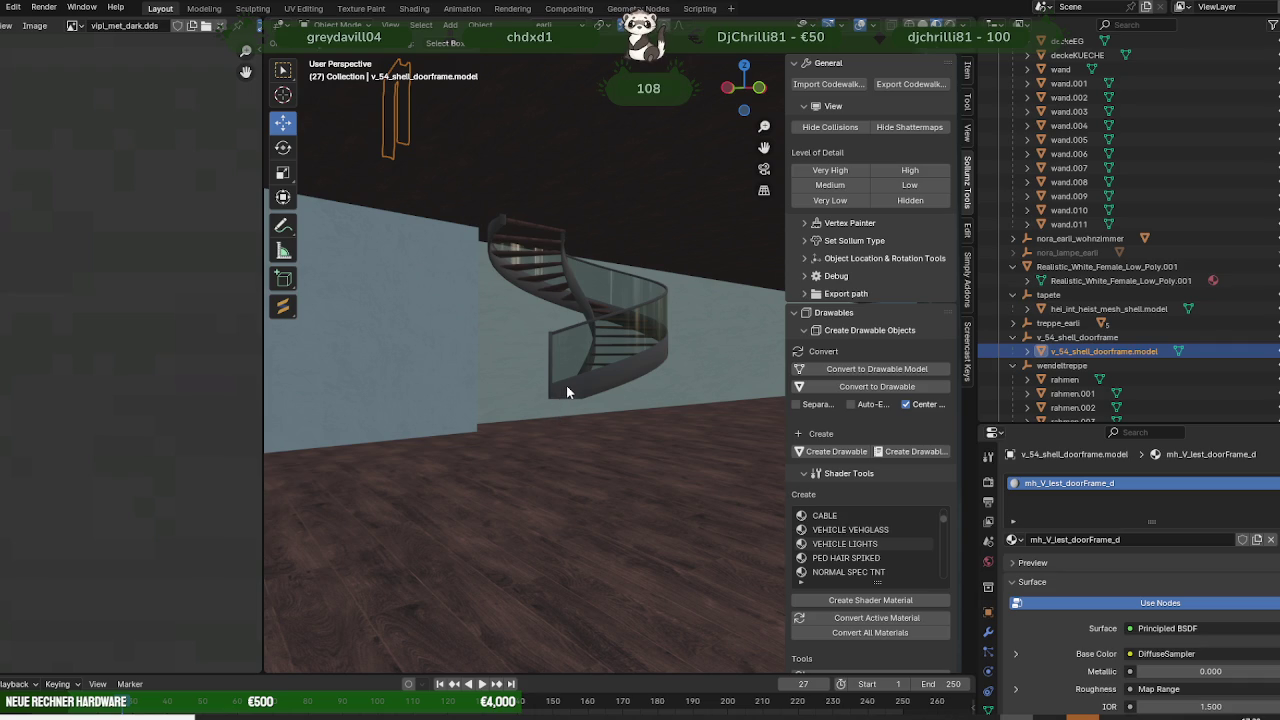
scroll(567, 383, down, 3)
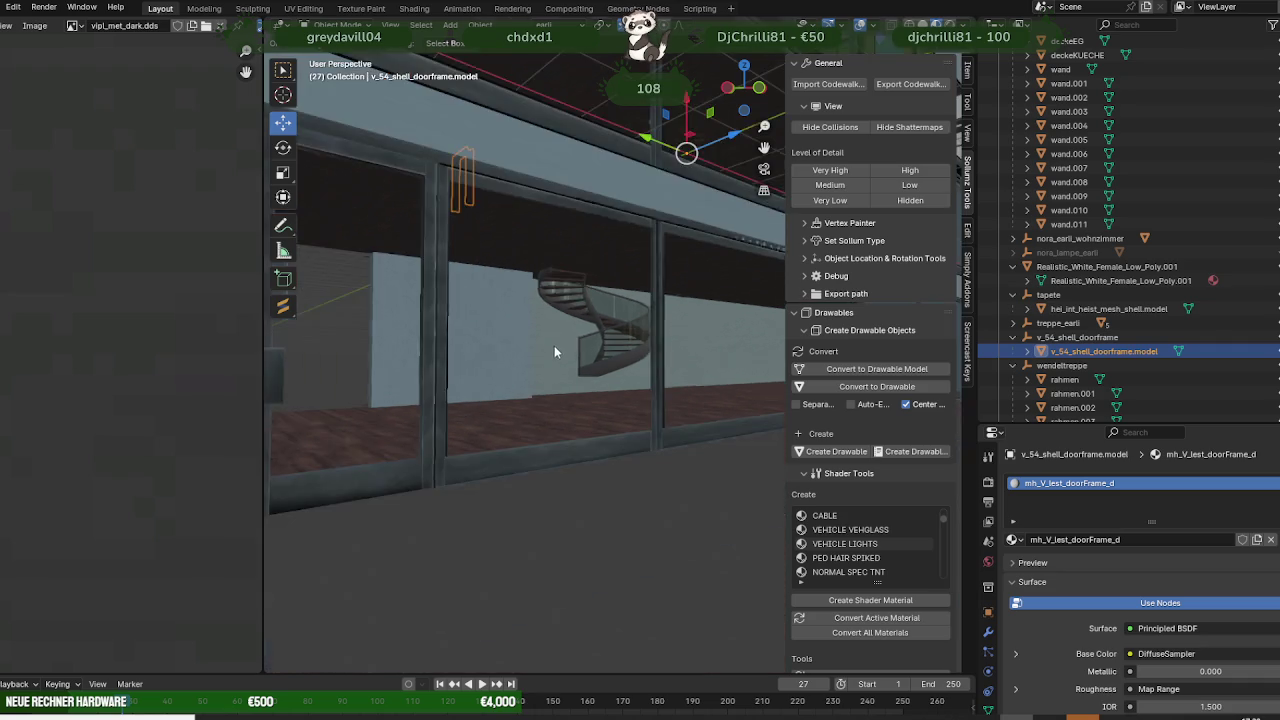
scroll(554, 345, down, 3)
scroll(575, 342, down, 3)
scroll(529, 357, down, 2)
middle_drag(529, 357, 372, 353)
scroll(372, 352, up, 2)
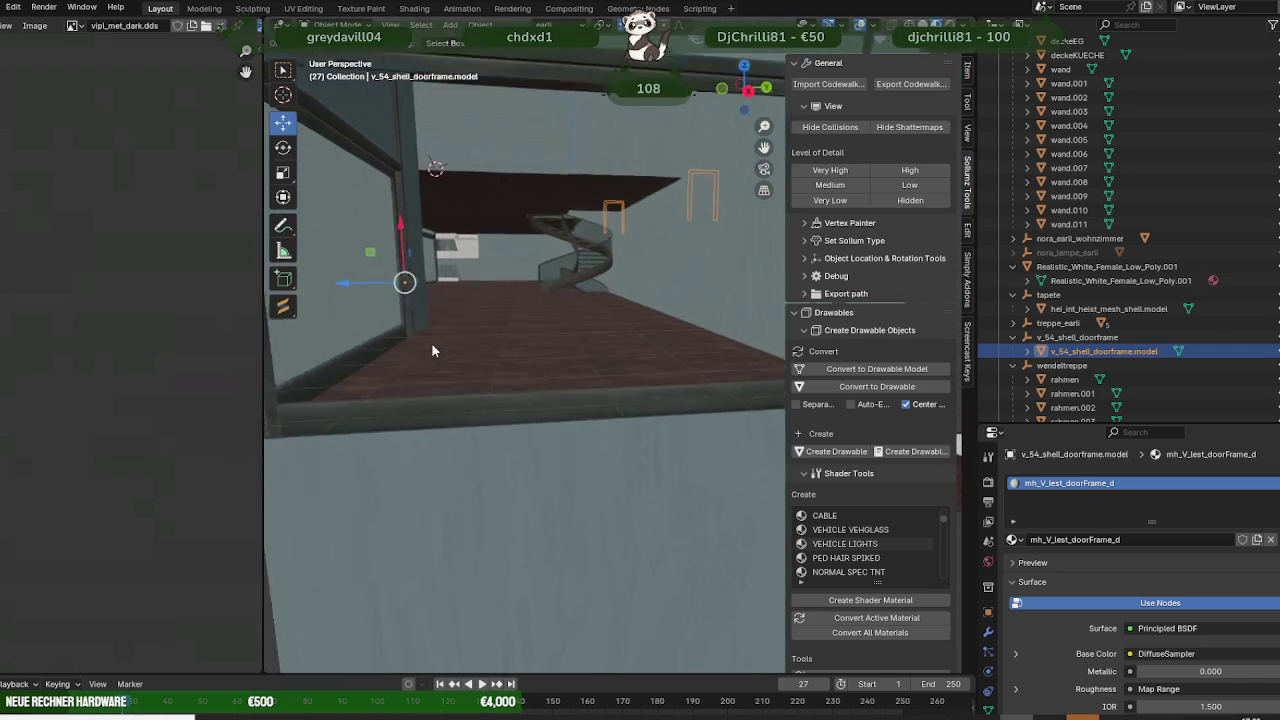
scroll(431, 342, up, 2)
scroll(452, 354, up, 2)
scroll(454, 345, up, 2)
scroll(429, 351, down, 2)
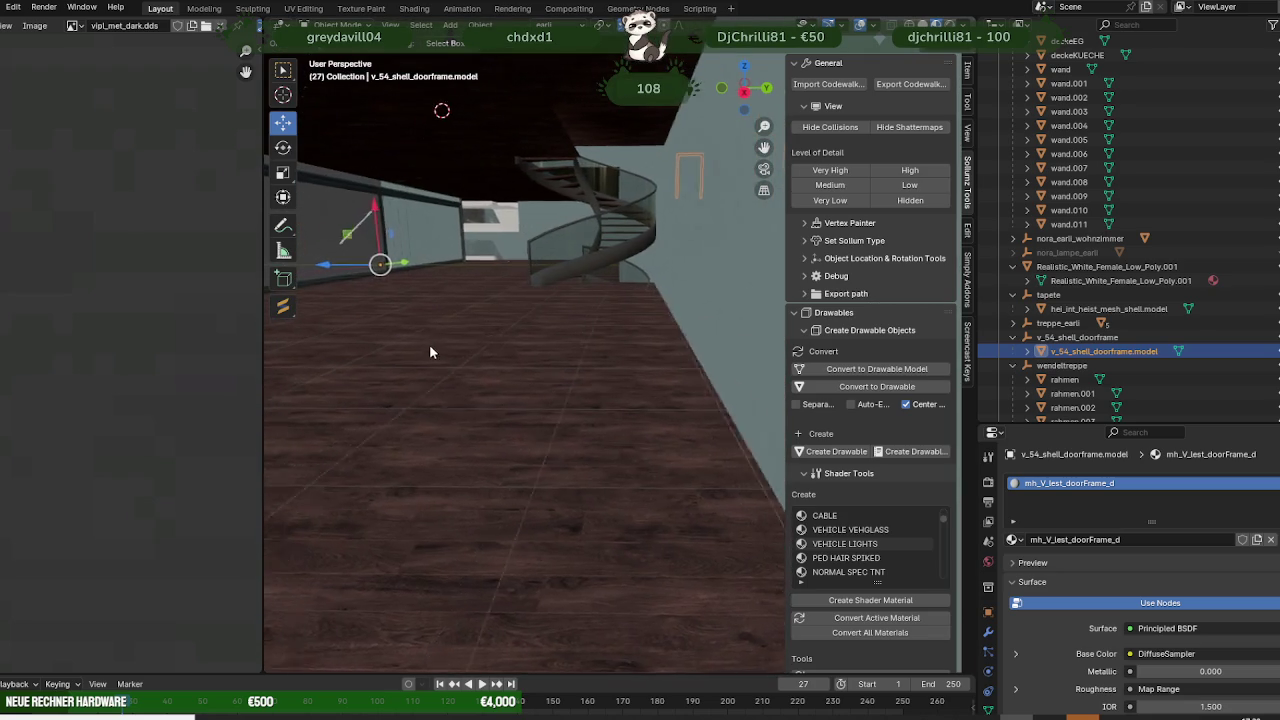
scroll(423, 351, down, 2)
scroll(434, 351, down, 2)
scroll(438, 335, down, 2)
scroll(448, 330, up, 1)
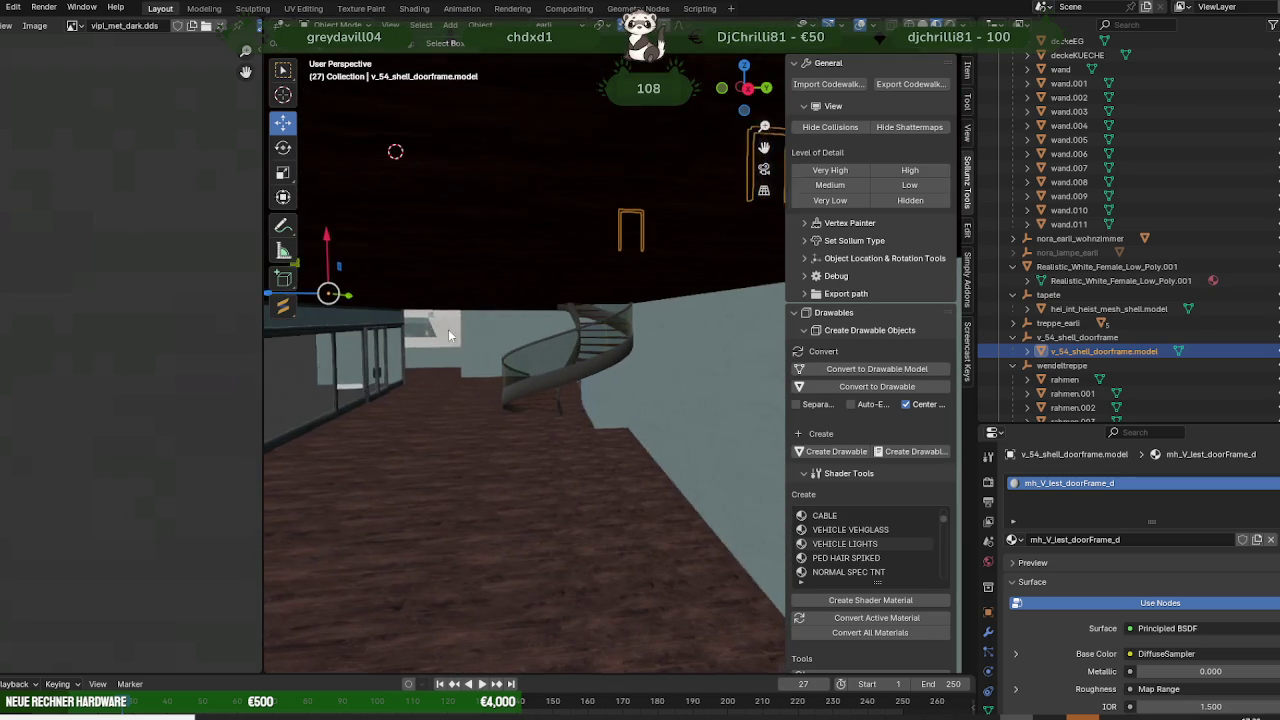
scroll(450, 329, up, 1)
scroll(447, 340, up, 2)
scroll(435, 344, up, 2)
scroll(435, 340, down, 1)
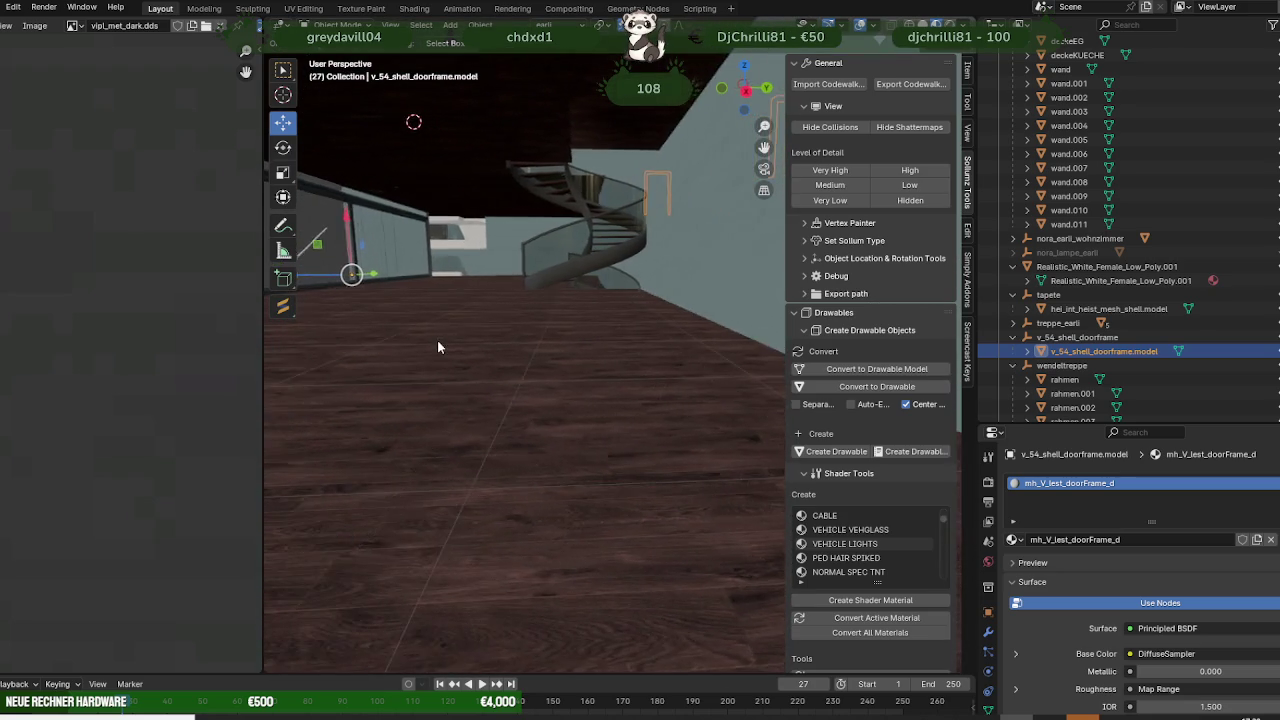
scroll(436, 332, down, 2)
scroll(432, 380, down, 1)
mouse_move(431, 402)
middle_down()
mouse_move(488, 341)
mouse_move(503, 369)
mouse_move(489, 356)
mouse_move(627, 370)
mouse_move(577, 349)
mouse_move(660, 399)
mouse_move(592, 389)
middle_up()
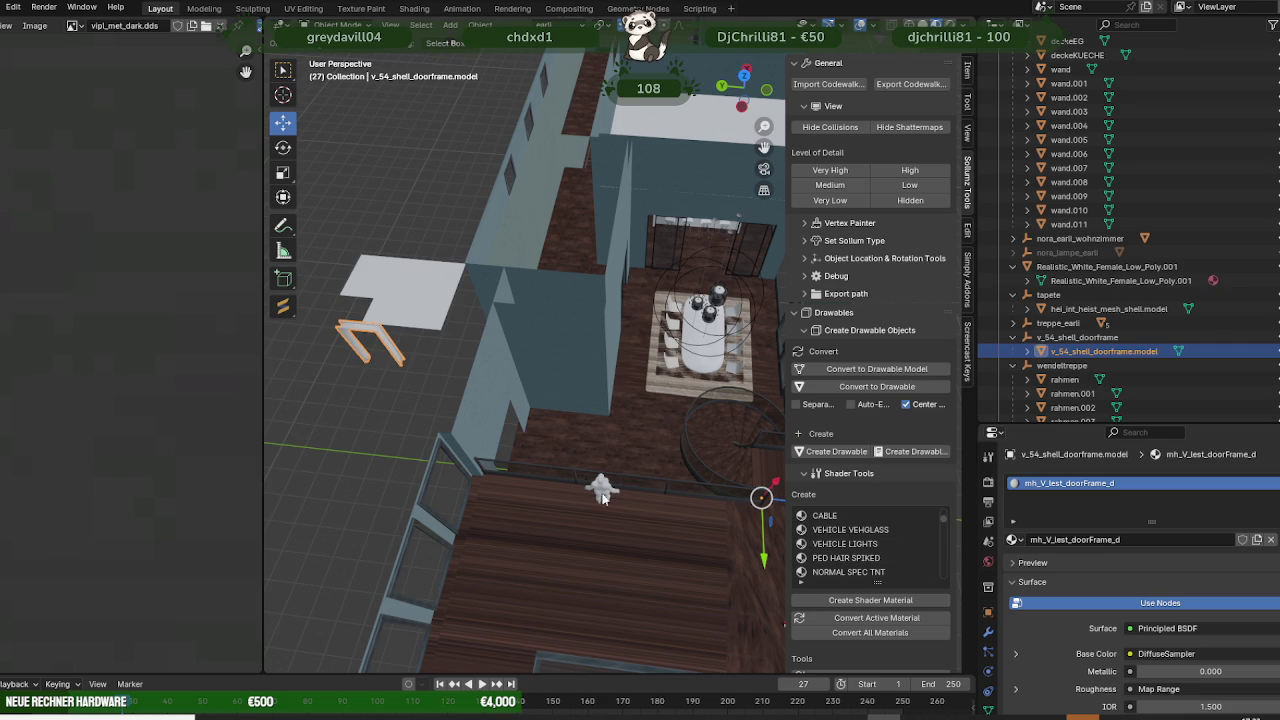
- Orbit from a side view to a top-down view of the room around the spiral staircase
scroll(613, 449, up, 2)
mouse_move(613, 449)
middle_down()
mouse_move(516, 419)
mouse_move(510, 347)
mouse_move(590, 402)
mouse_move(757, 453)
mouse_move(734, 472)
middle_up()
scroll(515, 345, up, 2)
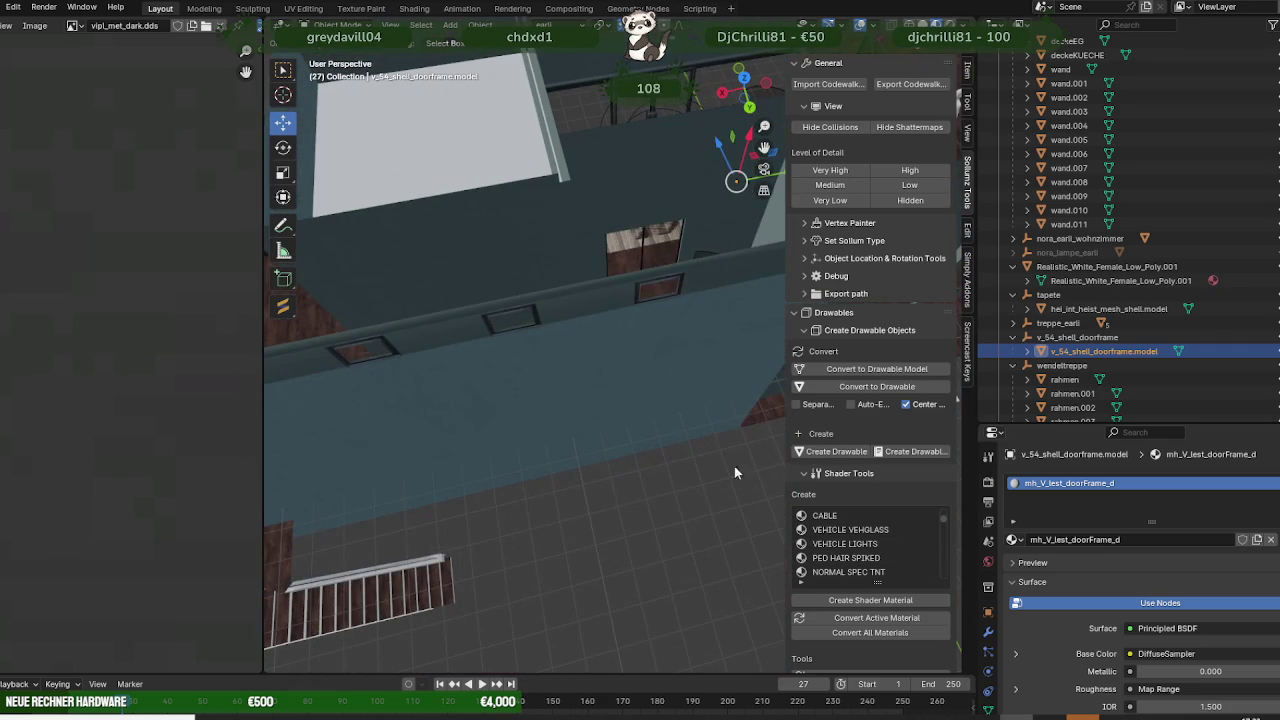
mouse_move(699, 552)
middle_down()
mouse_move(676, 352)
mouse_move(538, 398)
mouse_move(680, 445)
mouse_move(605, 437)
mouse_move(724, 397)
mouse_move(481, 402)
mouse_move(451, 430)
mouse_move(586, 451)
mouse_move(606, 437)
mouse_move(555, 447)
mouse_move(533, 419)
mouse_move(600, 424)
mouse_move(602, 369)
mouse_move(591, 380)
mouse_move(694, 376)
mouse_move(628, 358)
mouse_move(629, 305)
mouse_move(674, 418)
mouse_move(556, 401)
mouse_move(515, 409)
mouse_move(670, 412)
mouse_move(567, 432)
mouse_move(580, 480)
mouse_move(639, 435)
mouse_move(645, 410)
mouse_move(590, 440)
mouse_move(645, 435)
middle_up()
scroll(630, 415, up, 2)
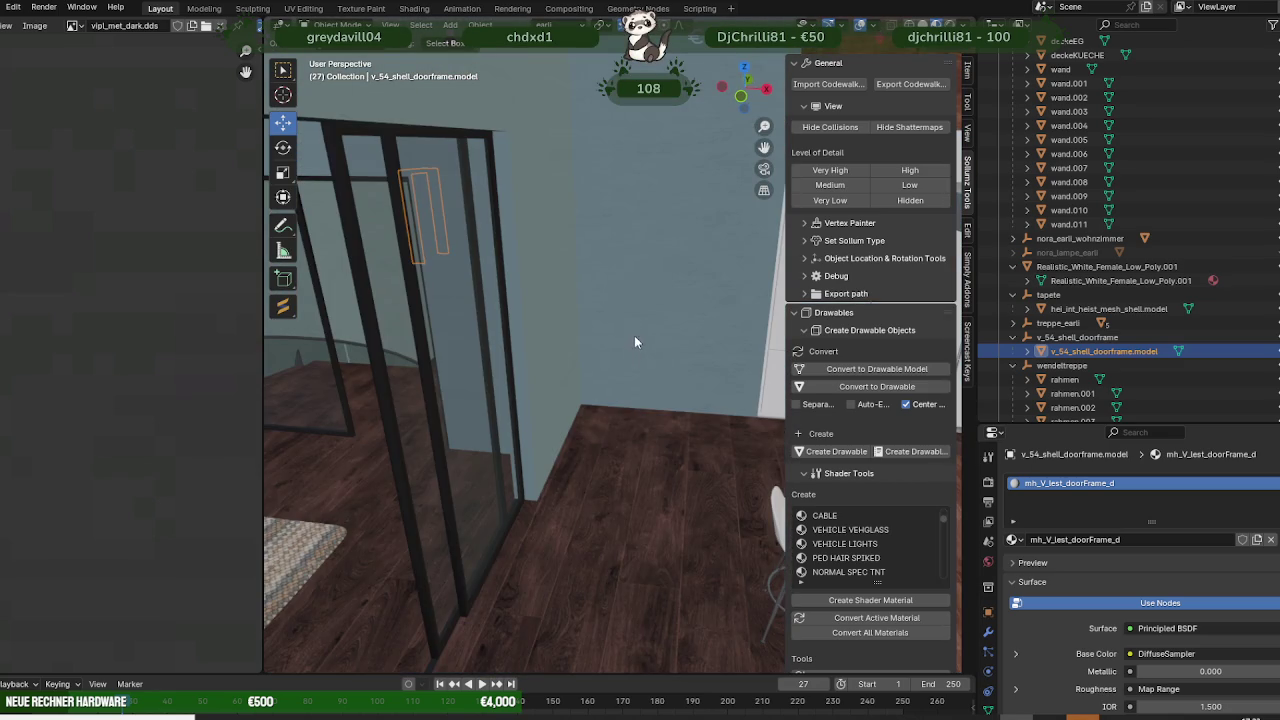
mouse_move(634, 342)
middle_down()
mouse_move(654, 338)
mouse_move(618, 378)
mouse_move(614, 353)
mouse_move(580, 388)
mouse_move(604, 390)
mouse_move(553, 389)
mouse_move(586, 449)
mouse_move(517, 476)
mouse_move(458, 465)
mouse_move(434, 342)
middle_up()
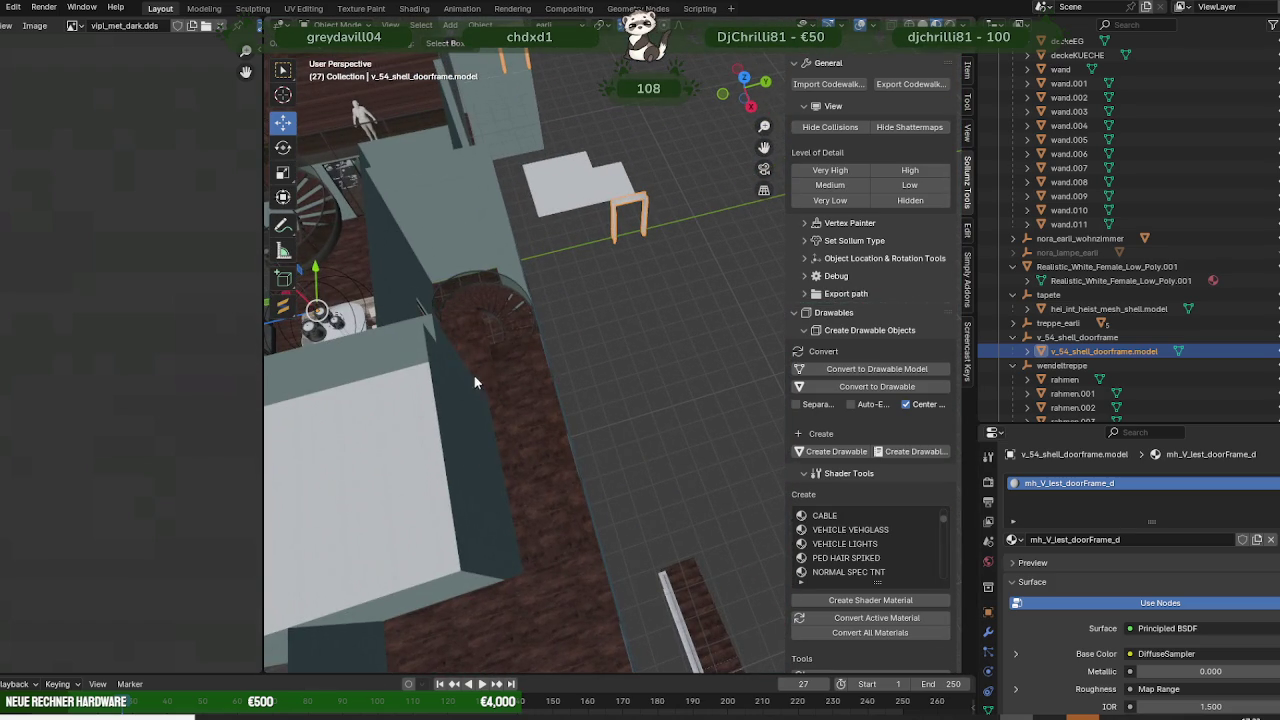
mouse_move(475, 382)
middle_down()
mouse_move(566, 401)
mouse_move(556, 412)
mouse_move(538, 402)
middle_up()
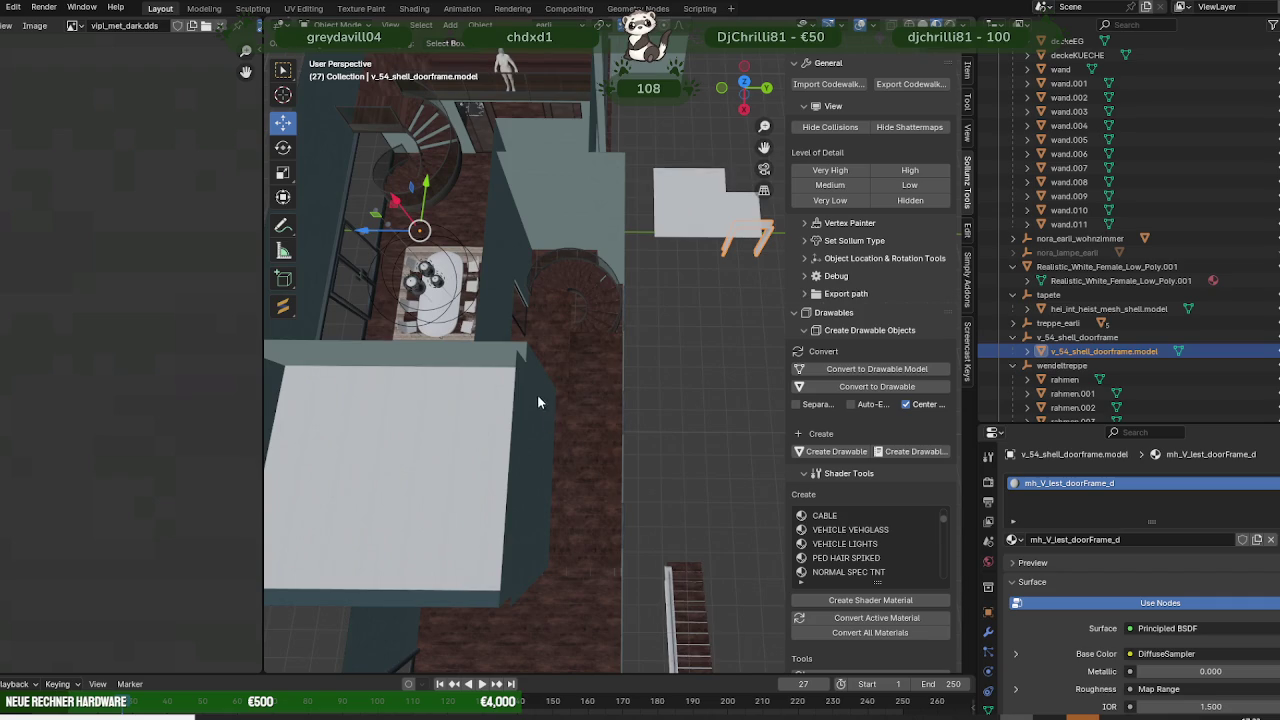
scroll(543, 373, up, 1)
scroll(608, 382, up, 2)
scroll(625, 394, up, 1)
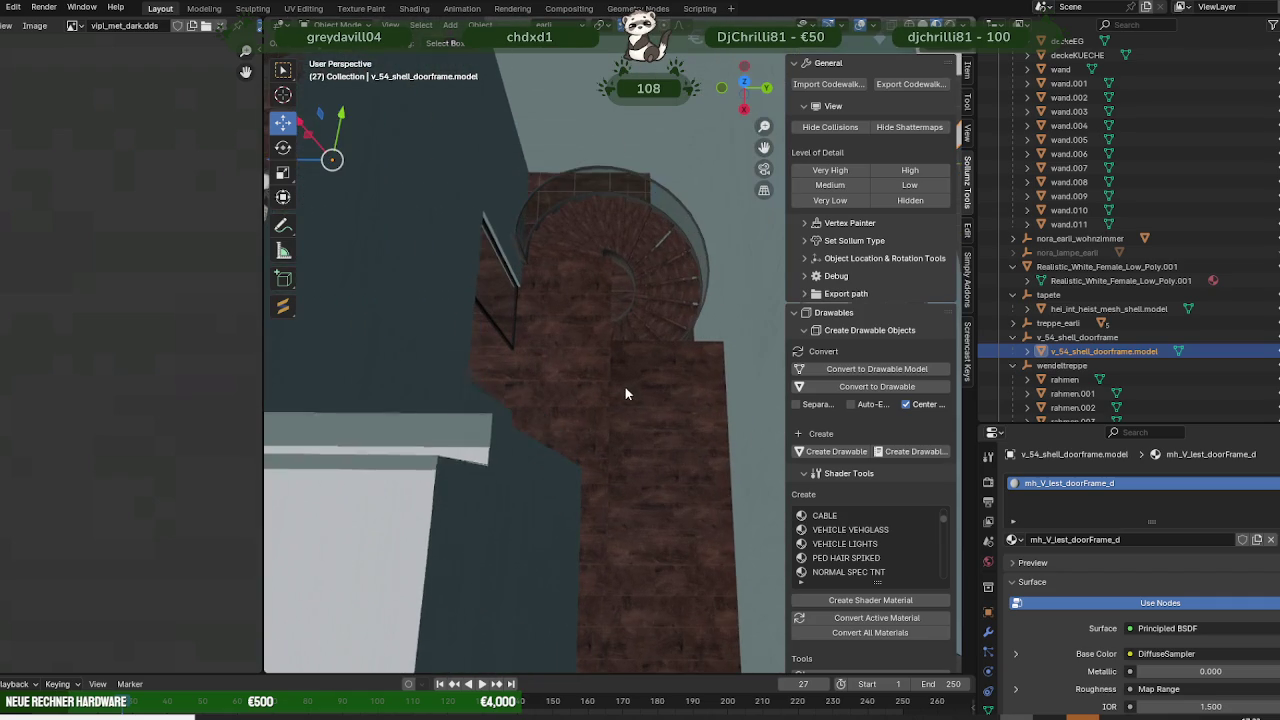
mouse_move(640, 395)
middle_down()
mouse_move(590, 378)
mouse_move(637, 427)
mouse_move(657, 428)
mouse_move(563, 366)
mouse_move(656, 497)
mouse_move(700, 491)
mouse_move(720, 466)
mouse_move(674, 457)
mouse_move(677, 411)
mouse_move(613, 361)
mouse_move(630, 282)
middle_up()
- Extrude the top edge of the wand wall mesh downward into a new panel
click(630, 282)
key(Tab)
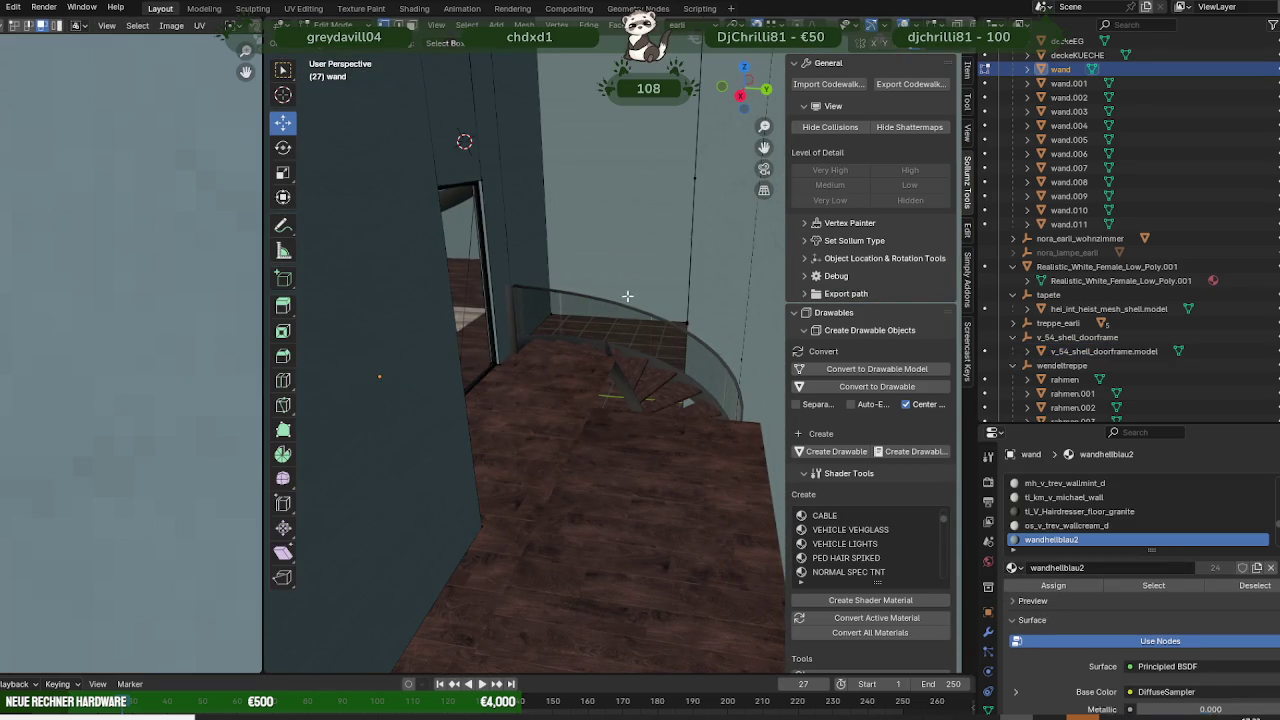
click(645, 323)
mouse_move(692, 345)
middle_down()
mouse_move(725, 383)
mouse_move(700, 395)
middle_up()
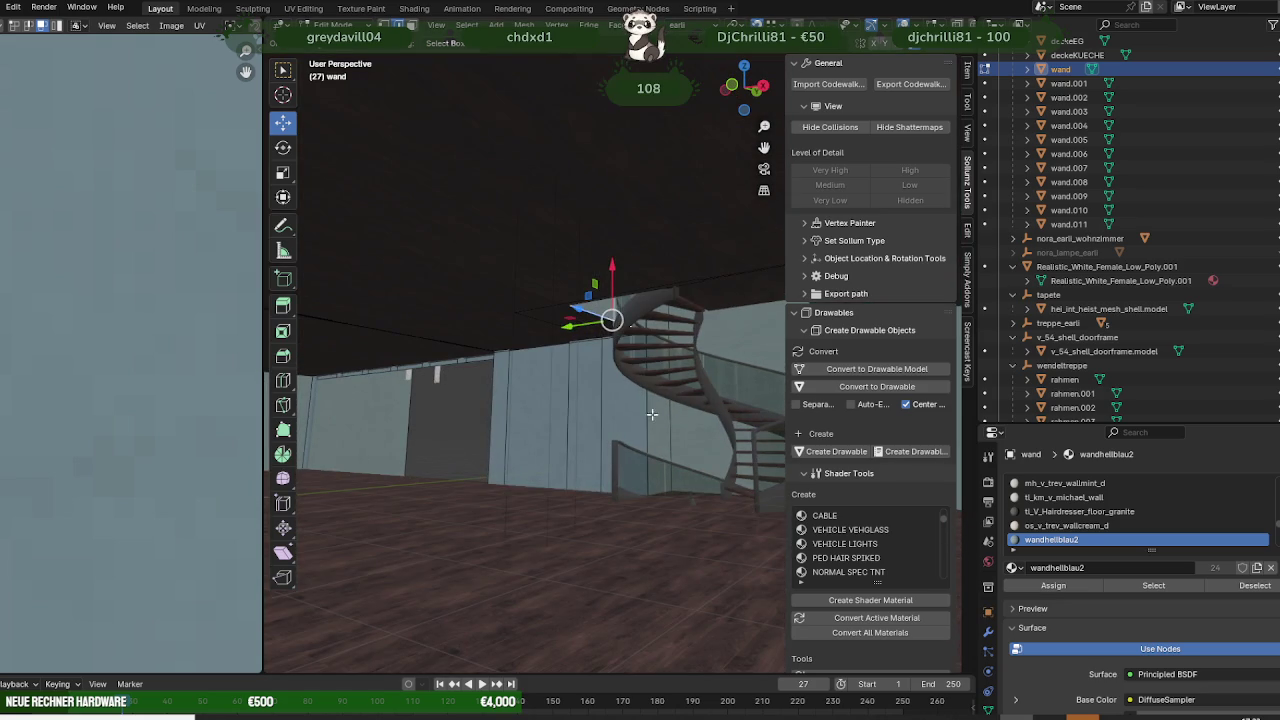
key(e)
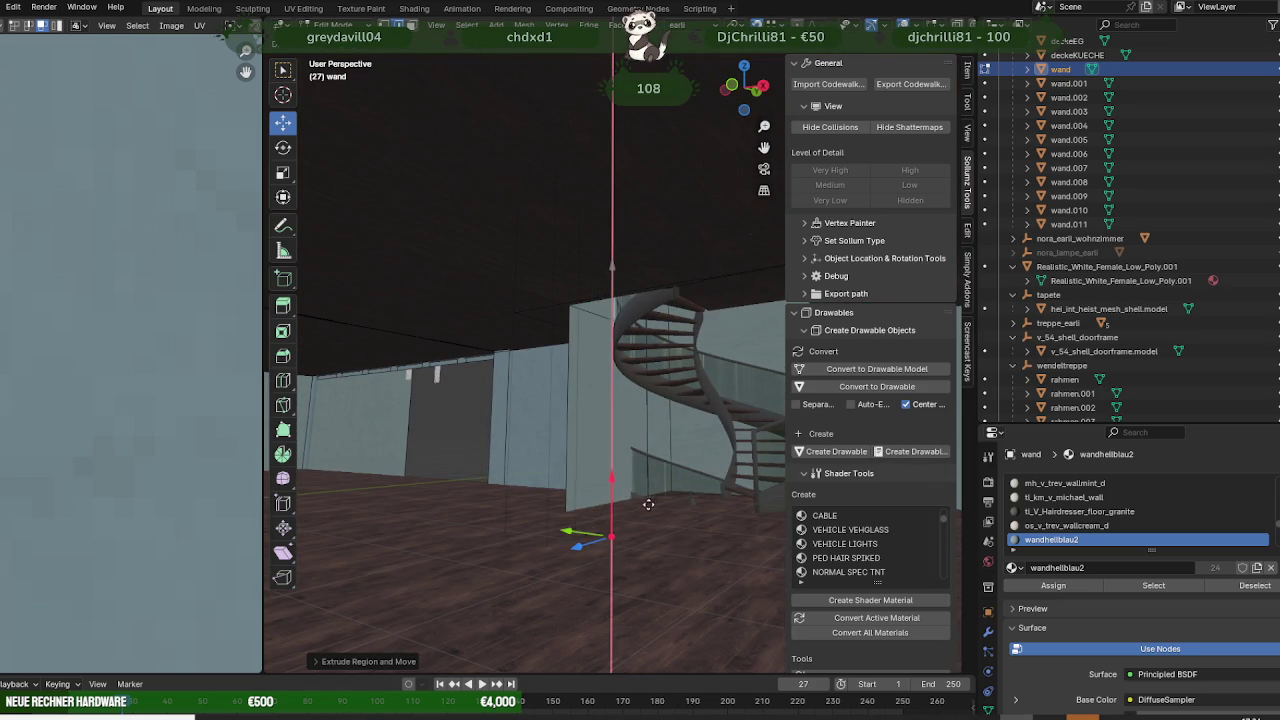
click(525, 459)
- Lower the new wall panel along the vertical axis to floor level
mouse_move(600, 490)
middle_down()
mouse_move(651, 451)
mouse_move(606, 502)
middle_up()
scroll(651, 451, down, 4)
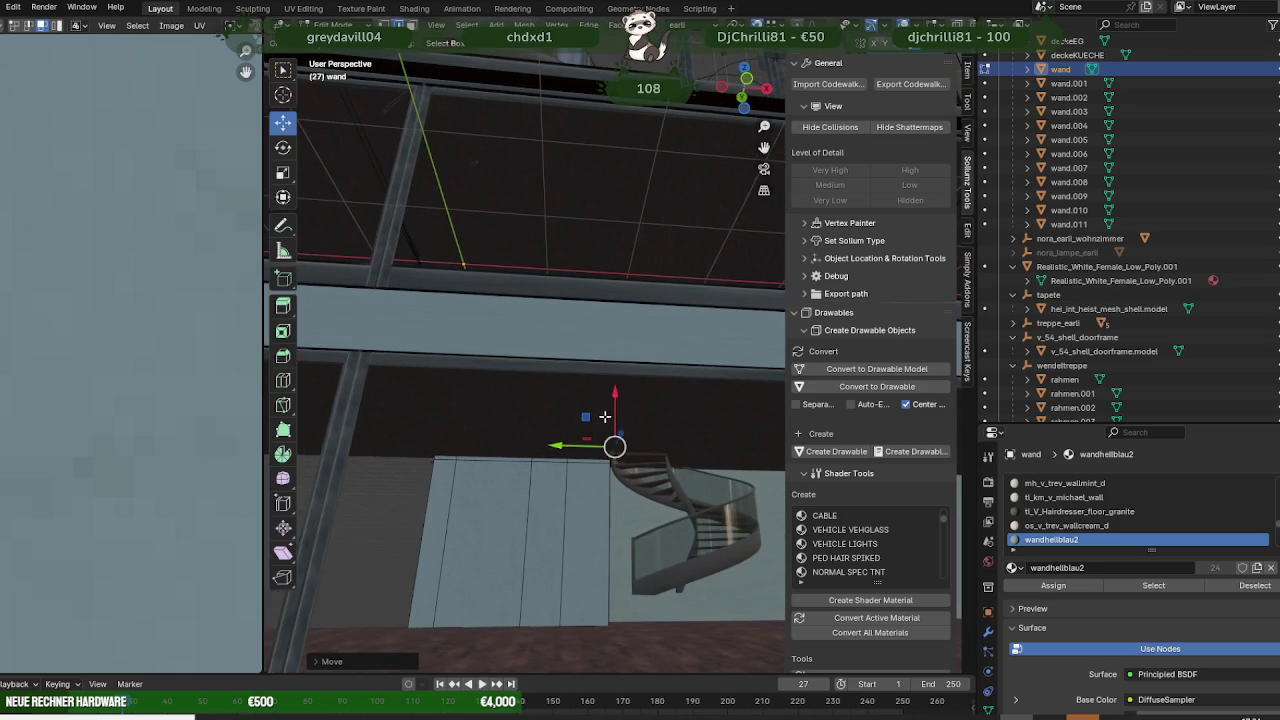
drag(615, 400, 600, 640)
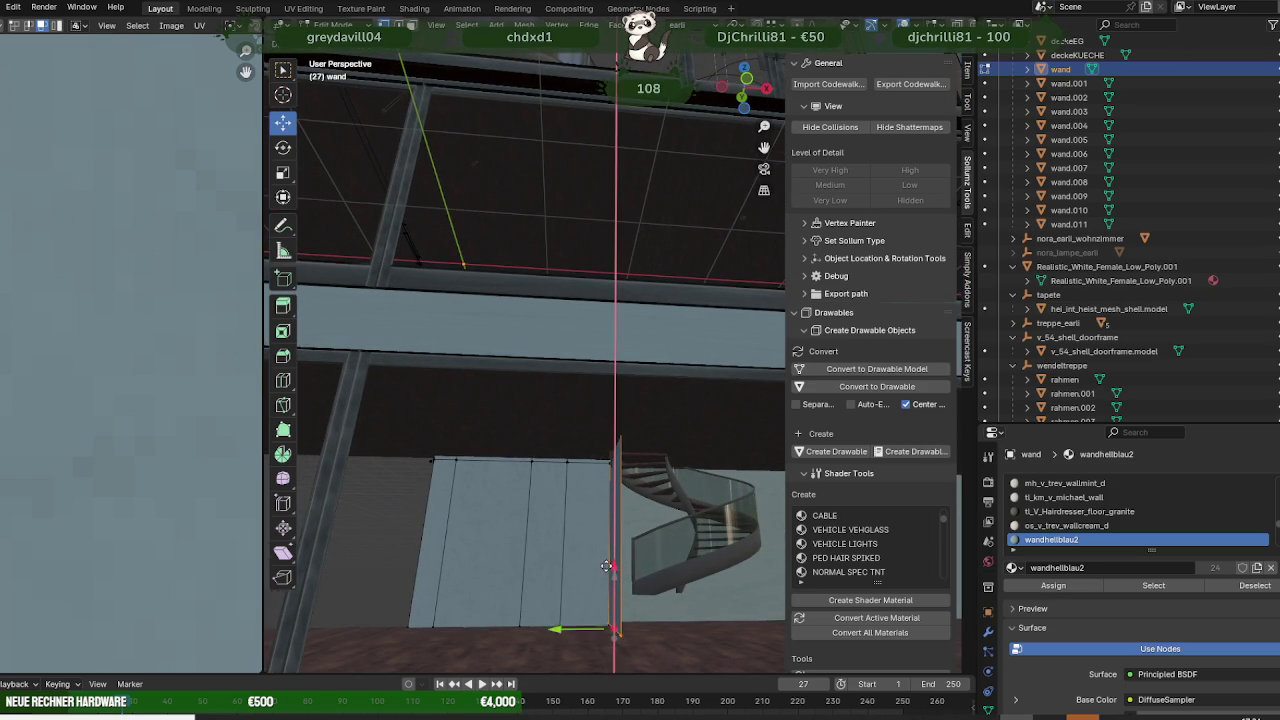
drag(600, 640, 606, 626)
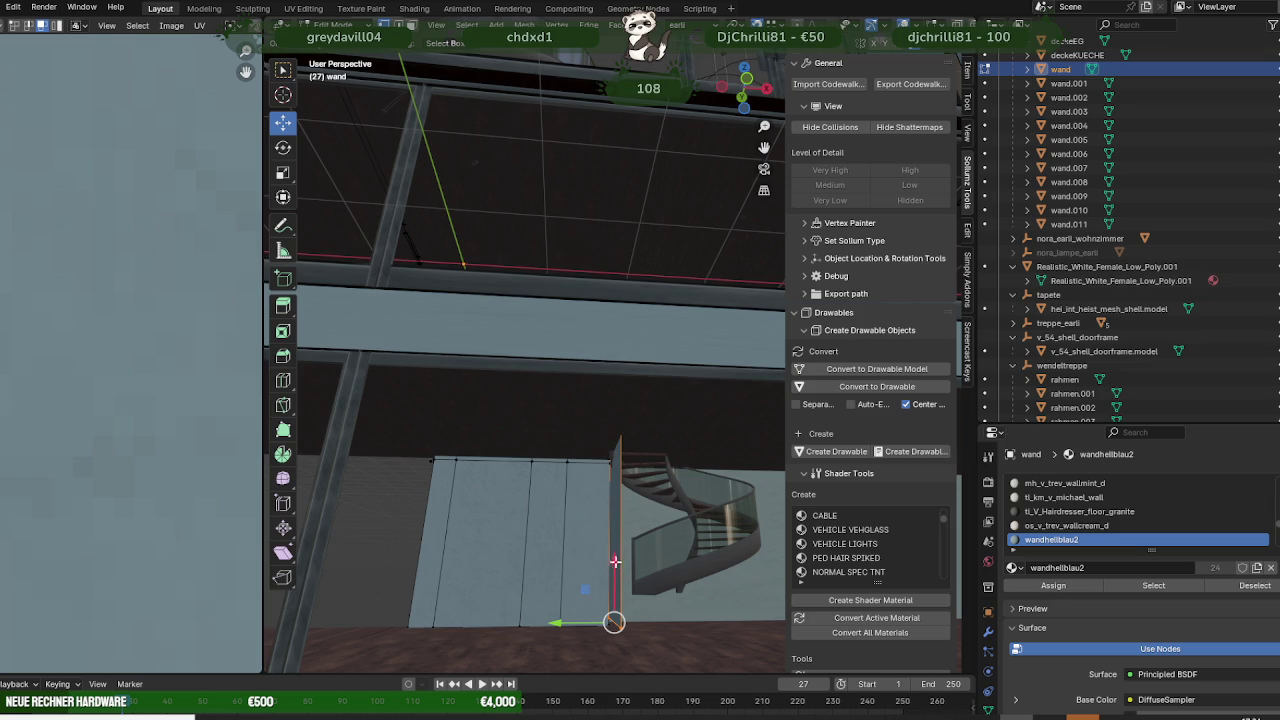
mouse_move(590, 586)
middle_down()
mouse_move(621, 604)
mouse_move(509, 616)
mouse_move(614, 620)
mouse_move(637, 599)
mouse_move(617, 549)
mouse_move(603, 540)
mouse_move(614, 560)
mouse_move(597, 556)
middle_up()
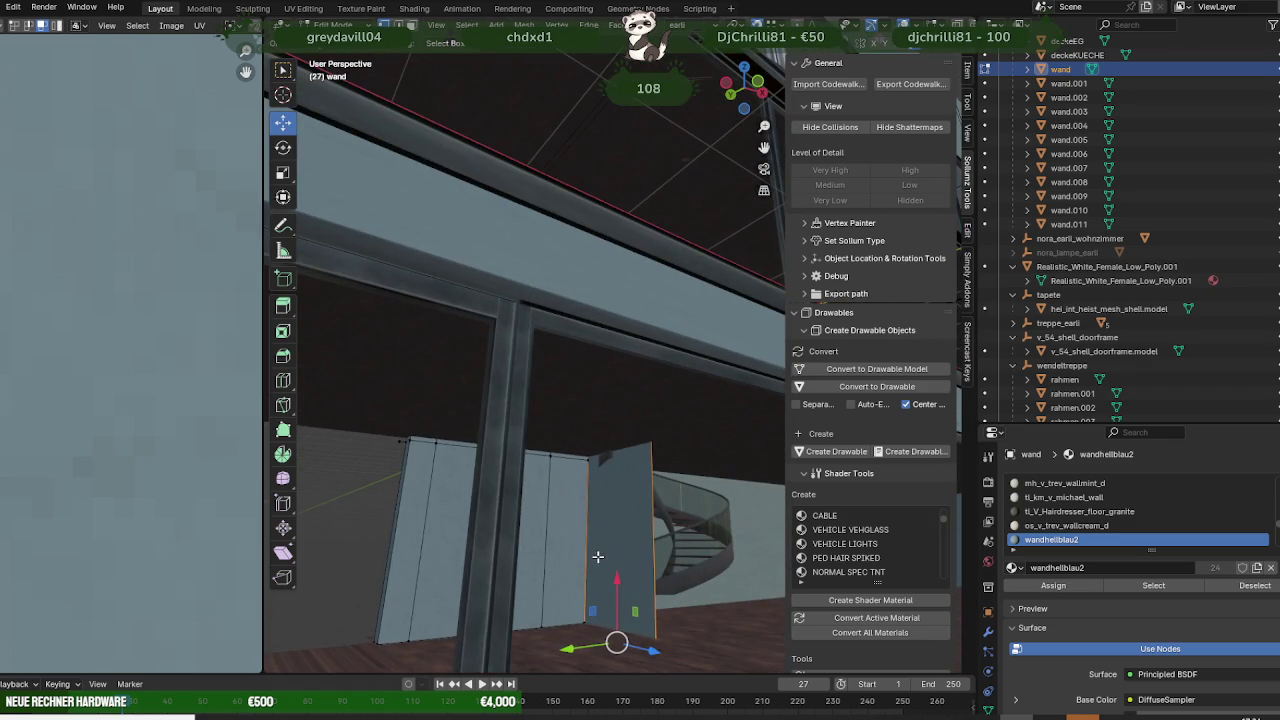
- Slide the new panel sideways along X to sit beside the spiral staircase
drag(617, 570, 597, 456)
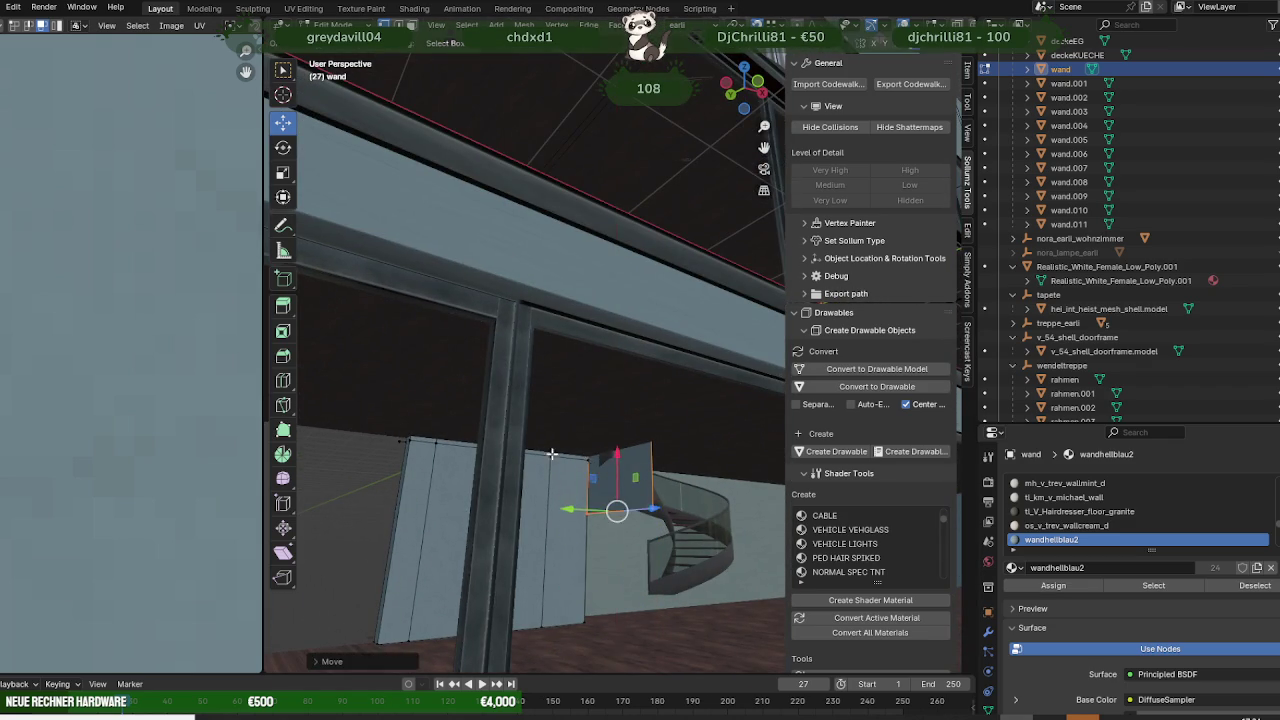
middle_drag(551, 454, 600, 465)
key(g)
key(x)
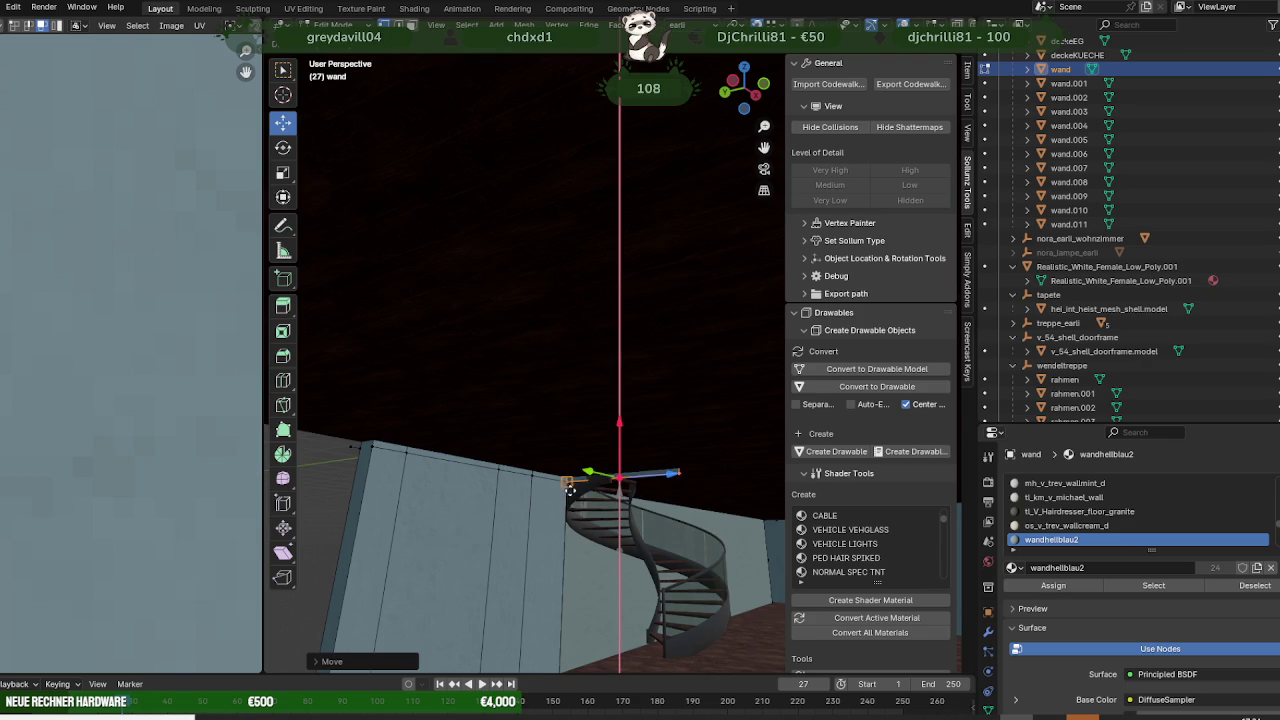
mouse_move(620, 506)
middle_down()
mouse_move(543, 551)
mouse_move(557, 514)
mouse_move(501, 497)
mouse_move(530, 510)
mouse_move(514, 524)
mouse_move(646, 515)
mouse_move(607, 539)
middle_up()
- Leave wall editing and zoom the view in on the floor beside the staircase
key(Tab)
click(607, 545)
scroll(607, 542, up, 2)
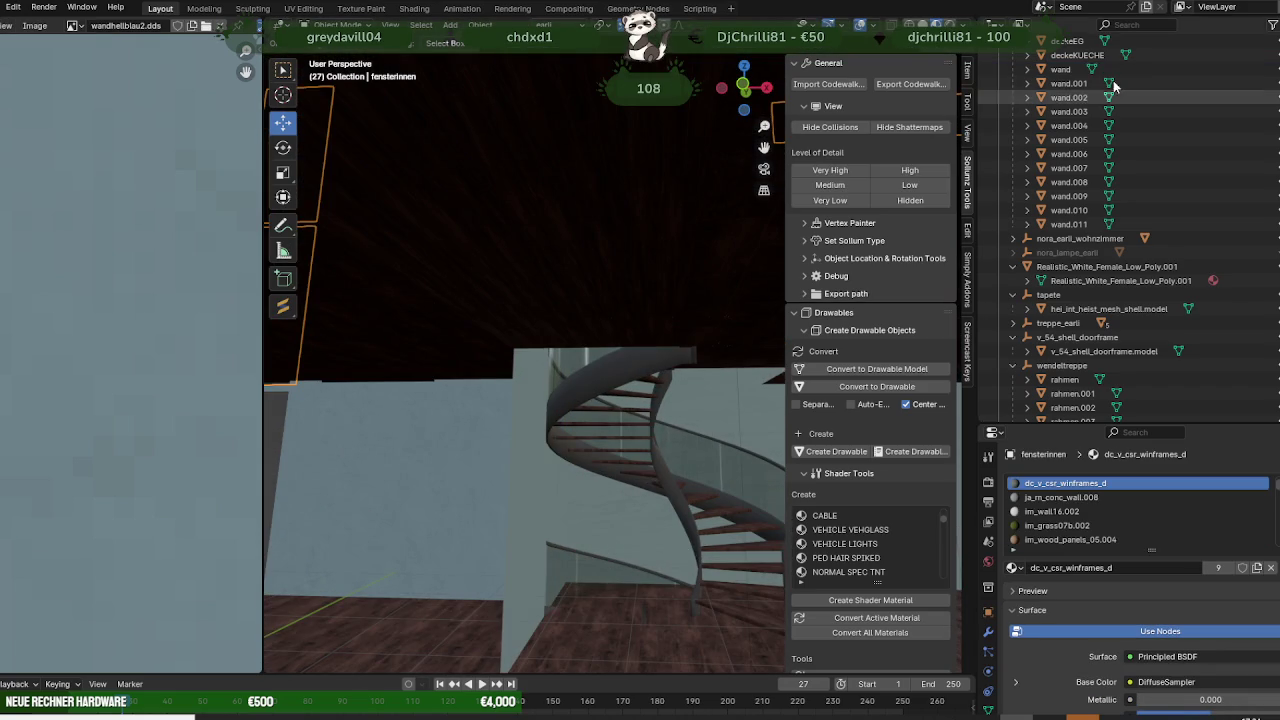
scroll(1150, 105, up, 3)
scroll(1220, 110, up, 3)
scroll(1225, 103, up, 3)
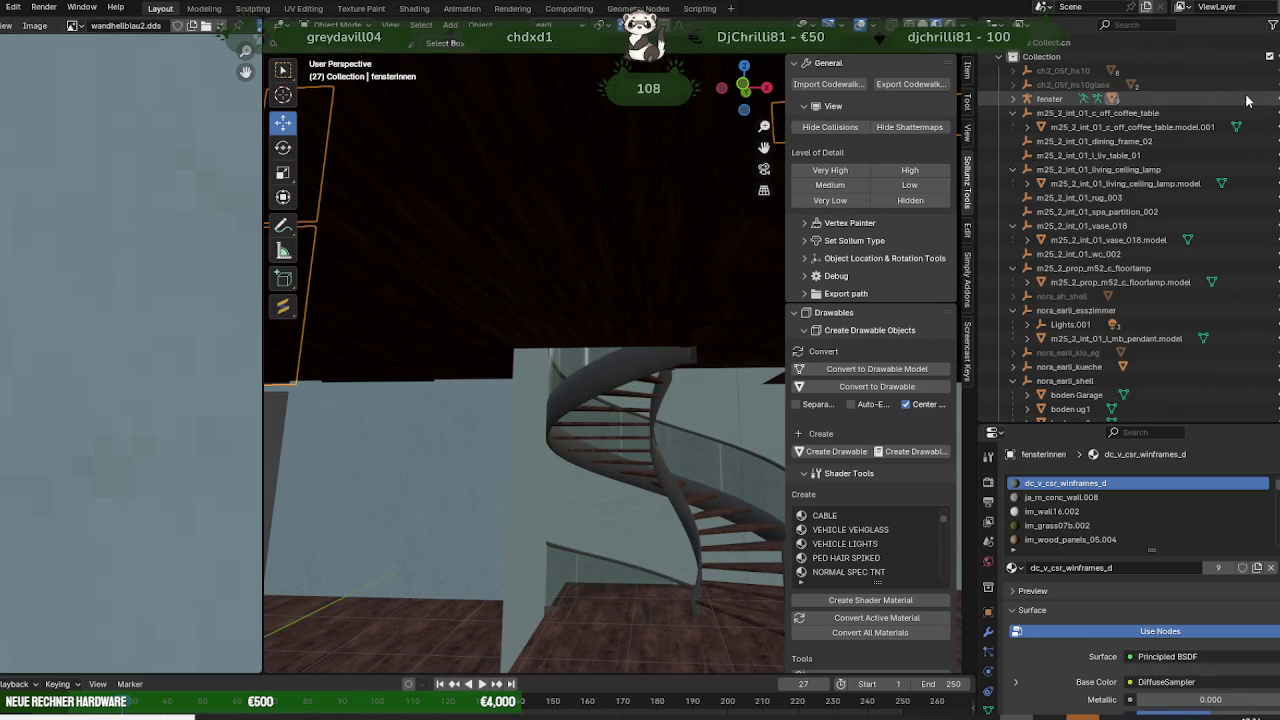
middle_drag(617, 412, 617, 369)
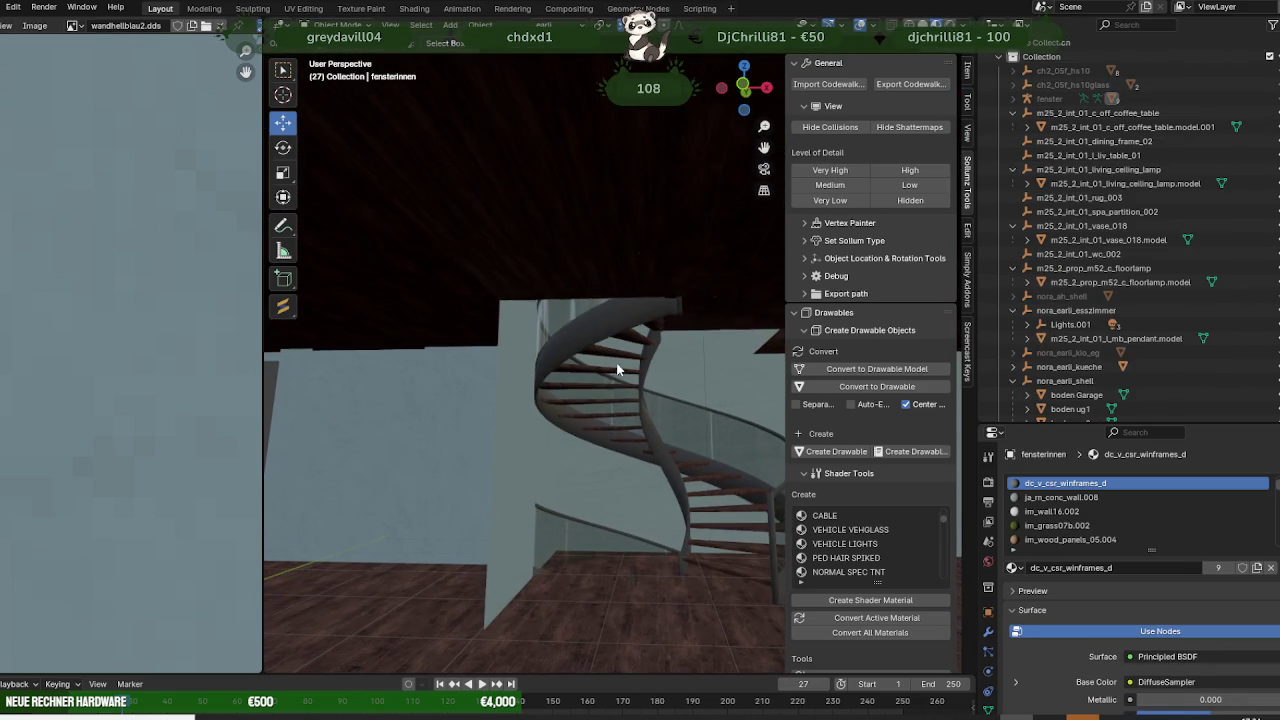
- Move railing rahmen.003's geometry along Y to the foot of the spiral staircase
click(563, 528)
key(Tab)
mouse_move(563, 528)
middle_down()
mouse_move(601, 519)
mouse_move(607, 632)
middle_up()
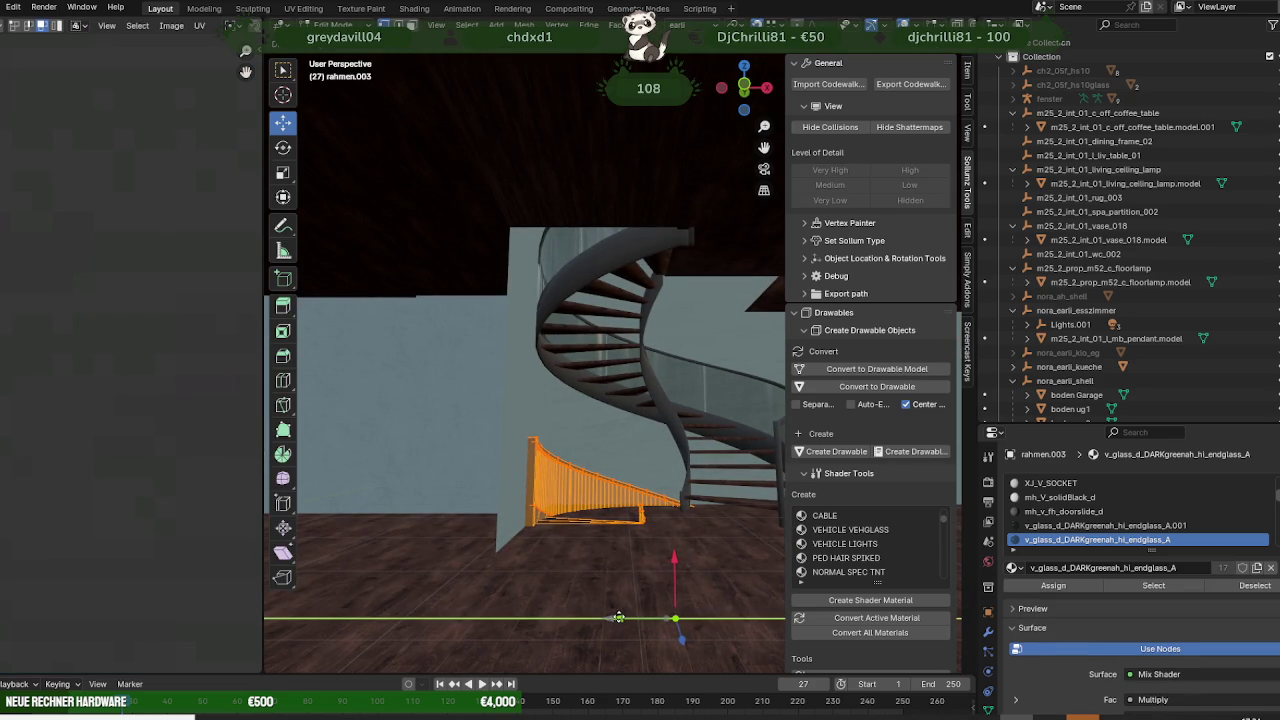
click(619, 617)
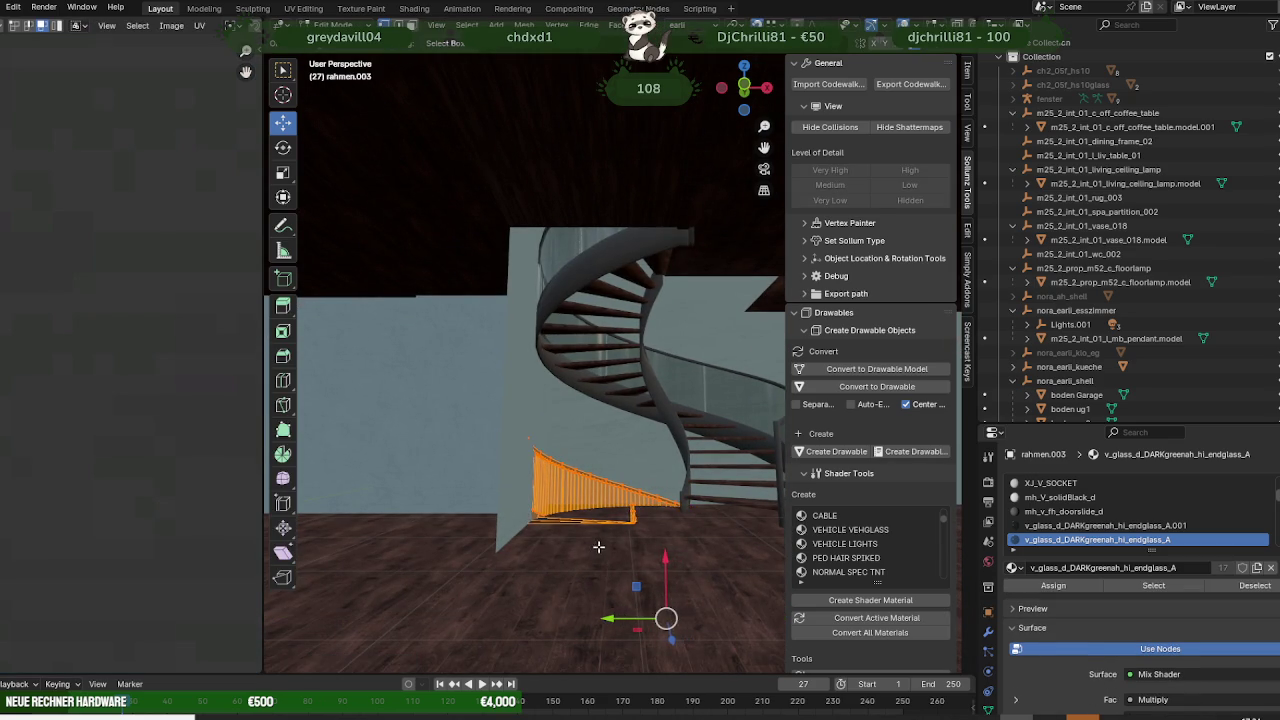
middle_drag(598, 546, 596, 568)
mouse_move(525, 522)
middle_down()
mouse_move(582, 478)
mouse_move(594, 530)
middle_up()
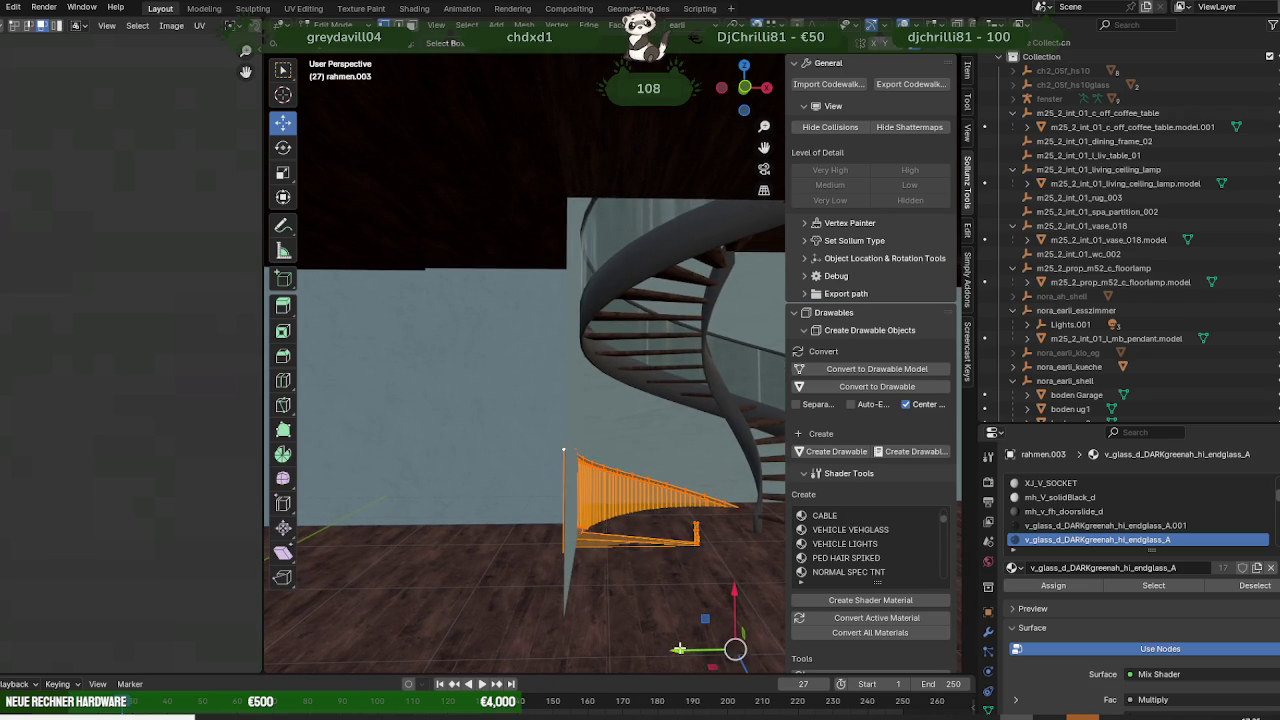
key(g)
key(y)
click(569, 184)
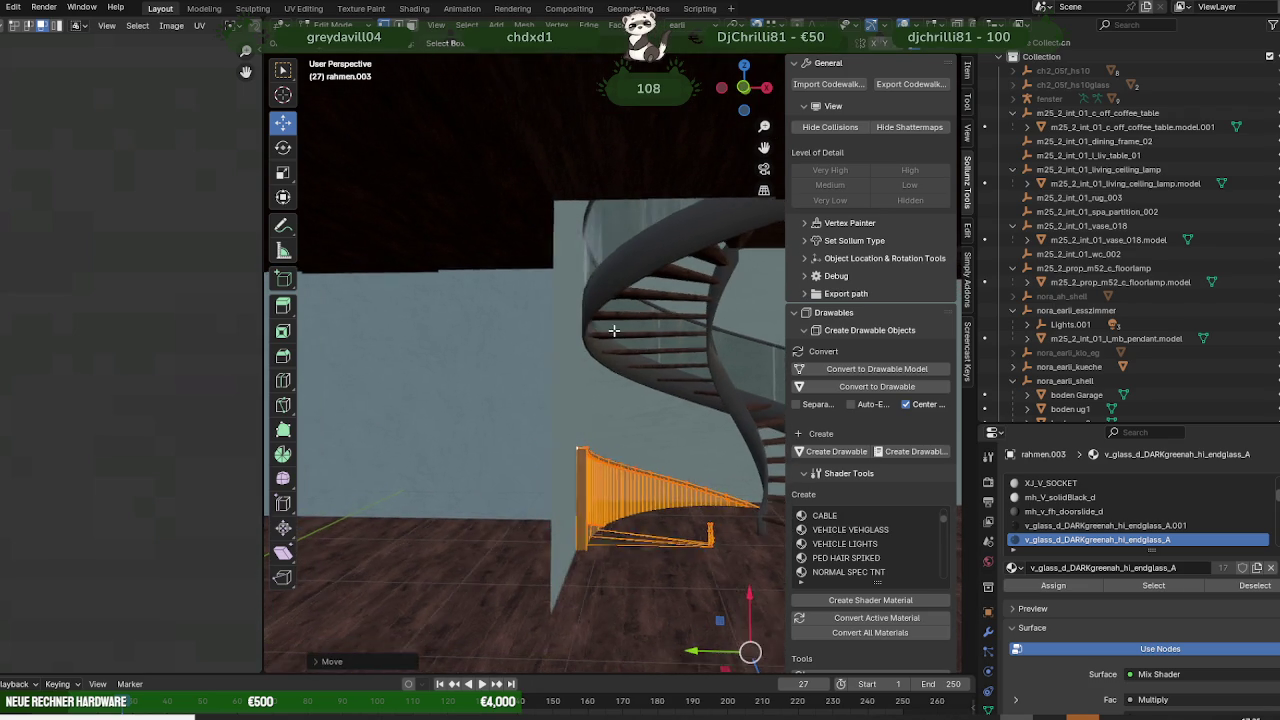
mouse_move(569, 184)
middle_down()
mouse_move(670, 399)
mouse_move(601, 398)
mouse_move(619, 368)
mouse_move(666, 434)
mouse_move(693, 448)
mouse_move(610, 455)
mouse_move(590, 440)
mouse_move(594, 425)
mouse_move(571, 457)
mouse_move(560, 409)
mouse_move(683, 380)
mouse_move(576, 292)
mouse_move(534, 306)
mouse_move(577, 309)
mouse_move(556, 314)
mouse_move(646, 374)
mouse_move(630, 368)
mouse_move(646, 360)
mouse_move(638, 367)
middle_up()
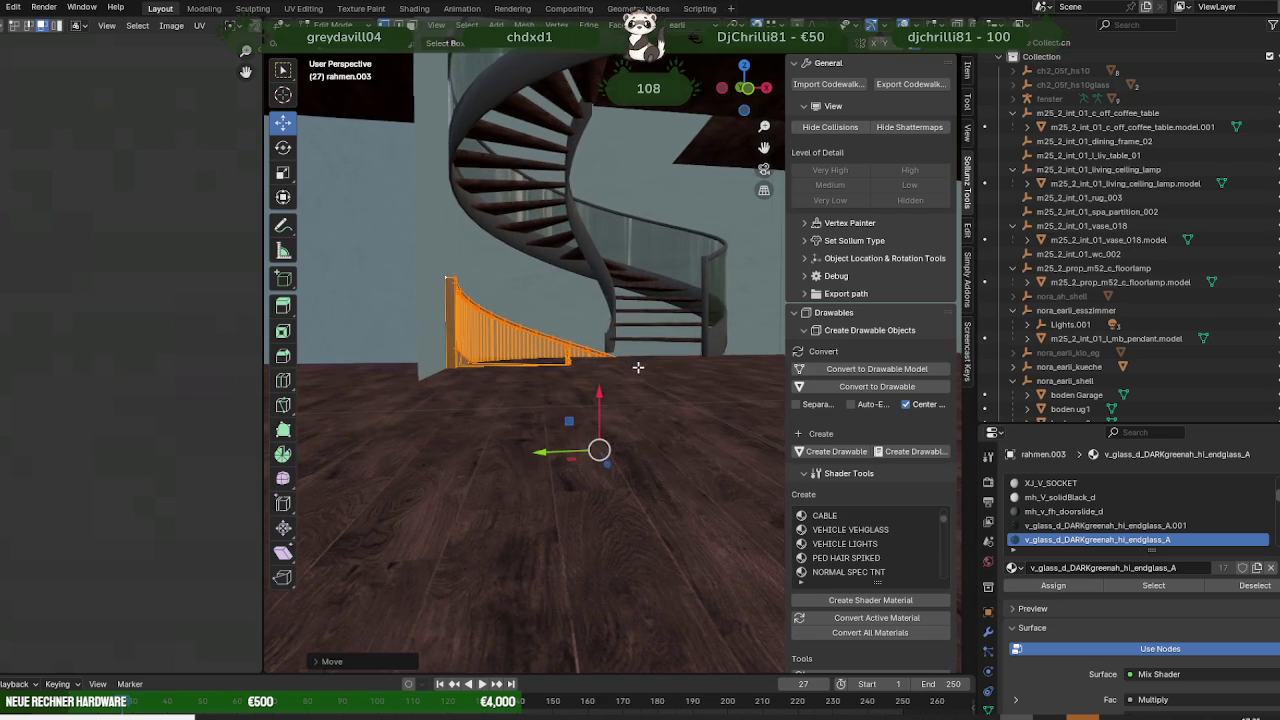
- Select the Realistic_White_Female_Low_Poly.001 figure, frame it, and enter Edit Mode
key(Tab)
scroll(1151, 360, down, 5)
scroll(1151, 360, down, 5)
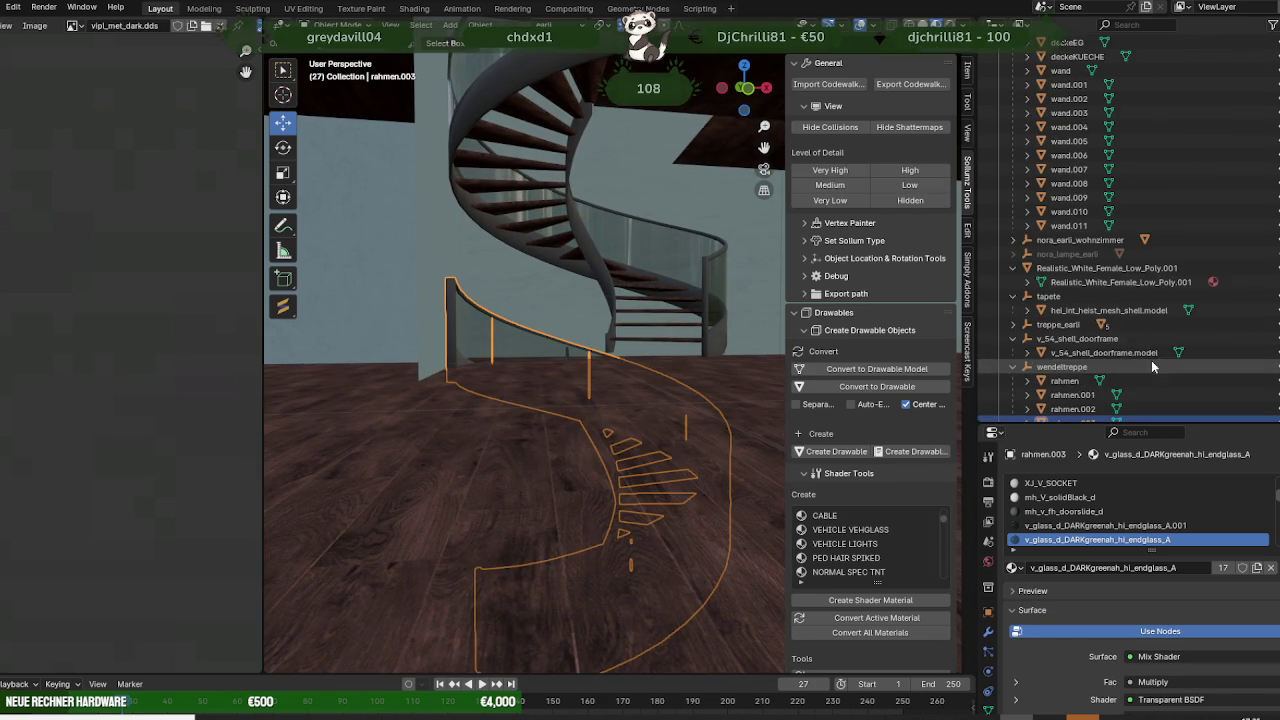
scroll(1146, 361, down, 5)
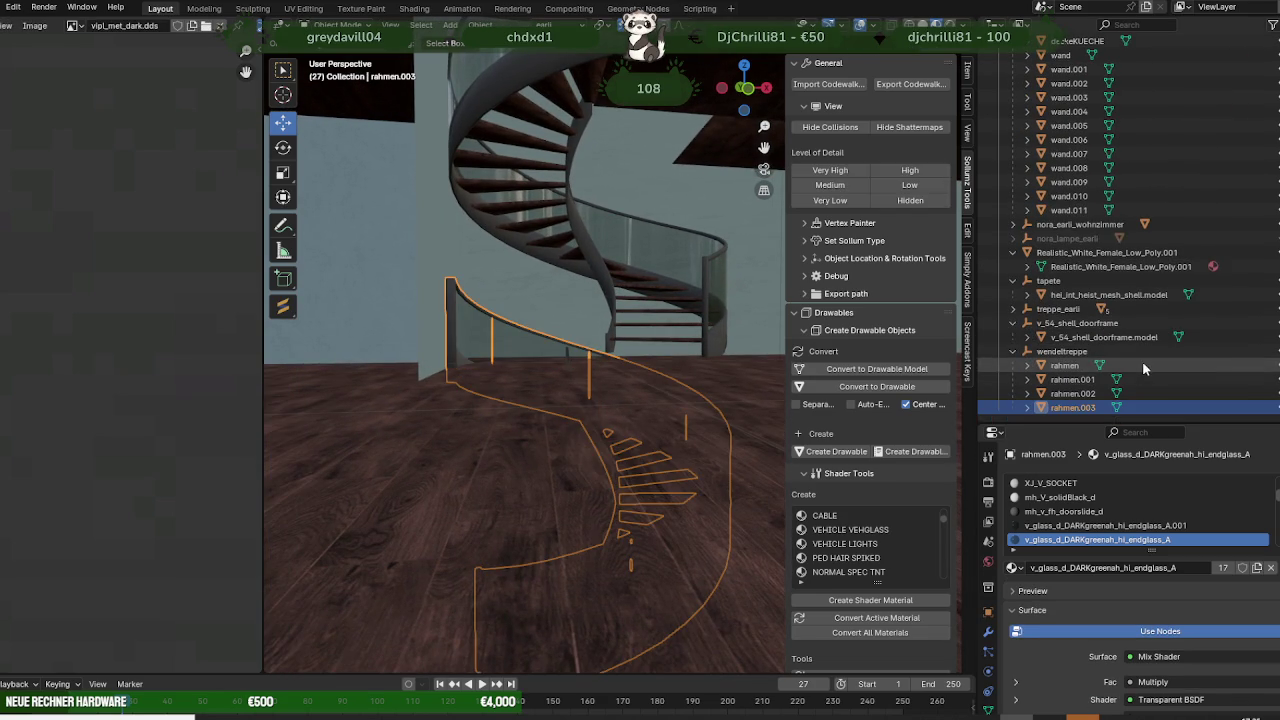
click(1086, 254)
key(KP_Decimal)
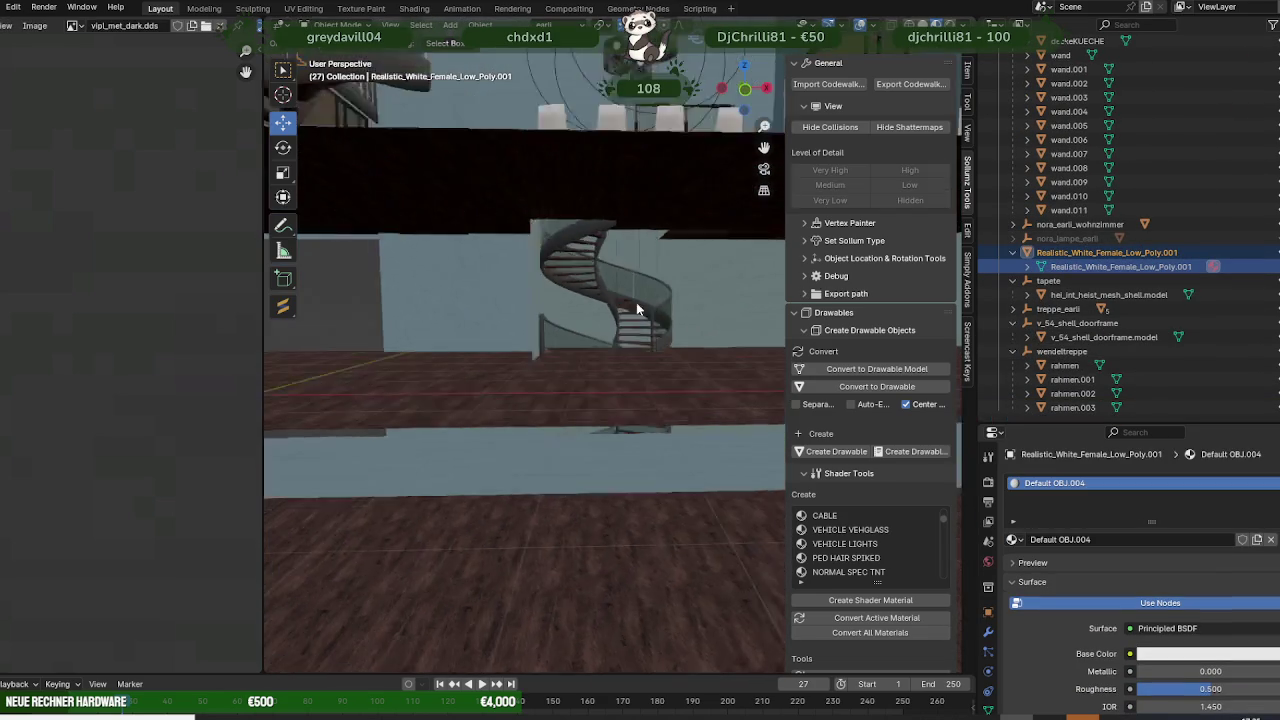
key(Tab)
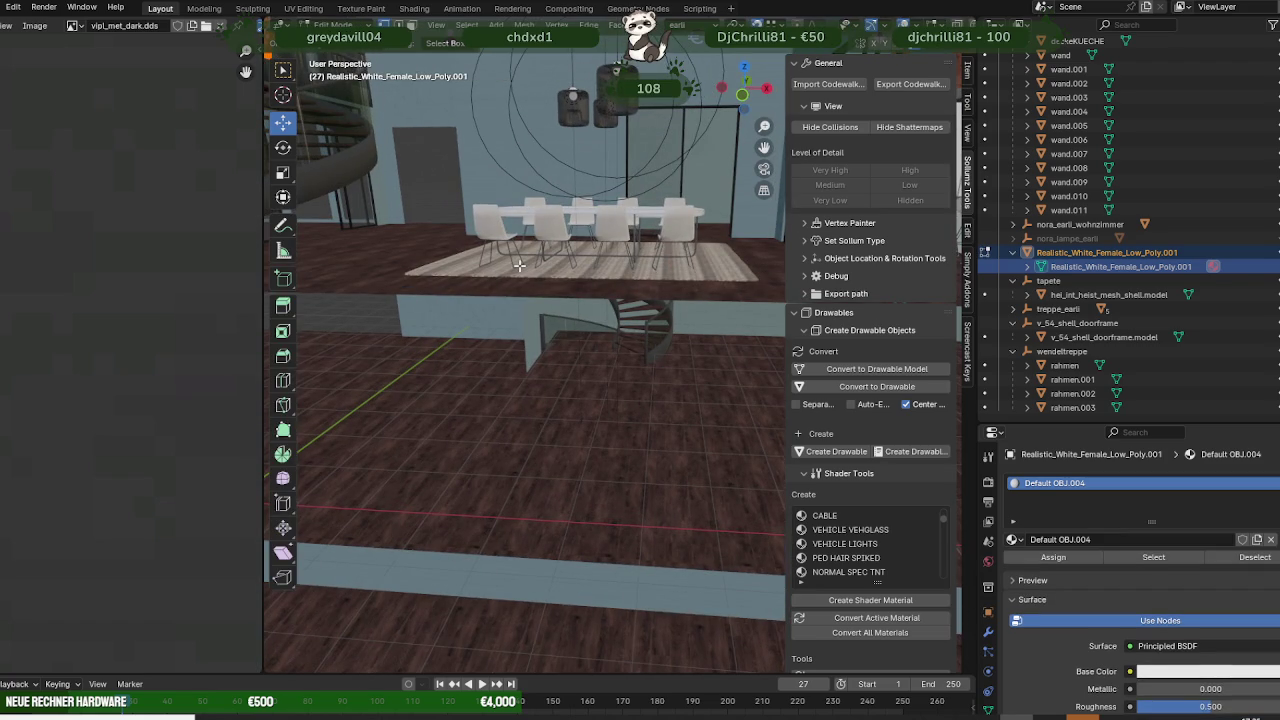
key(KP_Decimal)
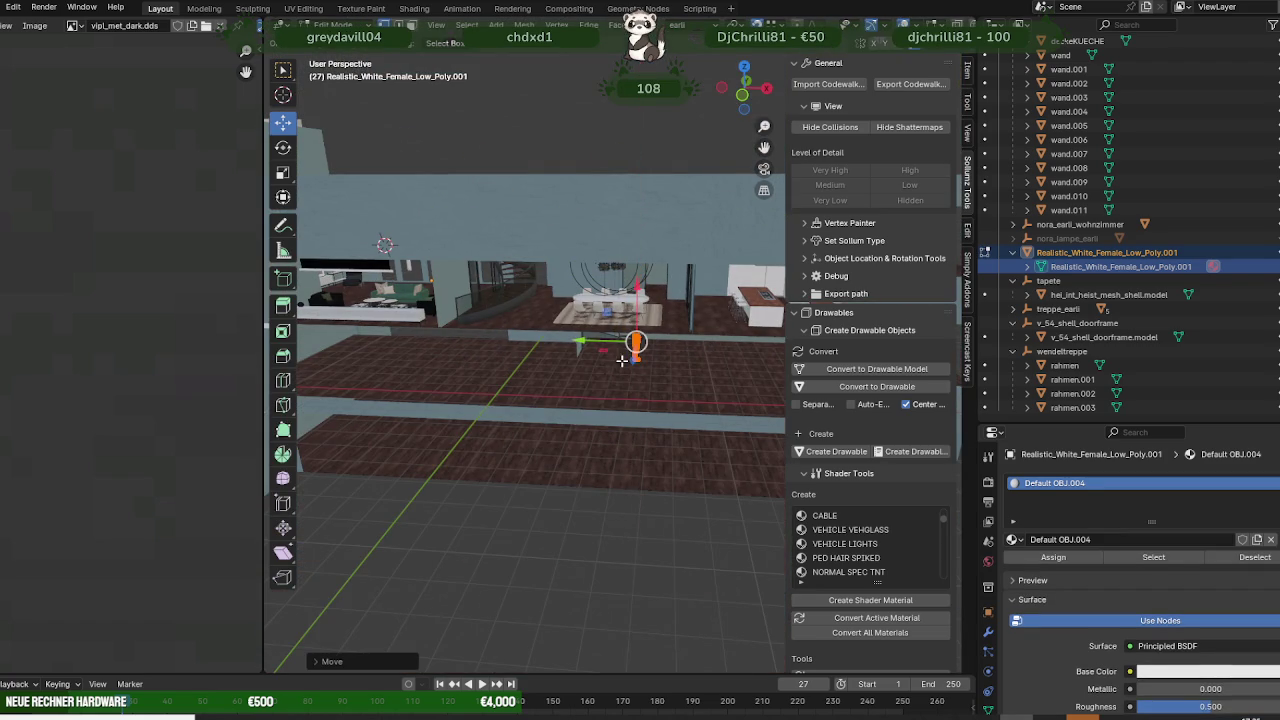
key(KP_Decimal)
scroll(600, 370, down, 2)
scroll(579, 378, up, 1)
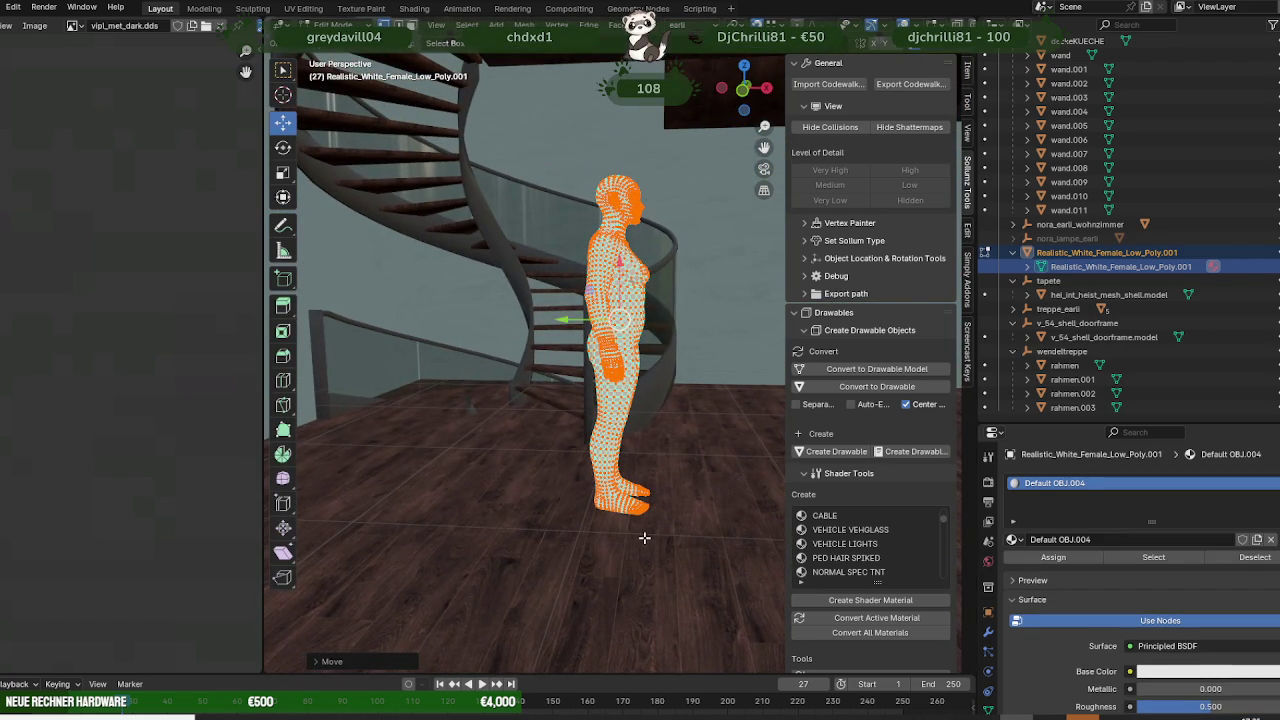
mouse_move(644, 538)
middle_down()
mouse_move(629, 457)
mouse_move(622, 523)
mouse_move(570, 427)
mouse_move(587, 278)
middle_up()
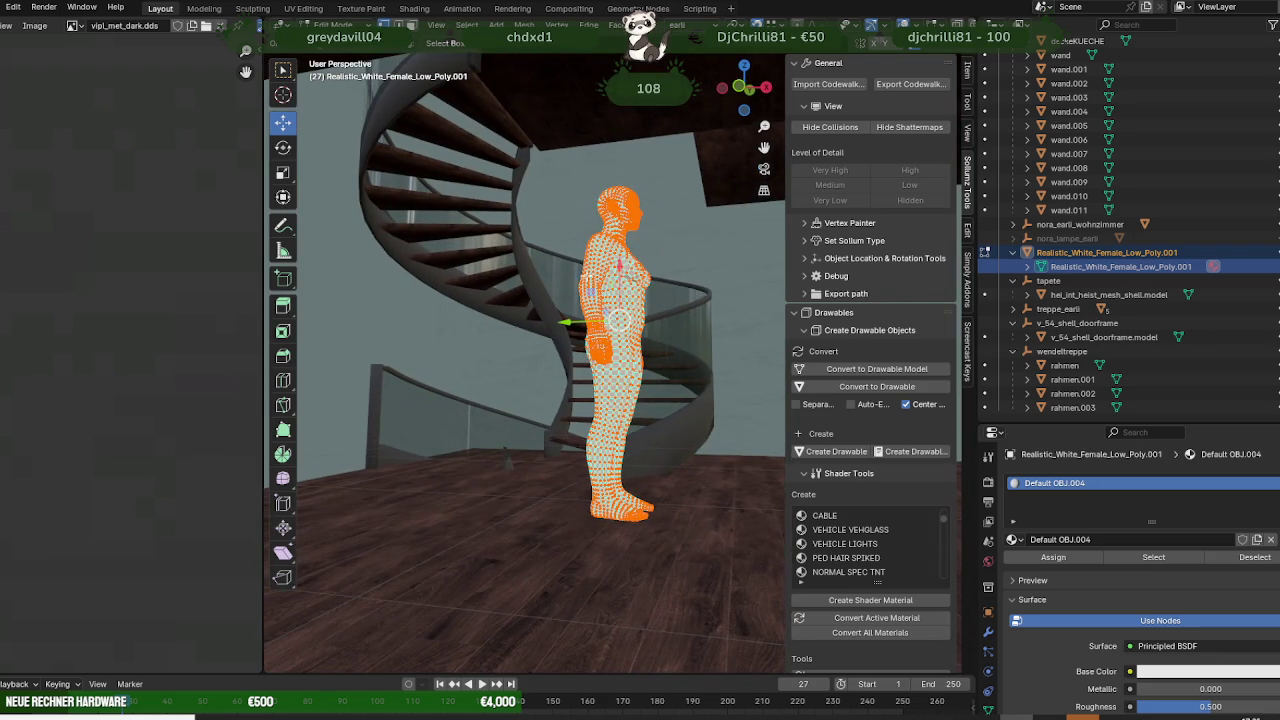
- Lower the figure vertically and slide it along Y onto the stairs
drag(619, 266, 380, 470)
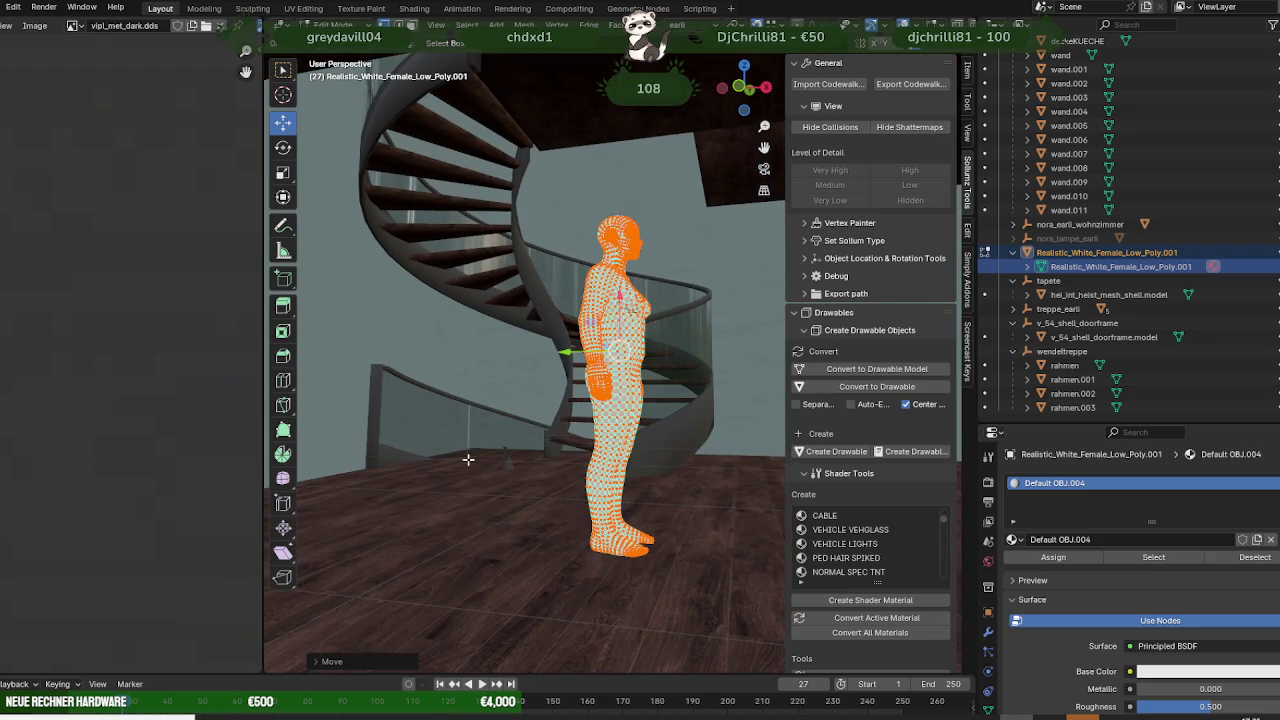
middle_drag(468, 459, 552, 477)
mouse_move(560, 360)
mouse_down()
mouse_move(385, 363)
mouse_move(506, 263)
mouse_up()
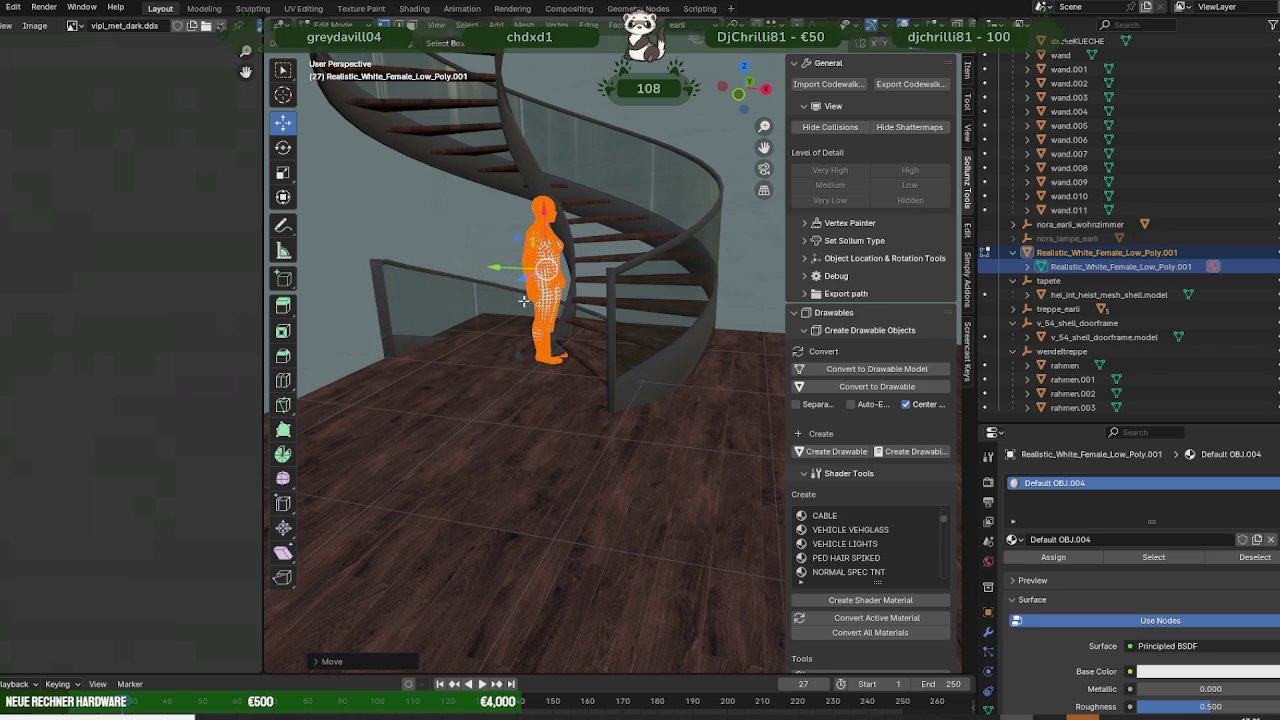
middle_drag(523, 300, 530, 304)
drag(514, 288, 415, 277)
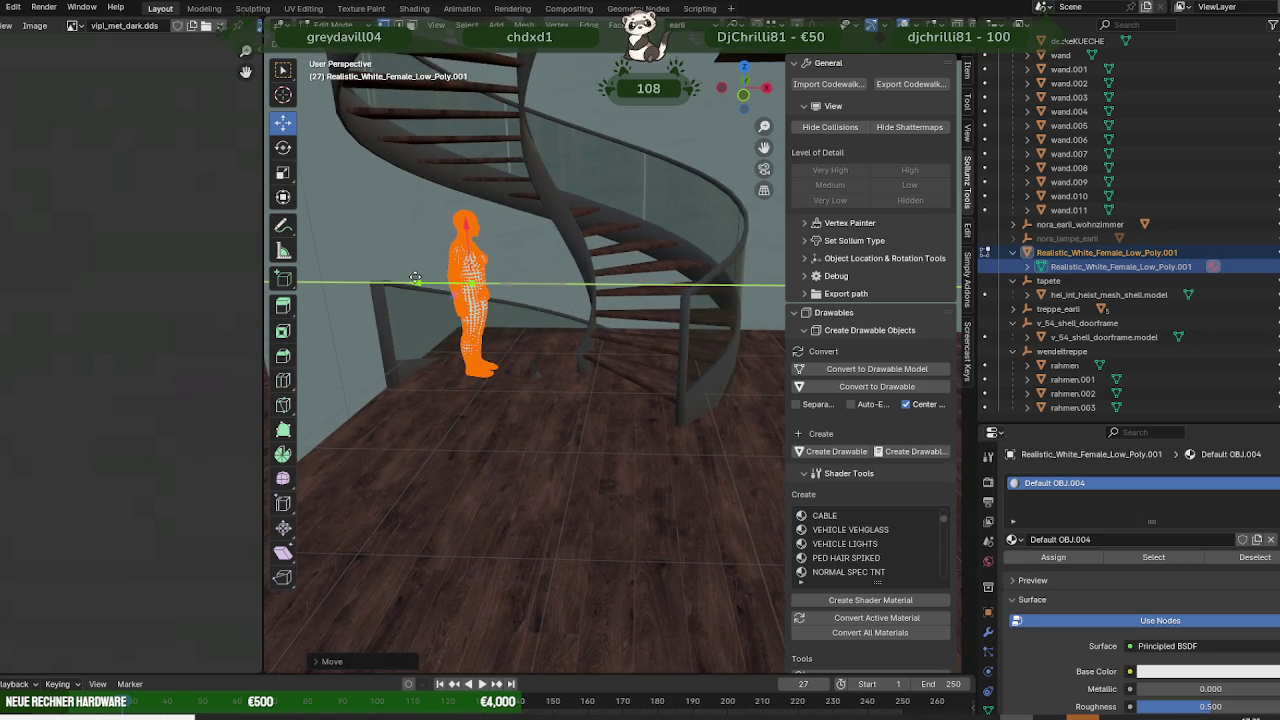
click(415, 277)
- Recentre on the figure and move it further along the Y axis
middle_drag(420, 280, 441, 255)
key(KP_Decimal)
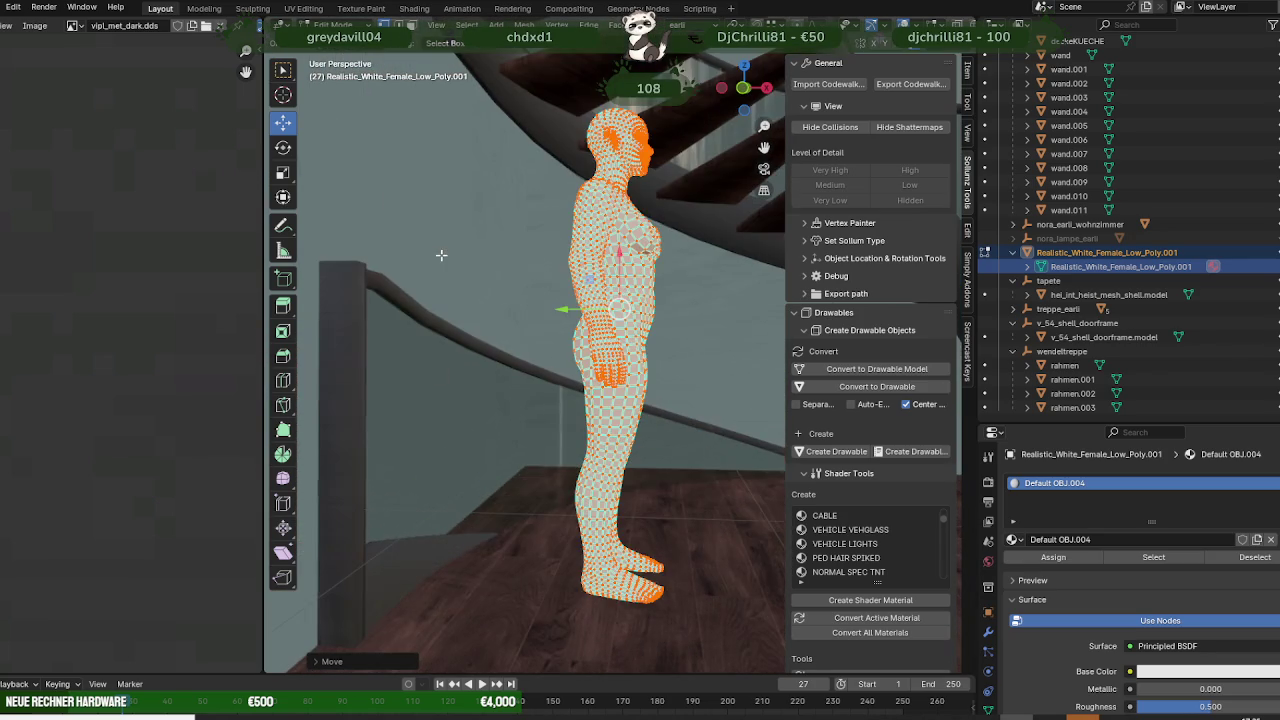
mouse_move(487, 337)
middle_down()
mouse_move(569, 349)
mouse_move(525, 382)
mouse_move(577, 371)
mouse_move(458, 340)
middle_up()
scroll(540, 378, down, 3)
scroll(500, 350, up, 2)
key(g)
key(y)
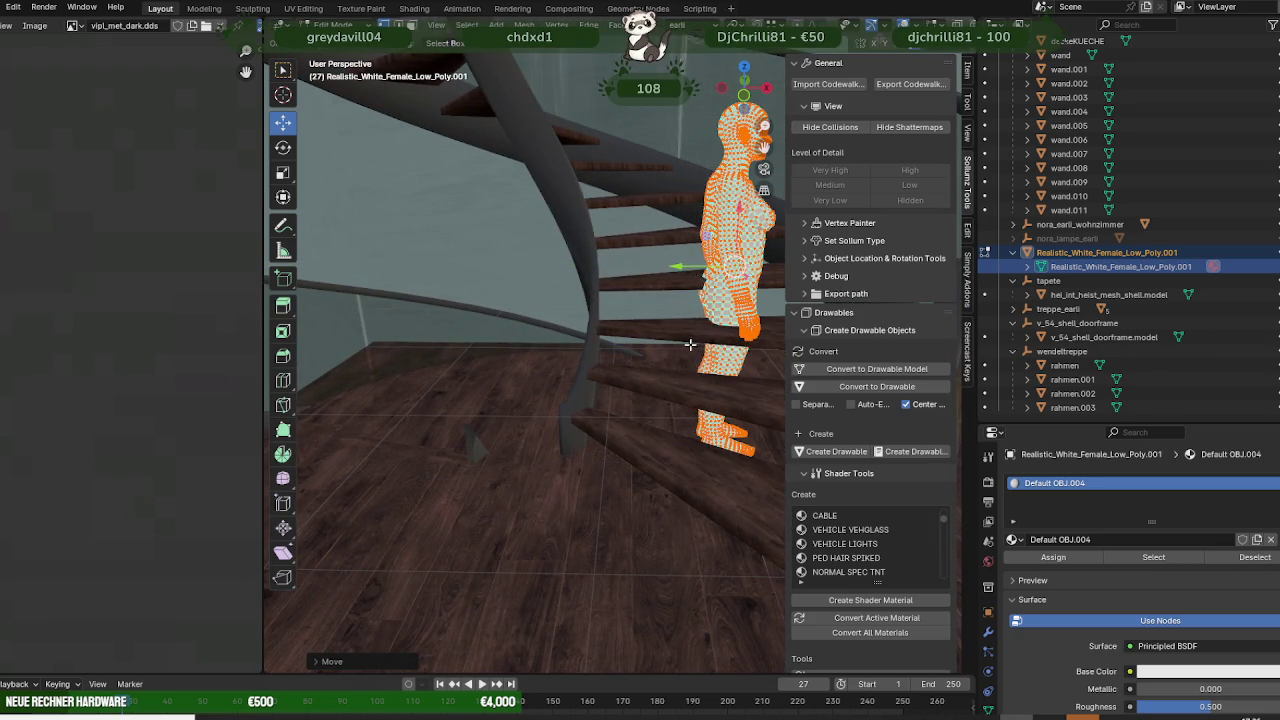
- Orbit around the staircase to check how the figure fits on the steps
middle_drag(690, 344, 578, 283)
middle_drag(586, 351, 611, 277)
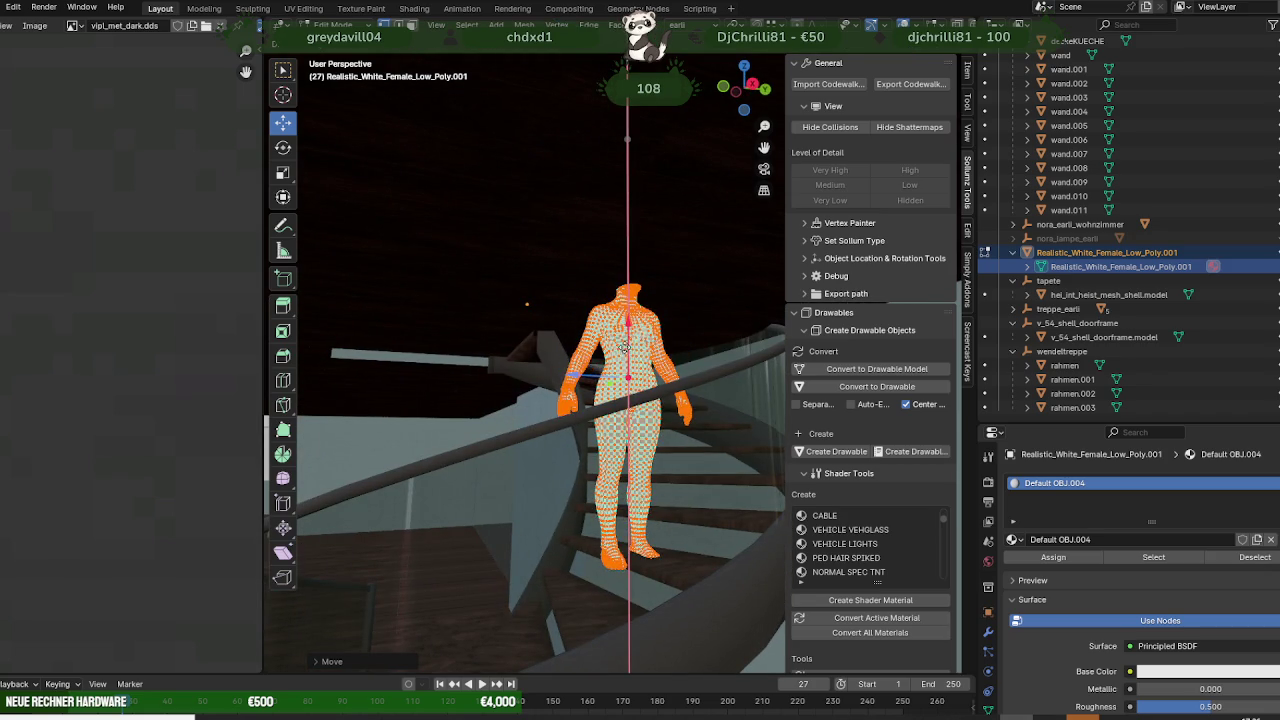
mouse_move(623, 342)
middle_down()
mouse_move(555, 338)
mouse_move(590, 316)
mouse_move(565, 339)
middle_up()
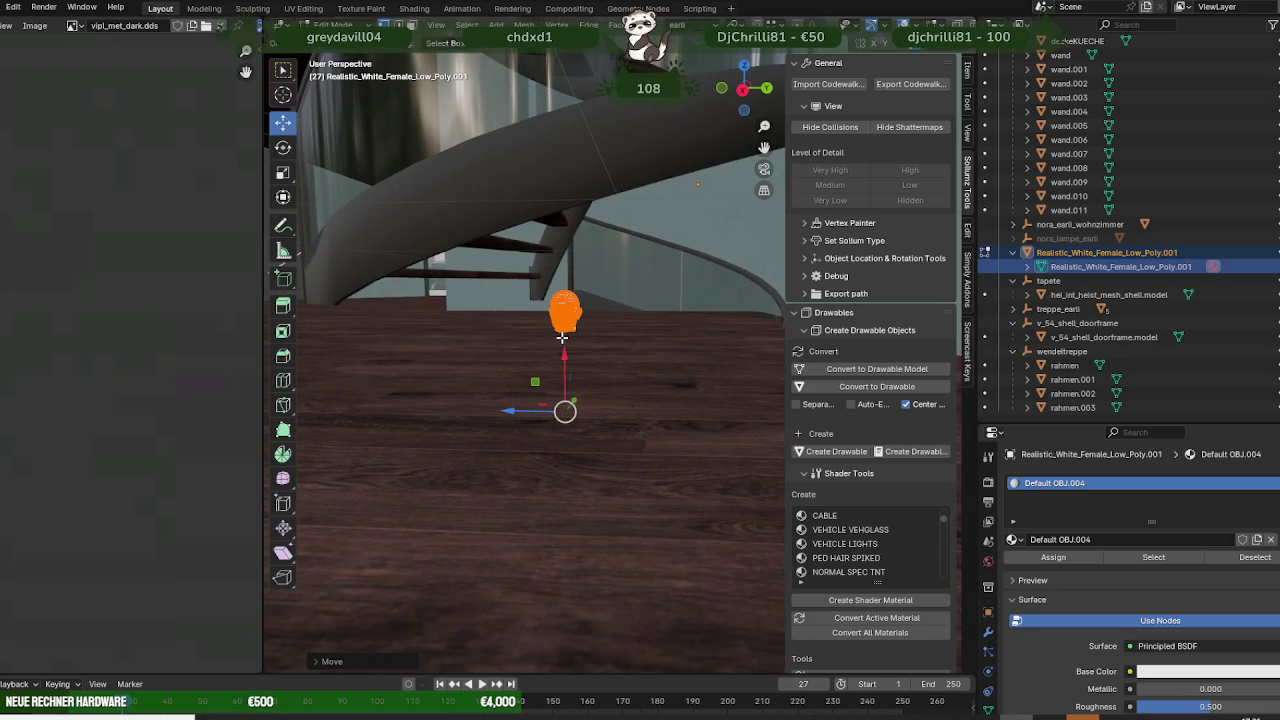
mouse_move(562, 338)
middle_down()
mouse_move(725, 403)
mouse_move(723, 374)
middle_up()
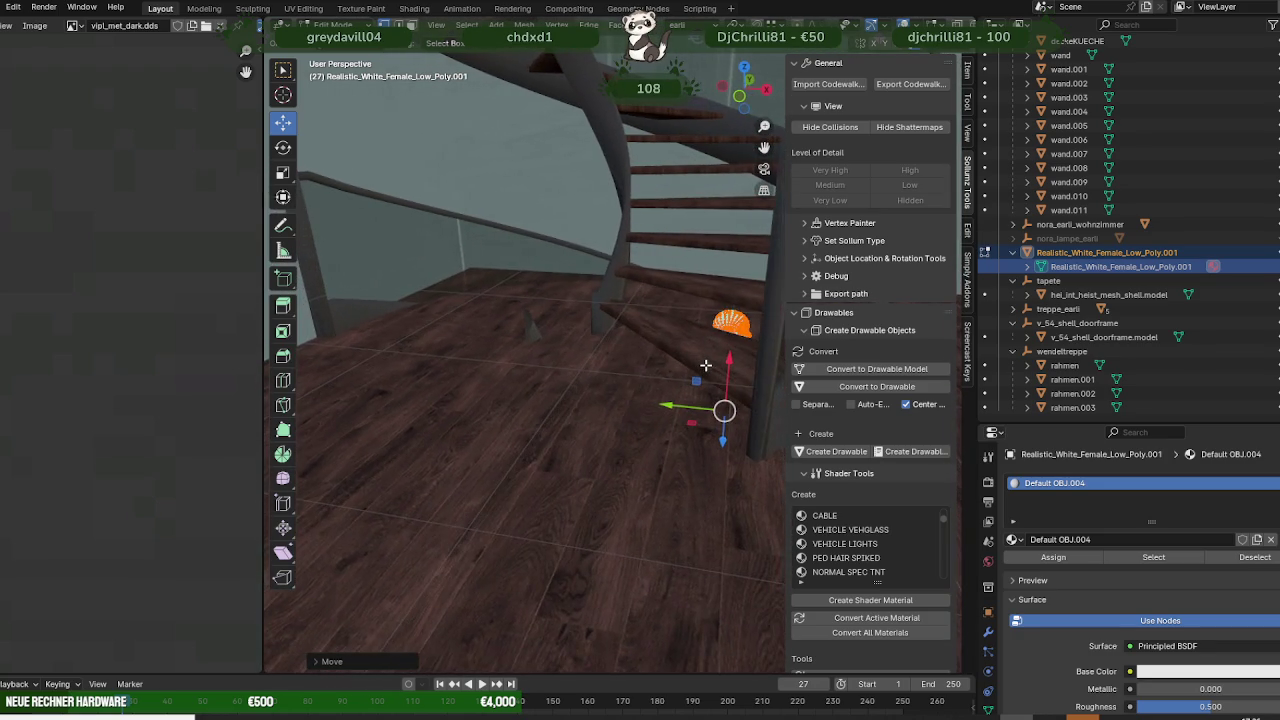
scroll(717, 367, down, 3)
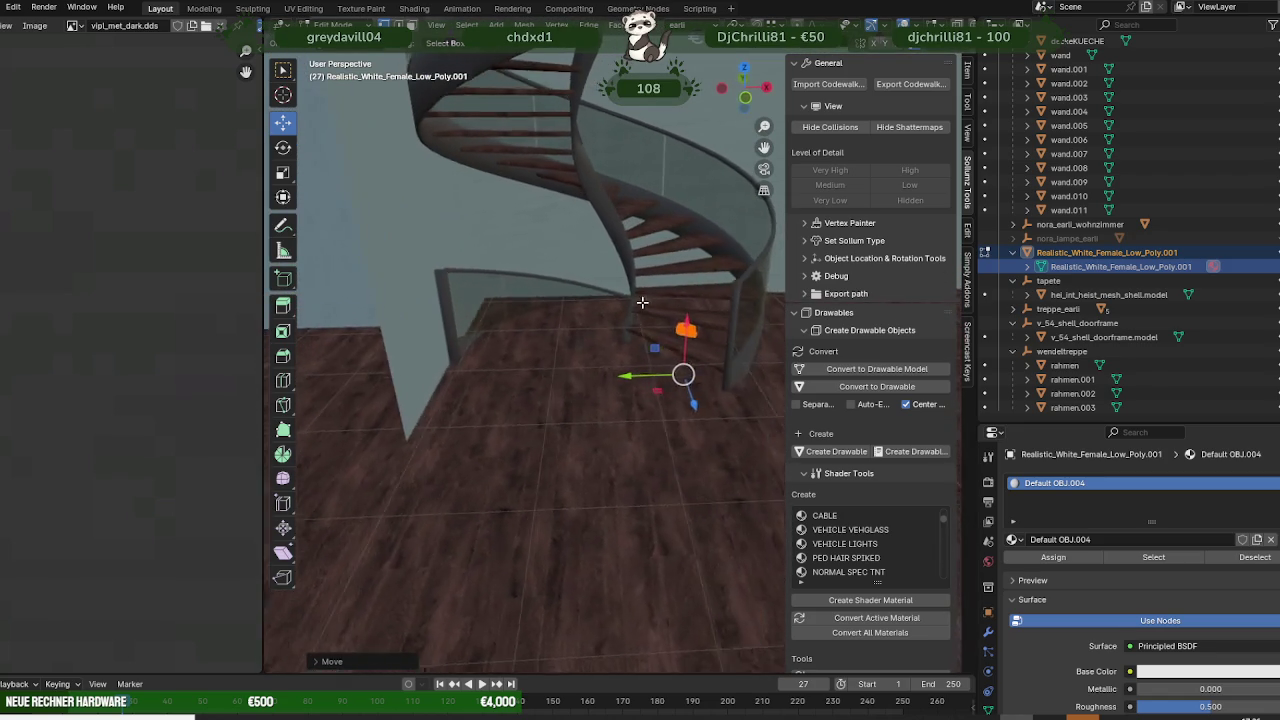
middle_drag(594, 311, 627, 251)
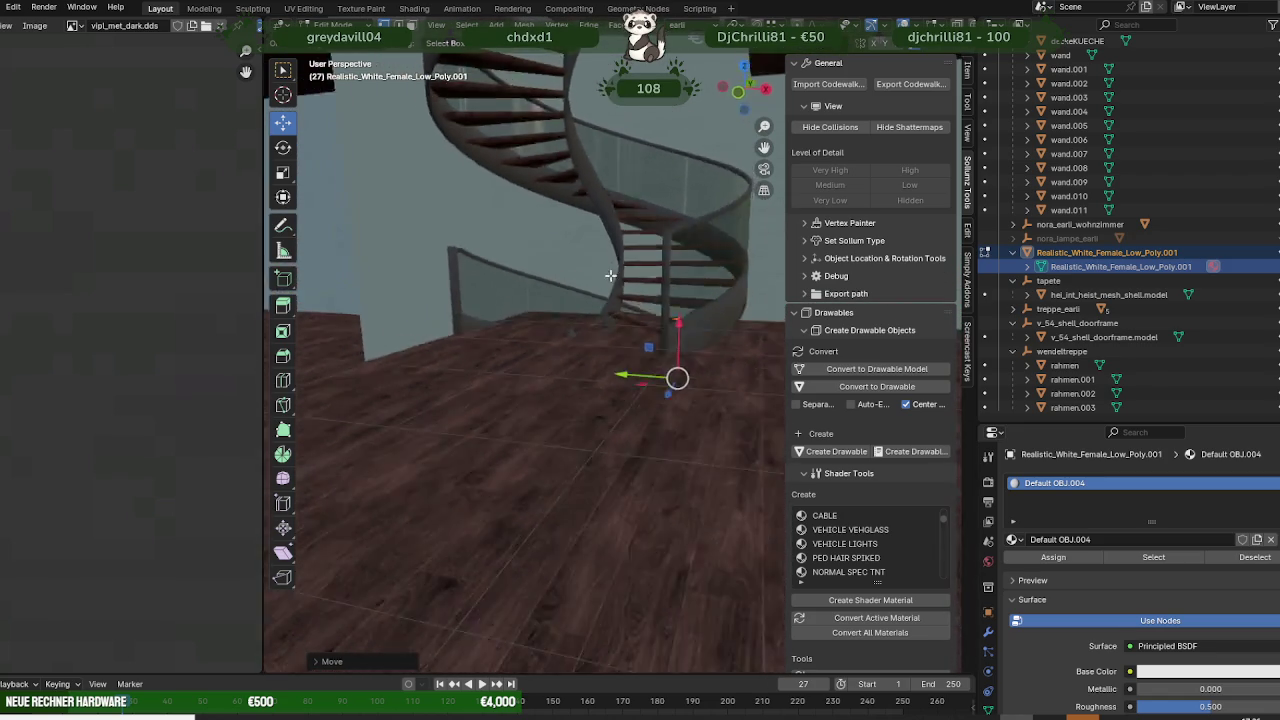
scroll(631, 291, up, 3)
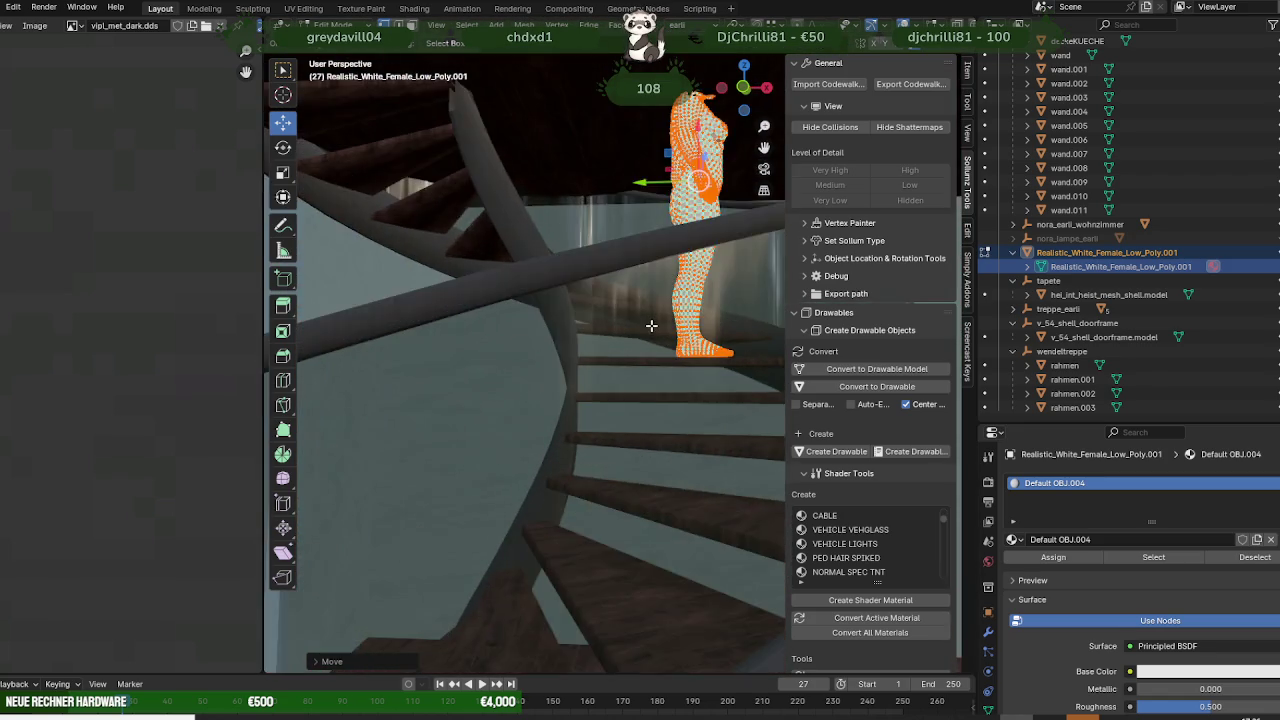
scroll(610, 300, up, 2)
scroll(590, 315, up, 2)
mouse_move(567, 327)
middle_down()
mouse_move(549, 366)
mouse_move(563, 410)
mouse_move(527, 407)
mouse_move(631, 379)
mouse_move(694, 403)
mouse_move(611, 403)
mouse_move(600, 391)
mouse_move(683, 396)
middle_up()
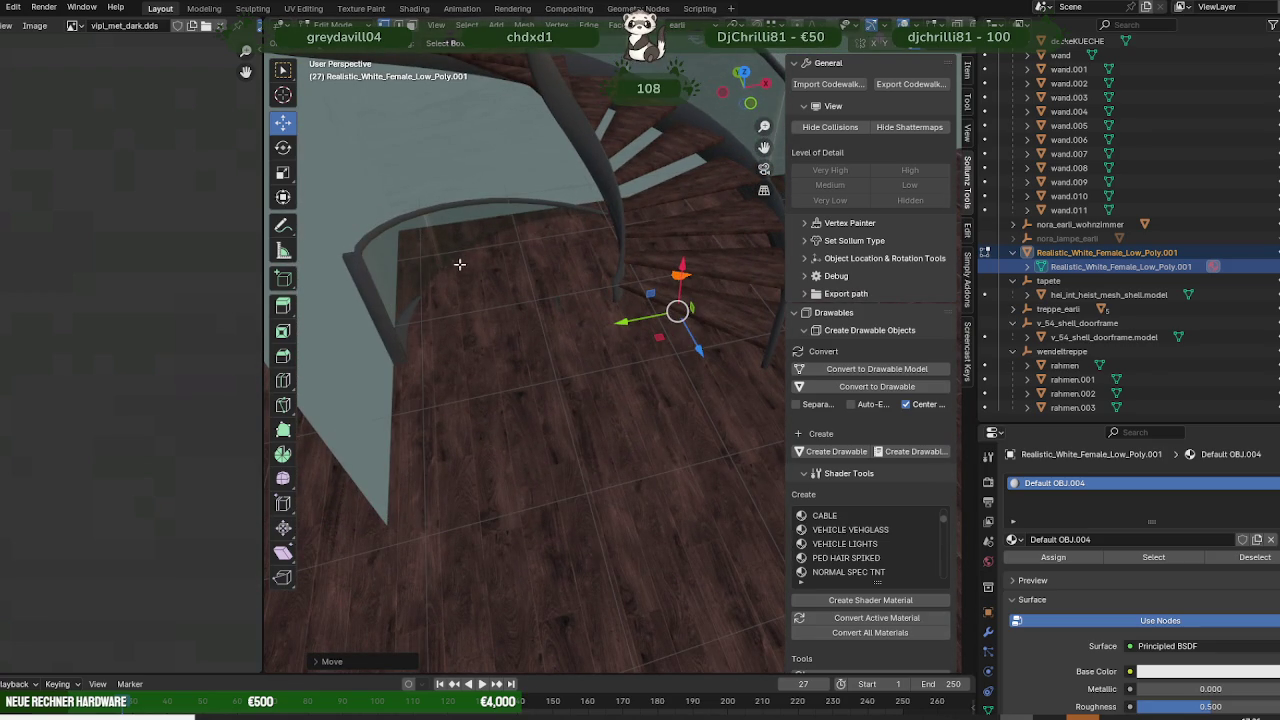
mouse_move(510, 293)
middle_down()
mouse_move(454, 283)
mouse_move(489, 222)
middle_up()
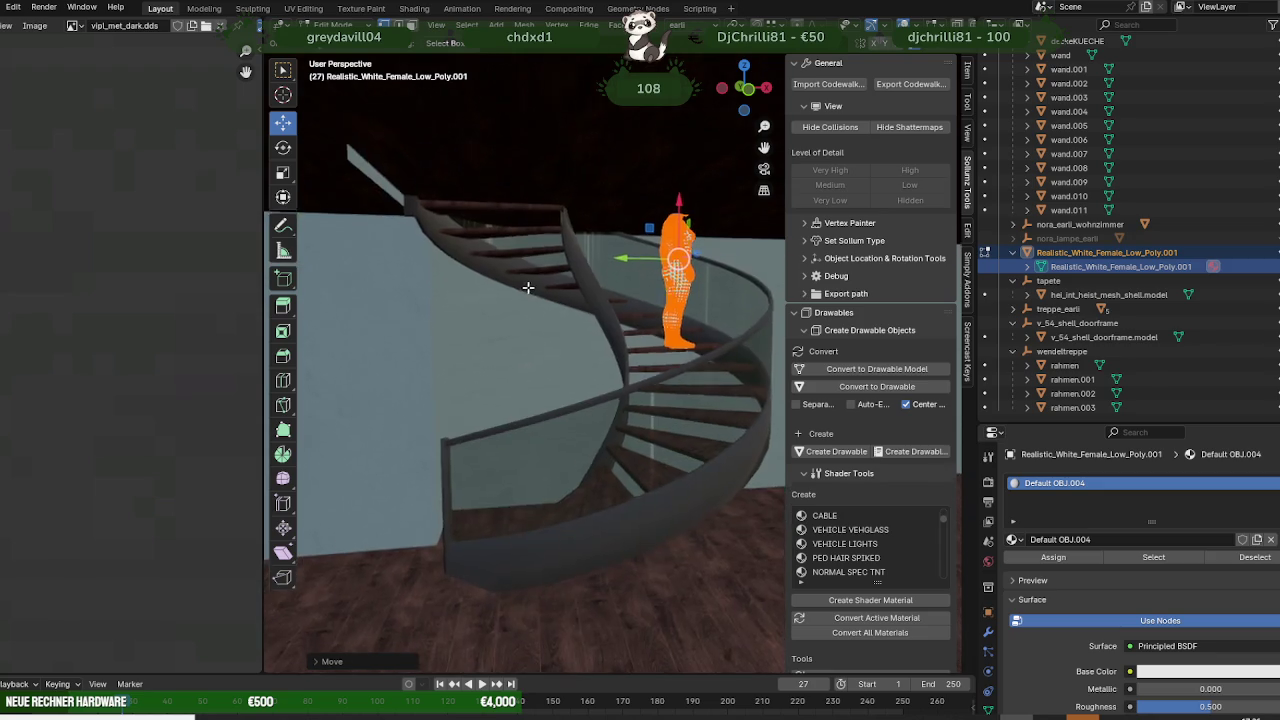
mouse_move(523, 296)
middle_down()
mouse_move(523, 340)
mouse_move(511, 346)
mouse_move(511, 312)
mouse_move(446, 340)
mouse_move(380, 331)
mouse_move(391, 328)
middle_up()
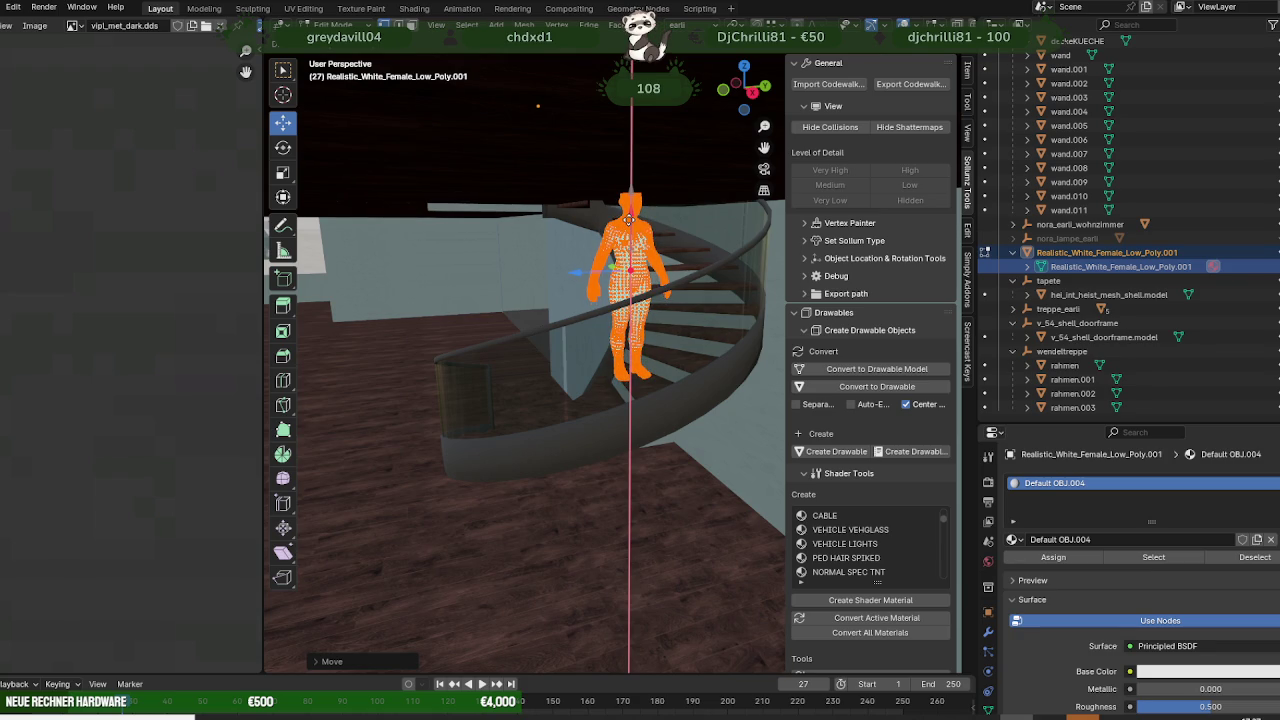
scroll(629, 218, up, 5)
mouse_move(629, 218)
middle_down()
mouse_move(560, 270)
mouse_move(757, 219)
middle_up()
scroll(560, 270, down, 5)
mouse_move(619, 301)
middle_down()
mouse_move(624, 315)
mouse_move(543, 340)
mouse_move(381, 346)
mouse_move(505, 325)
mouse_move(480, 346)
mouse_move(536, 341)
mouse_move(543, 414)
mouse_move(526, 360)
mouse_move(560, 427)
mouse_move(571, 409)
mouse_move(531, 400)
mouse_move(581, 418)
middle_up()
scroll(620, 325, up, 5)
scroll(480, 346, down, 5)
middle_drag(637, 289, 645, 255)
click(645, 260)
mouse_move(676, 389)
middle_down()
mouse_move(429, 323)
mouse_move(595, 327)
mouse_move(557, 371)
mouse_move(505, 381)
mouse_move(452, 354)
mouse_move(591, 349)
mouse_move(577, 380)
mouse_move(536, 409)
mouse_move(609, 394)
mouse_move(741, 415)
mouse_move(634, 406)
middle_up()
- Leave railing editing and open the bodenEG floor mesh, viewing the stairs from below
key(Tab)
click(628, 382)
key(Tab)
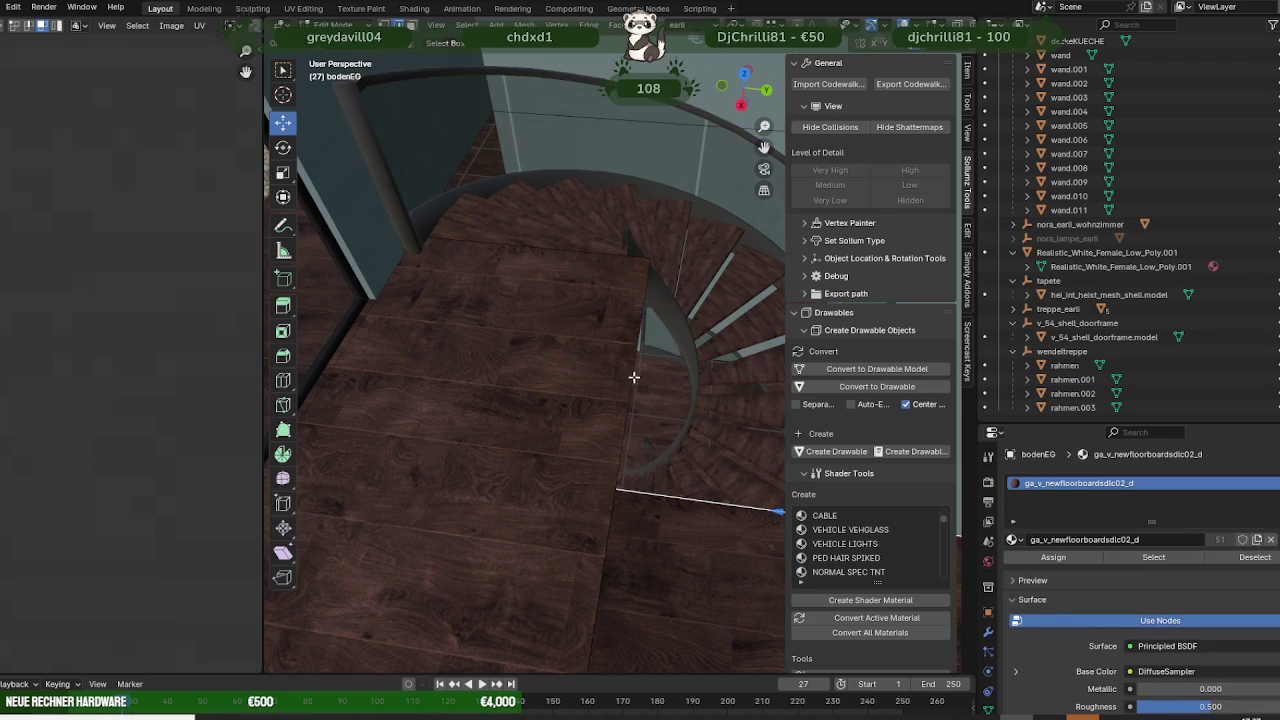
middle_drag(627, 370, 617, 441)
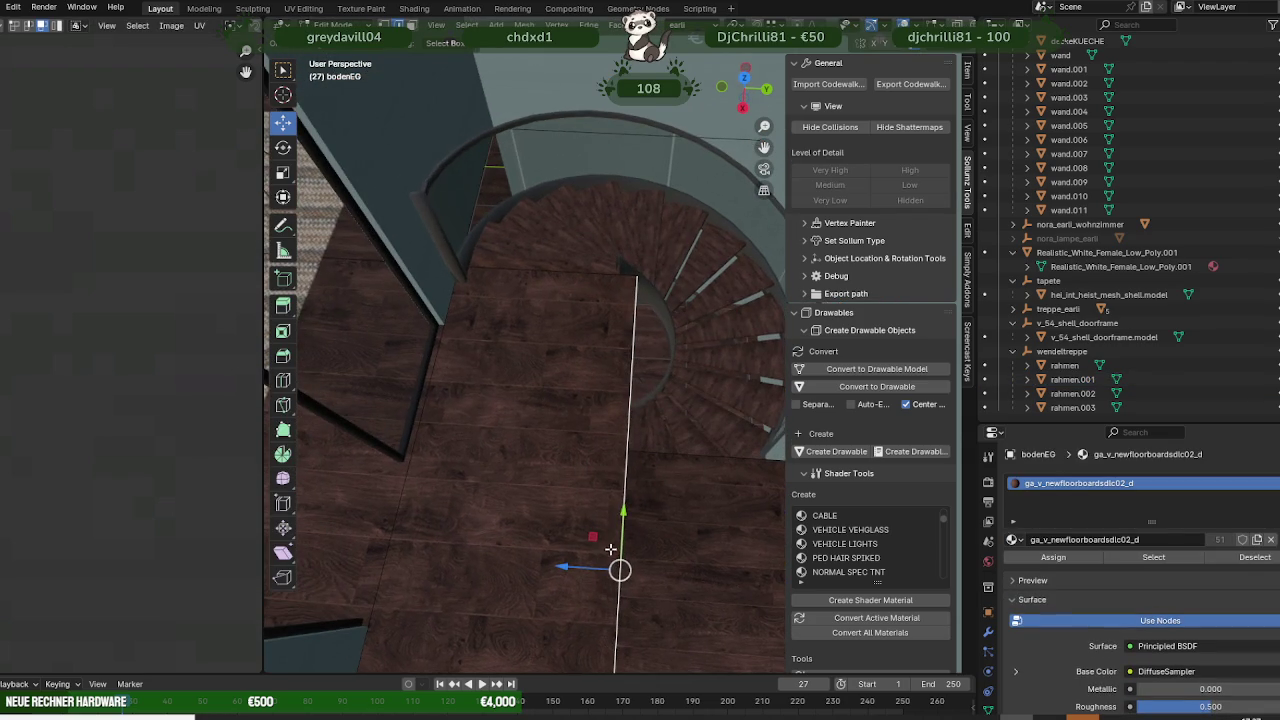
scroll(610, 549, down, 3)
scroll(604, 585, down, 3)
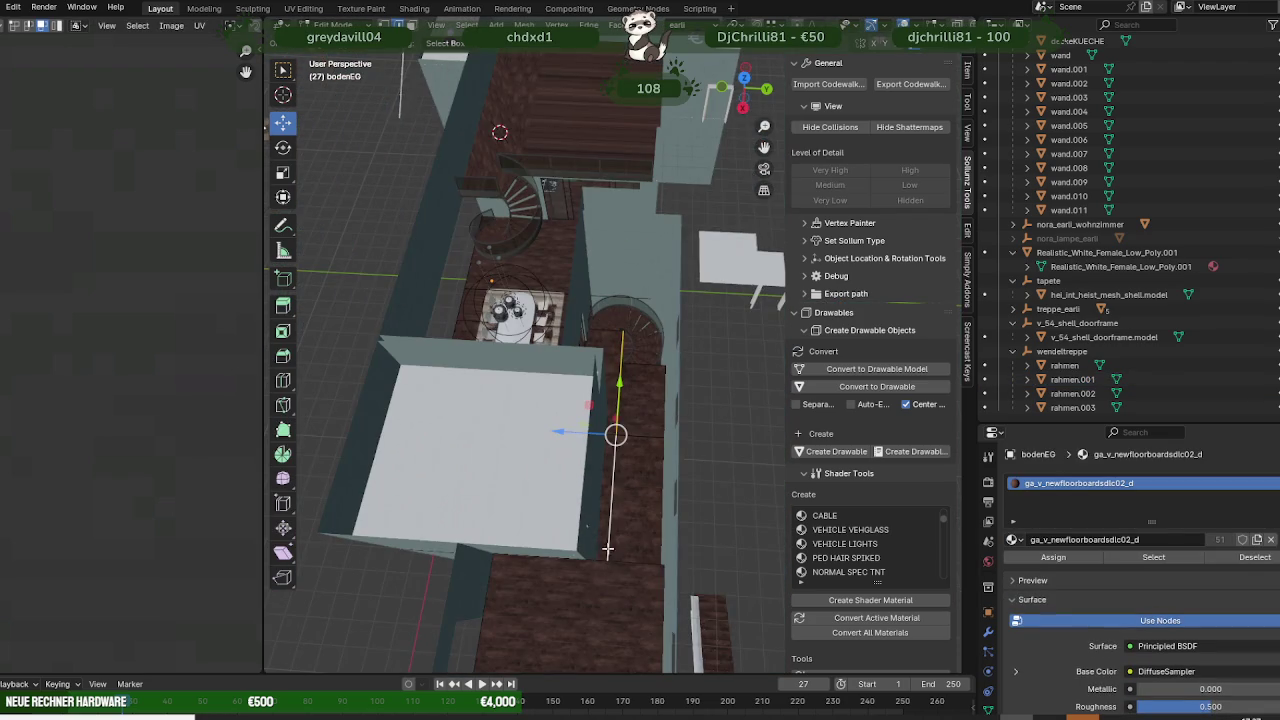
scroll(607, 549, up, 3)
scroll(607, 520, up, 2)
scroll(608, 441, up, 2)
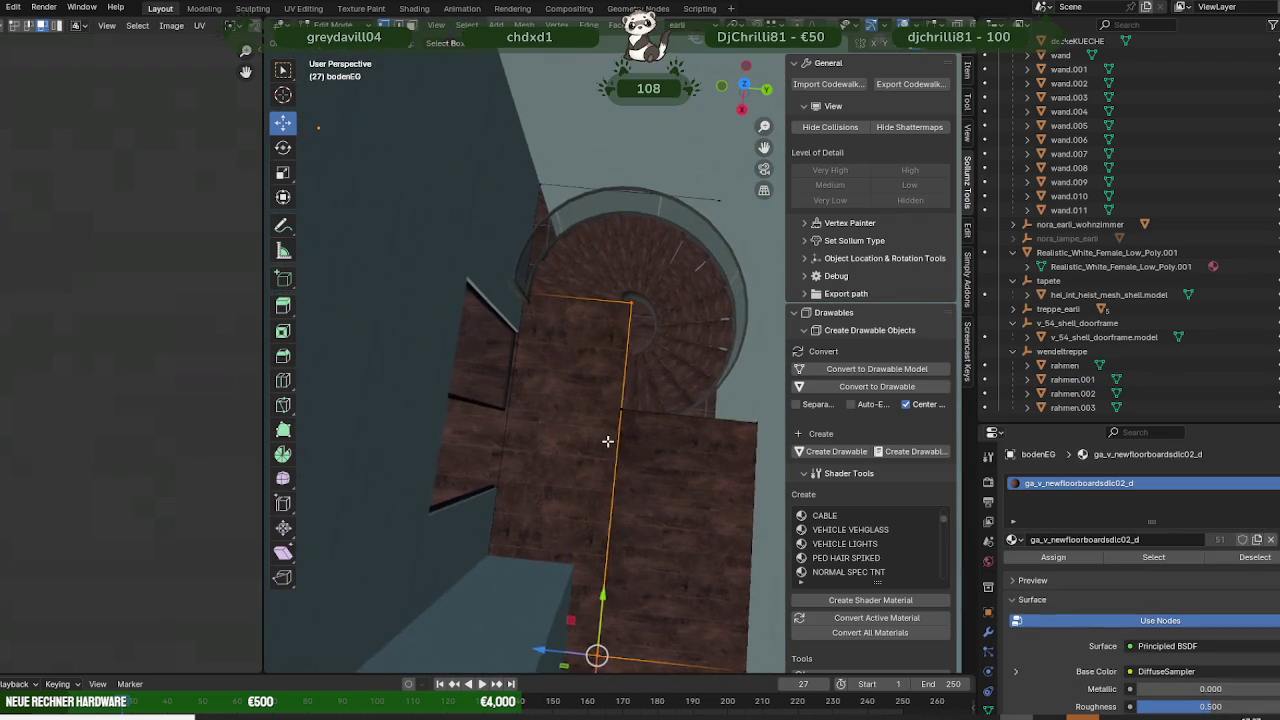
mouse_move(607, 441)
middle_down()
mouse_move(423, 457)
mouse_move(423, 420)
mouse_move(543, 383)
mouse_move(557, 471)
mouse_move(586, 423)
mouse_move(595, 232)
mouse_move(520, 405)
mouse_move(546, 466)
middle_up()
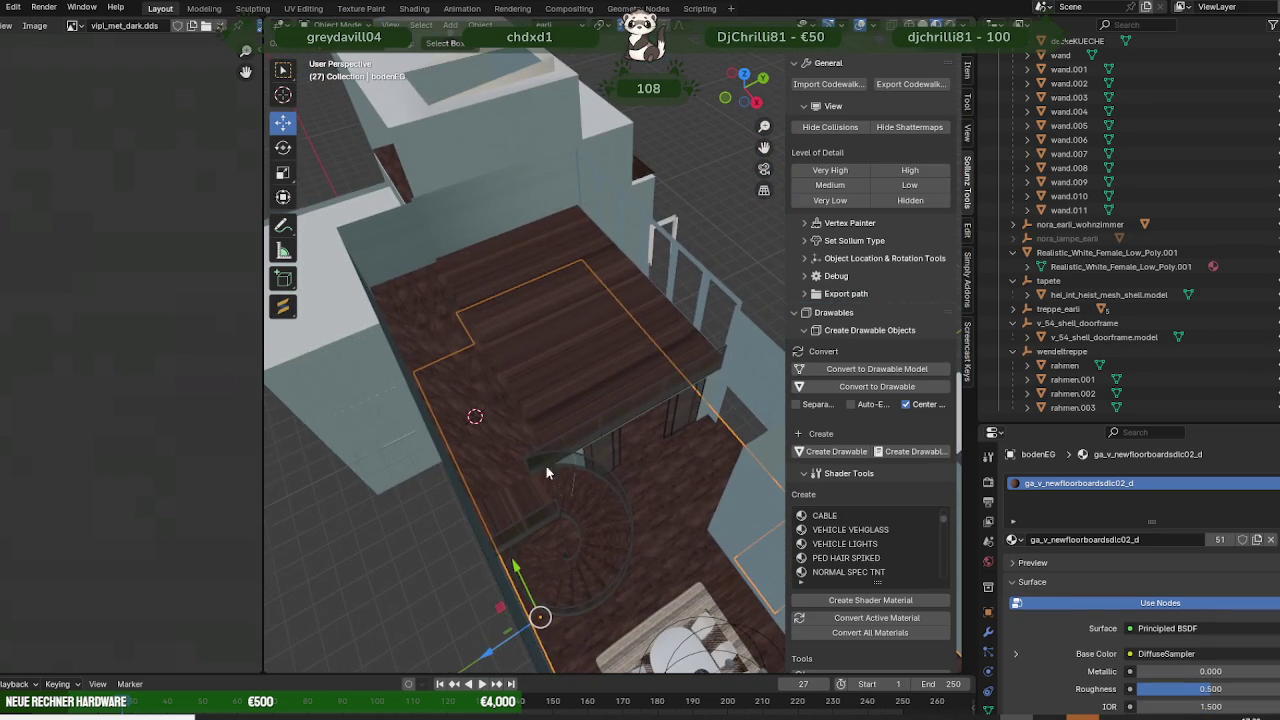
- Select the upper floor bodenOG's faces and unwrap them with Cube Projection
click(548, 325)
click(526, 382)
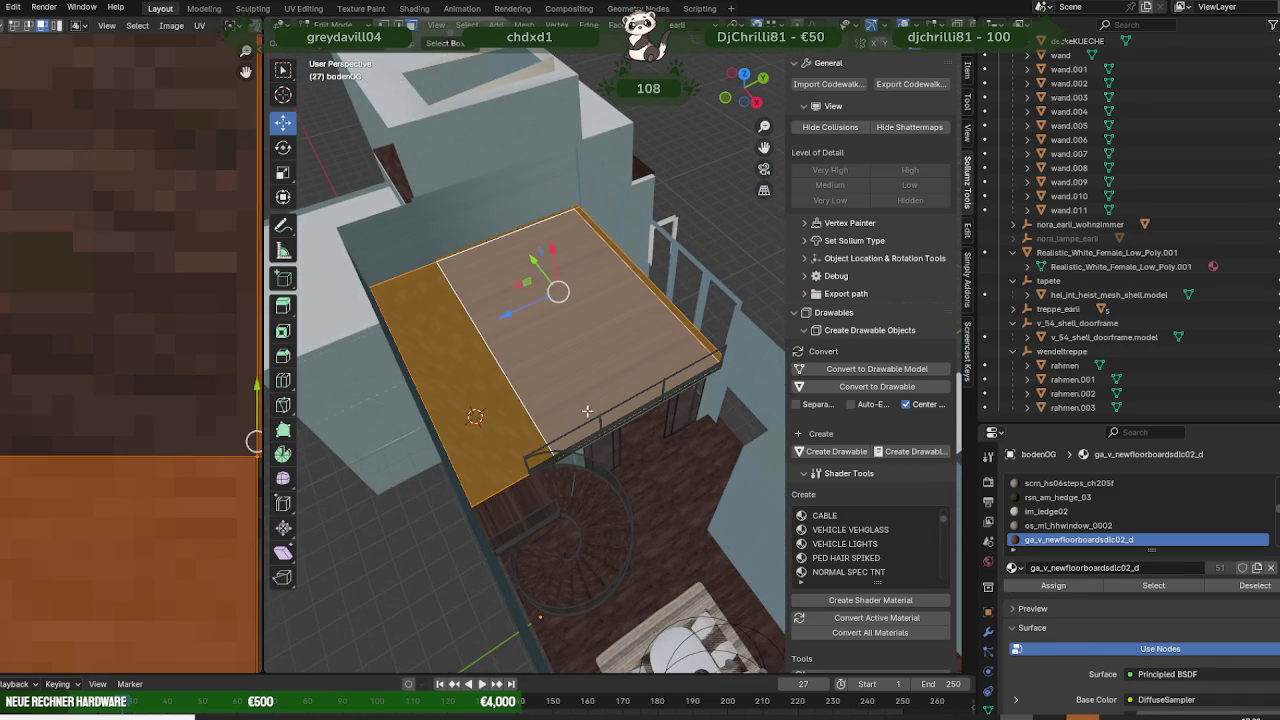
middle_drag(588, 412, 651, 408)
right_click(555, 313)
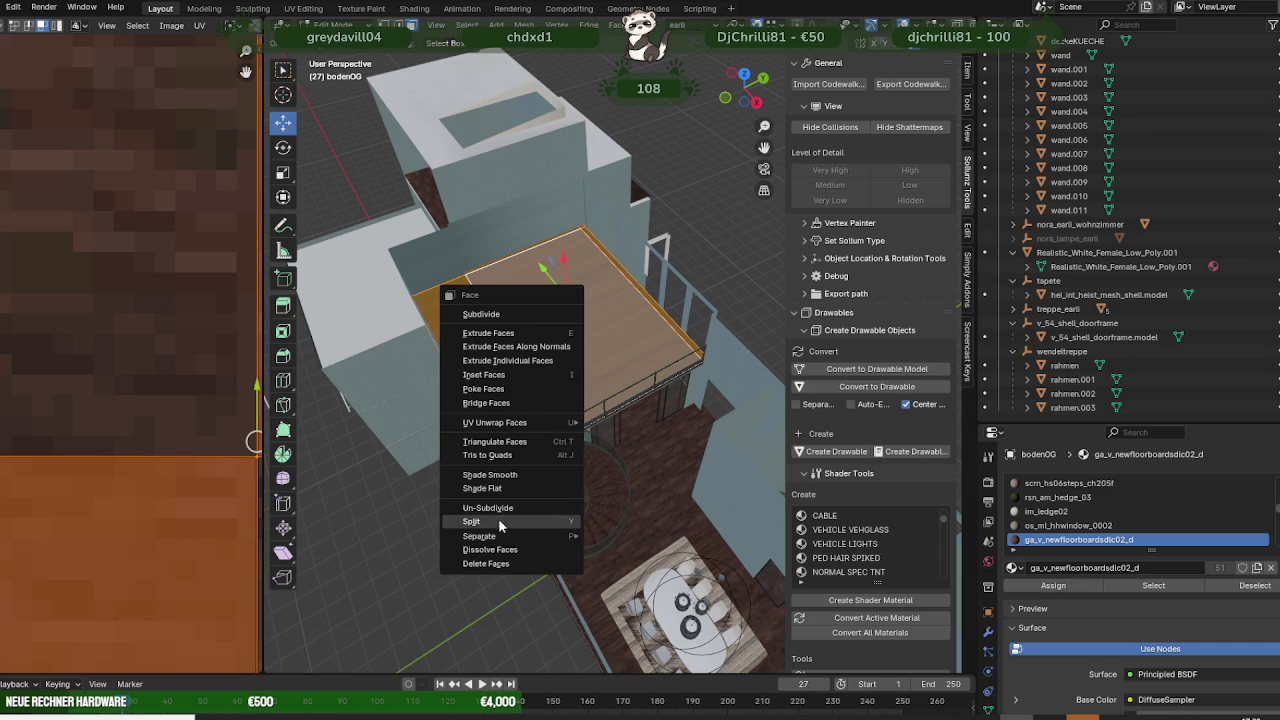
mouse_move(495, 422)
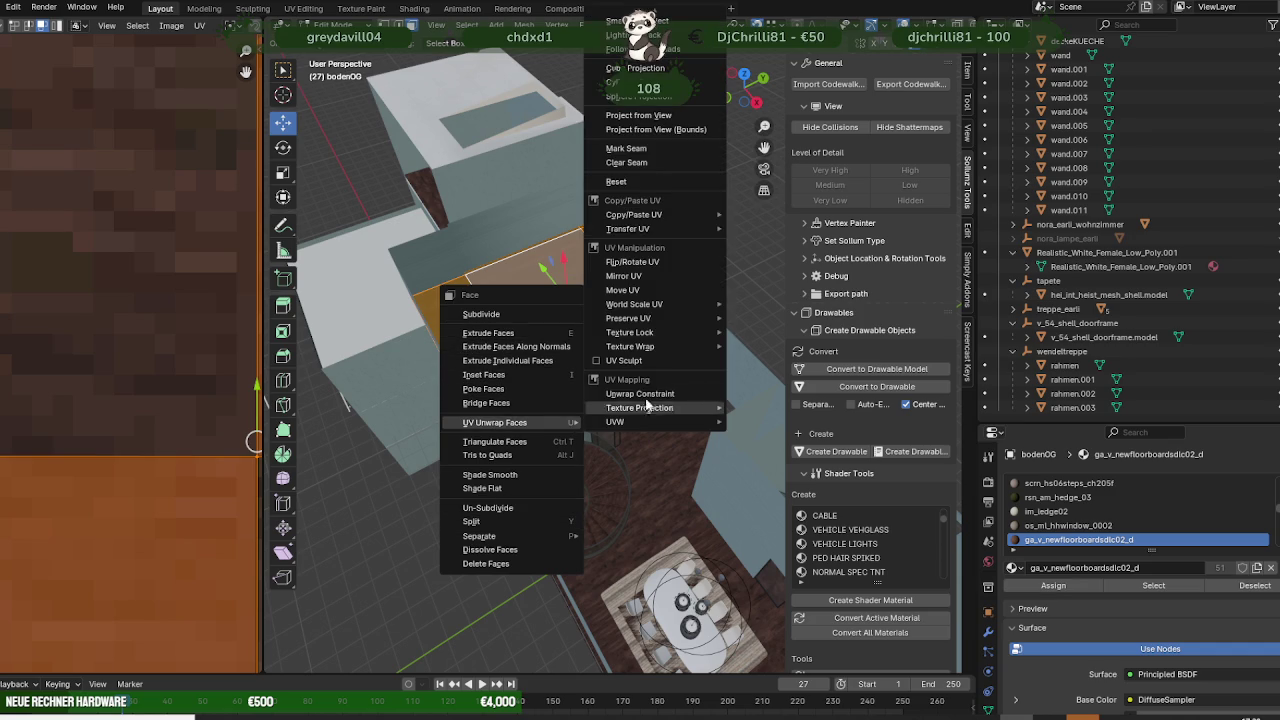
click(641, 68)
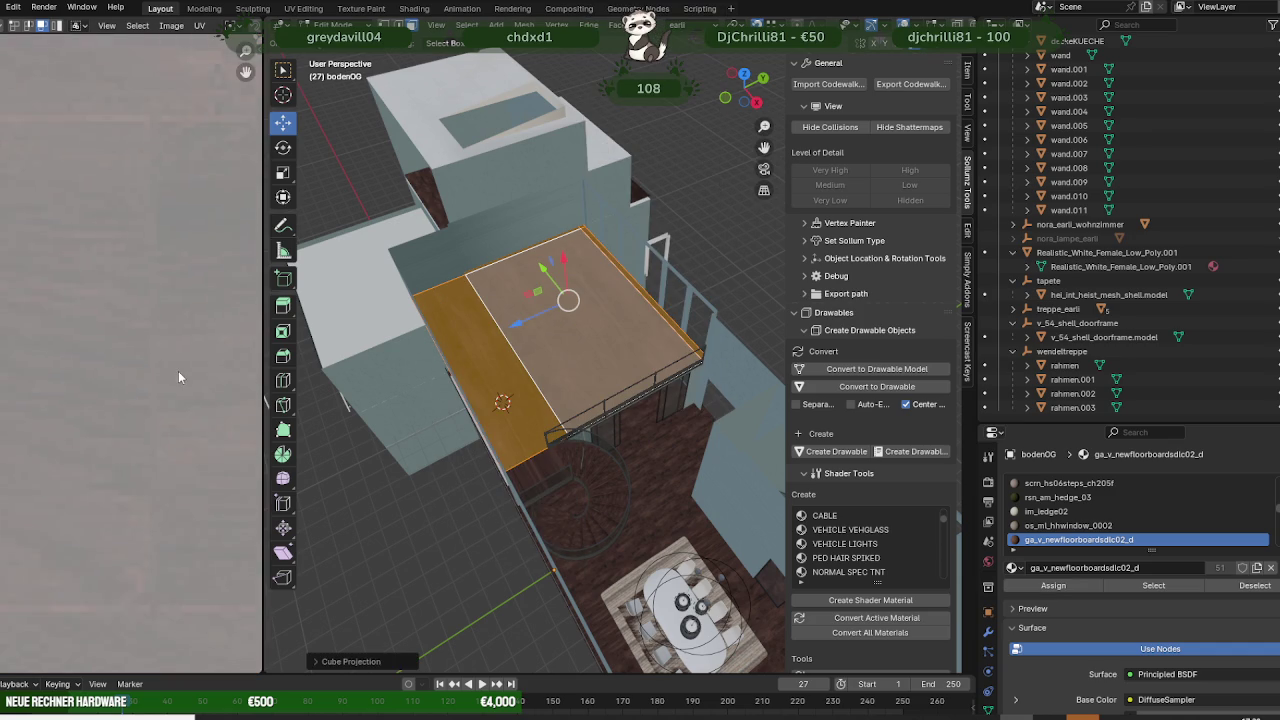
- Scale up the floor's UV island in the UV editor
scroll(178, 377, down, 4)
scroll(166, 380, down, 3)
key(shift+space)
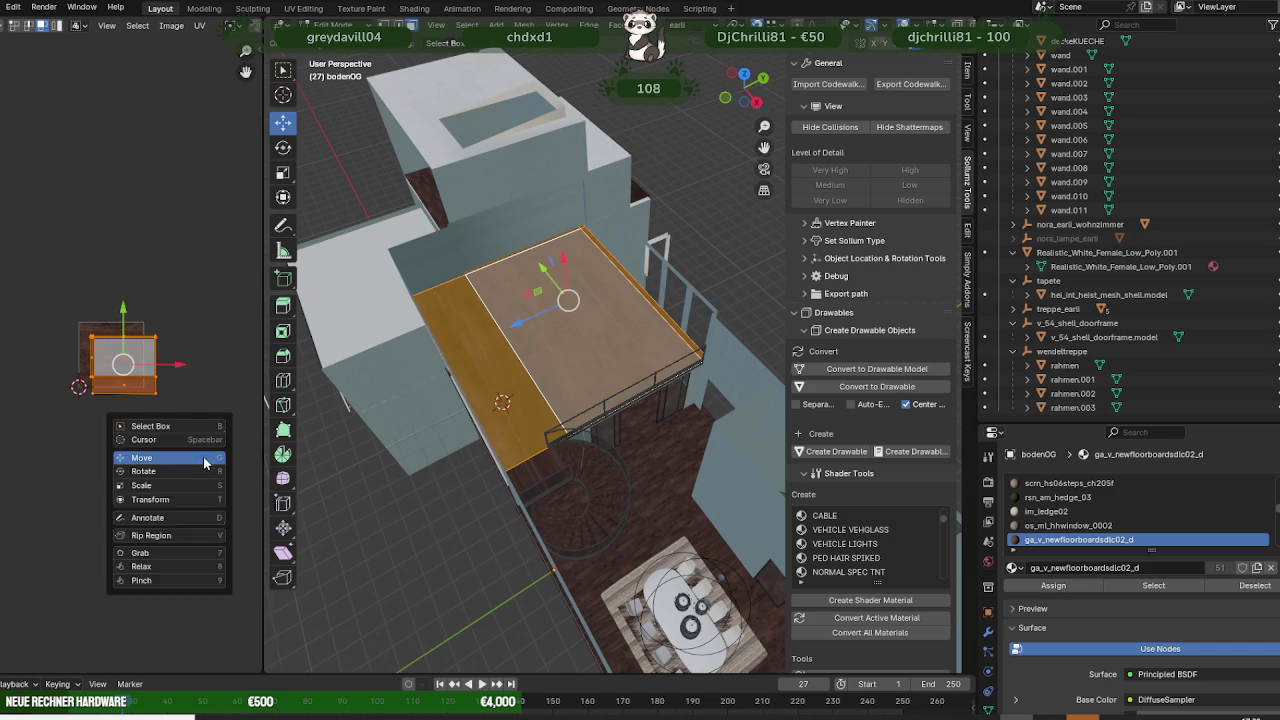
click(204, 463)
key(s)
click(243, 215)
scroll(631, 355, up, 3)
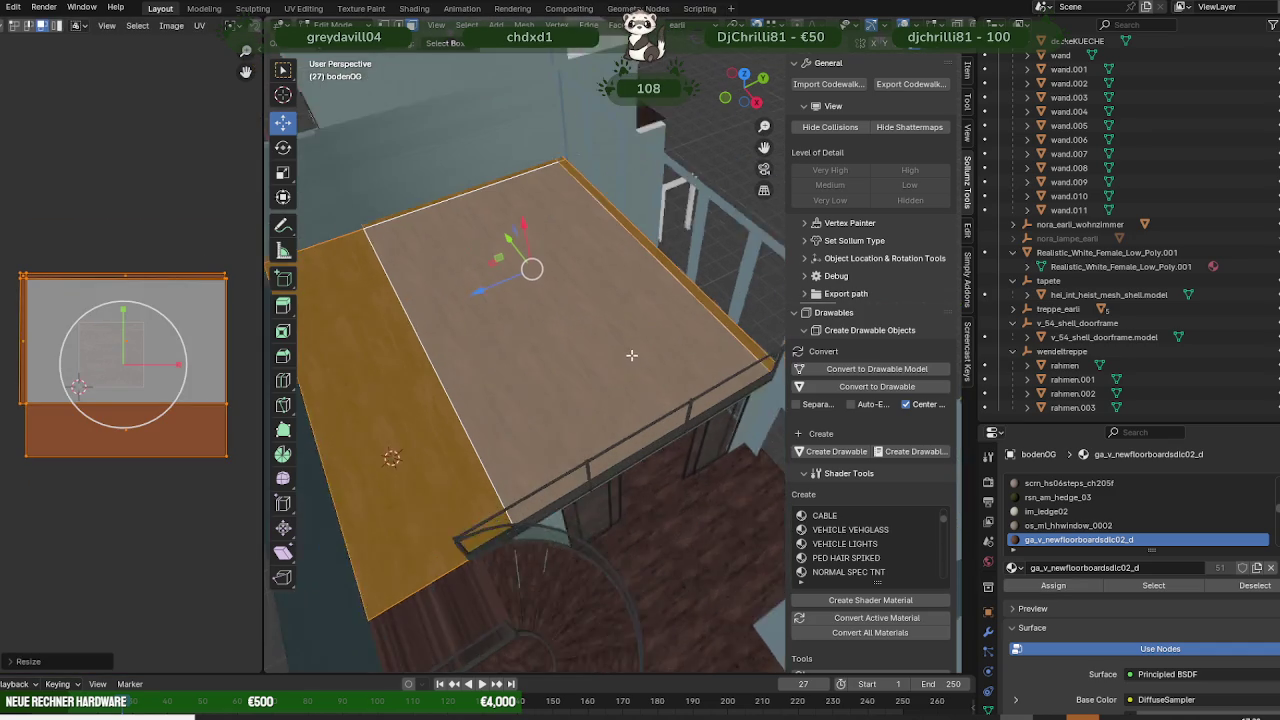
scroll(631, 355, up, 1)
- Rotate the UV island about 45° and enlarge it to fill the editor
key(shift+space)
click(200, 343)
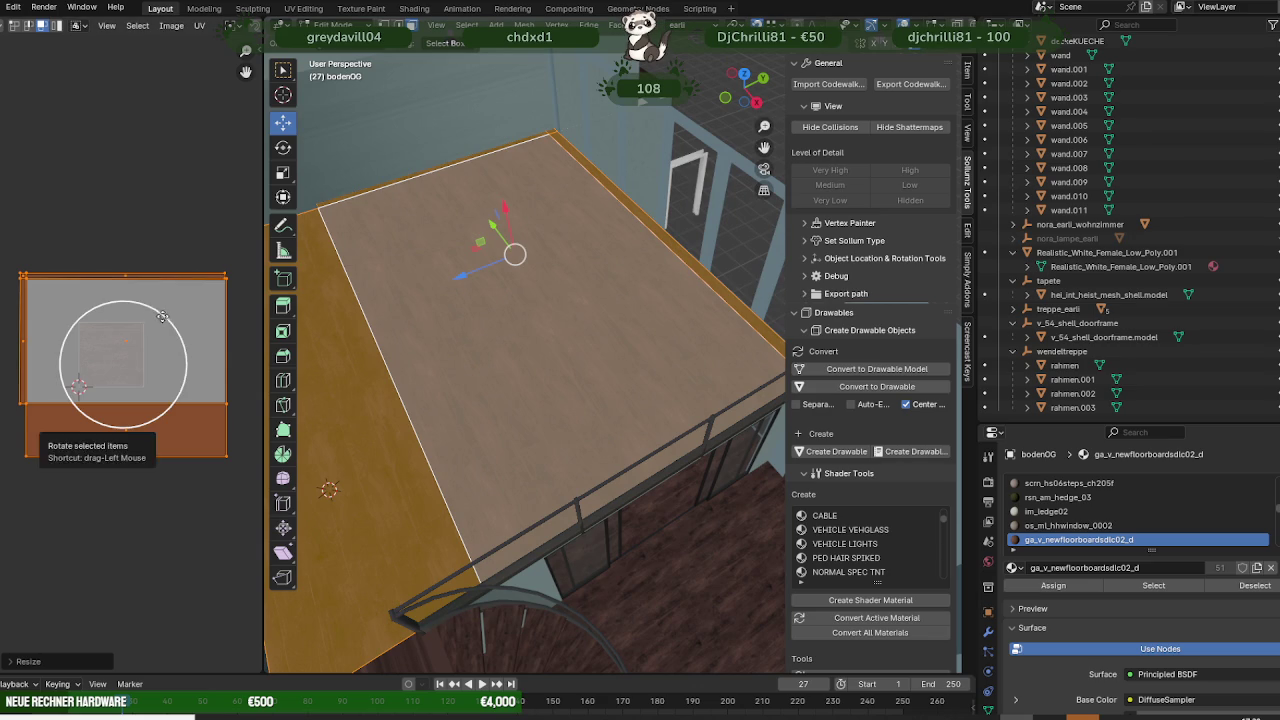
drag(162, 316, 198, 358)
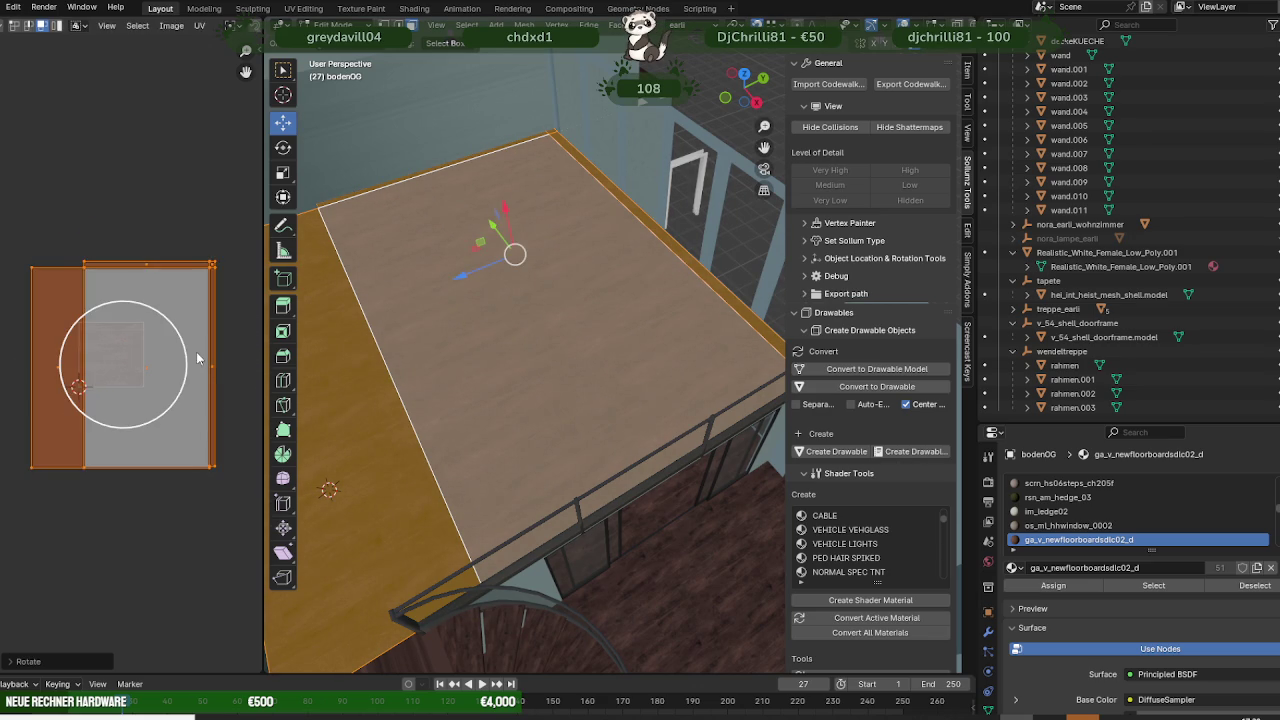
key(shift+space)
key(g)
key(s)
click(285, 343)
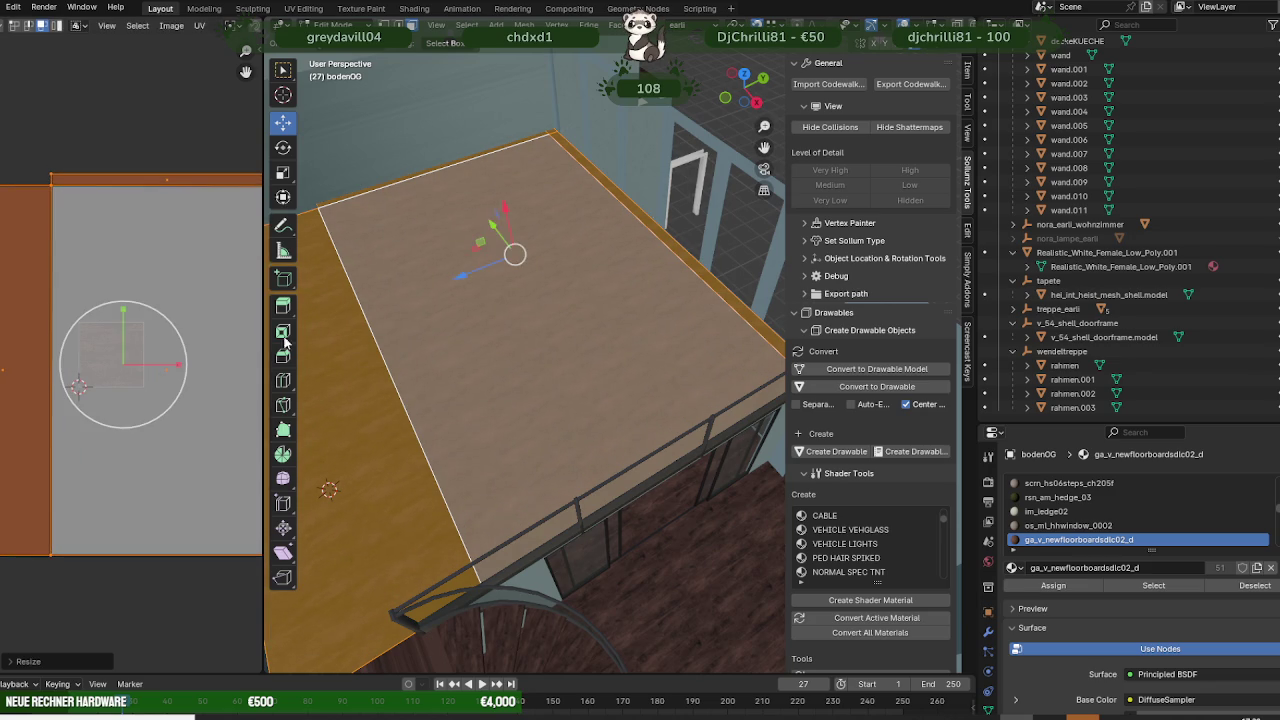
middle_drag(540, 380, 569, 400)
- Inspect the retextured upper floor from several angles in Object Mode
key(Tab)
mouse_move(620, 437)
middle_down()
mouse_move(495, 396)
mouse_move(658, 476)
mouse_move(526, 428)
mouse_move(690, 448)
mouse_move(539, 390)
mouse_move(649, 404)
mouse_move(610, 386)
mouse_move(527, 386)
middle_up()
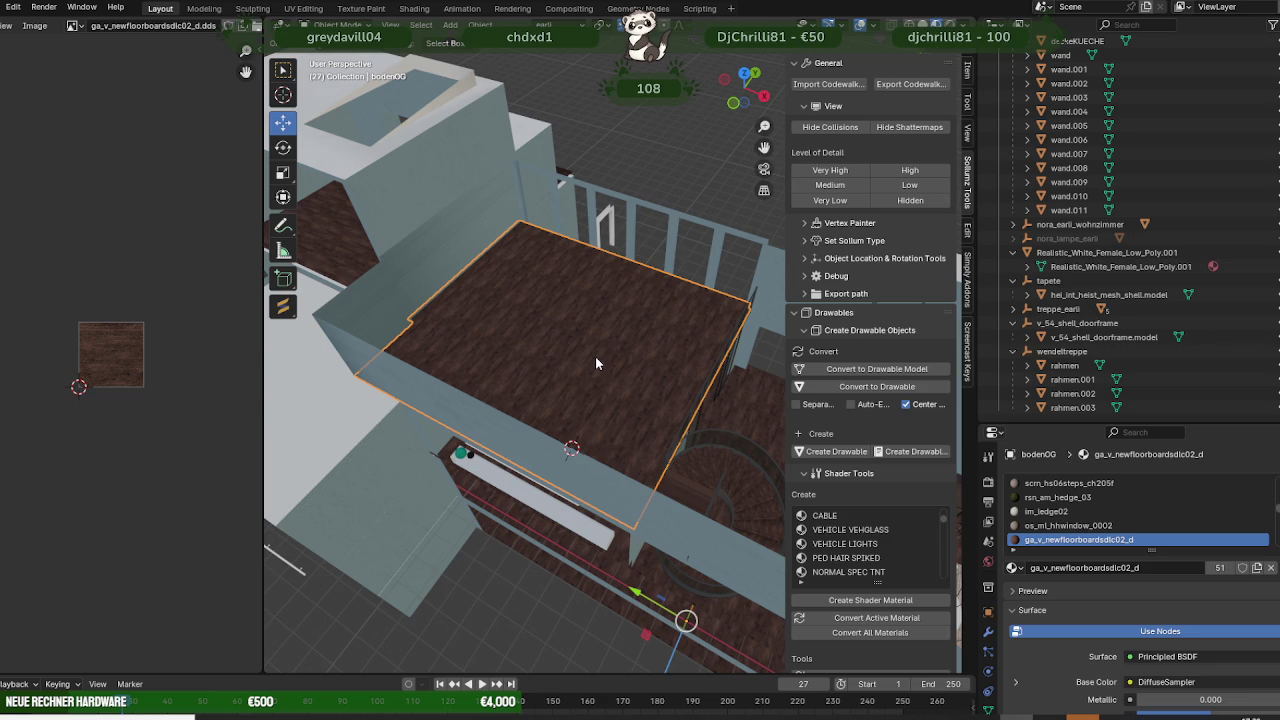
scroll(595, 356, down, 3)
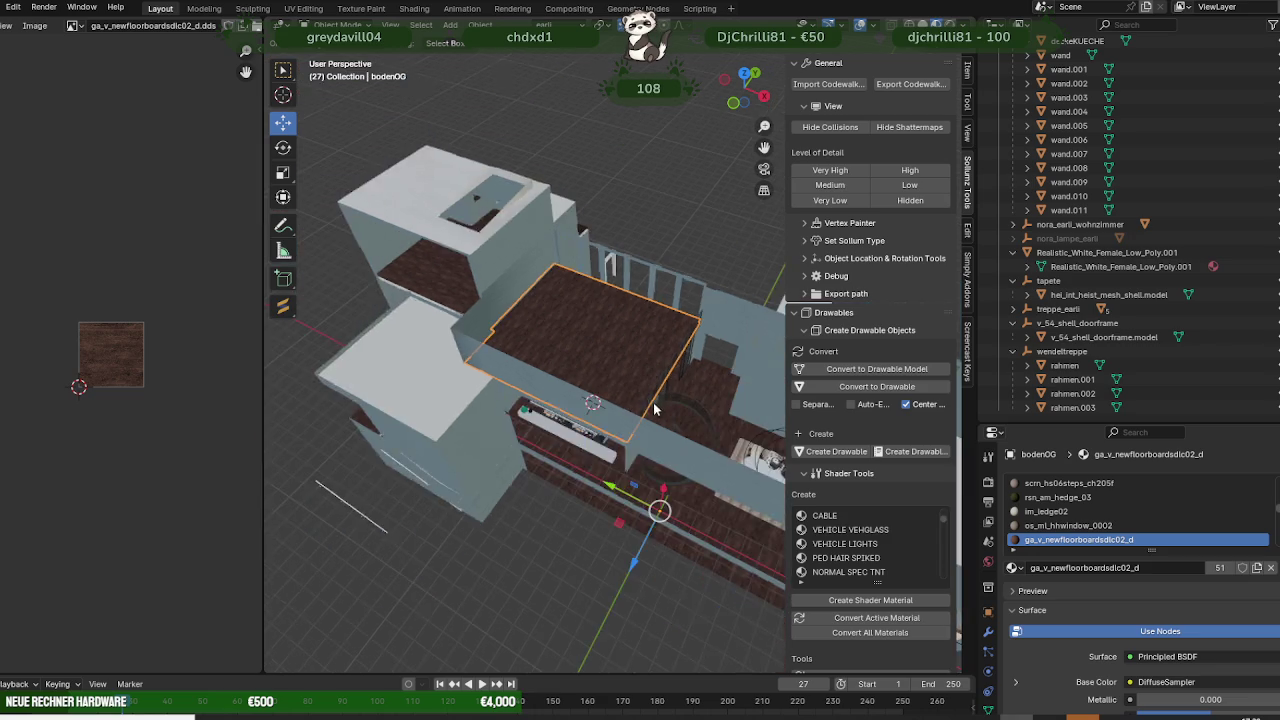
mouse_move(595, 356)
middle_down()
mouse_move(563, 405)
mouse_move(623, 442)
mouse_move(693, 433)
mouse_move(589, 430)
mouse_move(586, 349)
mouse_move(588, 394)
mouse_move(681, 448)
mouse_move(734, 456)
mouse_move(690, 459)
mouse_move(731, 444)
mouse_move(675, 429)
mouse_move(708, 423)
mouse_move(600, 377)
middle_up()
scroll(570, 396, up, 2)
ctrl+scroll(592, 340, down, 5)
- Duplicate a face of wall wand.011 and move the copy onto the upper floor
key(Tab)
key(Tab)
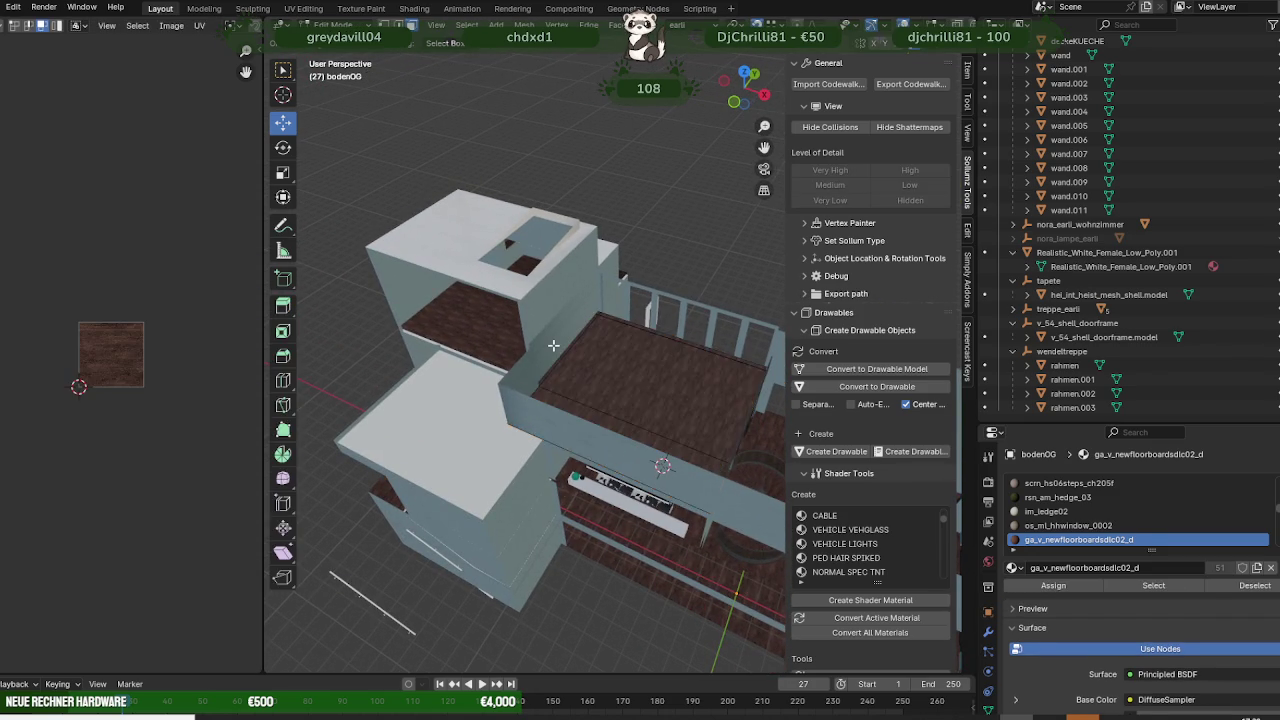
click(552, 345)
click(553, 345)
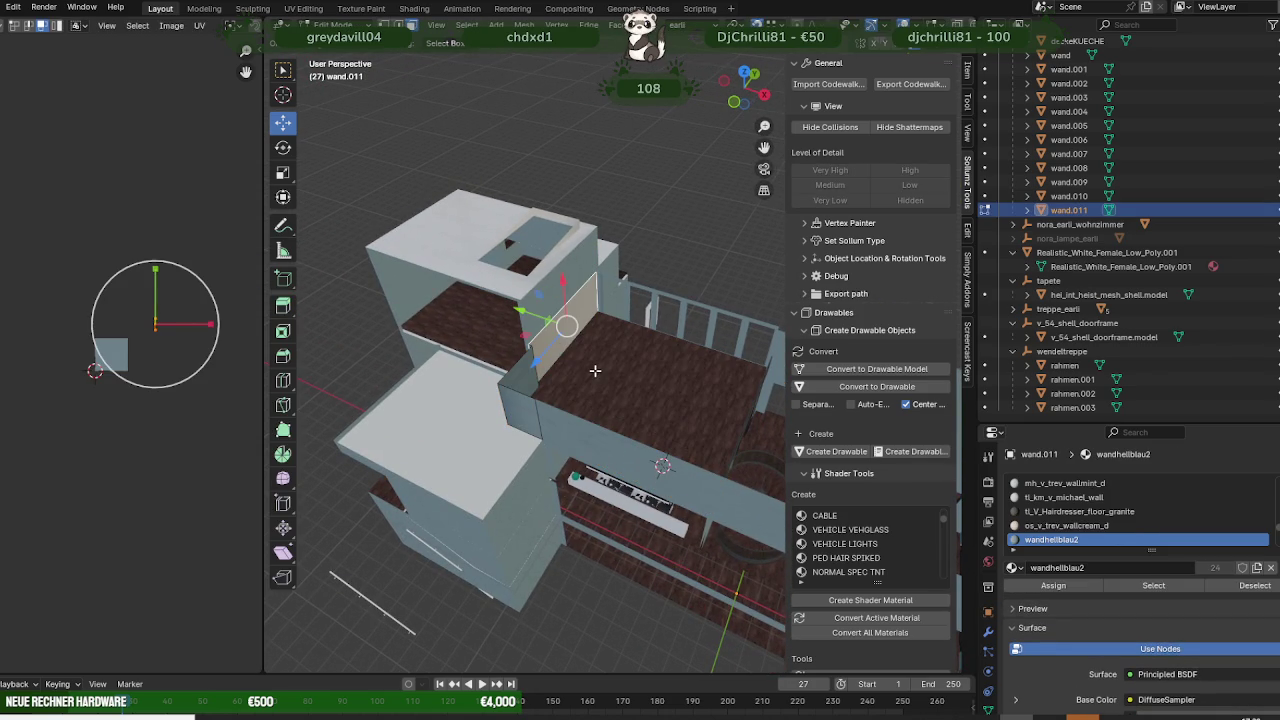
key(shift+d)
right_click(571, 354)
drag(548, 316, 681, 343)
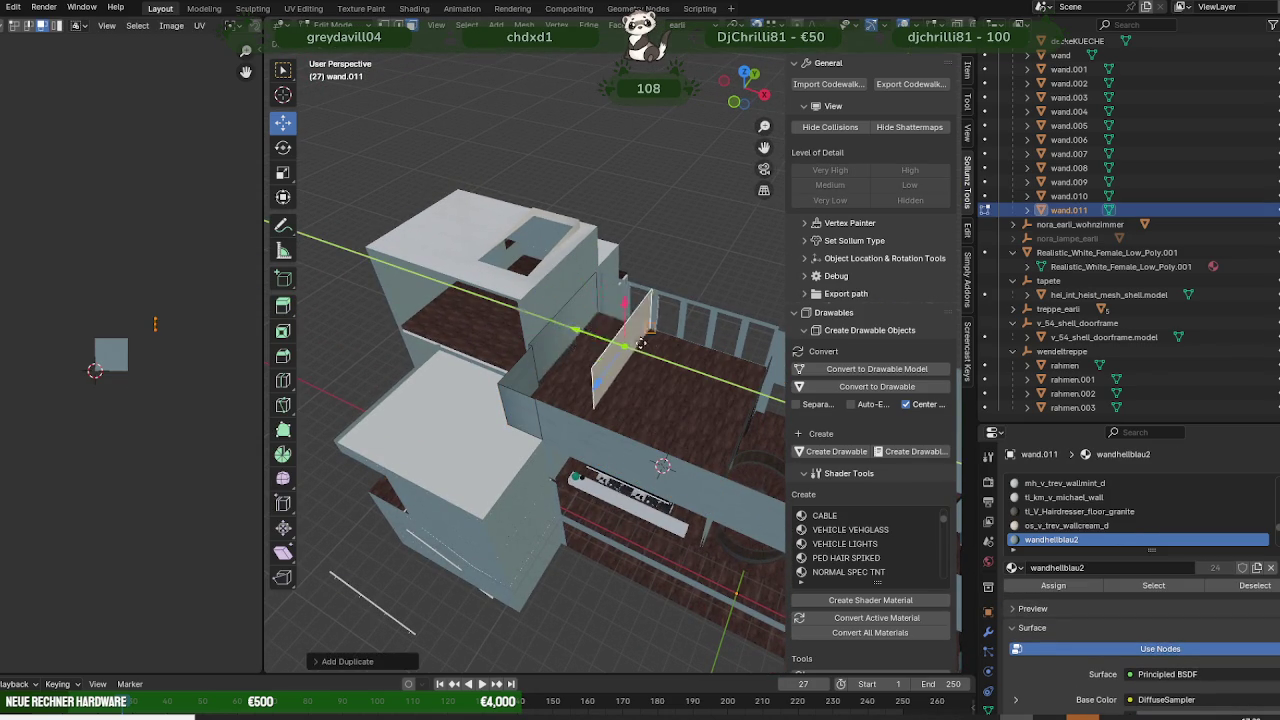
click(676, 344)
- Nudge the wall copy along its axis into position
middle_drag(676, 344, 715, 391)
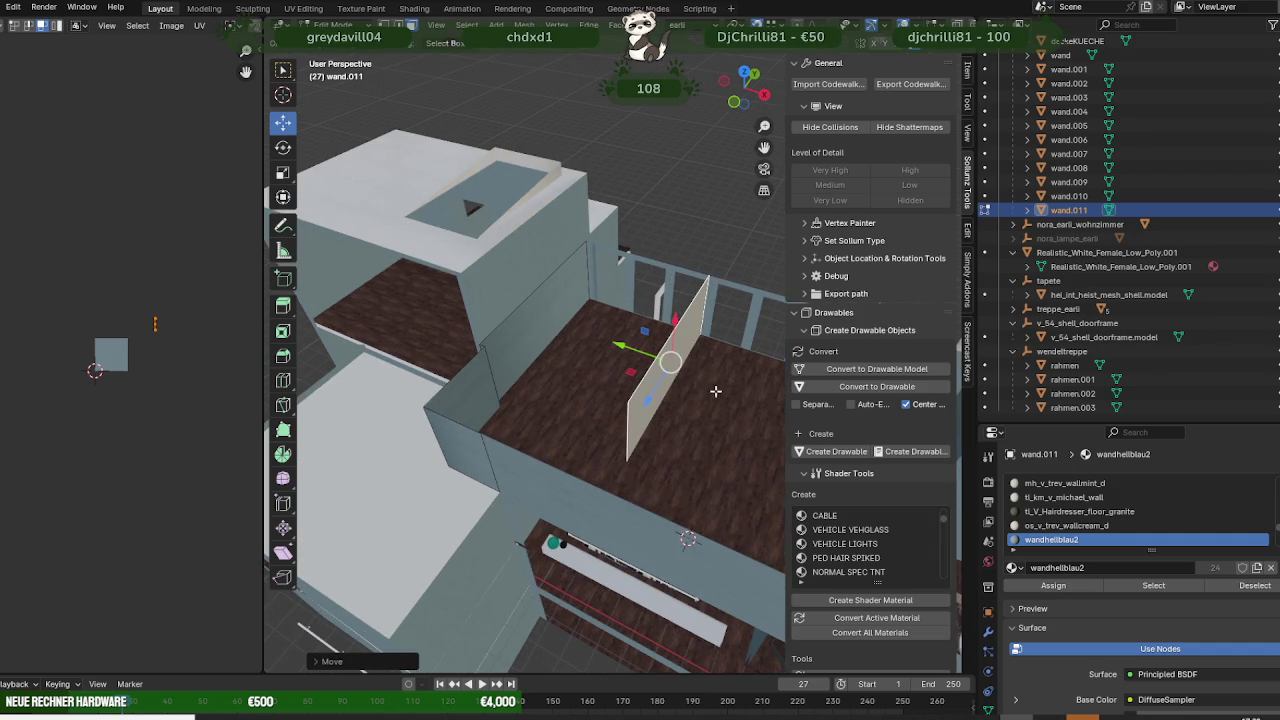
drag(631, 355, 645, 352)
click(648, 350)
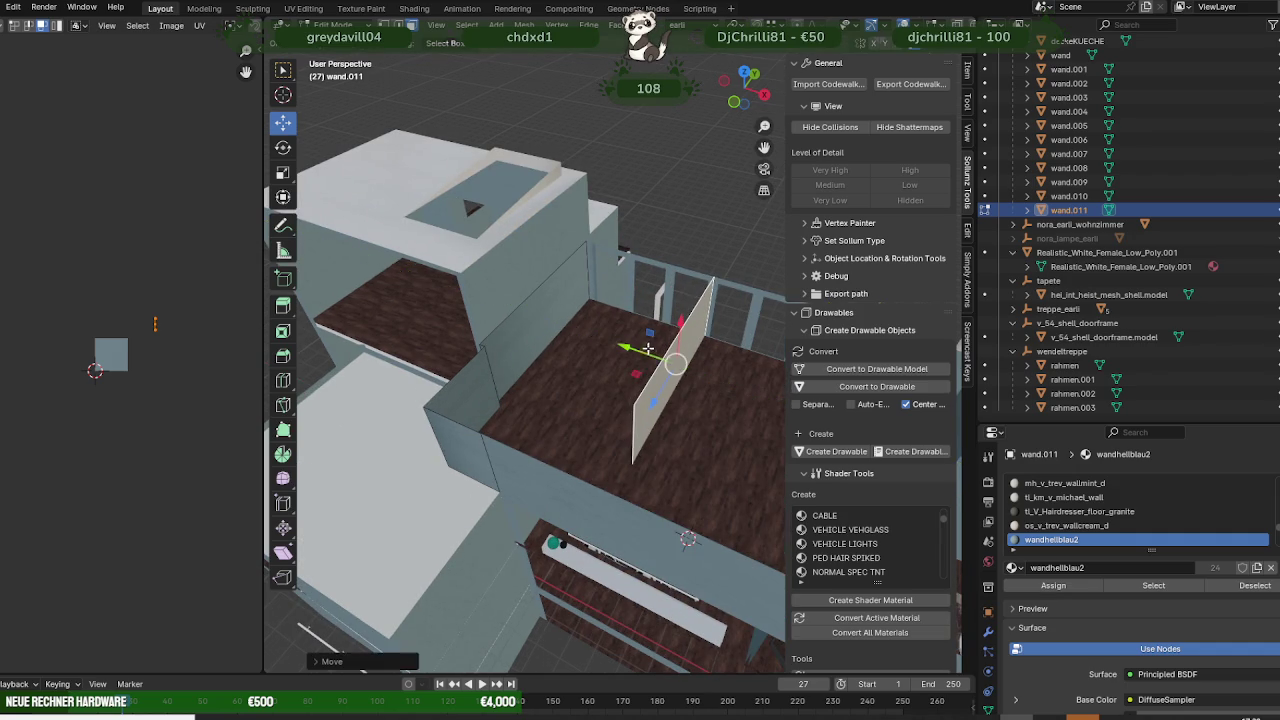
mouse_move(657, 362)
middle_down()
mouse_move(530, 317)
mouse_move(569, 350)
mouse_move(581, 410)
middle_up()
scroll(595, 407, up, 2)
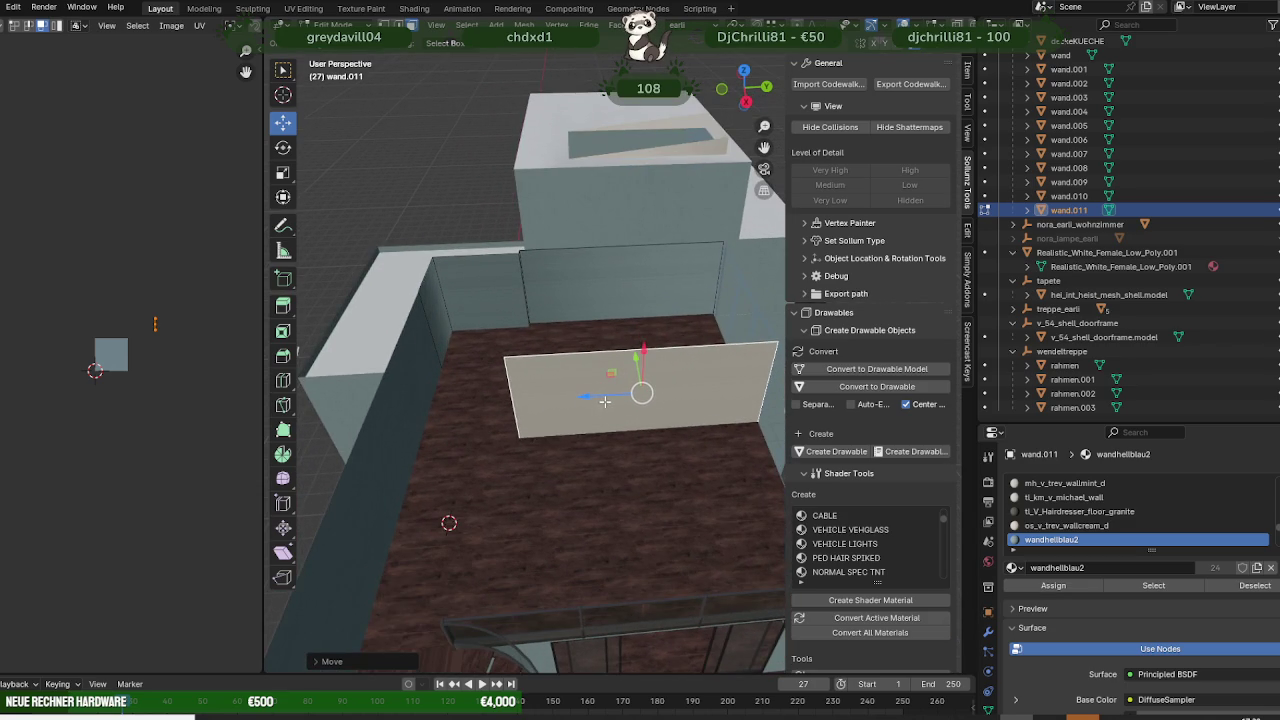
key(g)
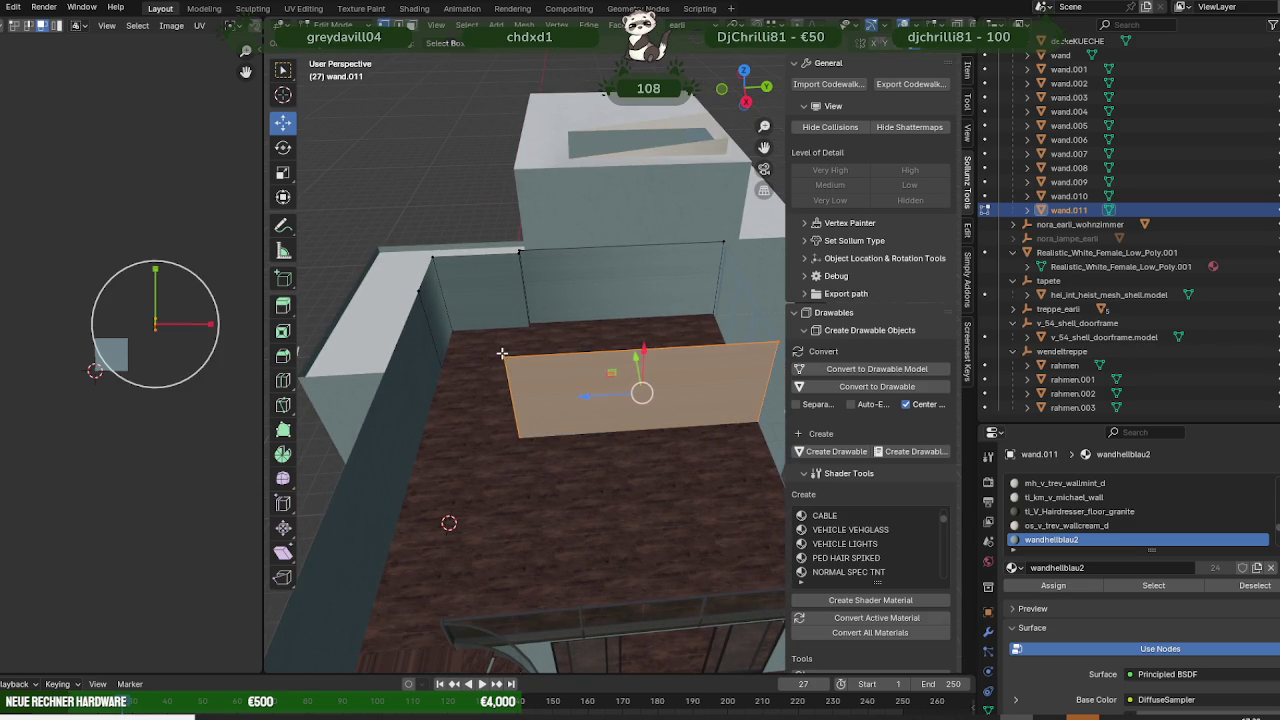
key(Escape)
key(g)
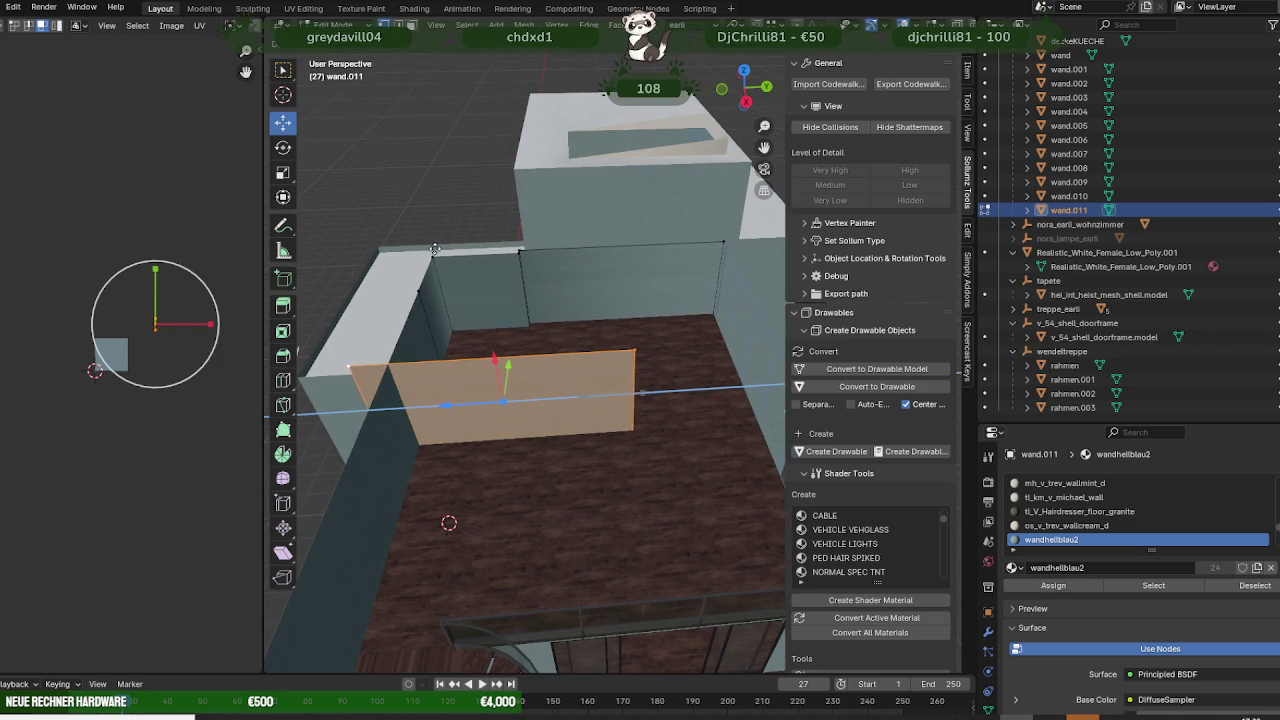
click(428, 305)
- Move the wall copy along Z and stretch its end edge across the floor
key(g)
key(z)
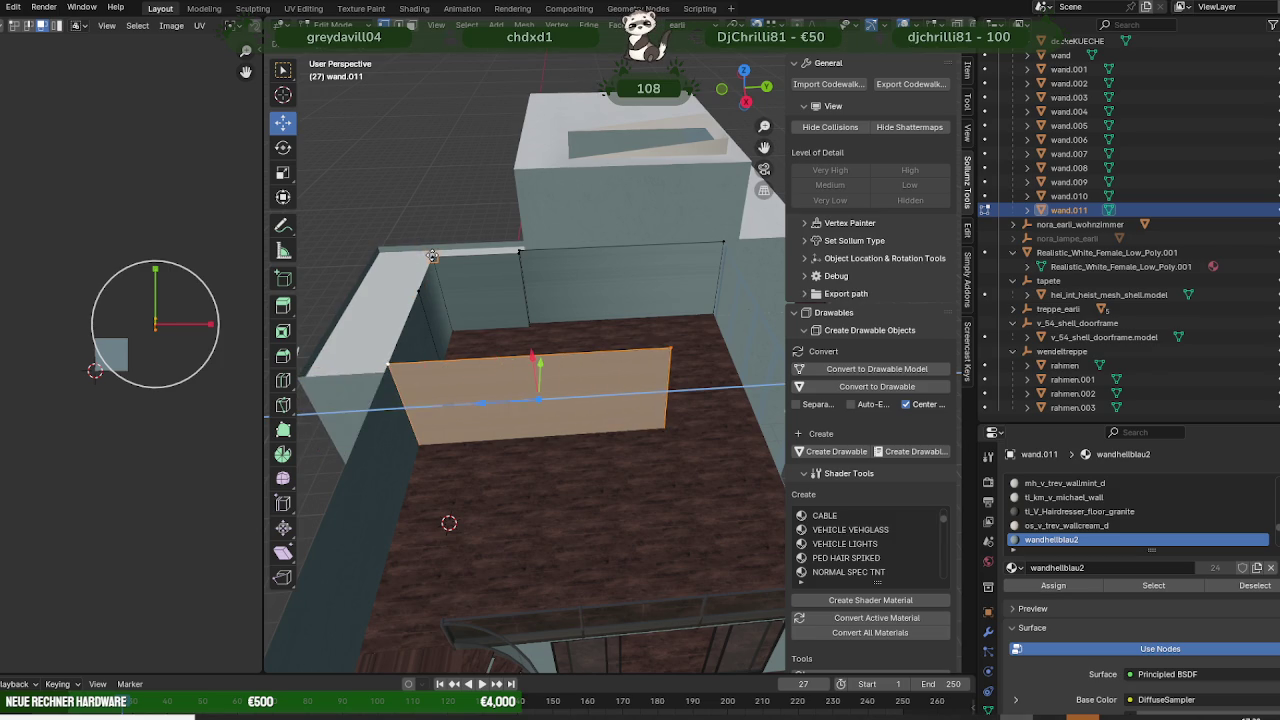
click(520, 385)
mouse_move(520, 385)
middle_down()
mouse_move(535, 325)
mouse_move(637, 349)
middle_up()
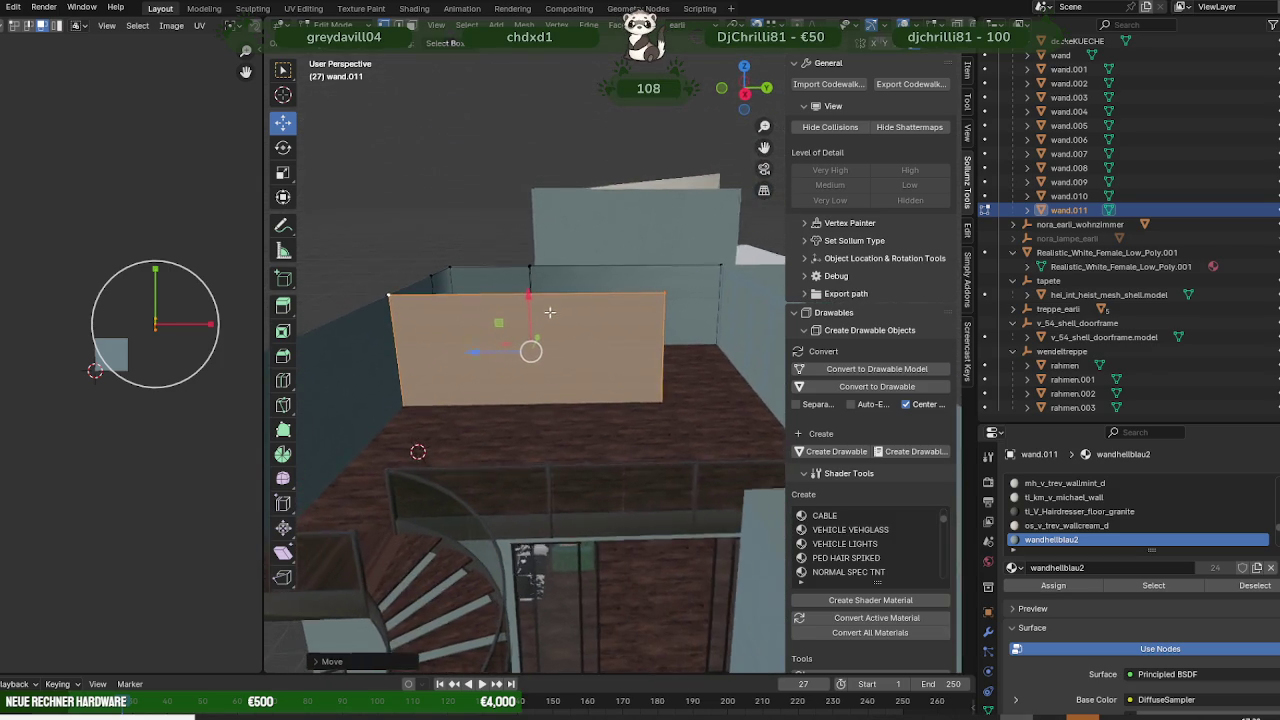
click(654, 356)
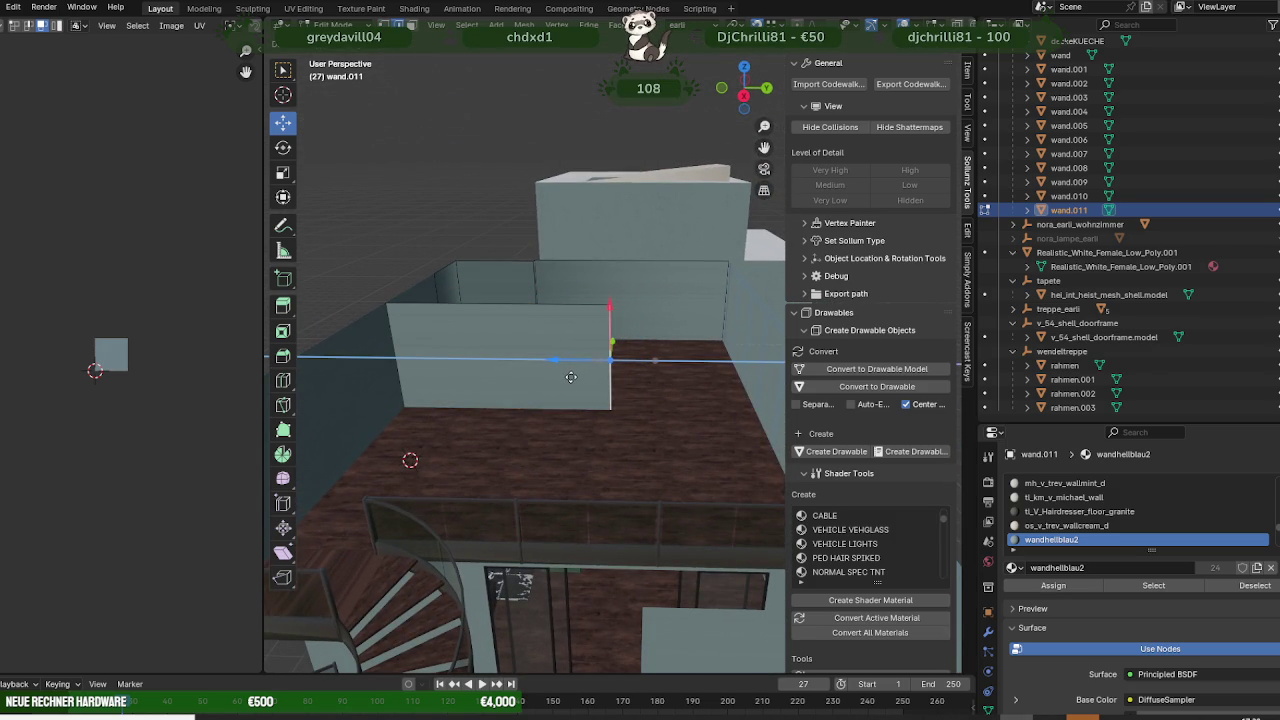
click(570, 377)
- Check the partition wall from several angles, then view the browser's 'table' search results
mouse_move(570, 377)
middle_down()
mouse_move(592, 363)
mouse_move(529, 357)
mouse_move(606, 353)
middle_up()
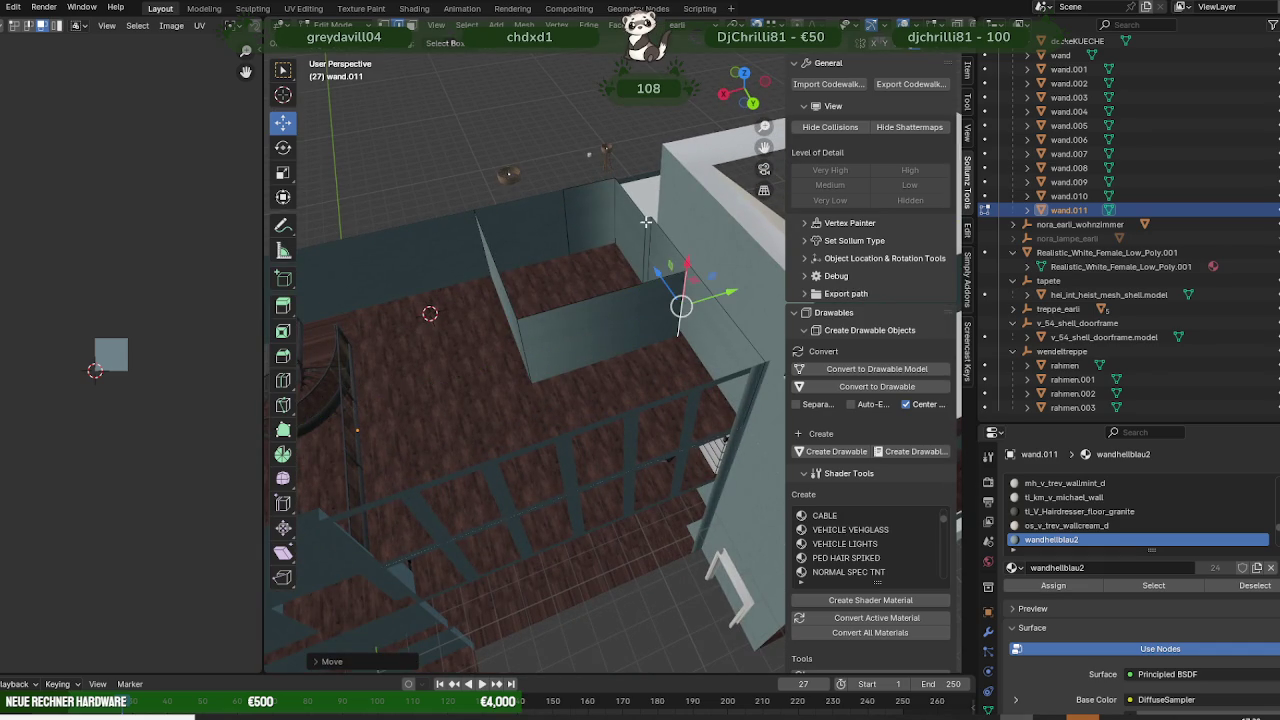
mouse_move(646, 222)
middle_down()
mouse_move(651, 263)
mouse_move(731, 316)
middle_up()
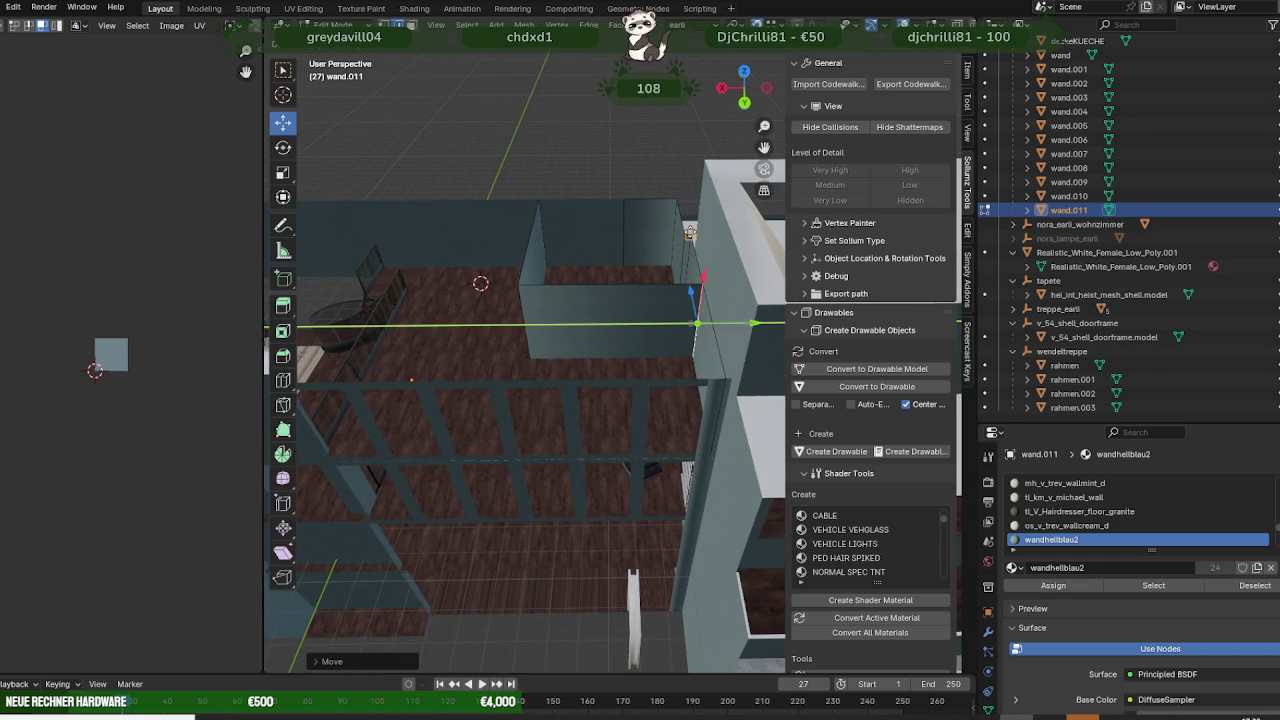
mouse_move(690, 232)
middle_down()
mouse_move(571, 349)
mouse_move(671, 354)
mouse_move(614, 371)
mouse_move(651, 369)
mouse_move(612, 402)
middle_up()
mouse_move(525, 410)
middle_down()
mouse_move(594, 394)
mouse_move(623, 400)
mouse_move(554, 397)
mouse_move(683, 409)
mouse_move(603, 409)
mouse_move(503, 374)
mouse_move(614, 369)
mouse_move(705, 428)
mouse_move(689, 430)
middle_up()
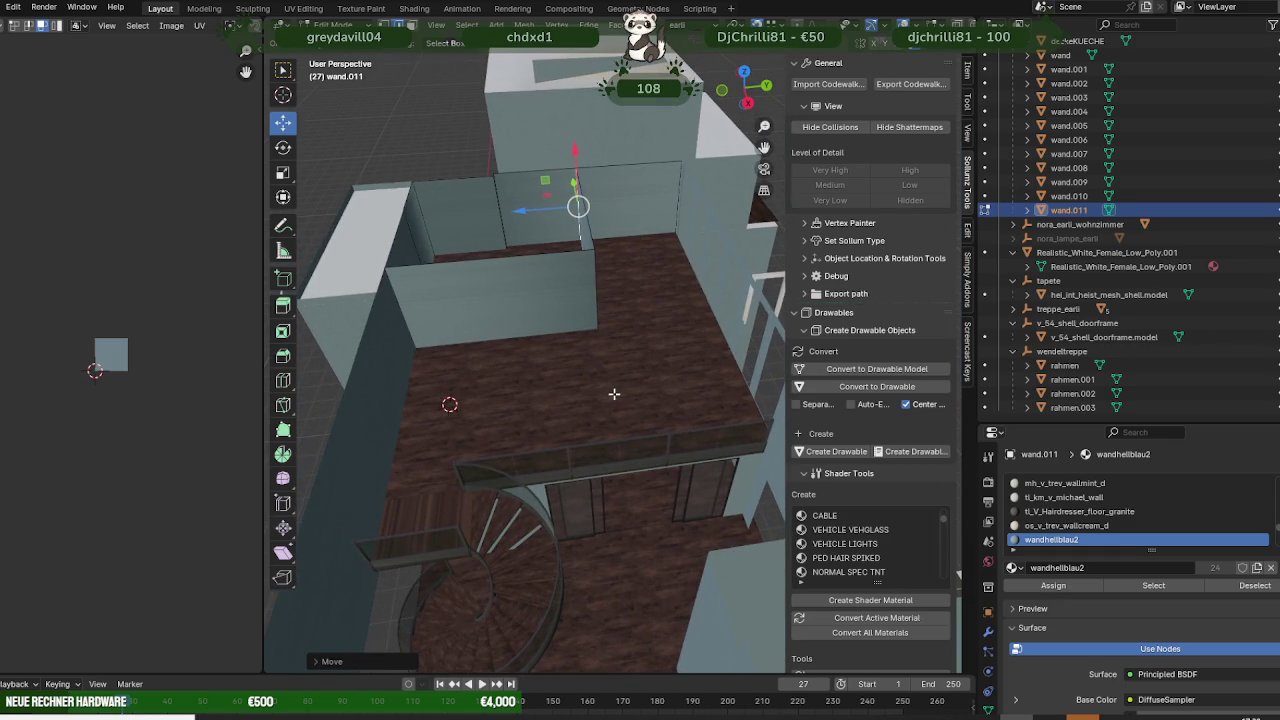
mouse_move(614, 394)
middle_down()
mouse_move(720, 451)
mouse_move(654, 434)
mouse_move(617, 407)
mouse_move(659, 392)
middle_up()
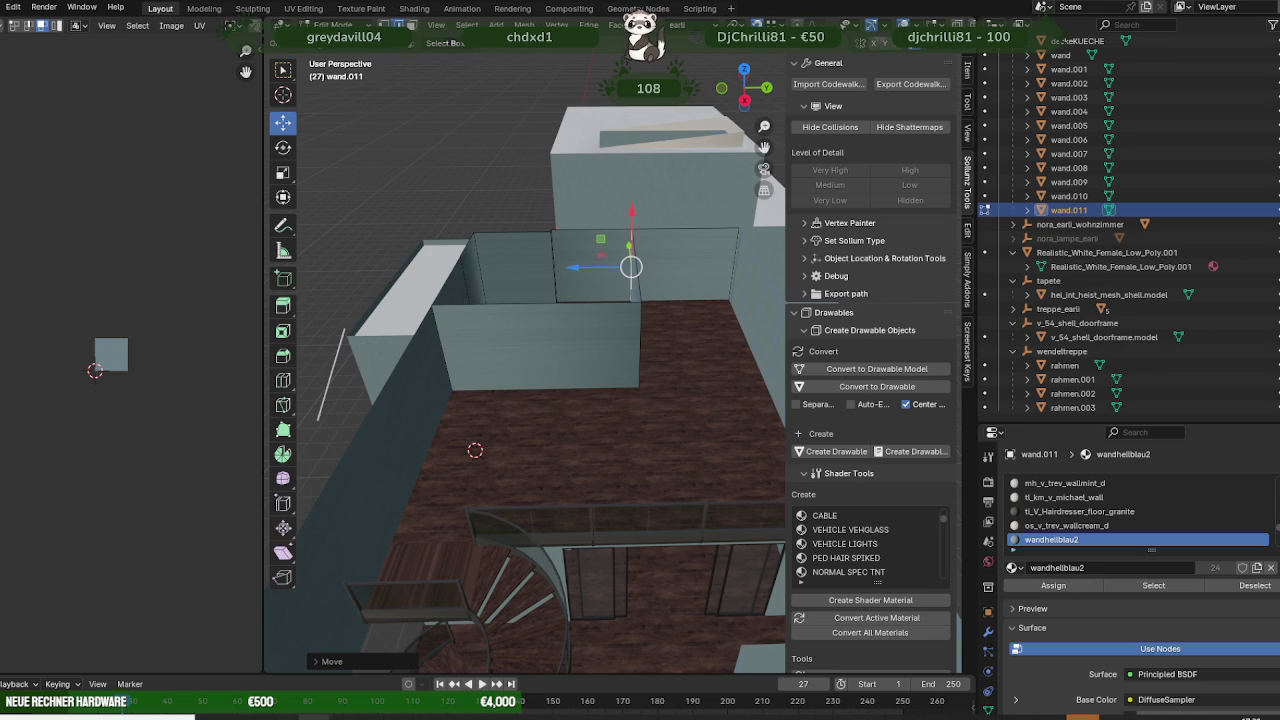
click(392, 650)
click(1116, 300)
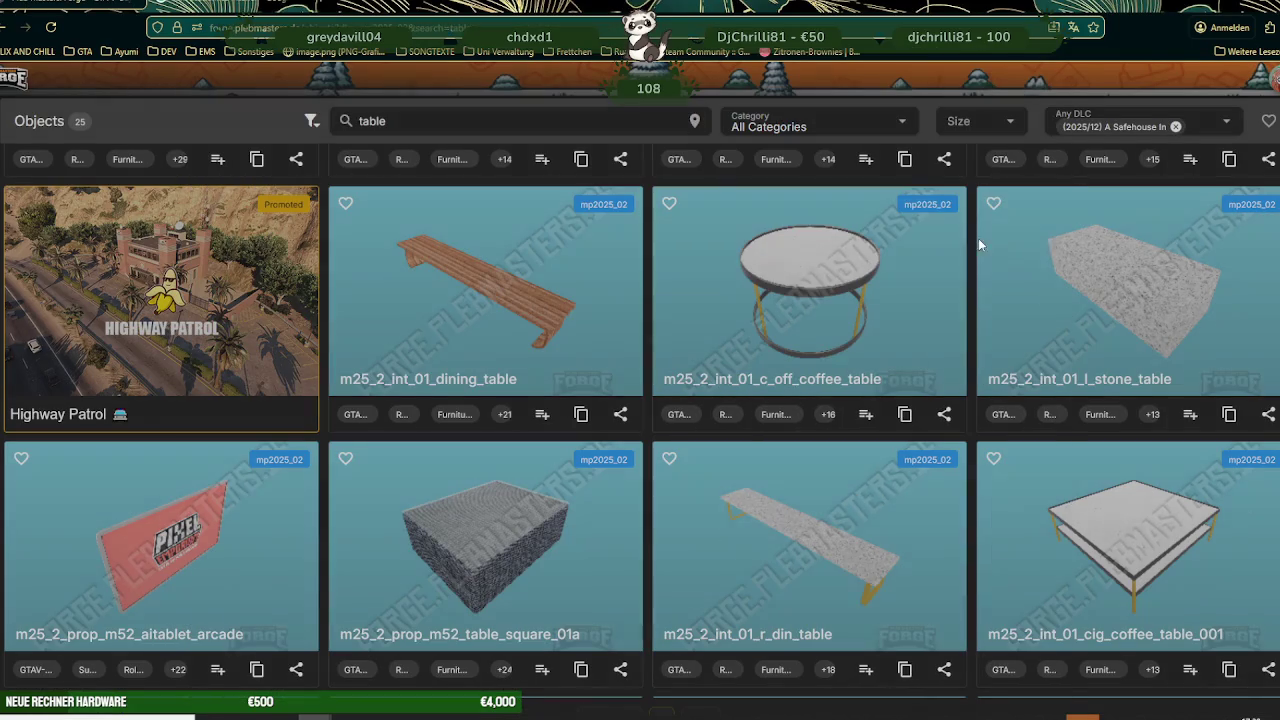
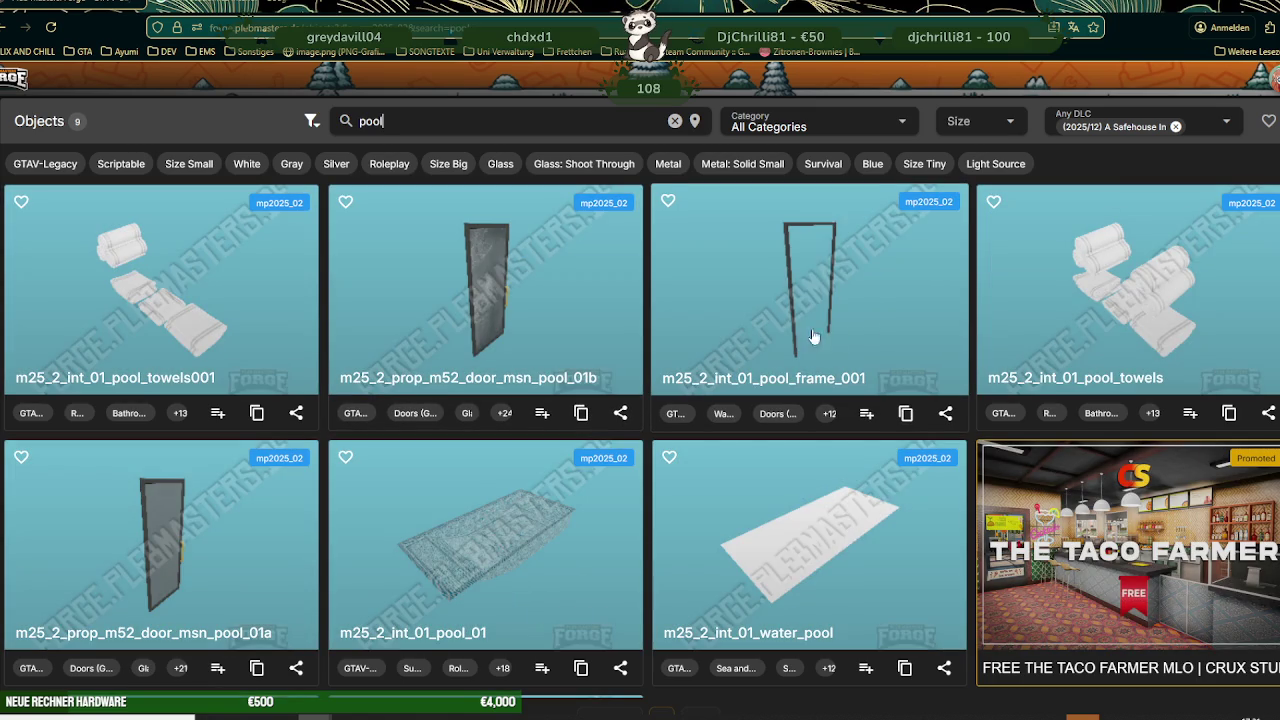
- Search for snooker objects and reset the DLC filter to Any DLC
scroll(806, 330, down, 3)
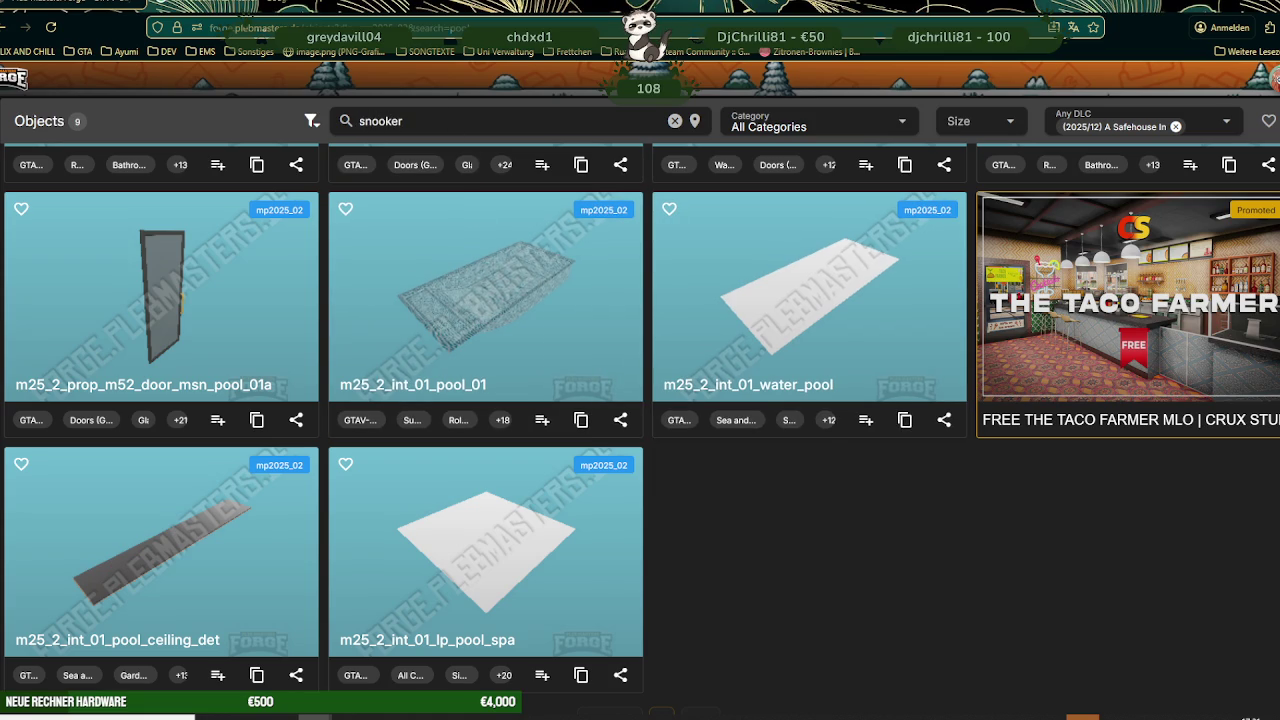
key(Return)
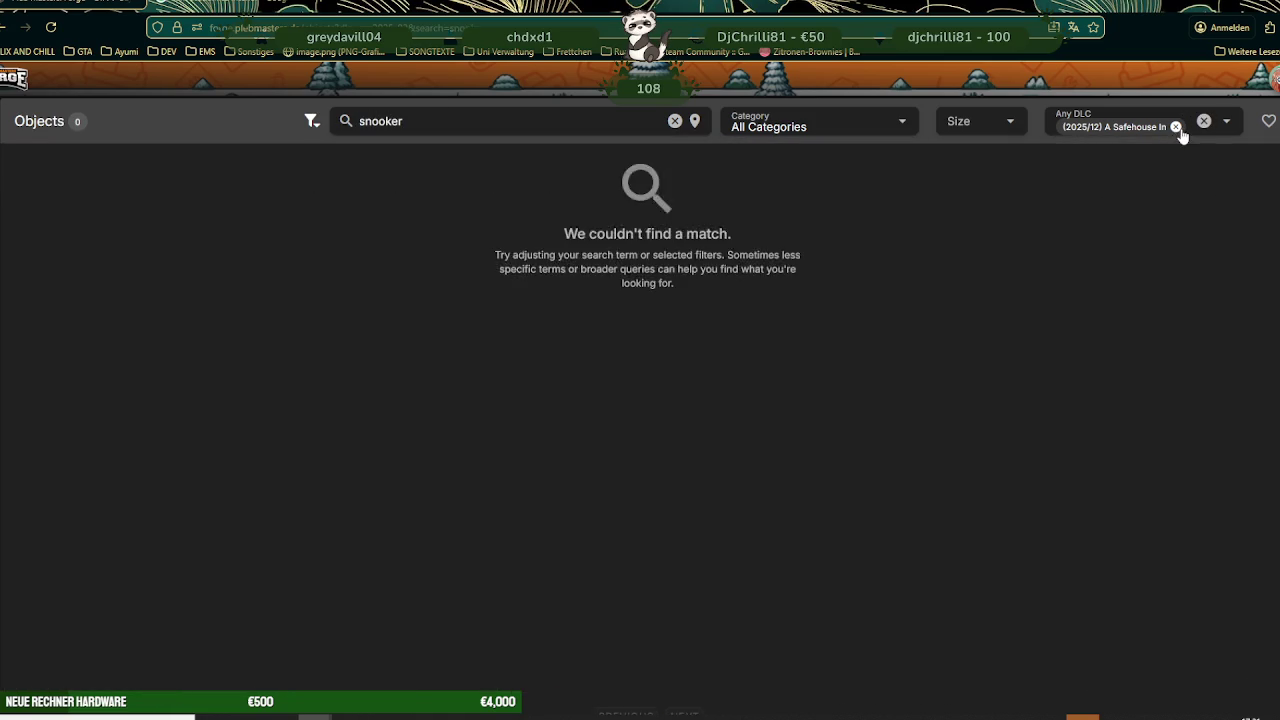
click(1177, 126)
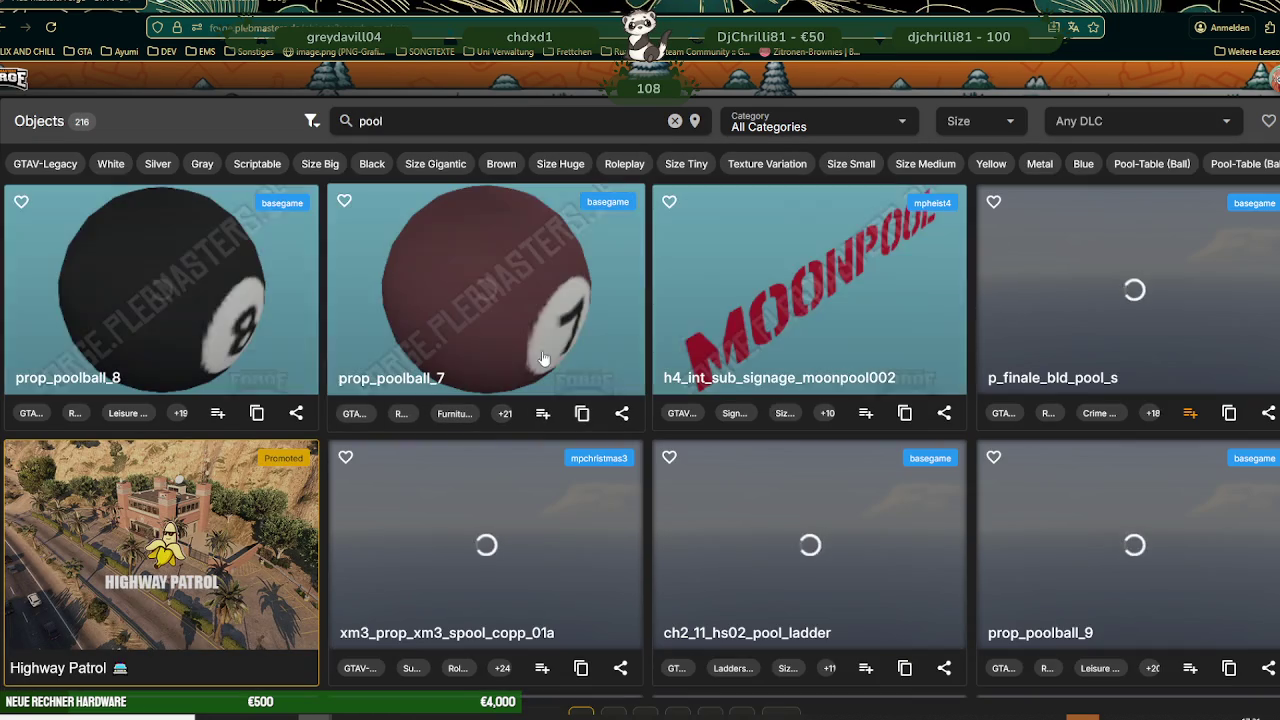
- Scroll through the 216 pool results and go to page 2
scroll(527, 401, down, 1)
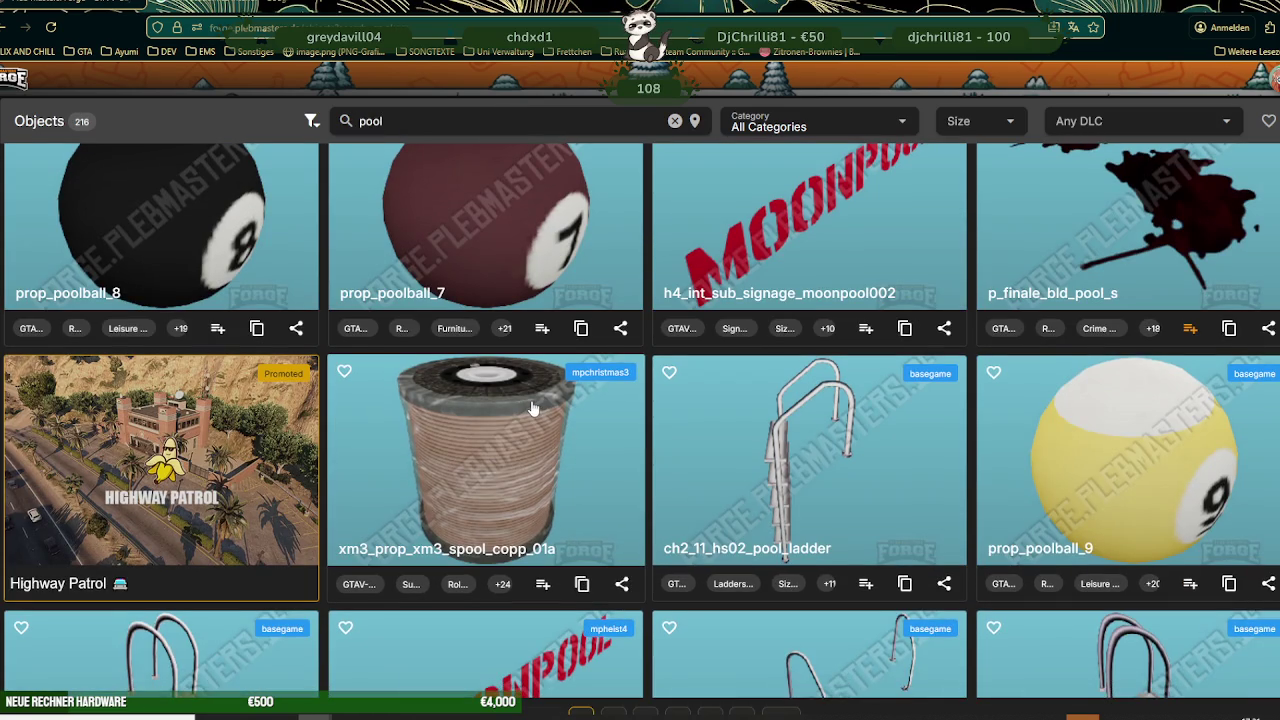
scroll(535, 407, down, 5)
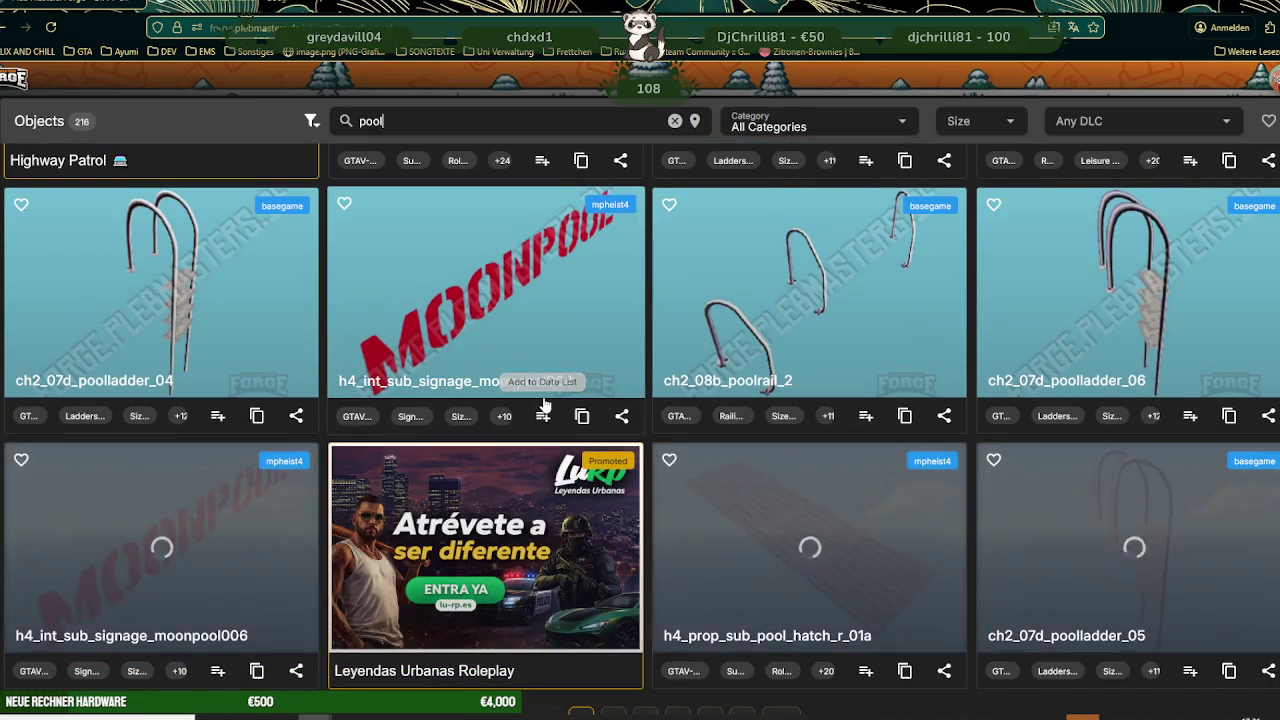
scroll(548, 413, down, 1)
scroll(548, 413, down, 2)
scroll(548, 413, down, 1)
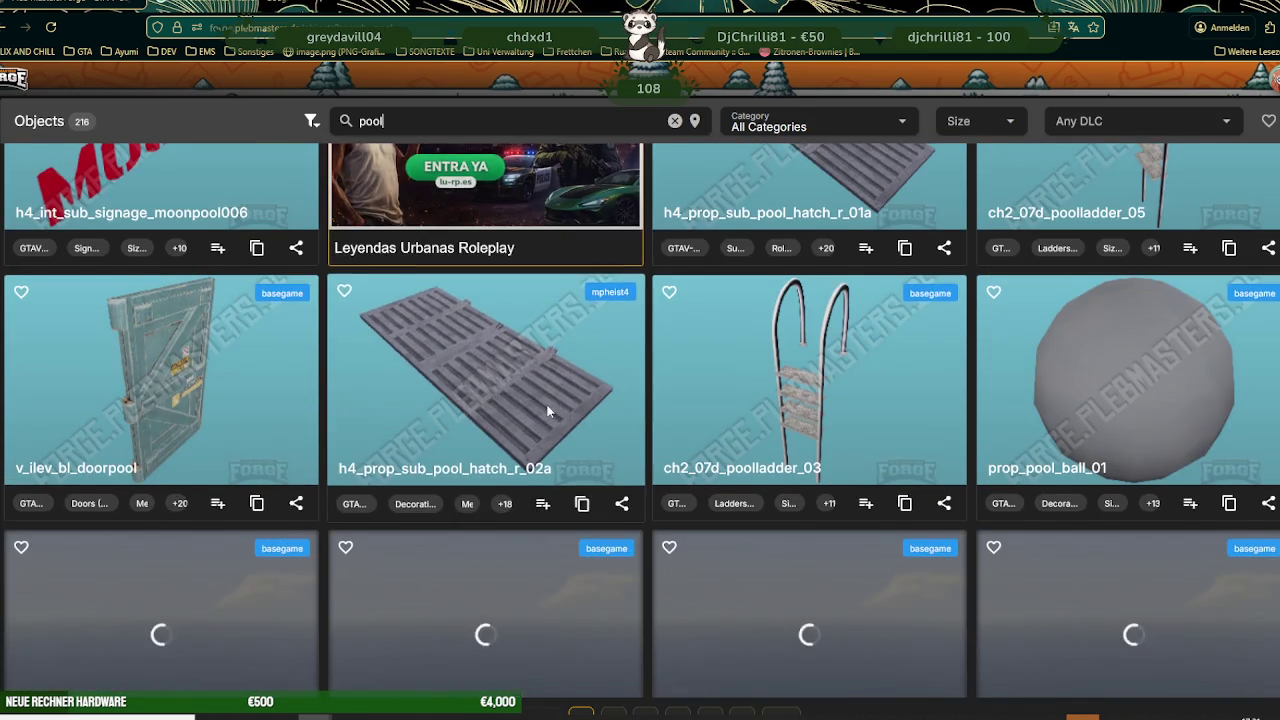
scroll(548, 413, down, 3)
scroll(548, 413, down, 2)
scroll(550, 411, down, 1)
scroll(552, 409, down, 2)
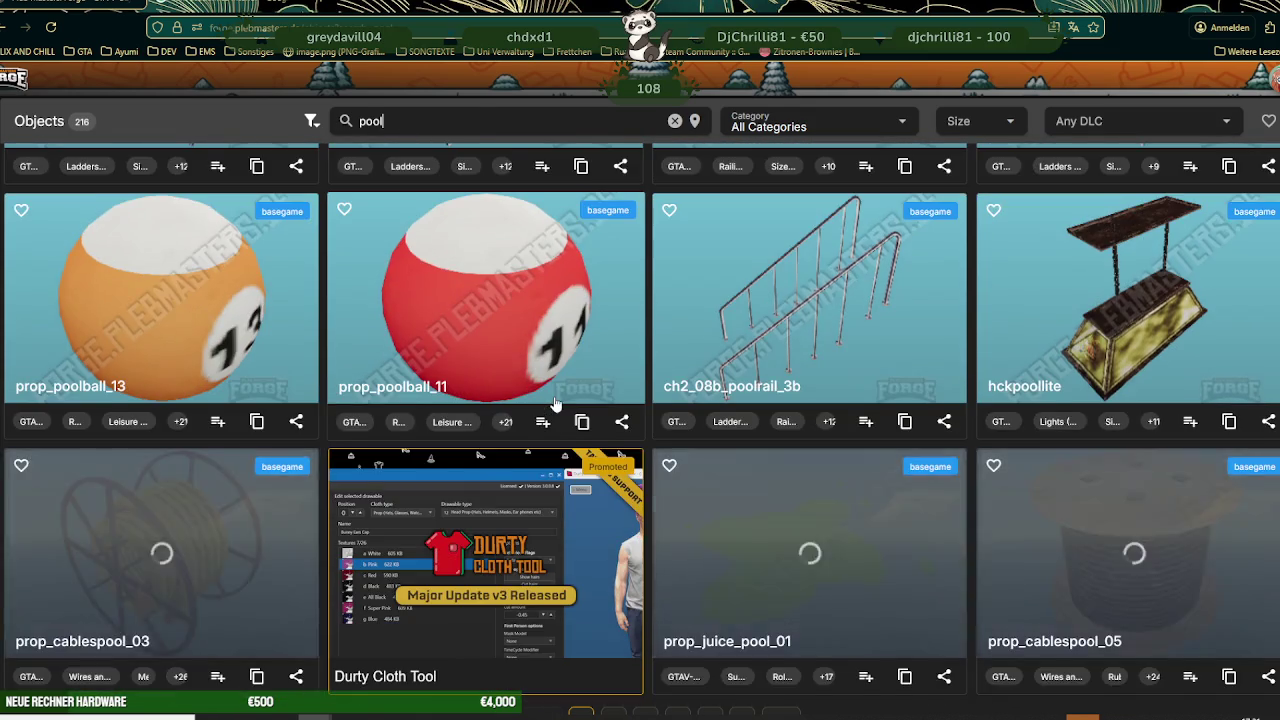
scroll(556, 406, down, 2)
scroll(556, 406, down, 2)
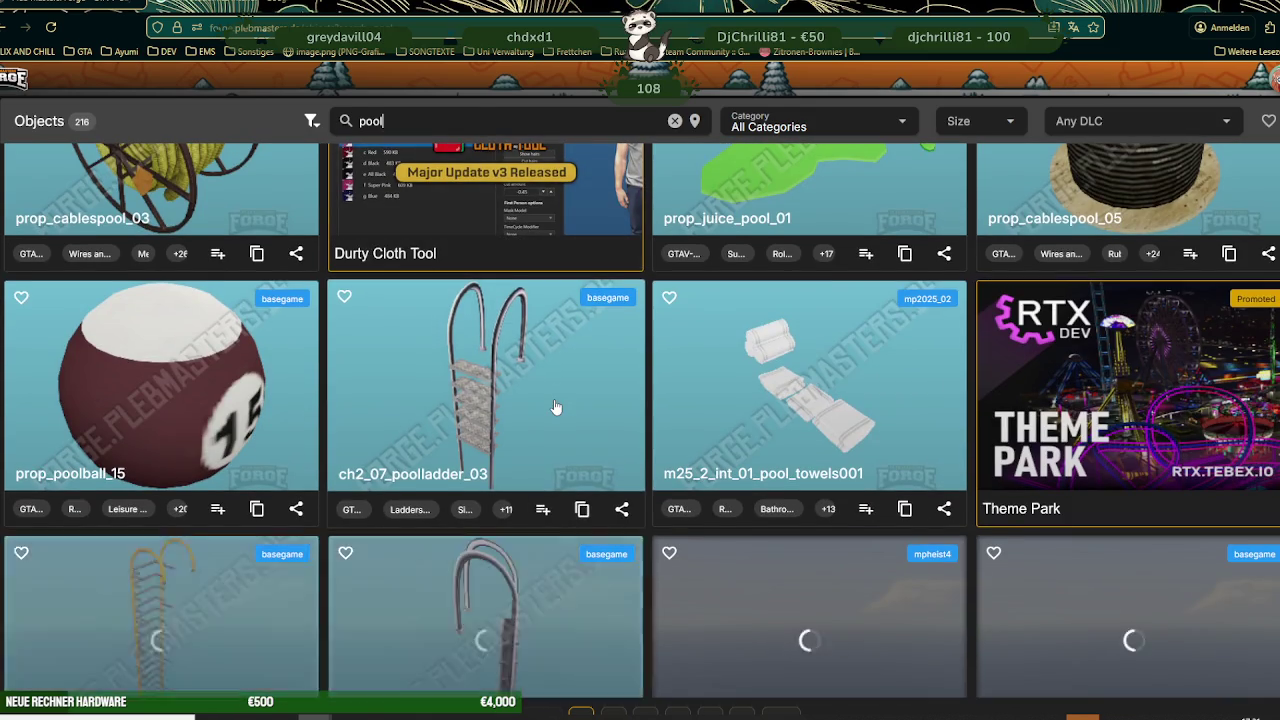
scroll(556, 407, down, 1)
scroll(556, 407, down, 2)
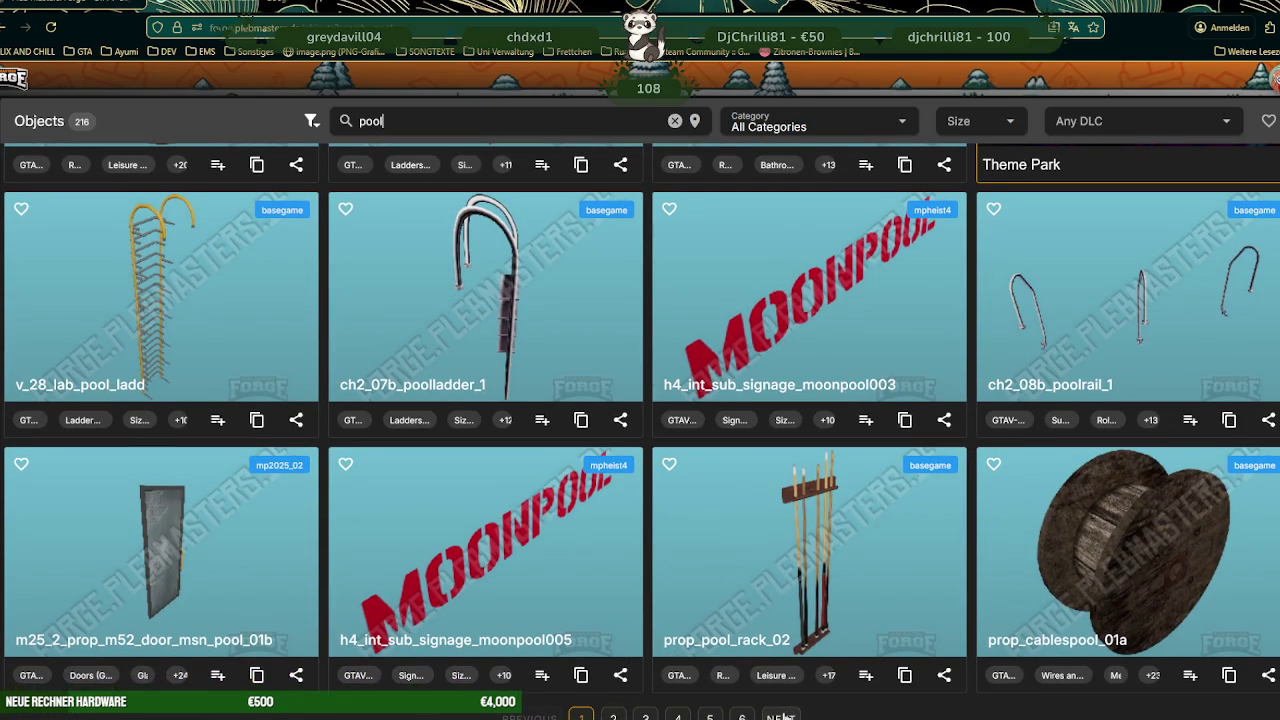
click(784, 716)
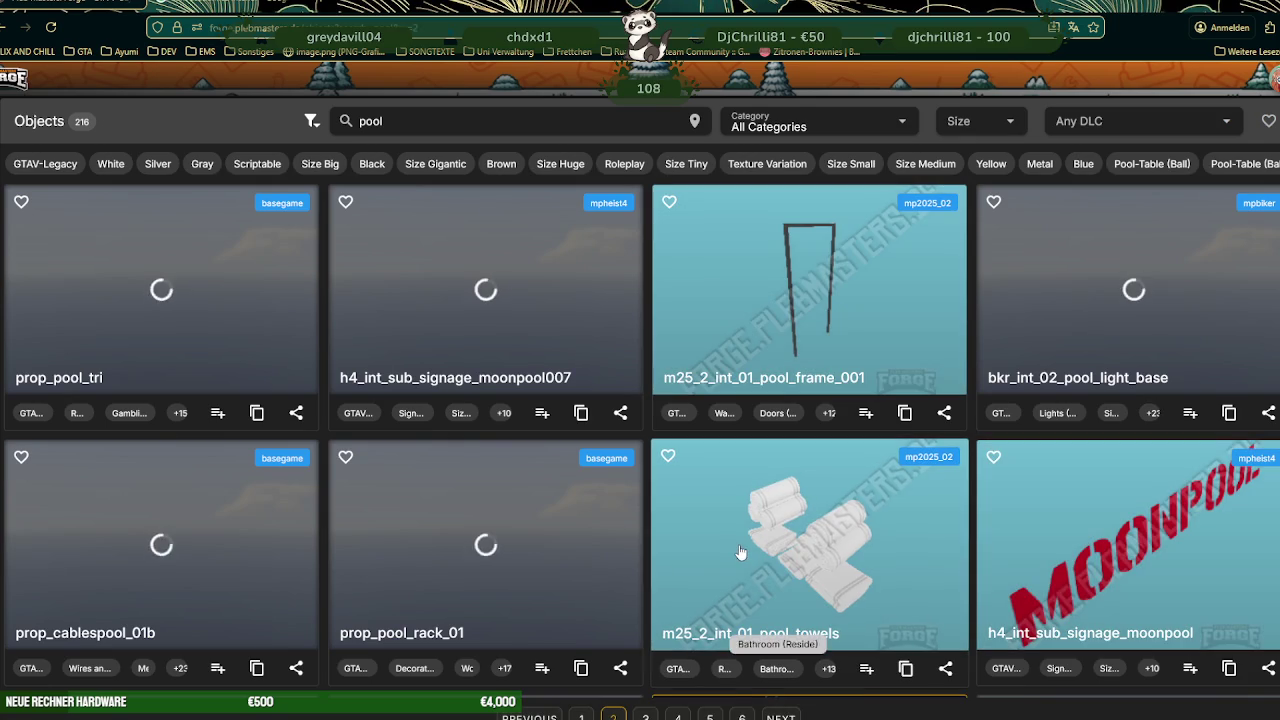
scroll(650, 532, down, 4)
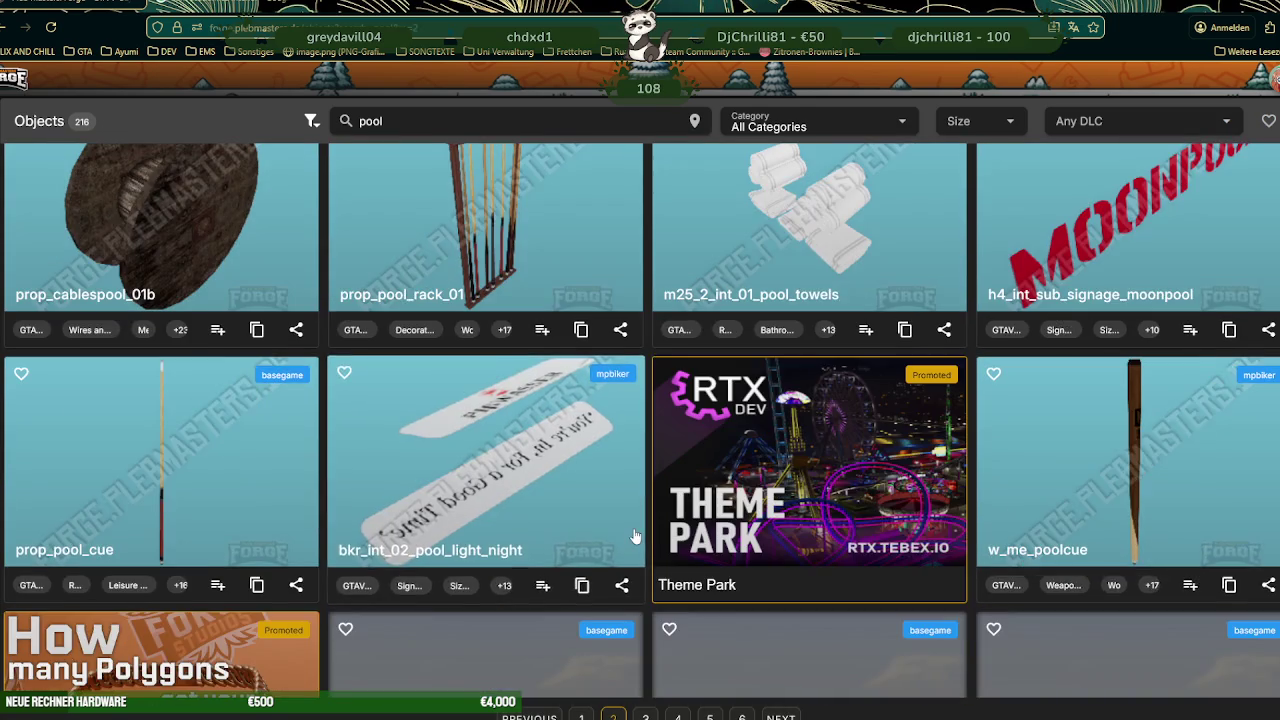
scroll(634, 537, up, 2)
scroll(632, 537, down, 3)
scroll(640, 530, down, 3)
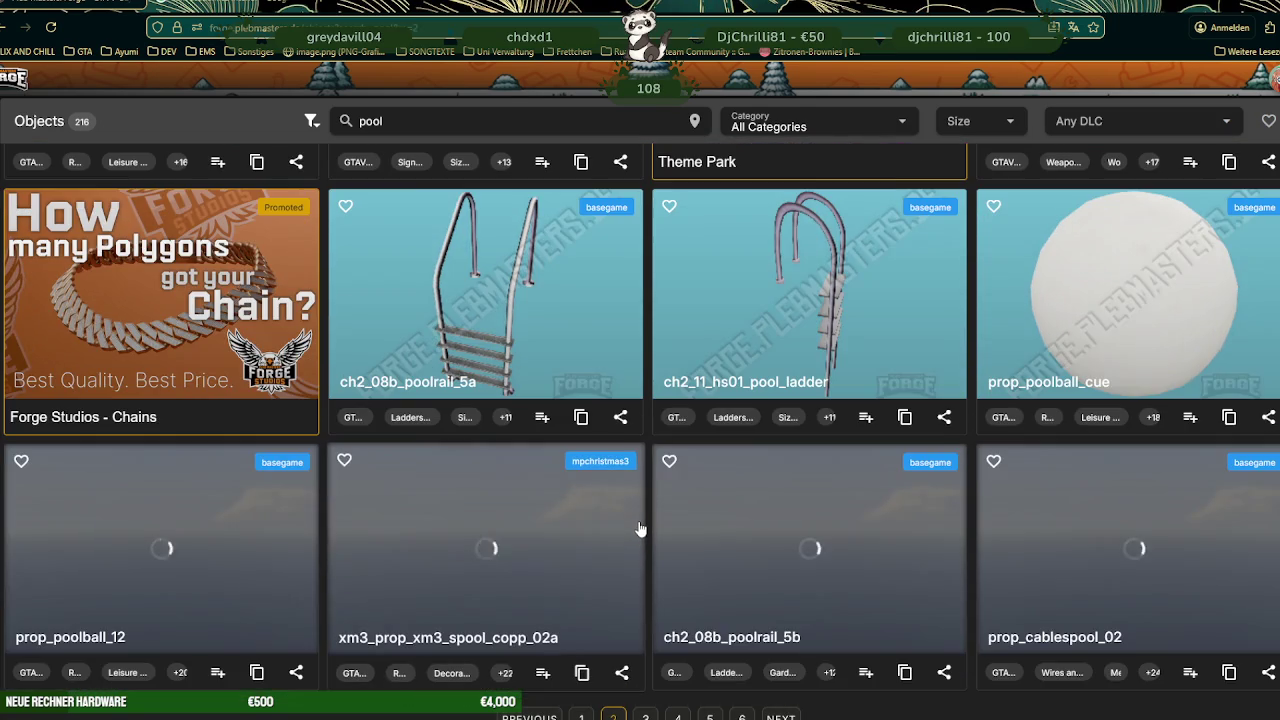
scroll(640, 528, down, 3)
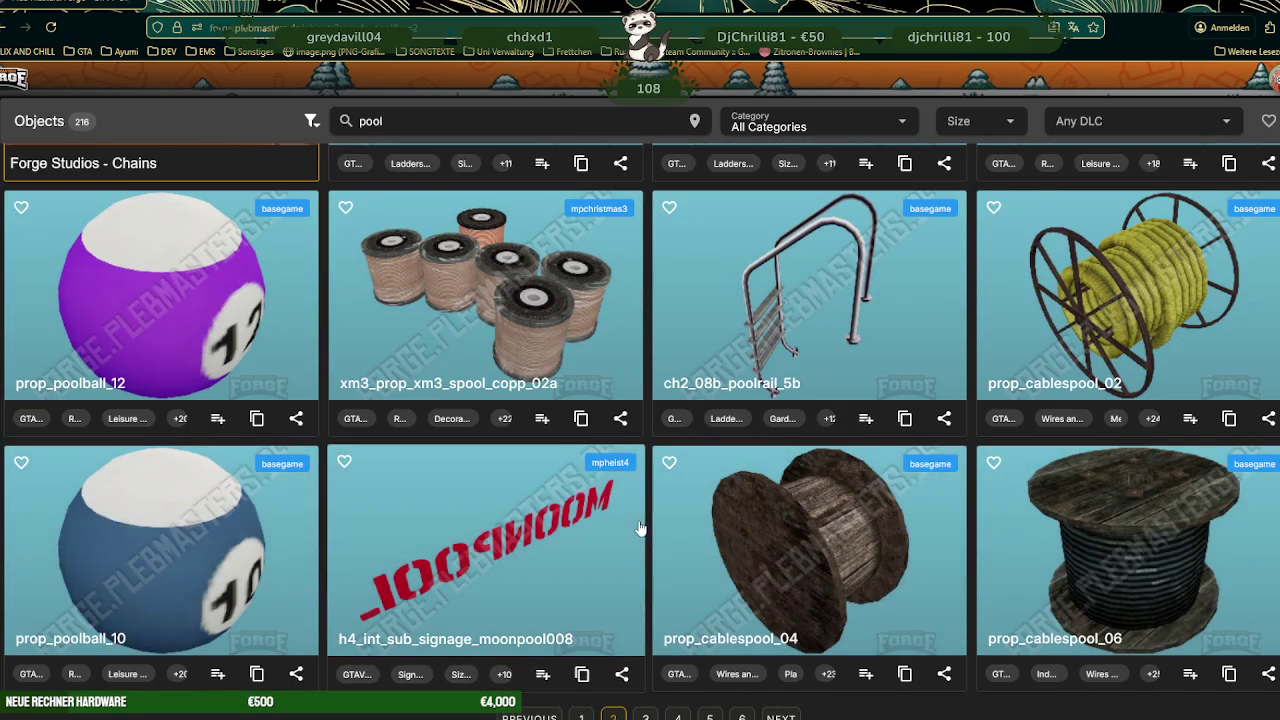
scroll(640, 527, down, 1)
scroll(638, 520, down, 1)
scroll(639, 521, down, 2)
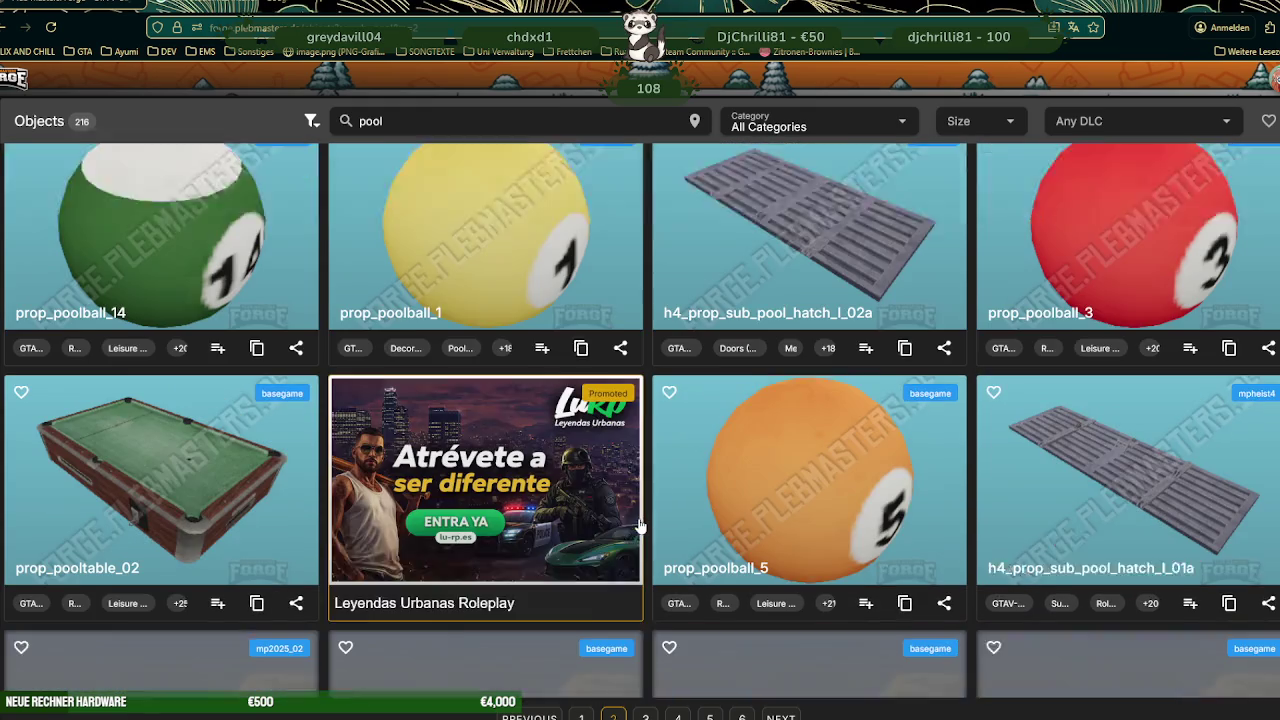
scroll(640, 522, down, 1)
scroll(640, 523, down, 2)
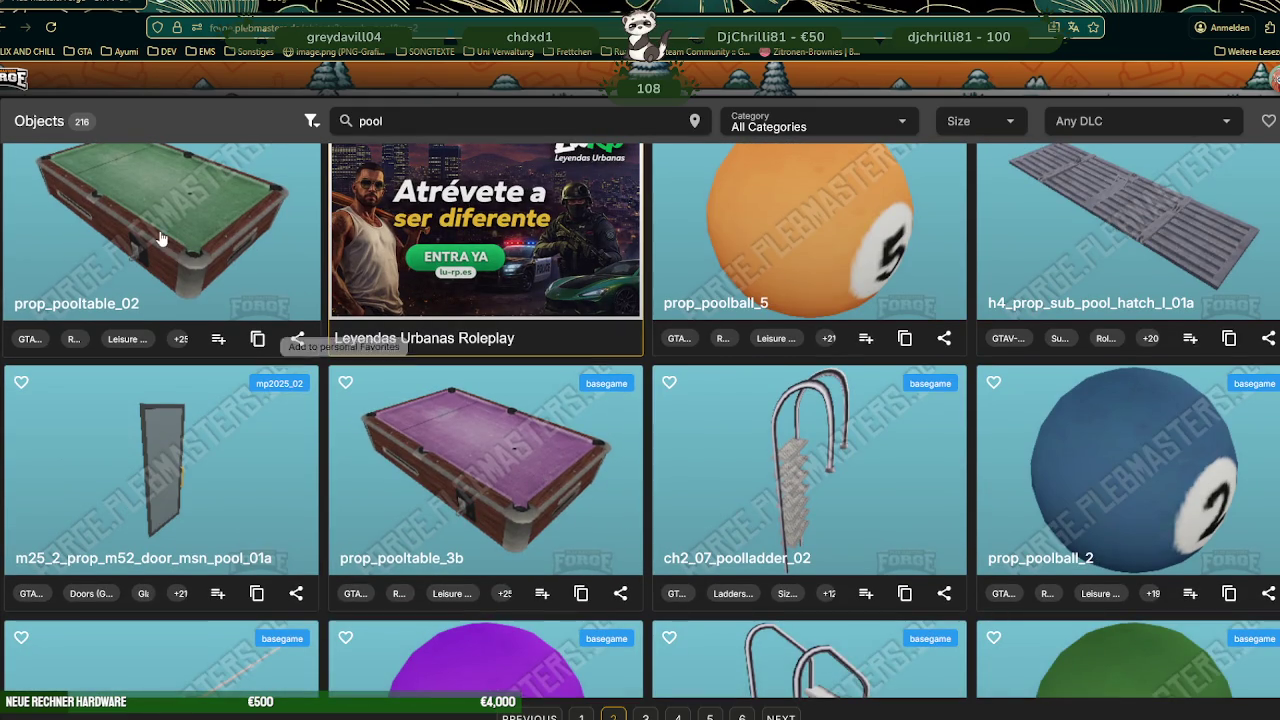
scroll(493, 421, down, 1)
scroll(485, 424, down, 2)
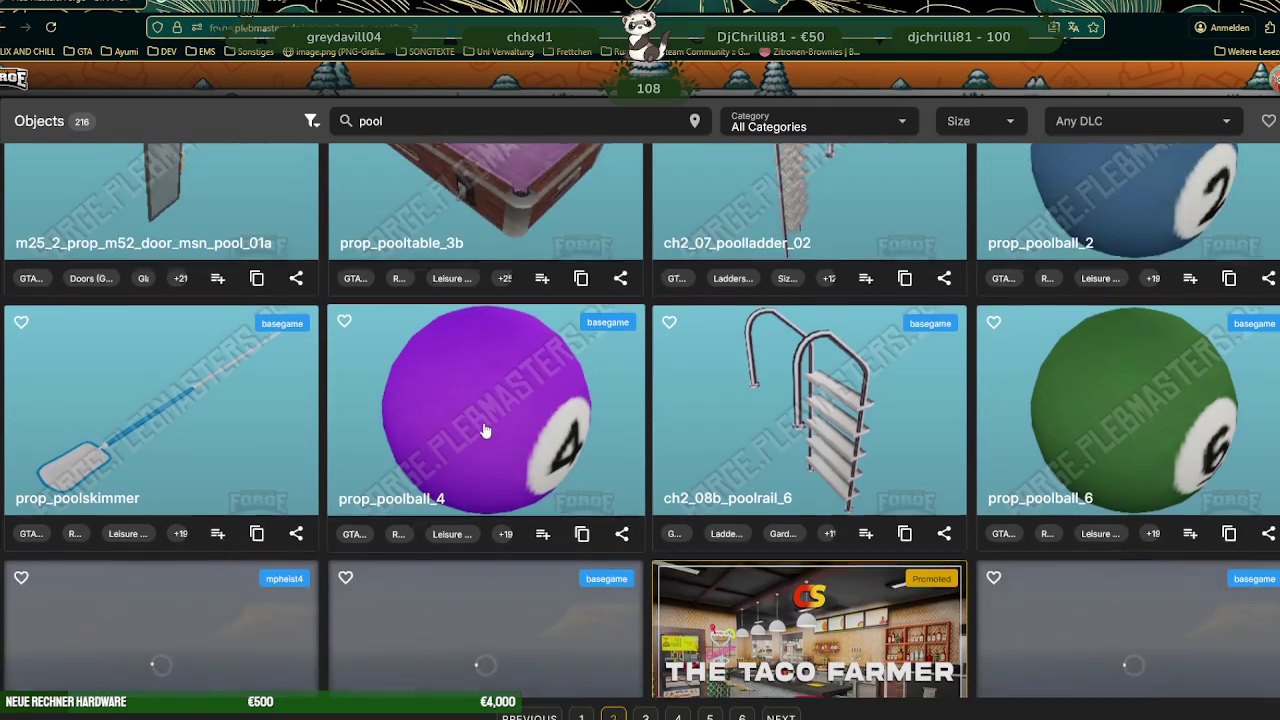
scroll(478, 426, down, 1)
scroll(514, 498, up, 1)
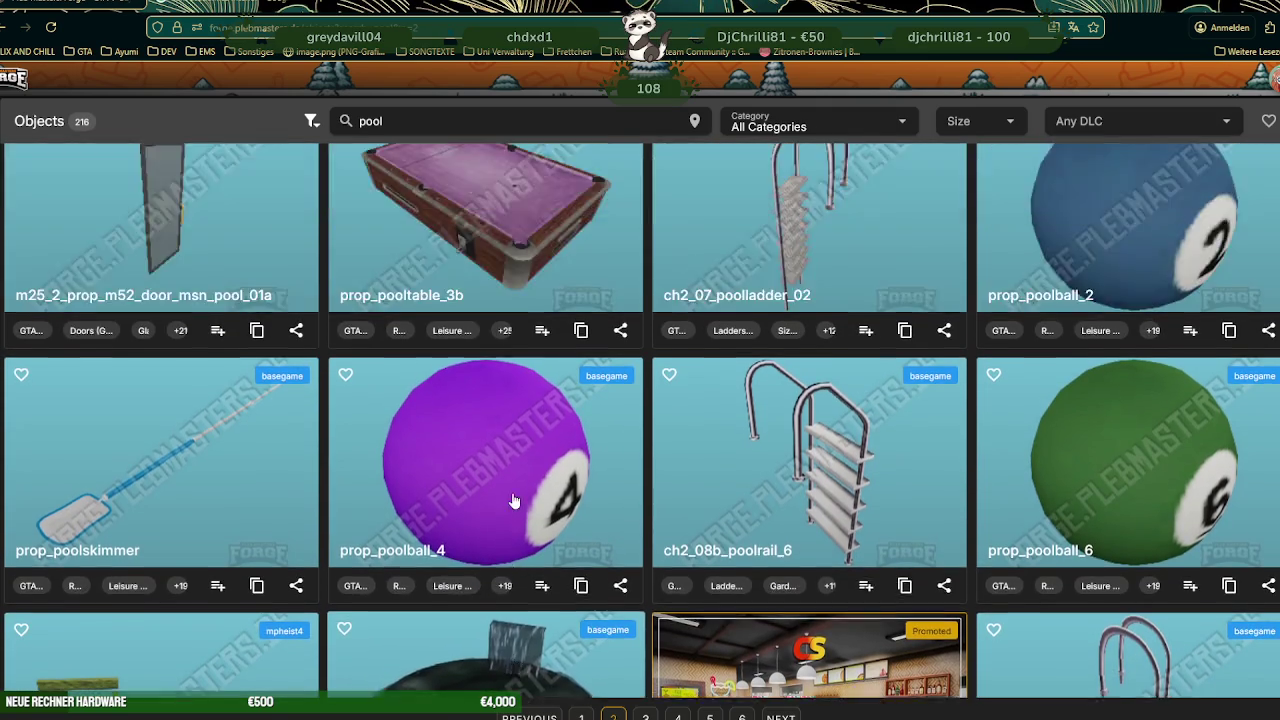
scroll(512, 498, up, 2)
scroll(510, 497, up, 2)
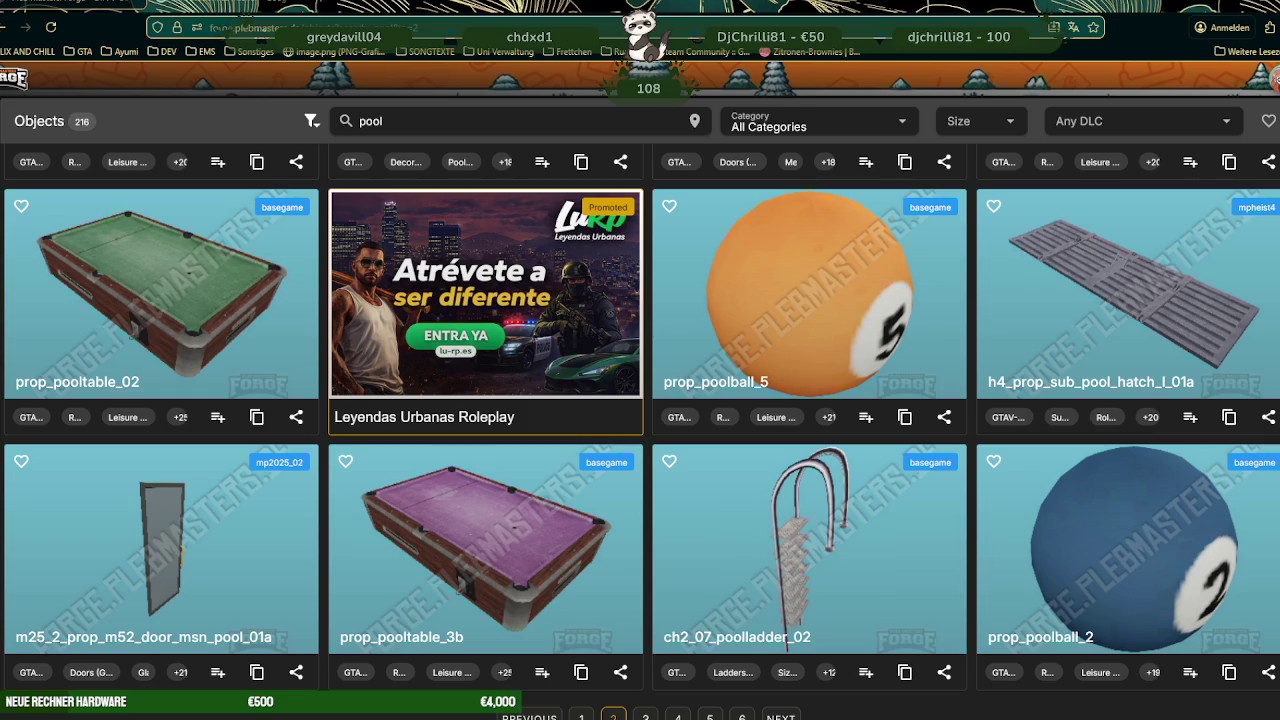
- Copy the object name prop_pooltable_02 from its result card
click(257, 417)
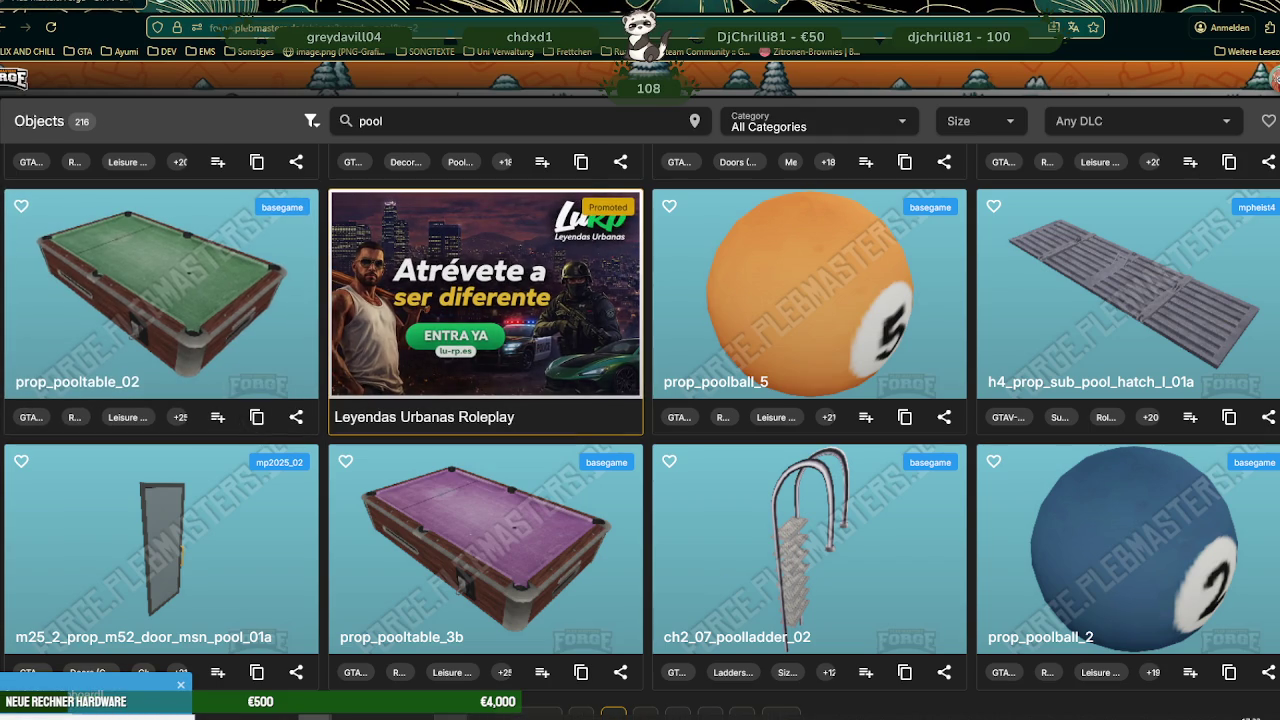
- Find prop_pooltable_02.ydr in RPF Explorer and save all its textures to the project folder
click(450, 716)
click(517, 47)
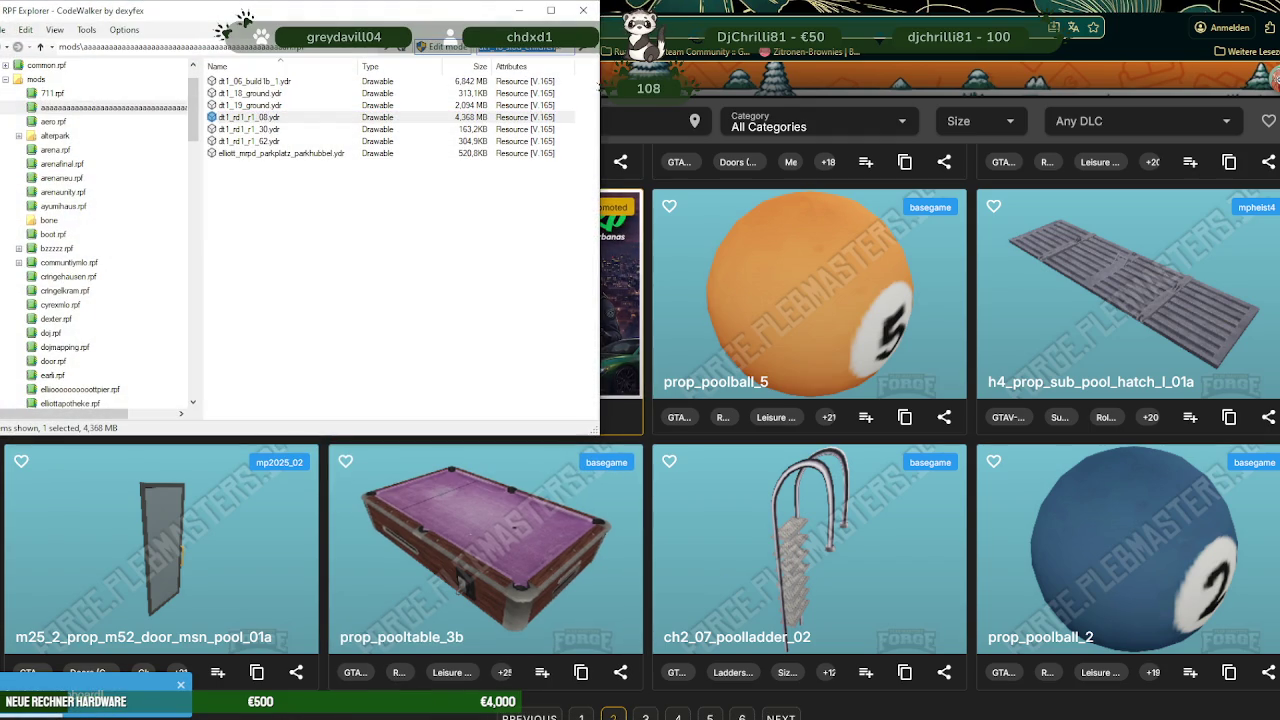
text(prop_pooltable_02)
key(Return)
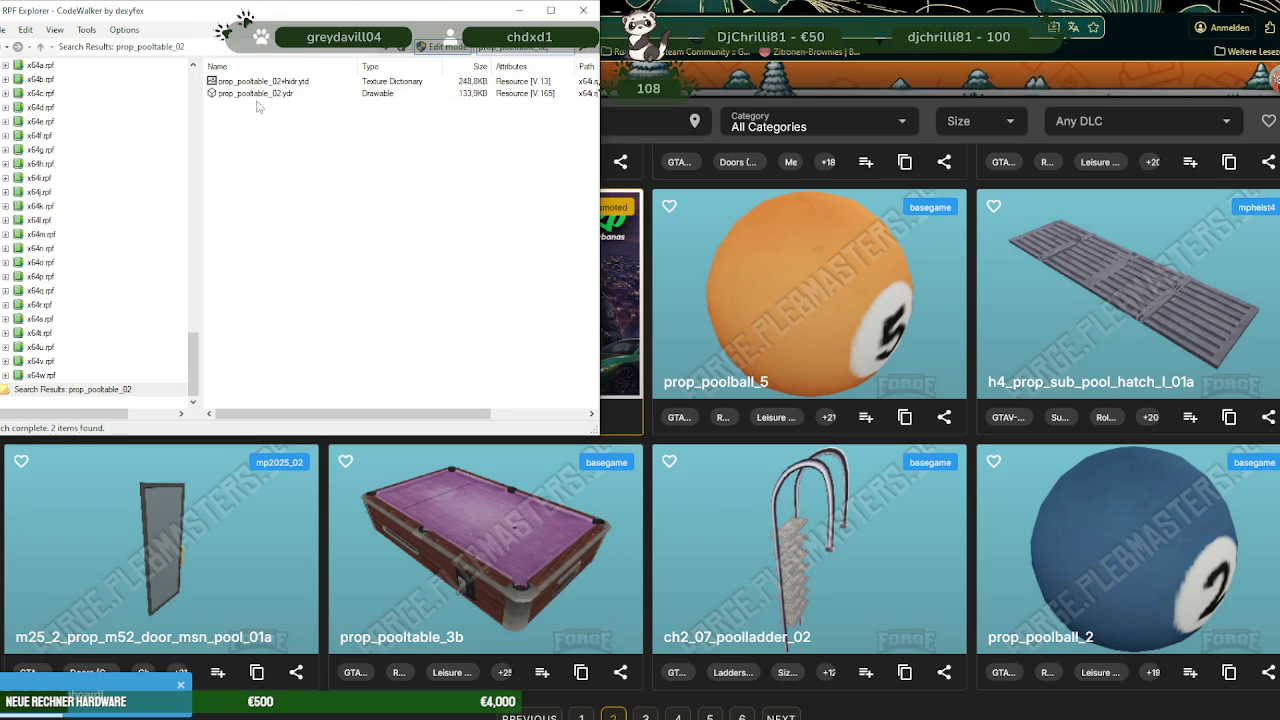
double_click(266, 94)
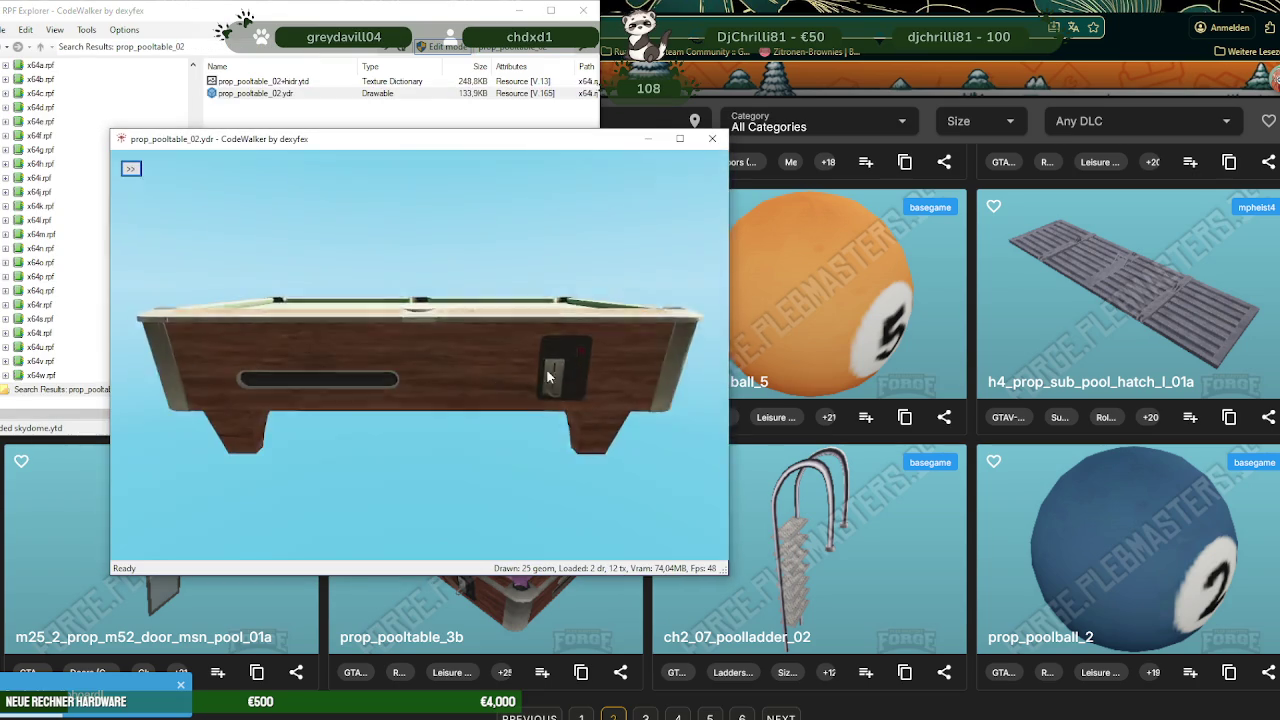
drag(486, 346, 161, 226)
click(130, 168)
click(173, 187)
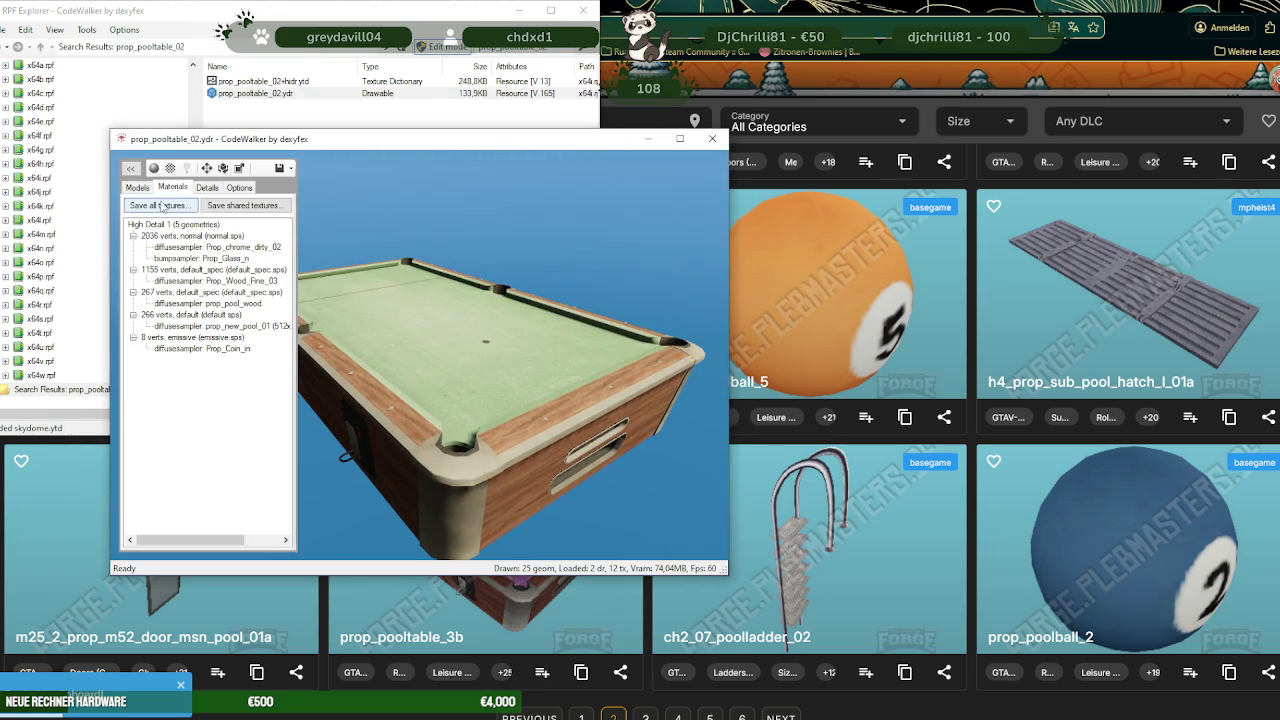
click(158, 205)
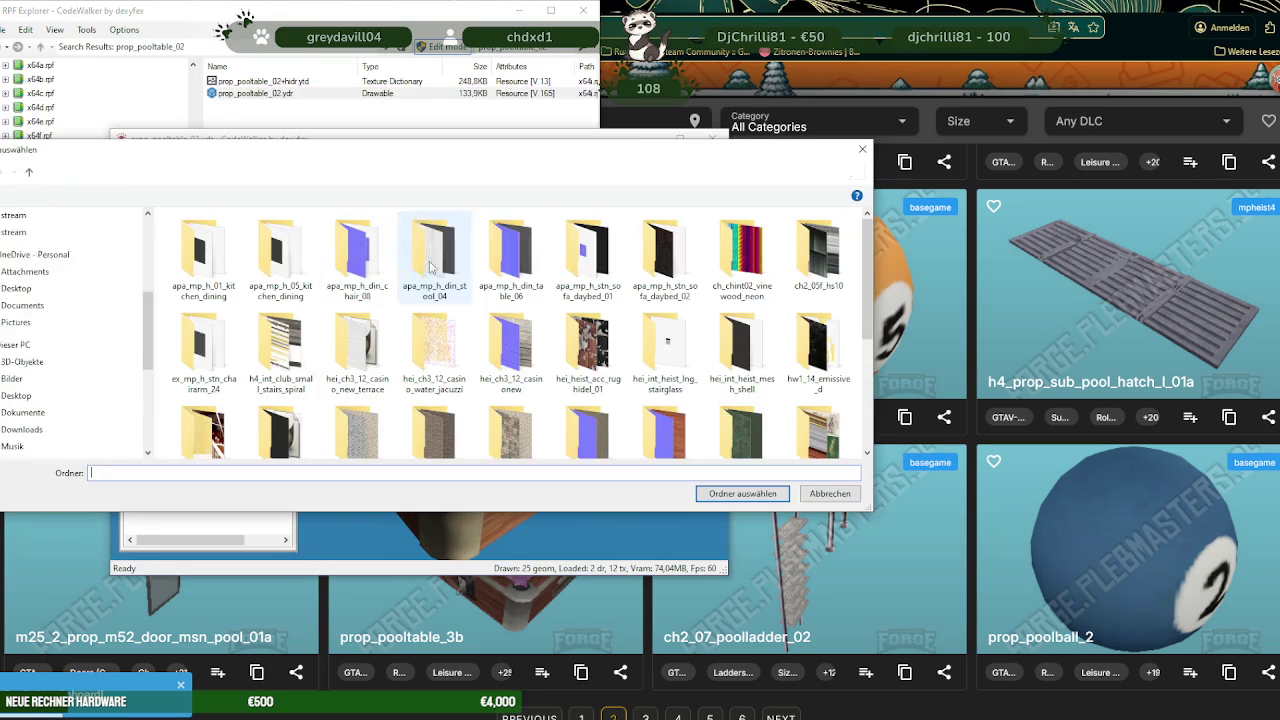
click(733, 489)
click(685, 419)
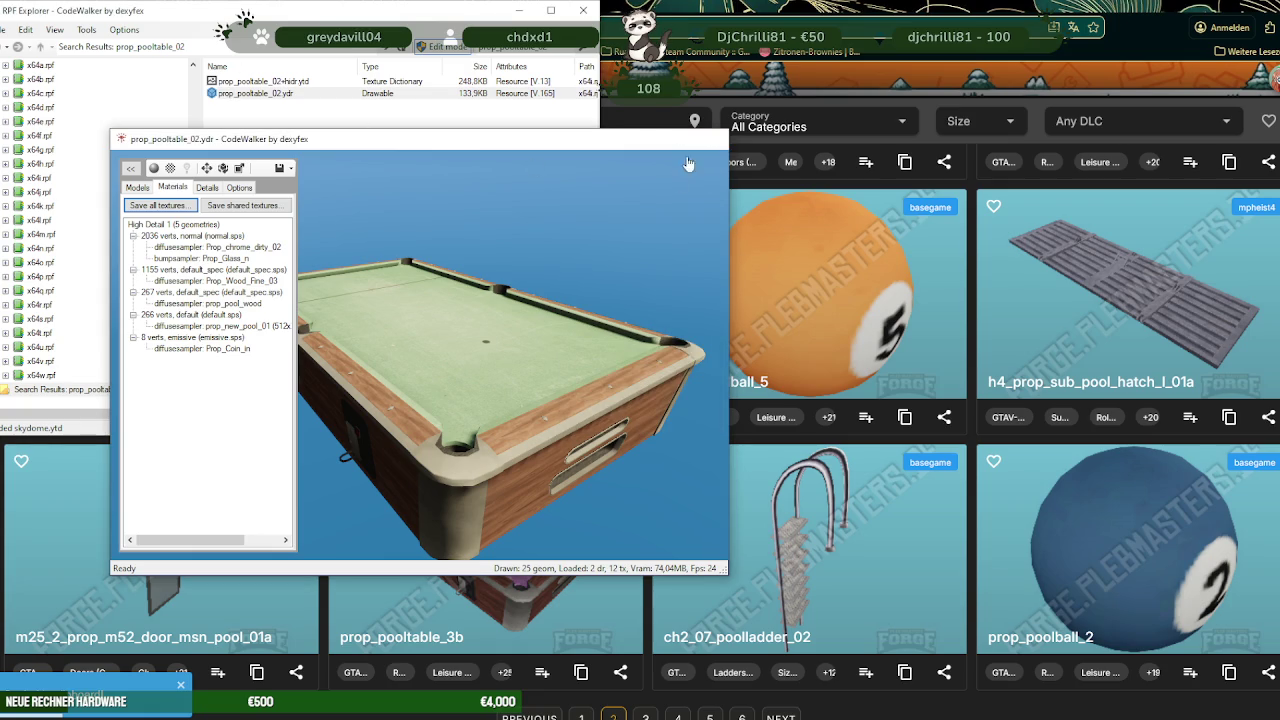
- Export prop_pooltable_02.ydr as XML into the ausbauEARLI project folder
click(231, 94)
right_click(357, 95)
click(386, 141)
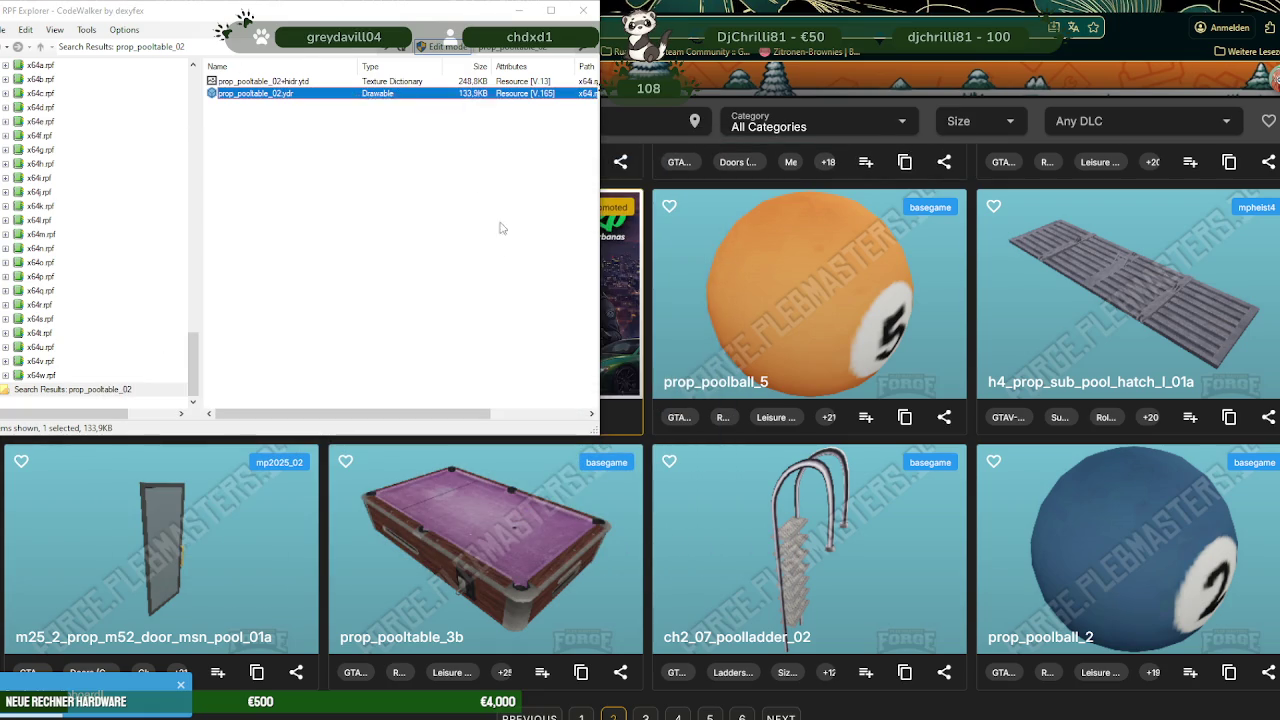
click(742, 494)
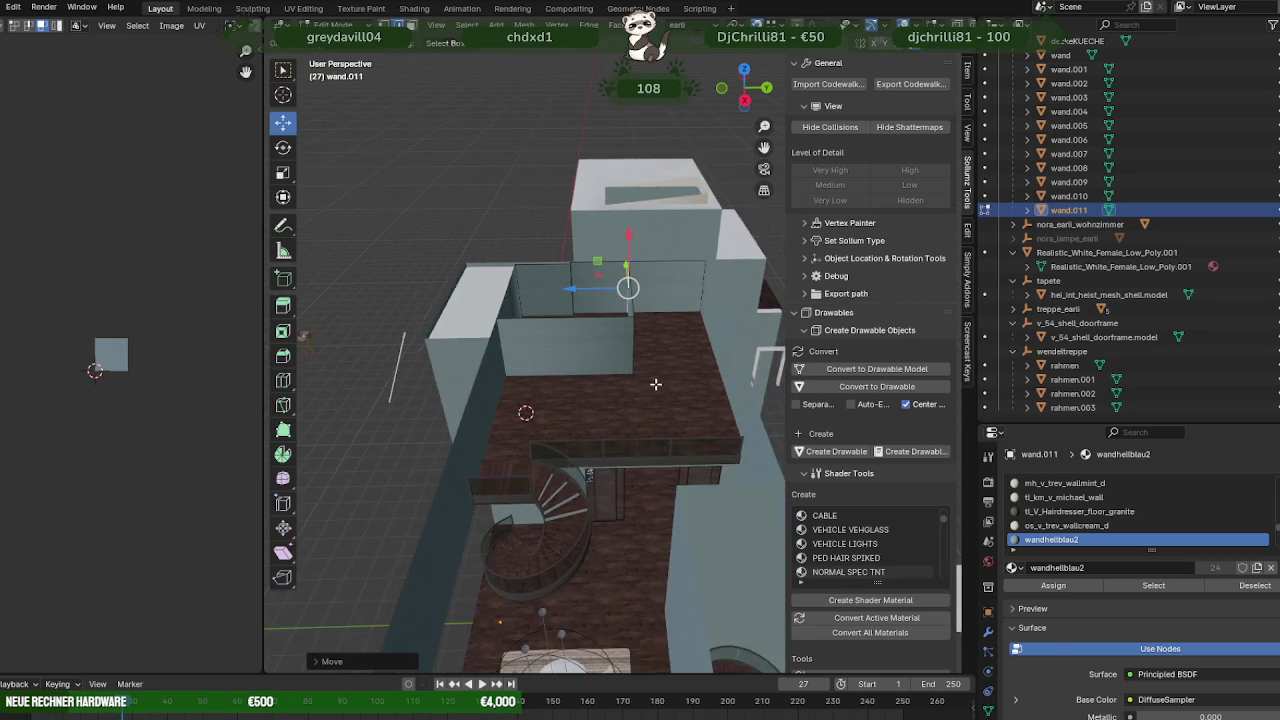
mouse_move(655, 384)
middle_down()
mouse_move(586, 420)
mouse_move(606, 400)
mouse_move(583, 371)
mouse_move(686, 374)
middle_up()
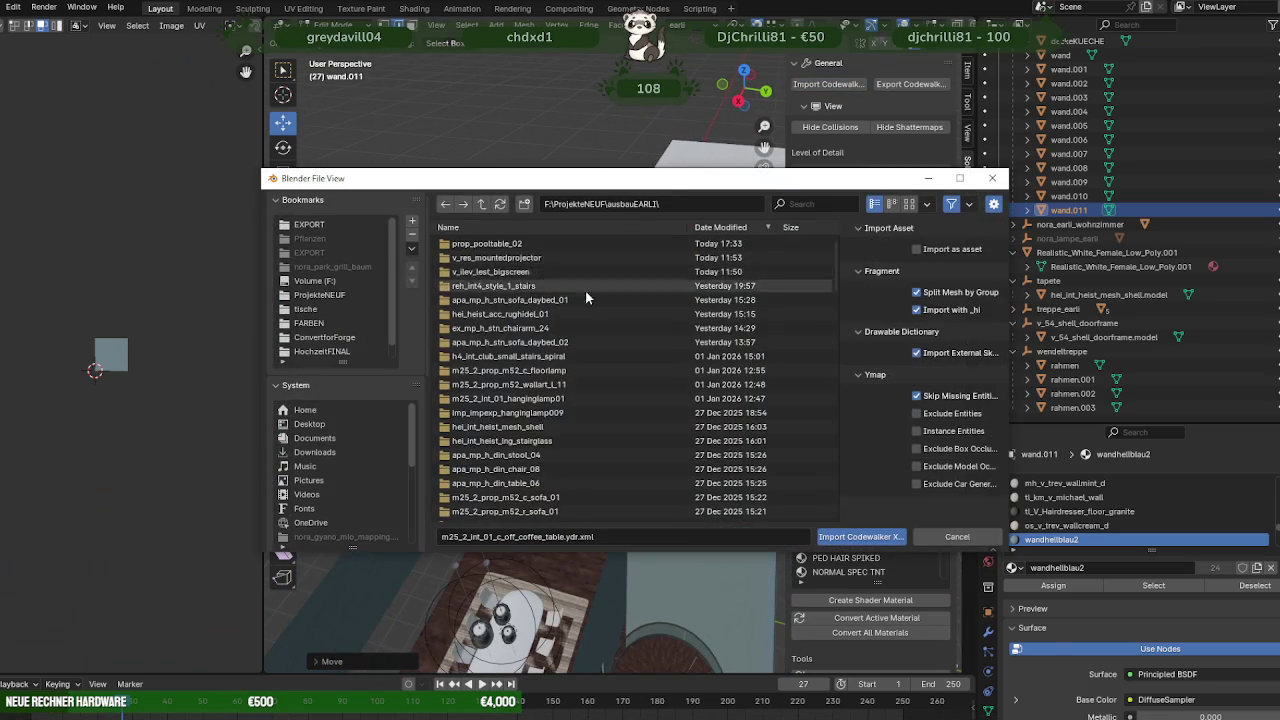
- Import prop_pooltable_02.ydr.xml into the Blender scene
click(505, 342)
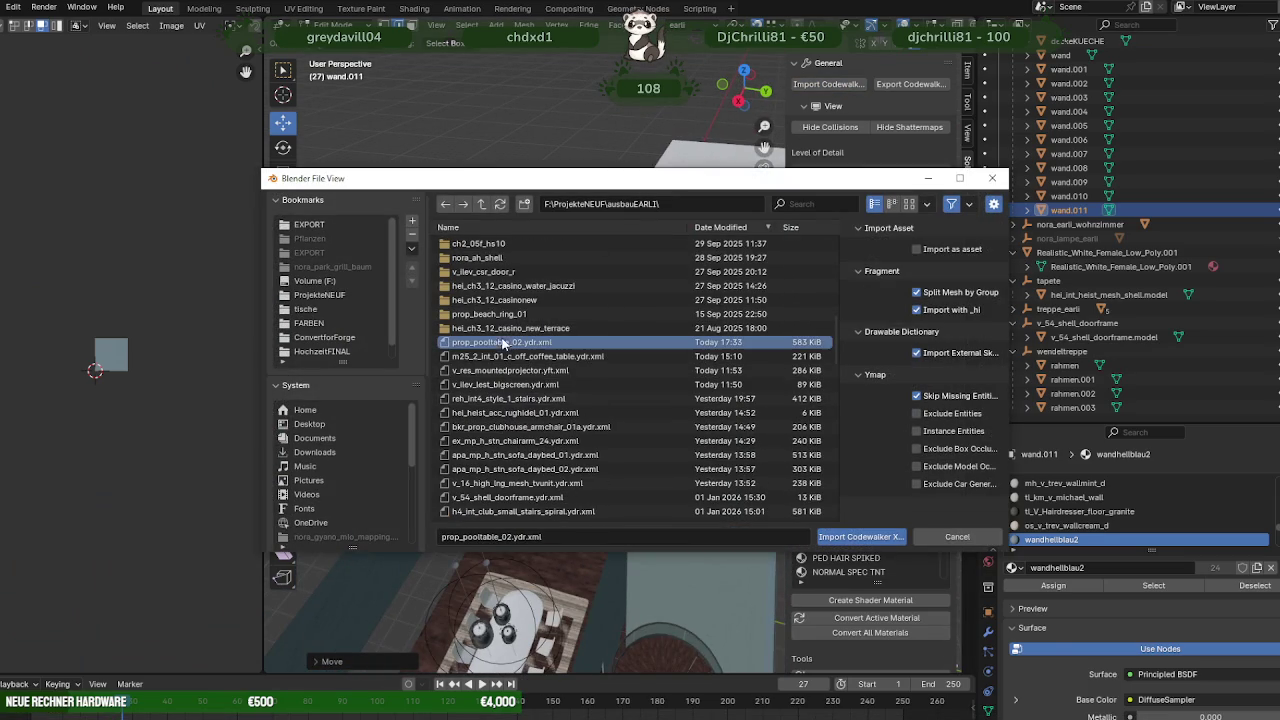
click(860, 536)
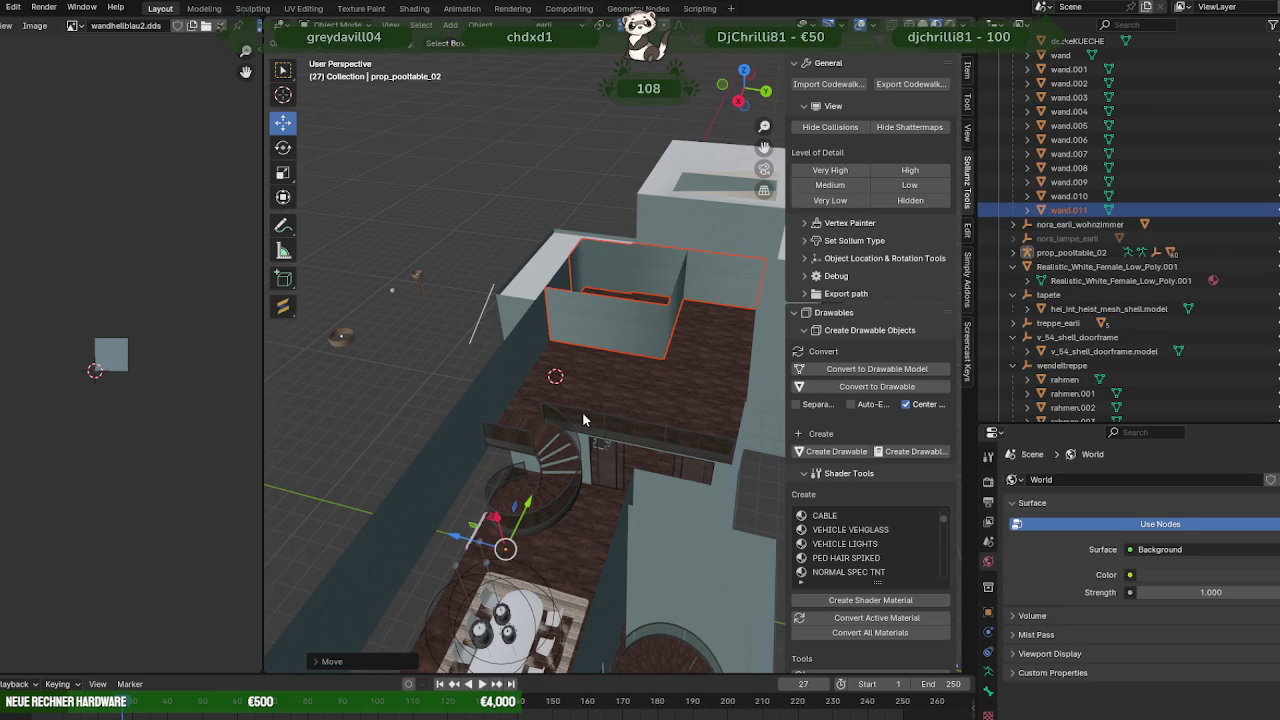
middle_drag(582, 411, 640, 349)
scroll(595, 517, up, 2)
- Delete the pool table's collision object prop_pooltable_02.col in the Outliner
key(Tab)
middle_drag(595, 517, 523, 553)
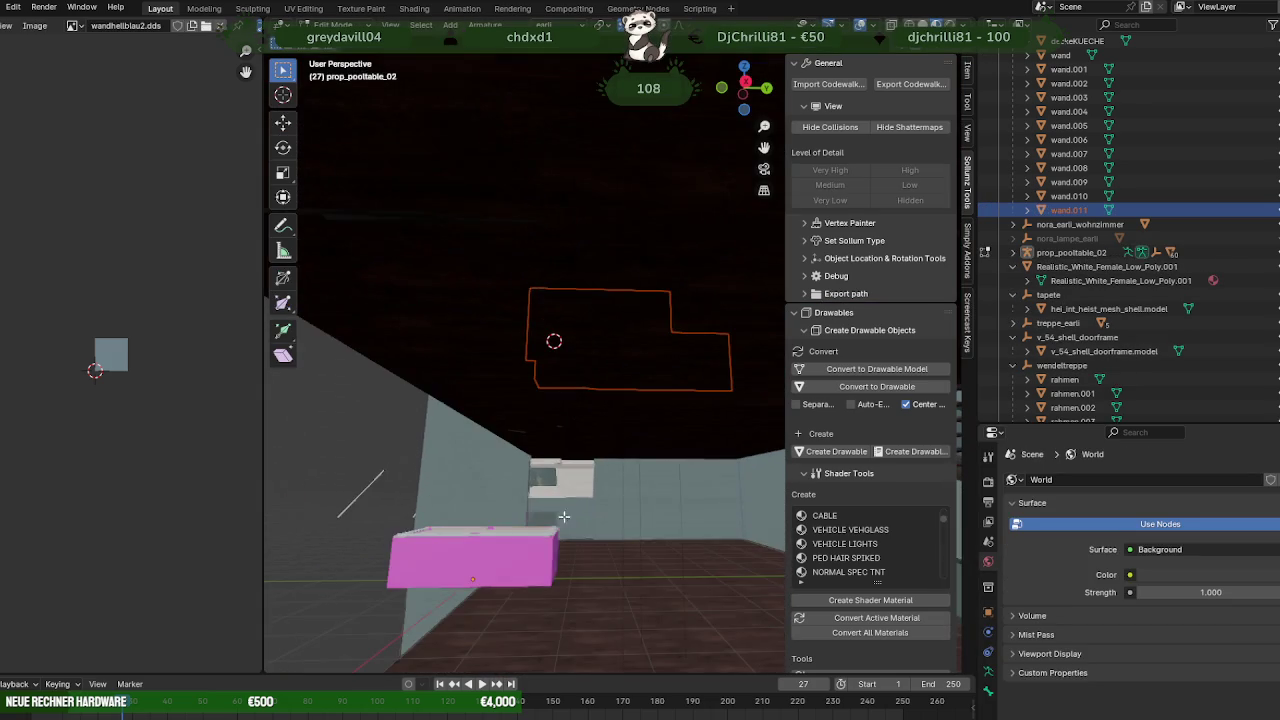
click(523, 553)
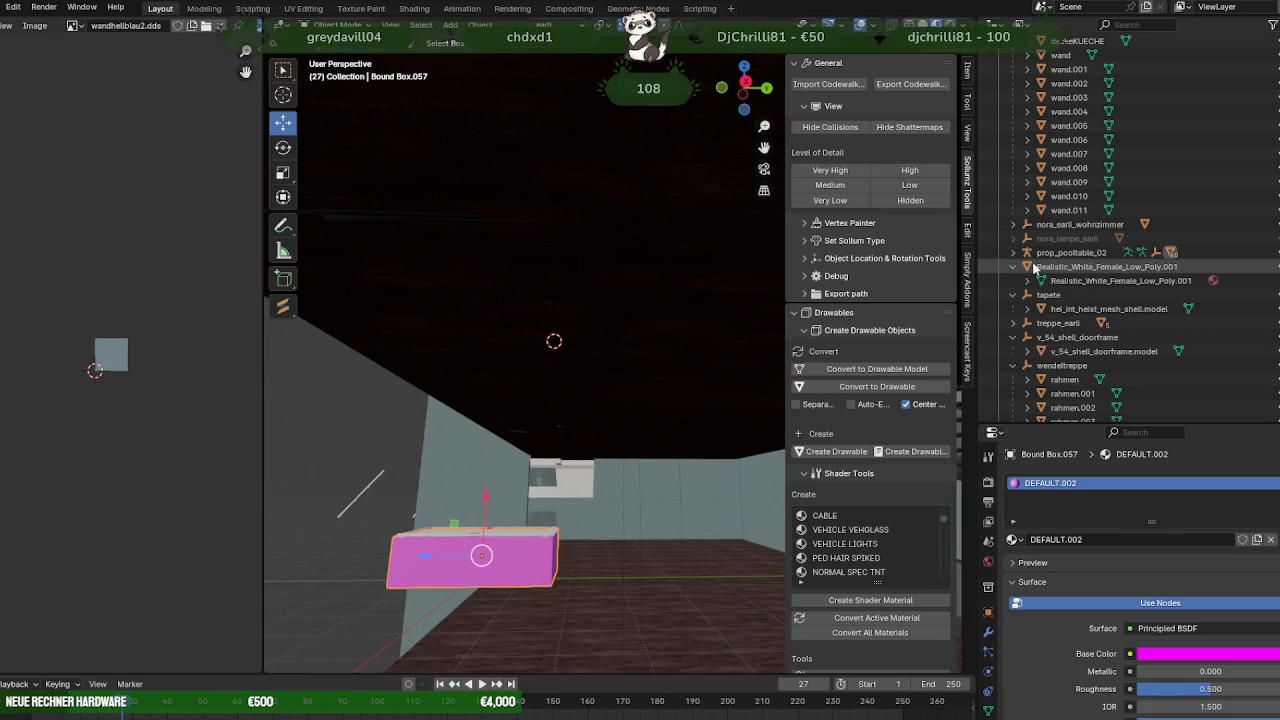
click(1013, 253)
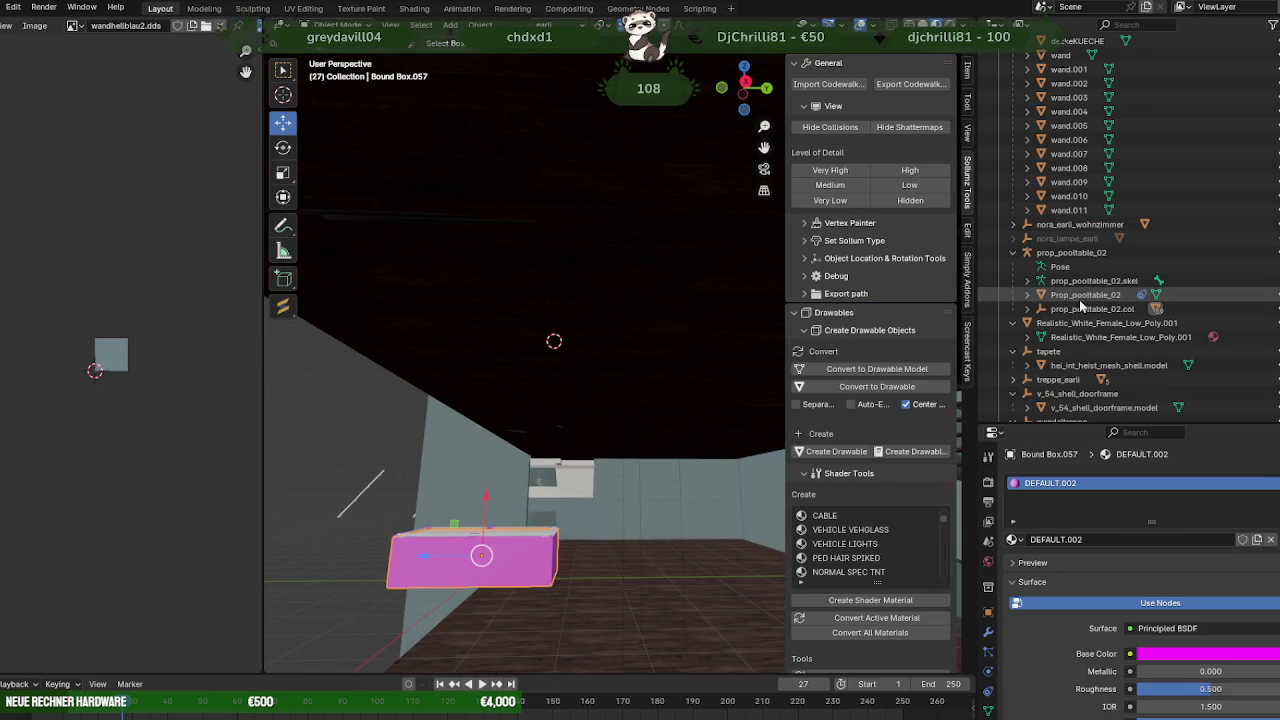
click(1085, 308)
right_click(1052, 310)
click(1010, 309)
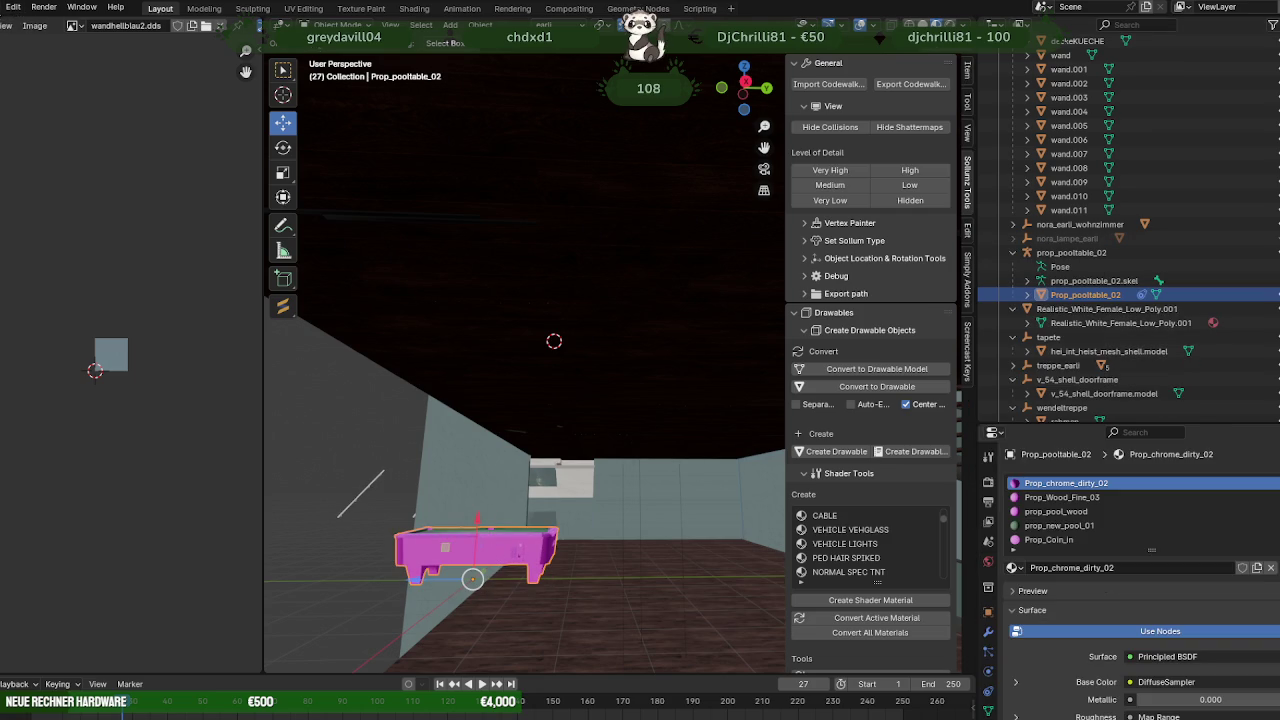
- Relink the missing textures with Find Missing Files pointed at the ausbauEARLI folder
click(14, 10)
mouse_move(26, 240)
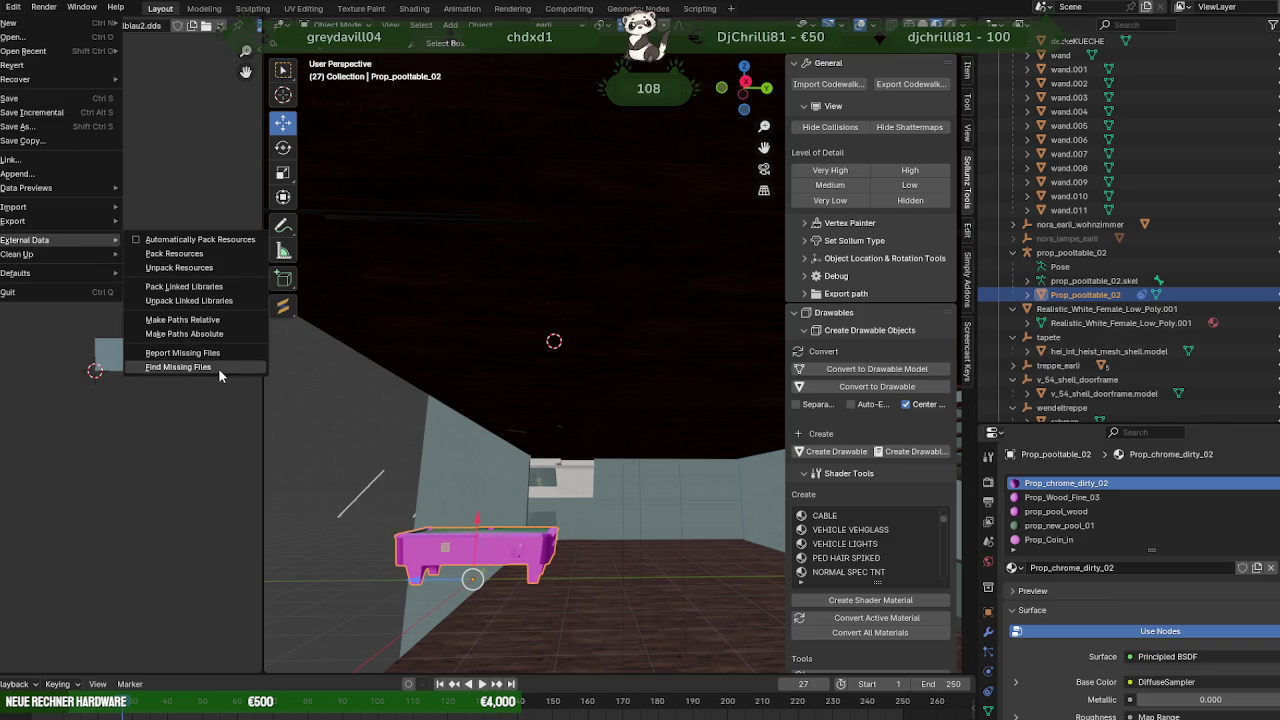
click(218, 368)
click(862, 540)
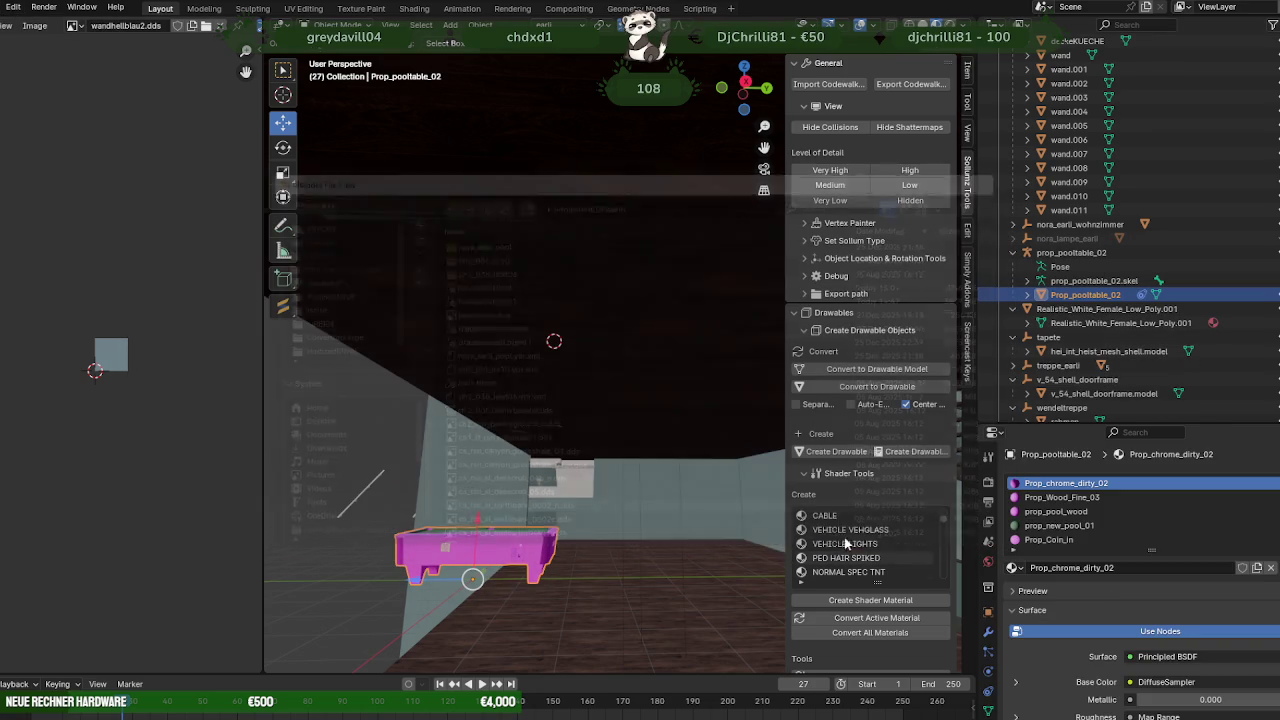
click(2, 7)
mouse_move(25, 240)
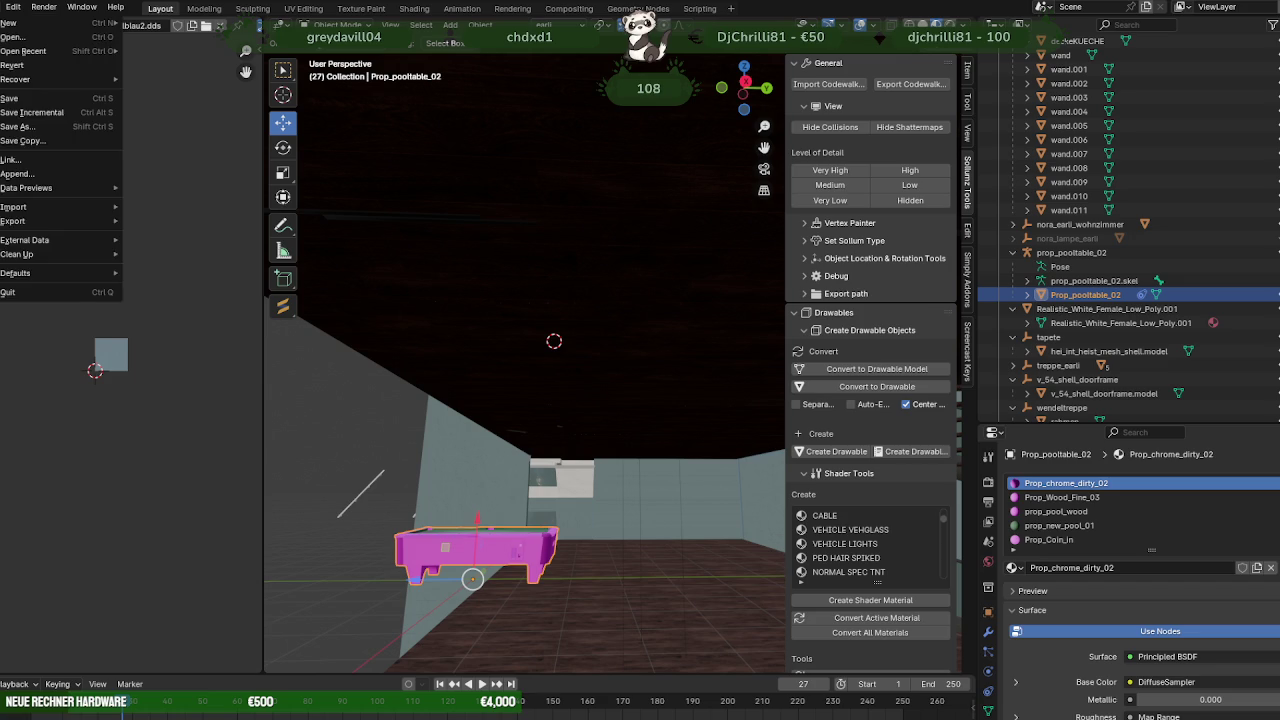
click(205, 368)
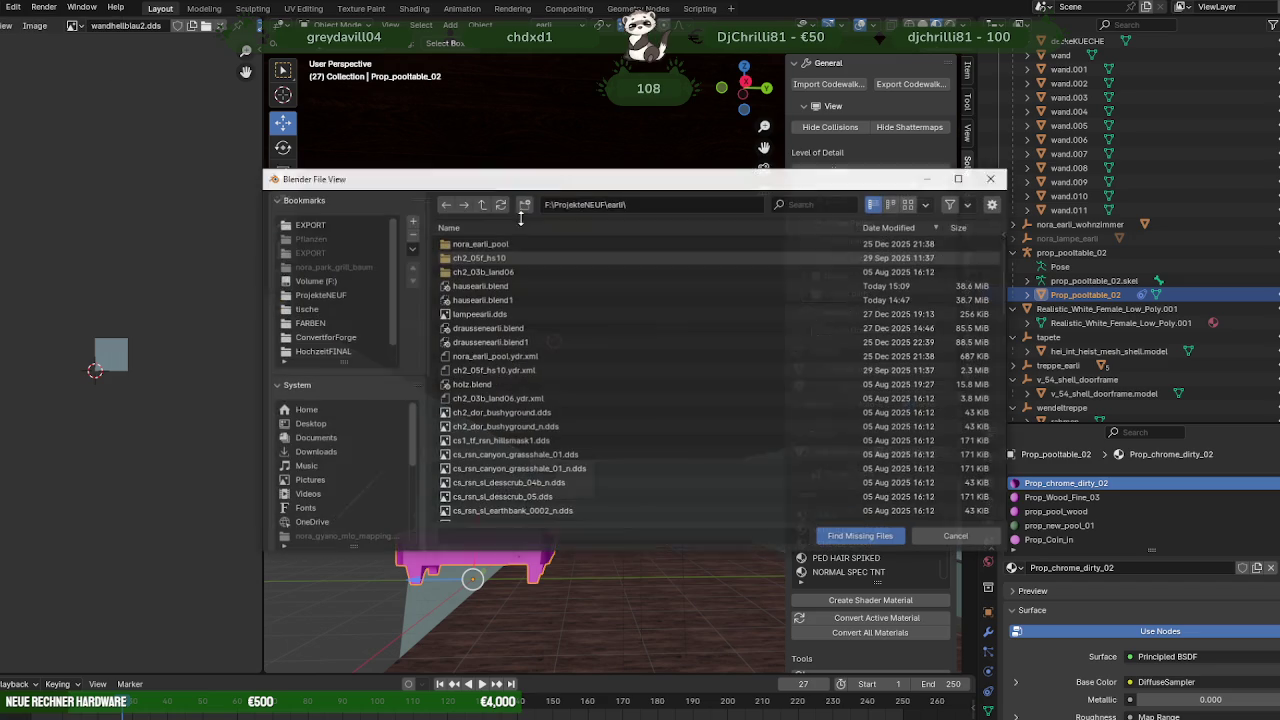
click(336, 296)
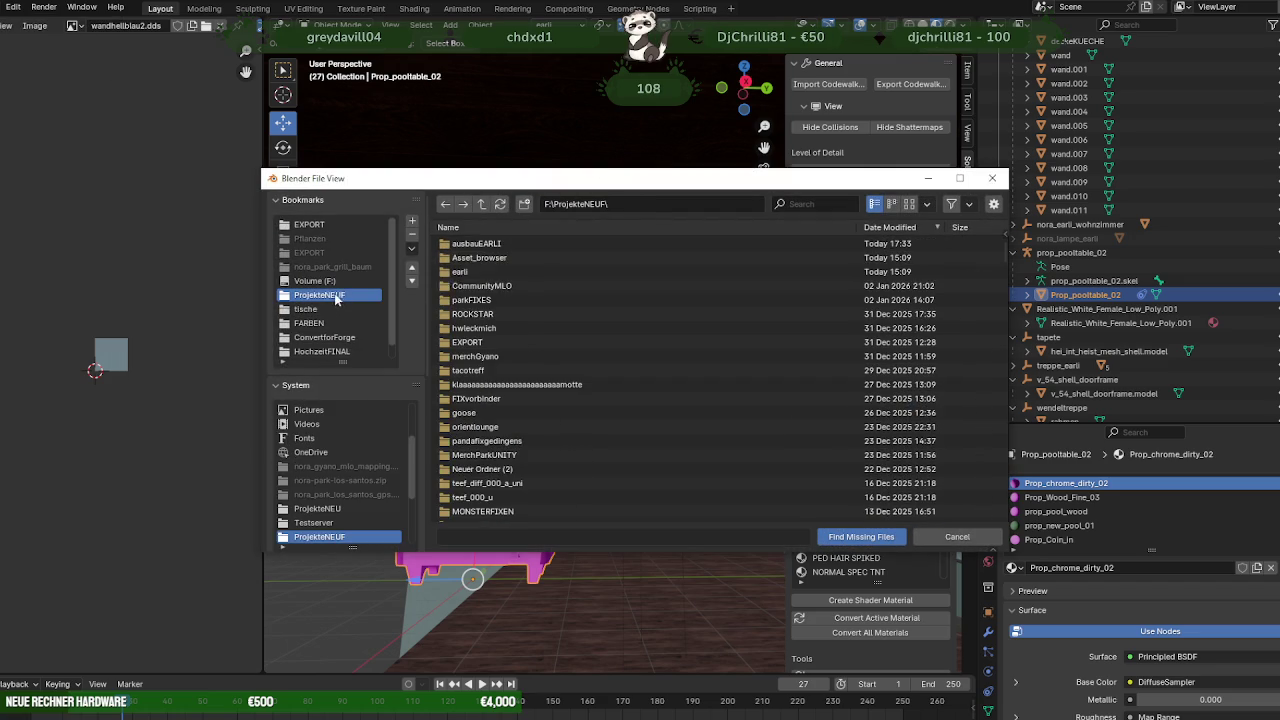
double_click(476, 243)
click(861, 537)
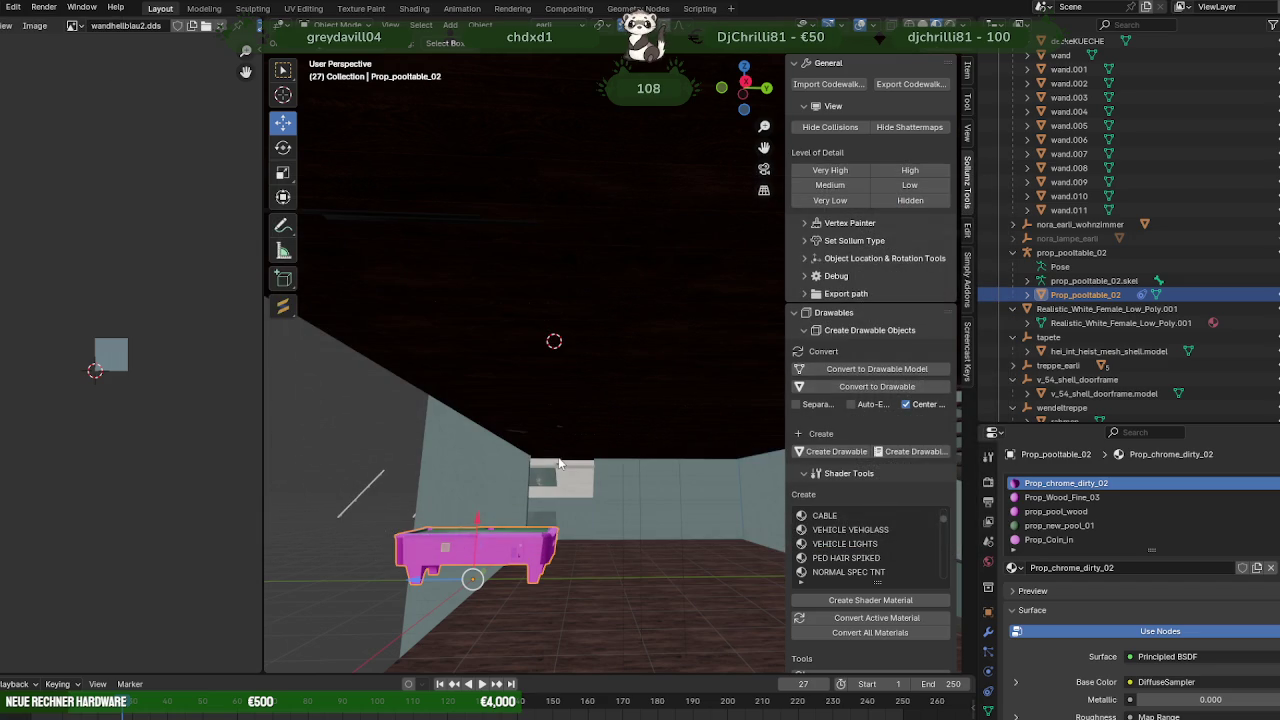
- Align the pool table to the transform orientation
middle_drag(533, 488, 539, 477)
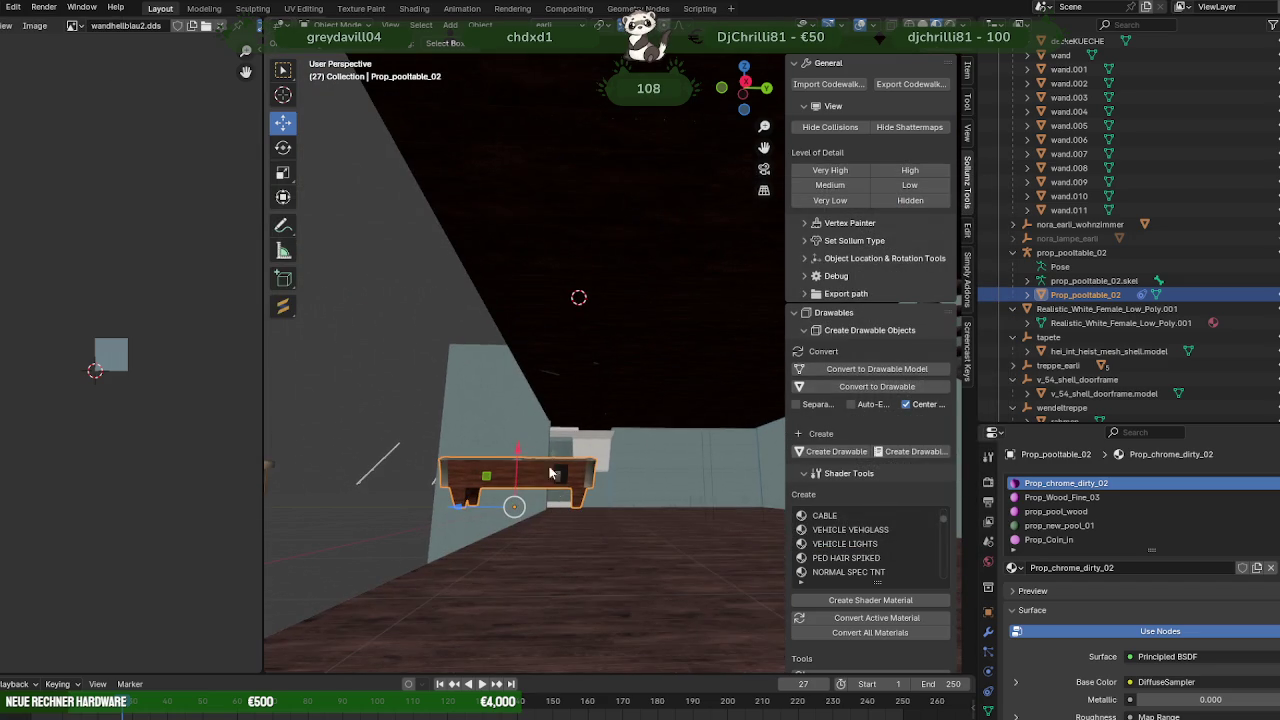
click(480, 25)
mouse_move(530, 42)
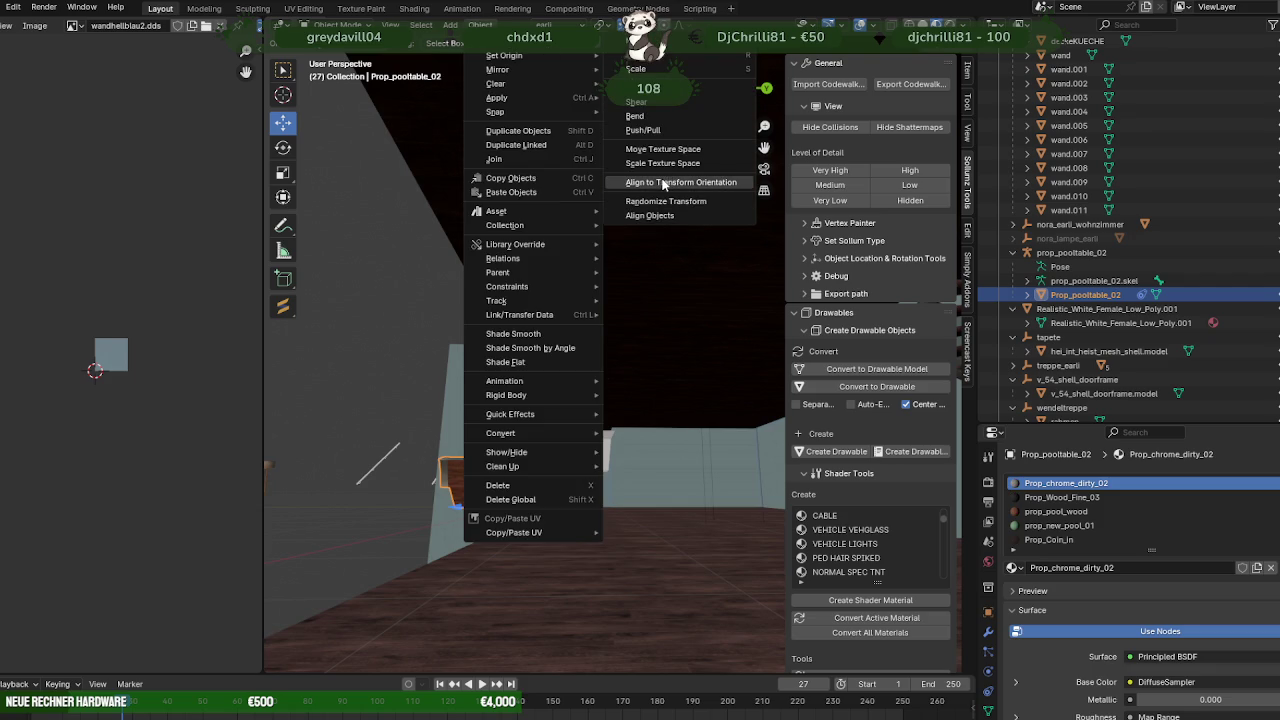
click(663, 184)
key(shift+space)
click(470, 428)
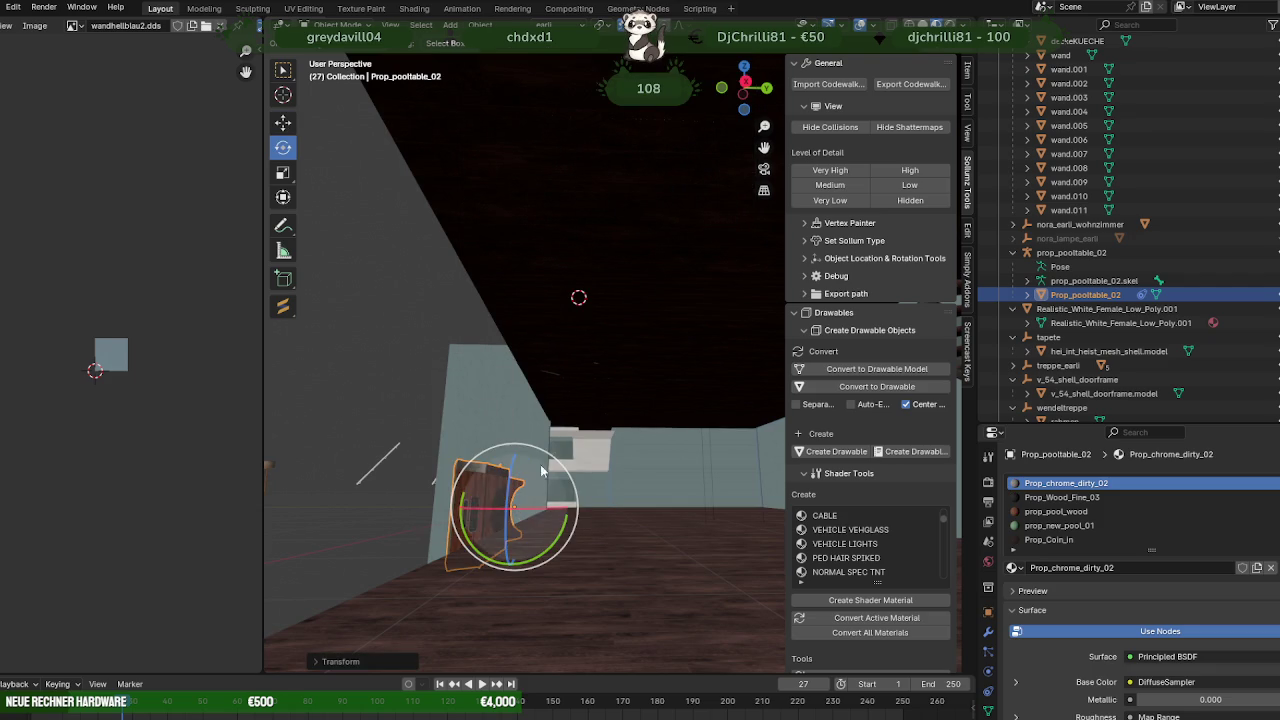
drag(557, 536, 558, 543)
right_click(558, 543)
- Select the whole table mesh in Edit Mode and raise it along Z onto the upper floor
key(Escape)
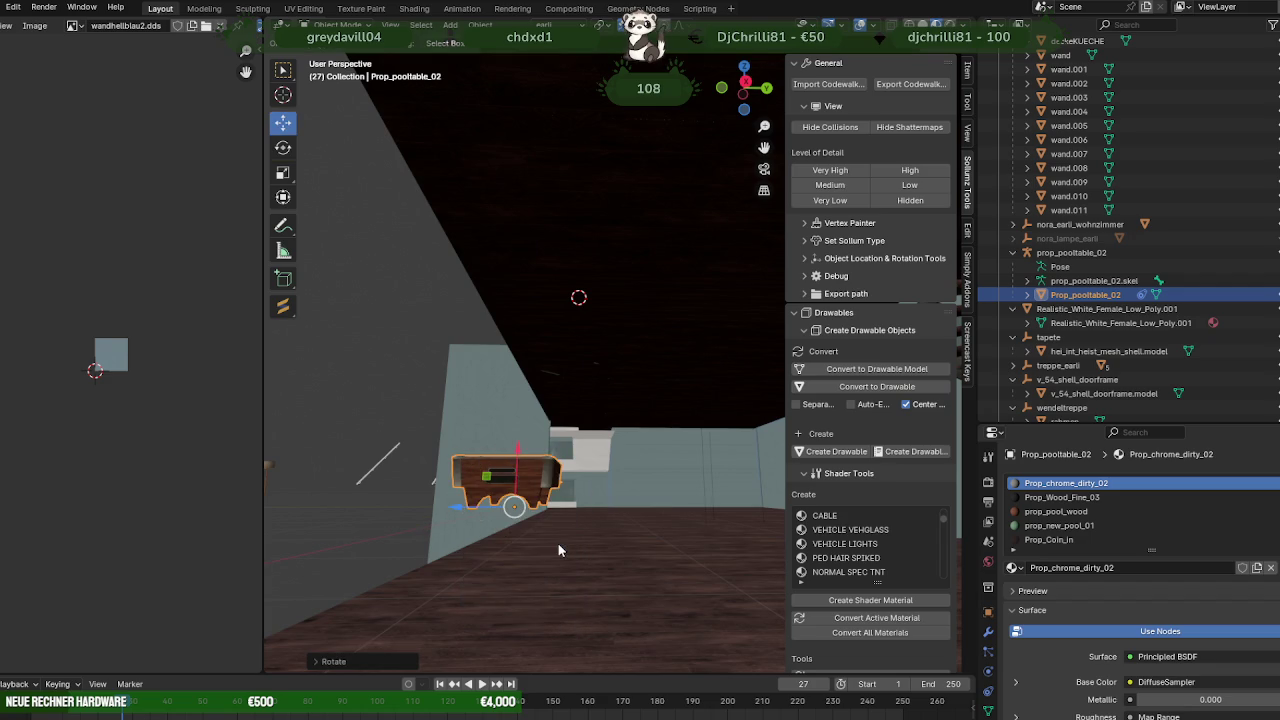
key(Tab)
key(Tab)
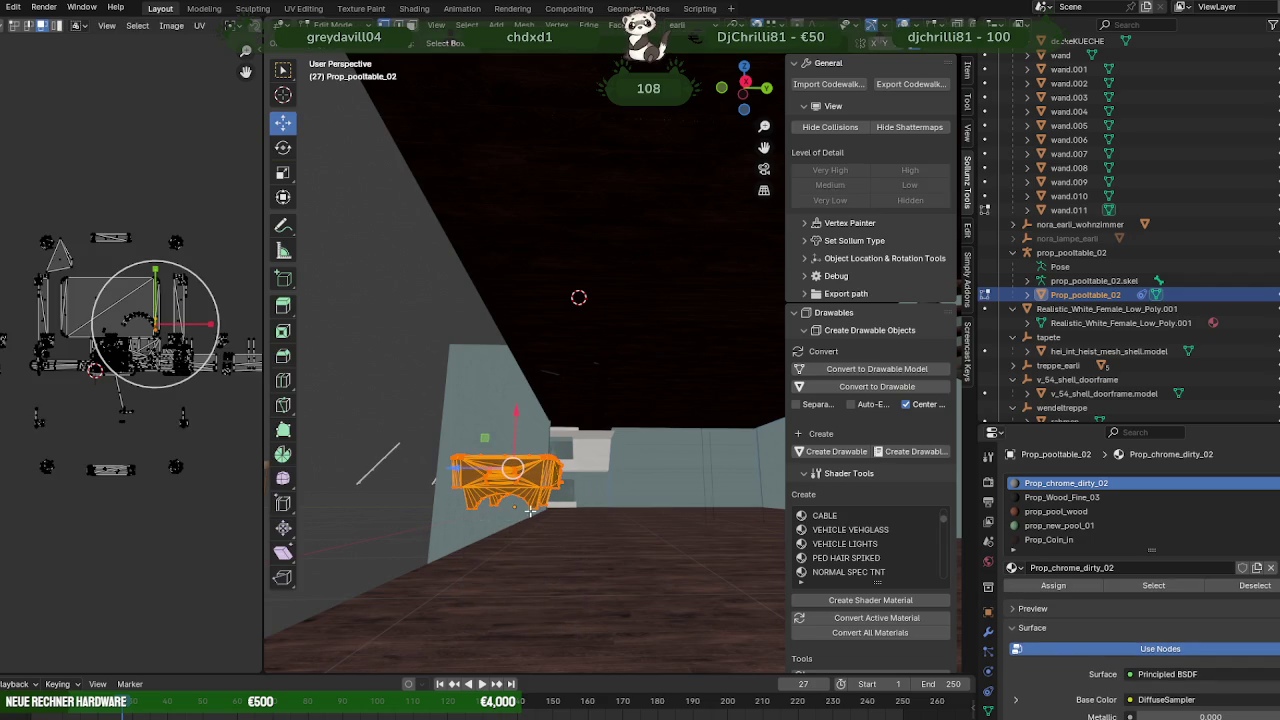
mouse_move(524, 505)
middle_down()
mouse_move(528, 475)
mouse_move(690, 340)
middle_up()
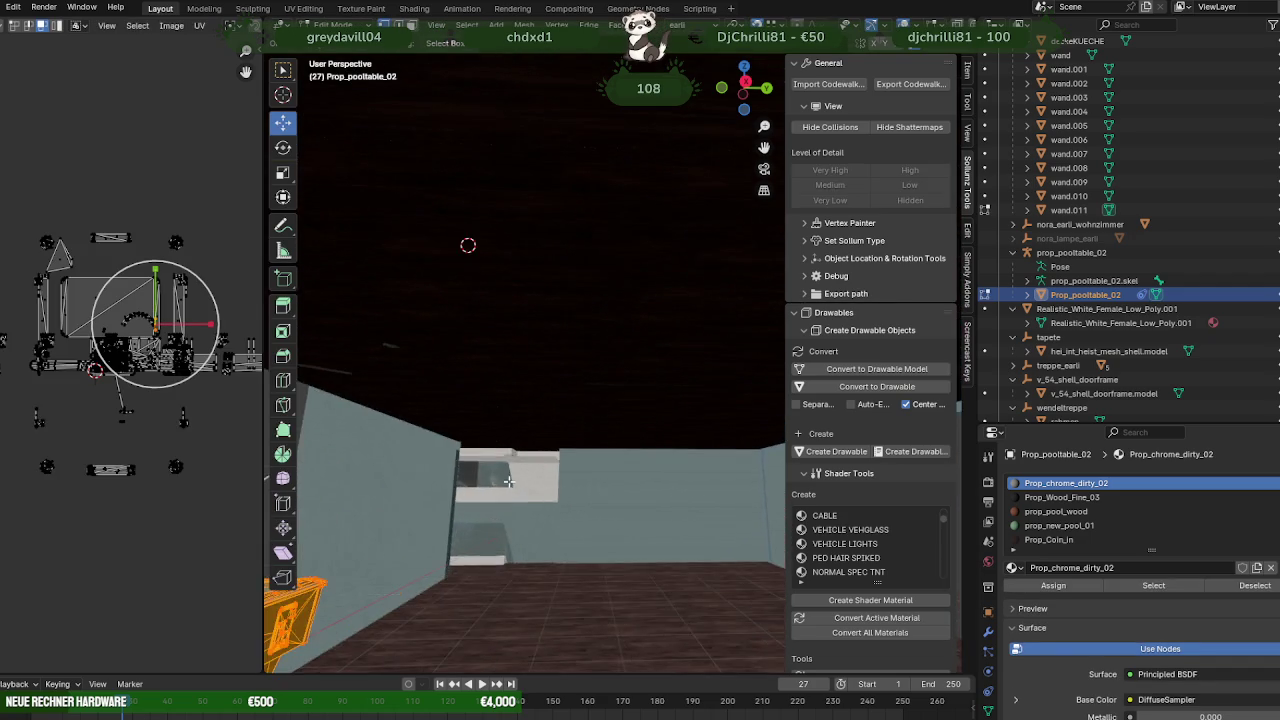
scroll(690, 340, up, 1)
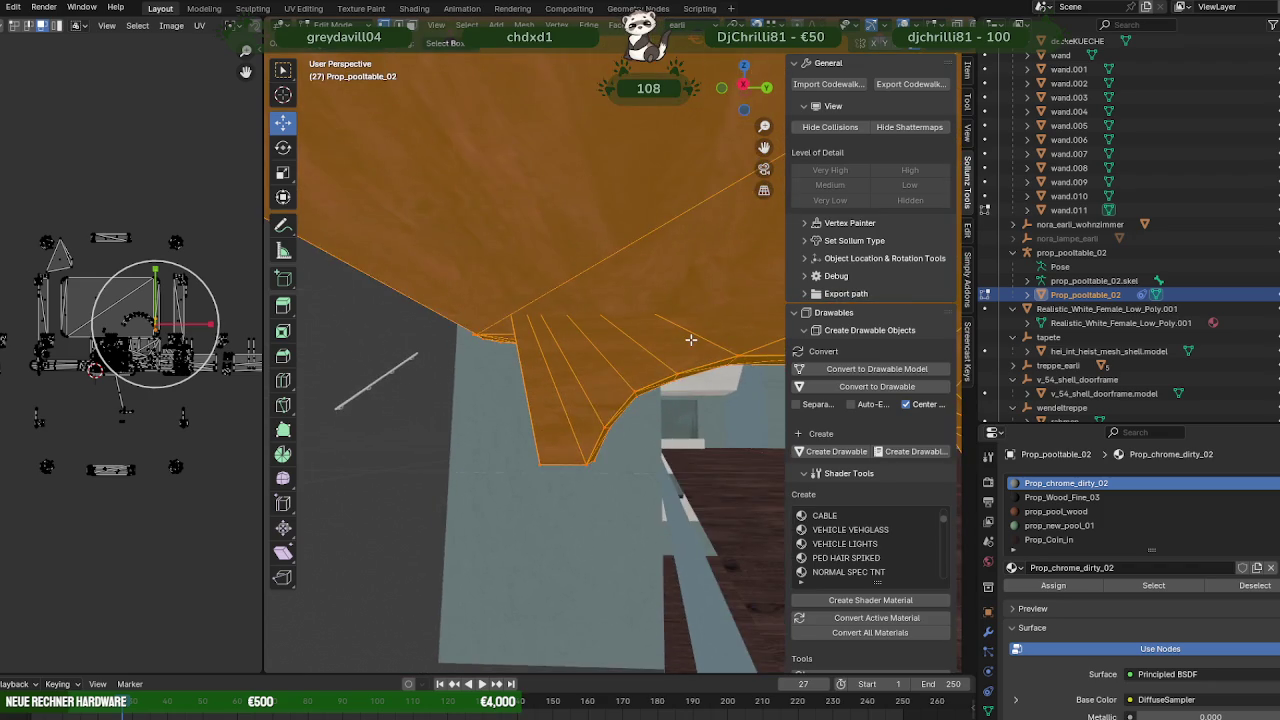
scroll(689, 335, up, 2)
scroll(688, 330, up, 1)
scroll(687, 326, up, 2)
scroll(687, 326, down, 2)
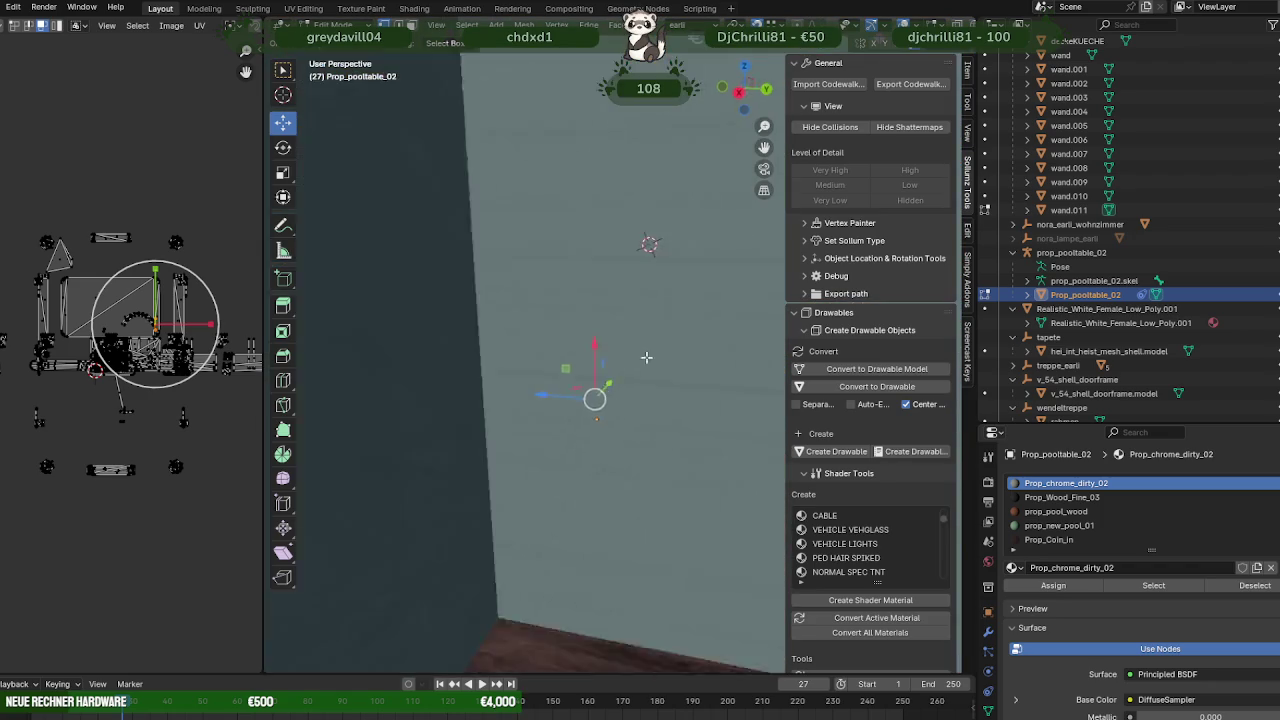
scroll(646, 357, down, 4)
mouse_move(608, 391)
middle_down()
mouse_move(540, 423)
mouse_move(738, 436)
mouse_move(640, 480)
middle_up()
scroll(643, 480, up, 2)
scroll(681, 387, up, 3)
scroll(681, 387, down, 2)
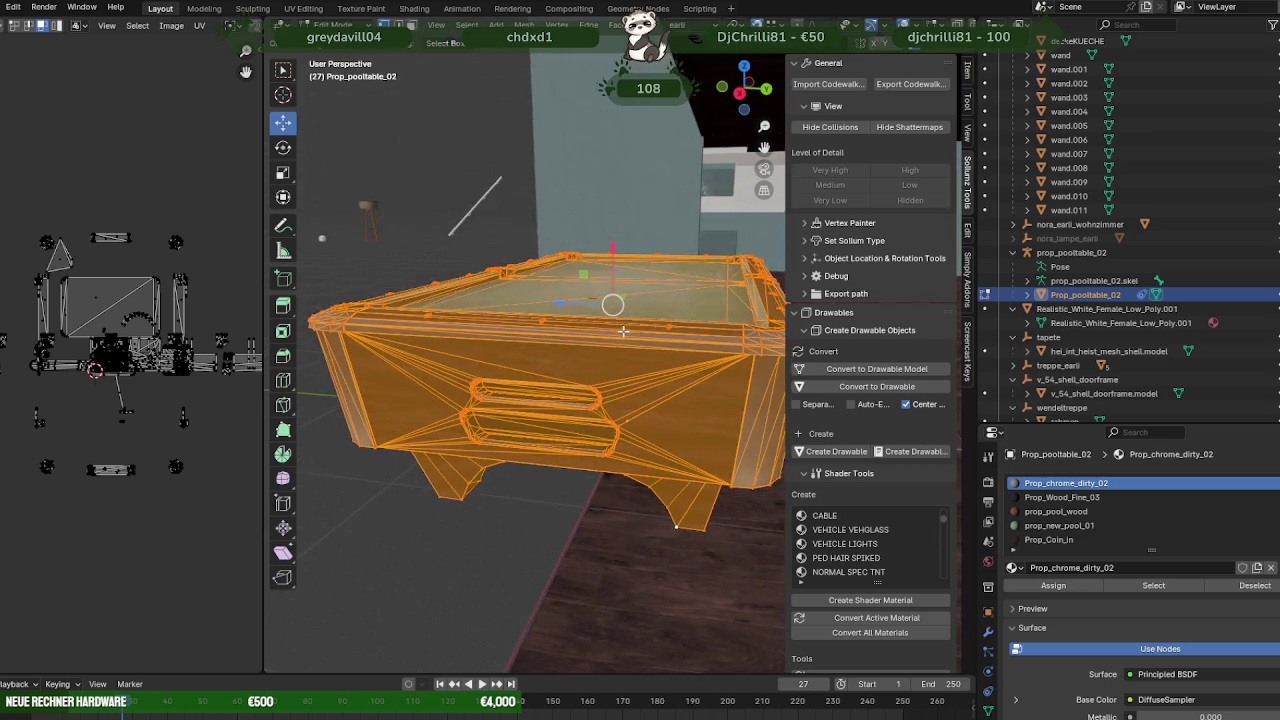
scroll(681, 387, down, 3)
mouse_move(681, 387)
middle_down()
mouse_move(646, 221)
mouse_move(625, 510)
middle_up()
scroll(629, 357, up, 3)
scroll(629, 337, down, 3)
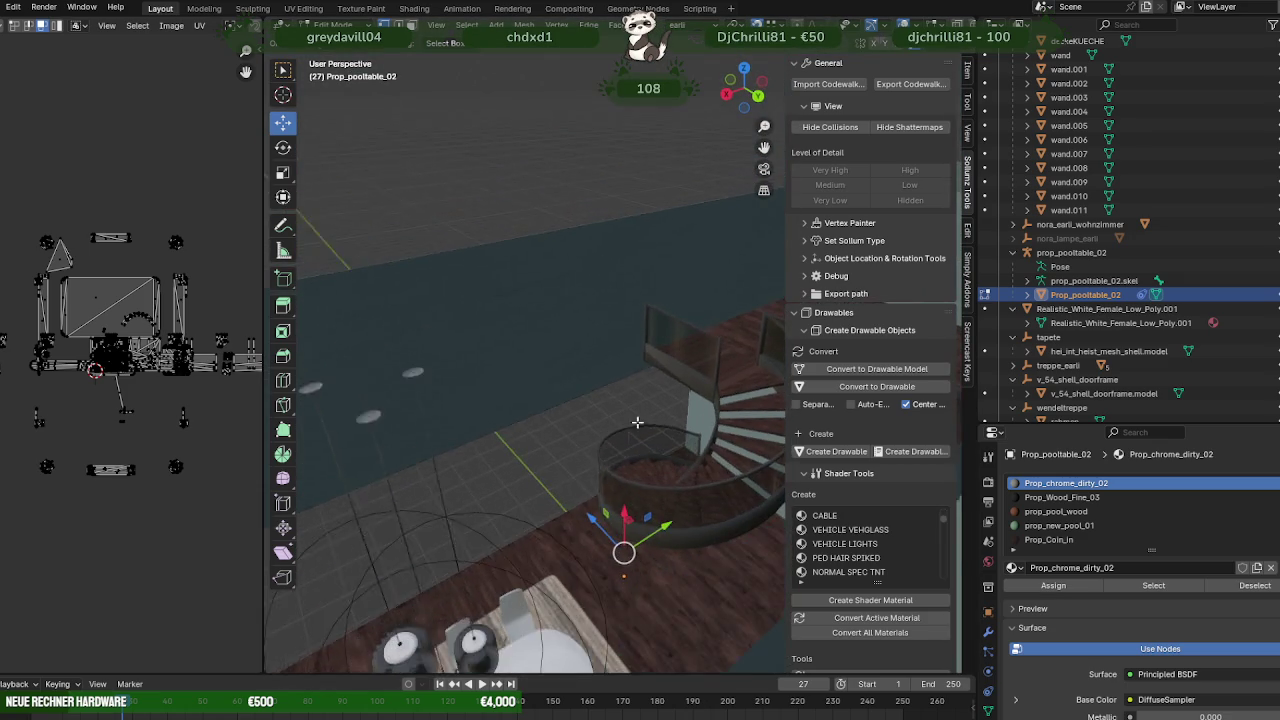
drag(625, 510, 645, 353)
mouse_move(645, 353)
middle_down()
mouse_move(600, 400)
mouse_move(581, 390)
mouse_move(608, 405)
mouse_move(535, 346)
middle_up()
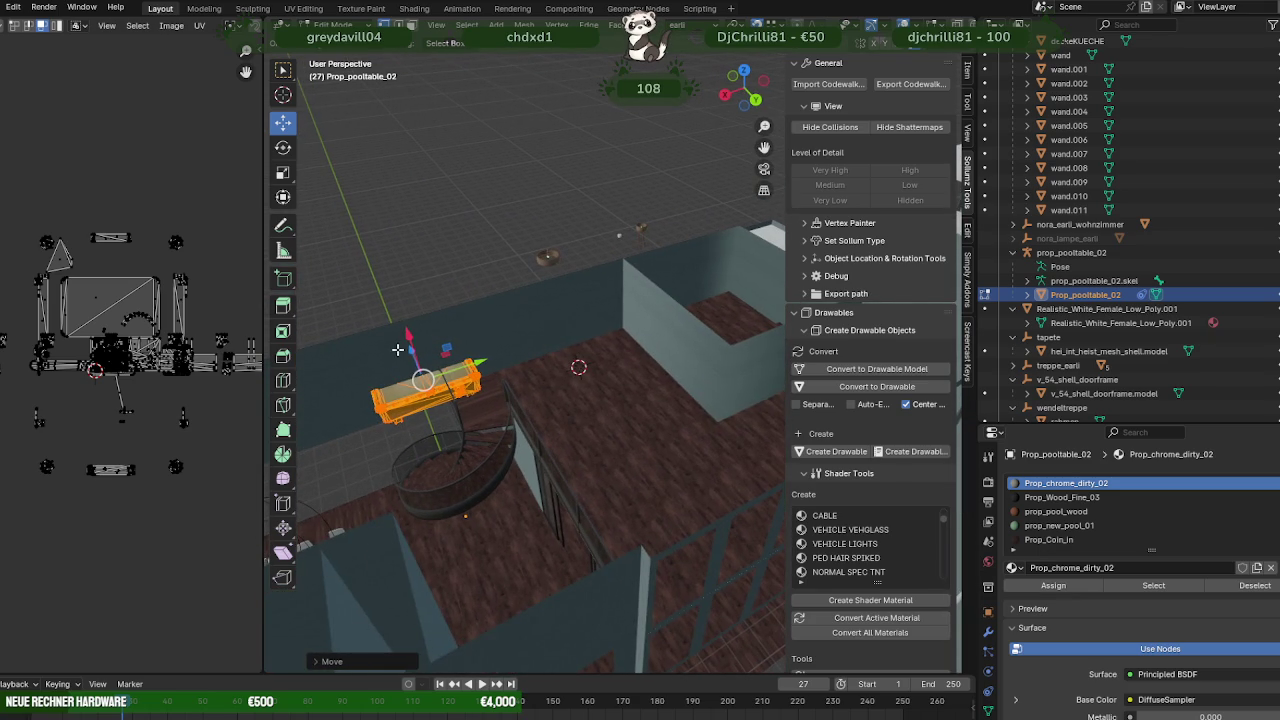
- Move the pool table along X and Y into the upstairs room
drag(400, 342, 729, 288)
middle_drag(729, 288, 430, 360)
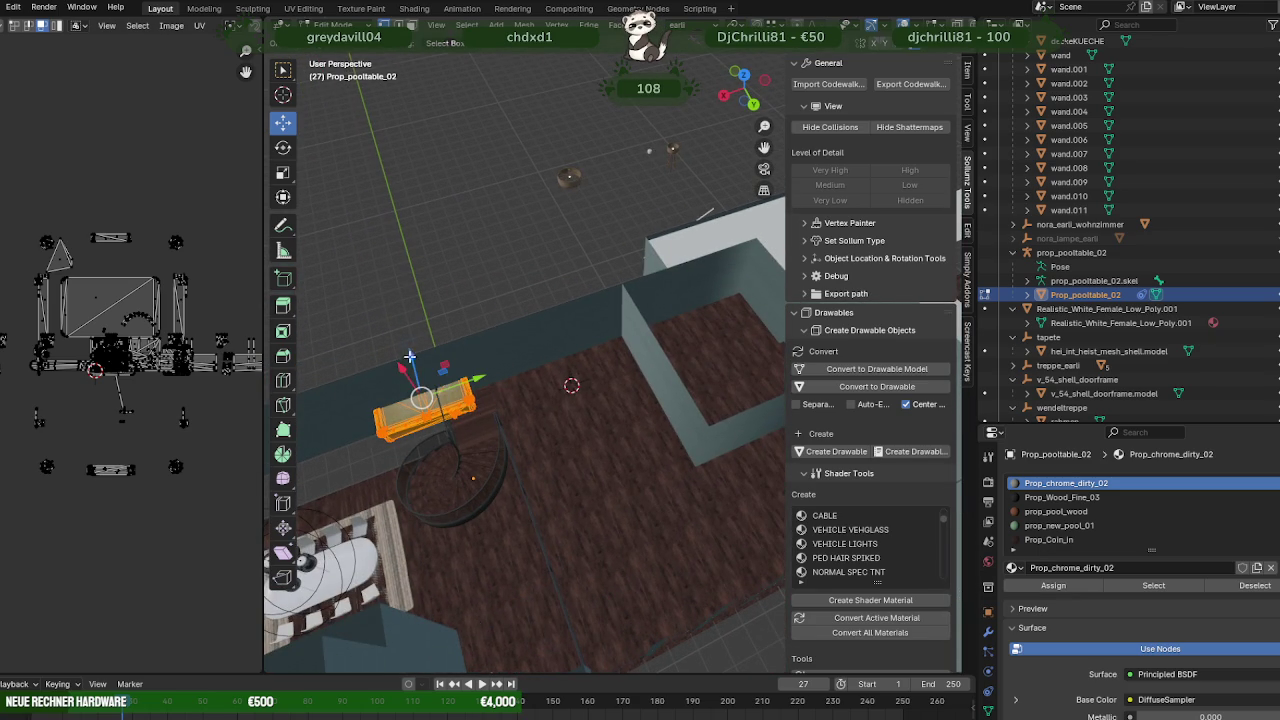
drag(409, 357, 693, 452)
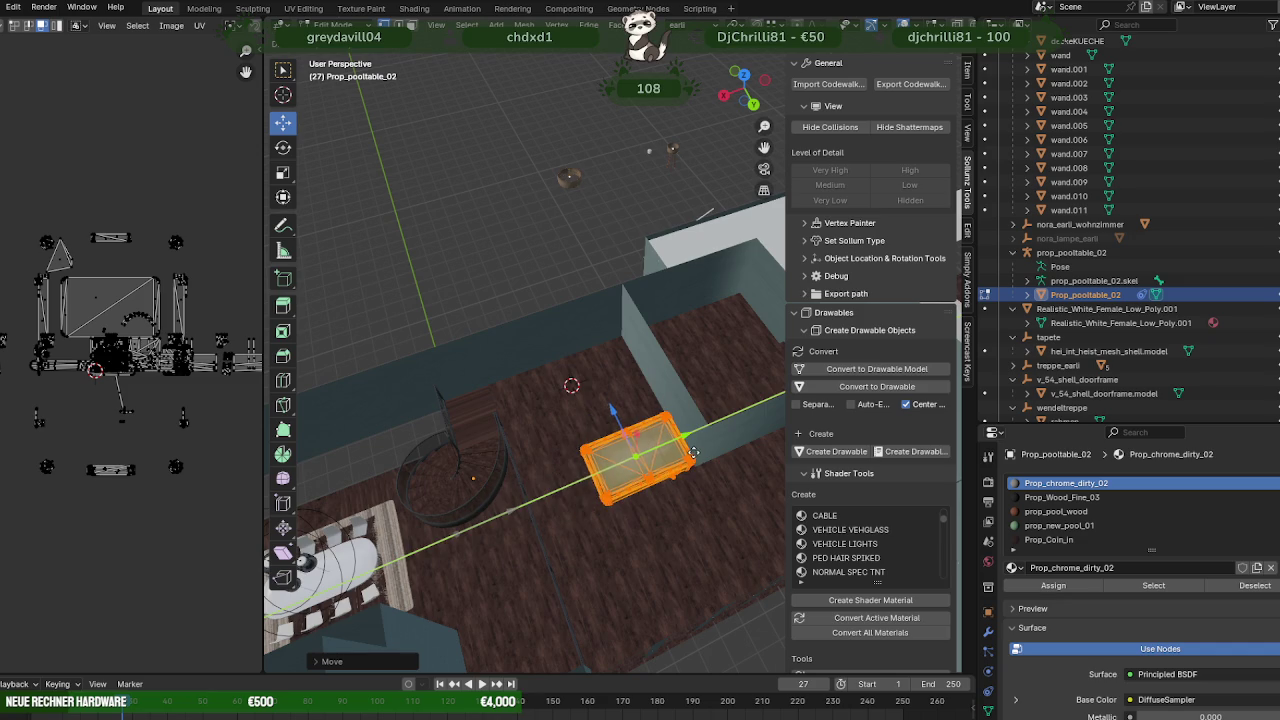
scroll(693, 452, up, 5)
scroll(693, 452, down, 5)
mouse_move(693, 452)
middle_down()
mouse_move(691, 386)
mouse_move(586, 423)
mouse_move(608, 457)
middle_up()
- Rotate the pool table 90 degrees
key(shift+space)
key(r)
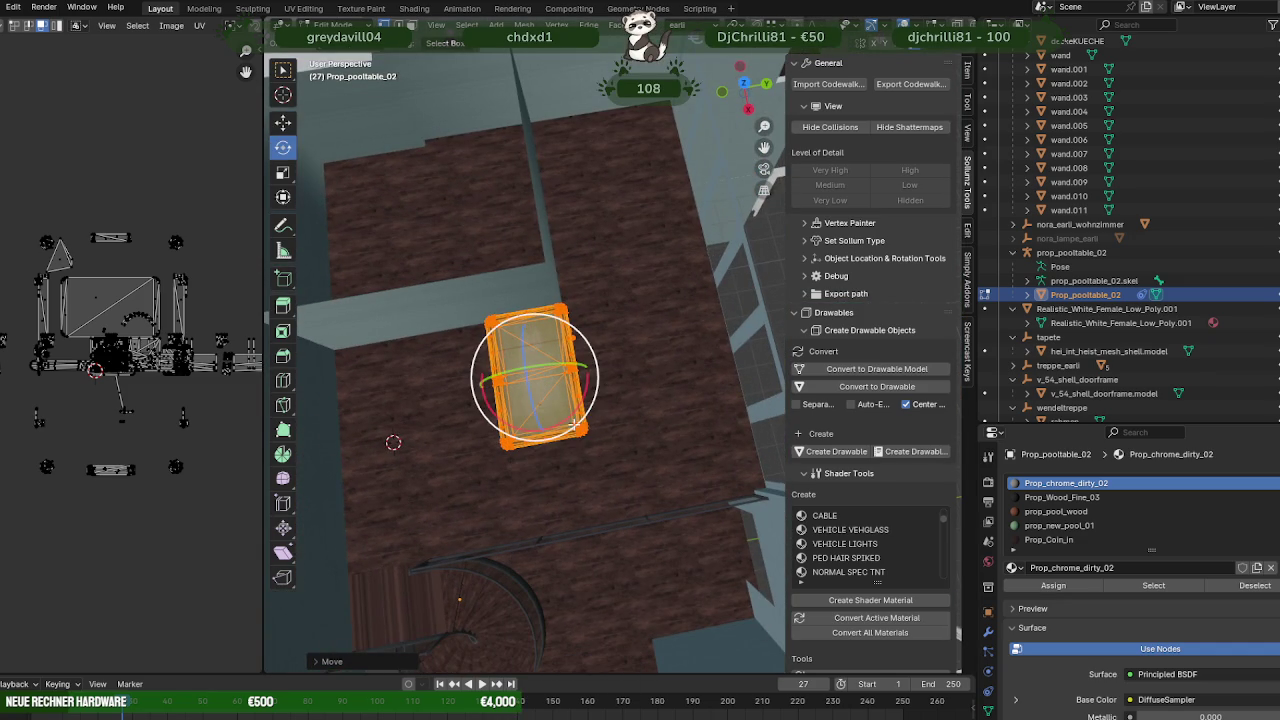
drag(574, 424, 497, 412)
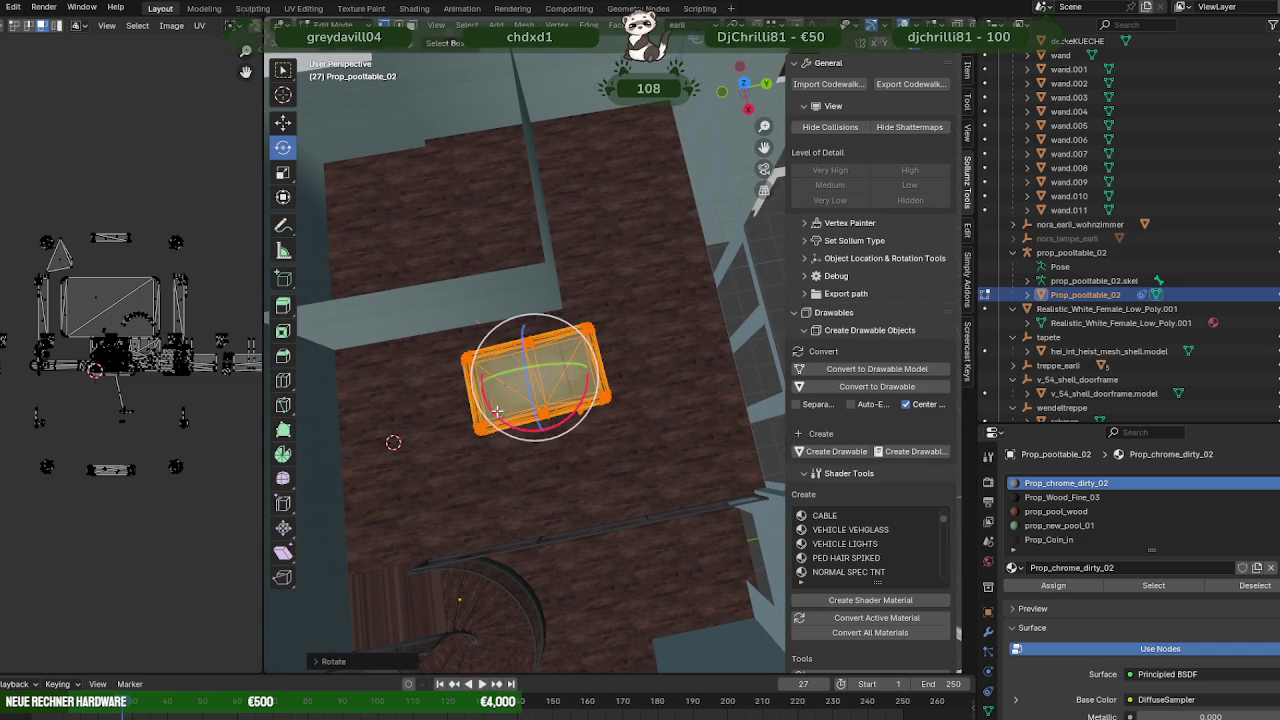
key(shift+space)
- Shift the table slightly left and adjust its height
key(g)
middle_drag(497, 412, 544, 423)
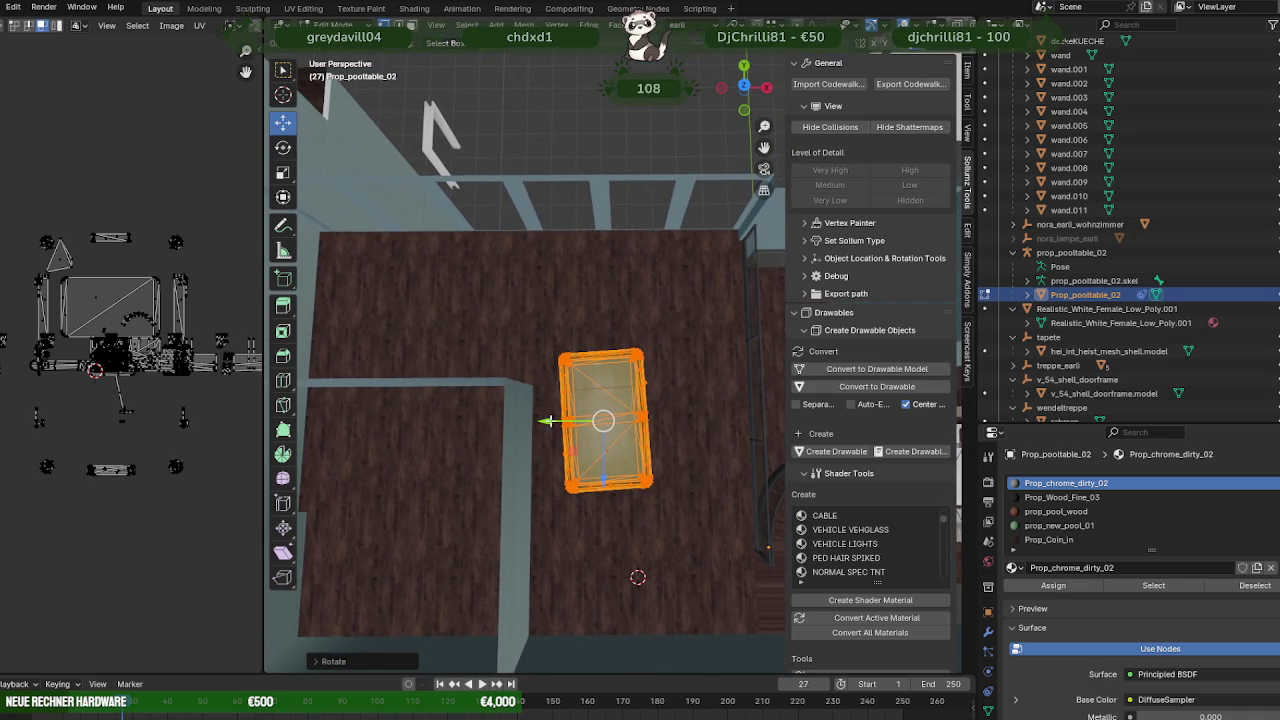
drag(544, 423, 544, 423)
click(590, 483)
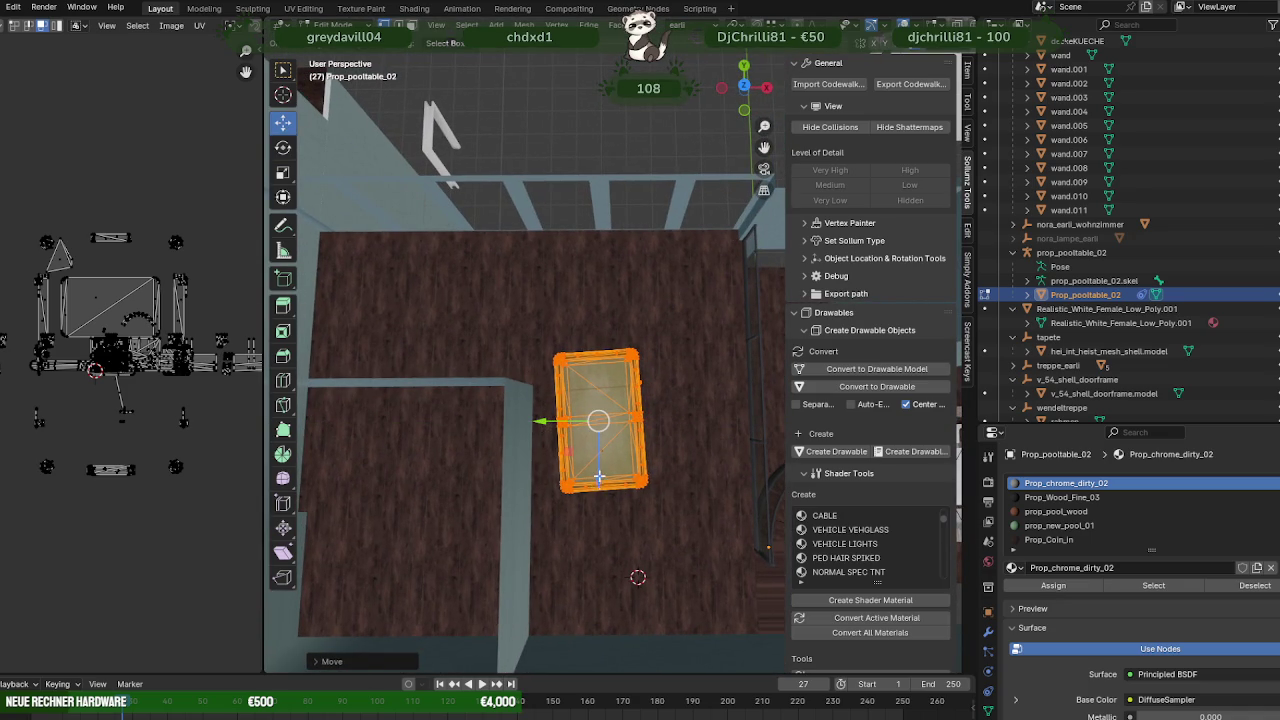
drag(599, 473, 604, 444)
shift+middle_drag(625, 440, 651, 438)
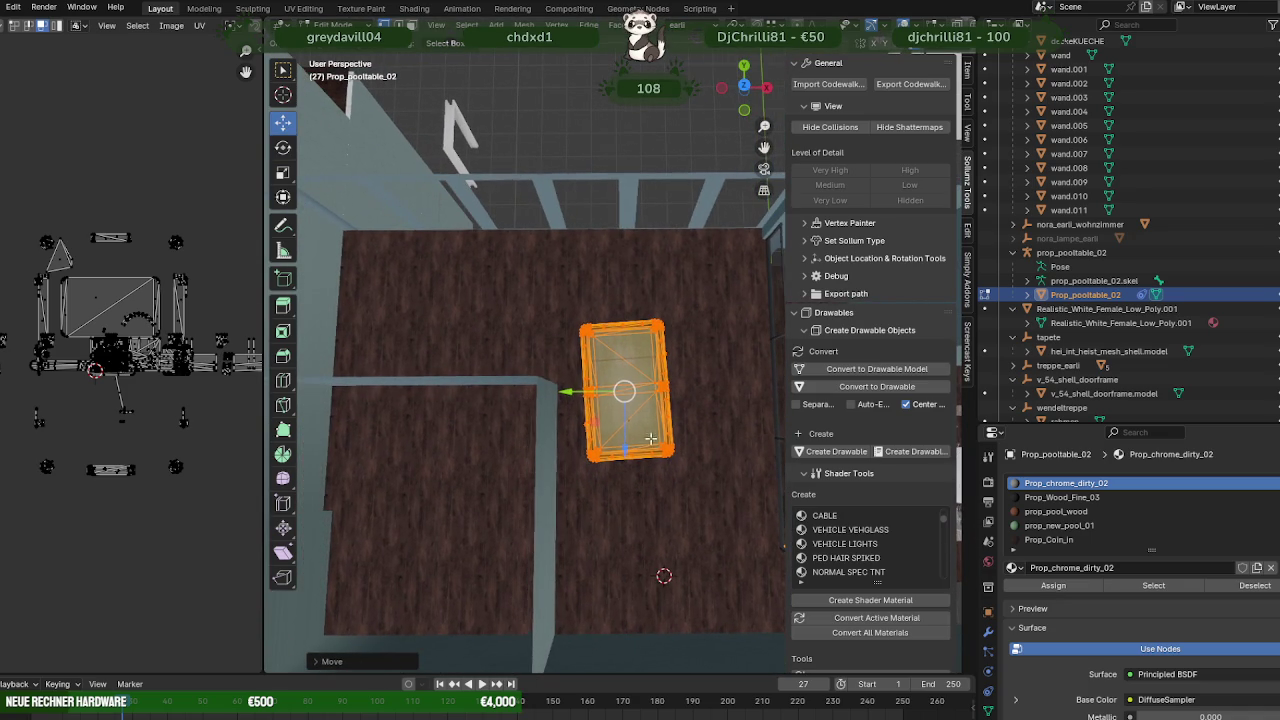
drag(579, 390, 575, 391)
mouse_move(575, 391)
middle_down()
mouse_move(562, 422)
mouse_move(538, 333)
mouse_move(503, 350)
mouse_move(548, 418)
mouse_move(570, 372)
mouse_move(619, 474)
mouse_move(646, 425)
middle_up()
- Slide the table along Y to sit beside the inner wall corner
scroll(548, 380, up, 4)
scroll(531, 337, up, 3)
scroll(503, 350, up, 3)
scroll(503, 350, down, 5)
key(g)
key(y)
click(580, 370)
scroll(619, 474, down, 3)
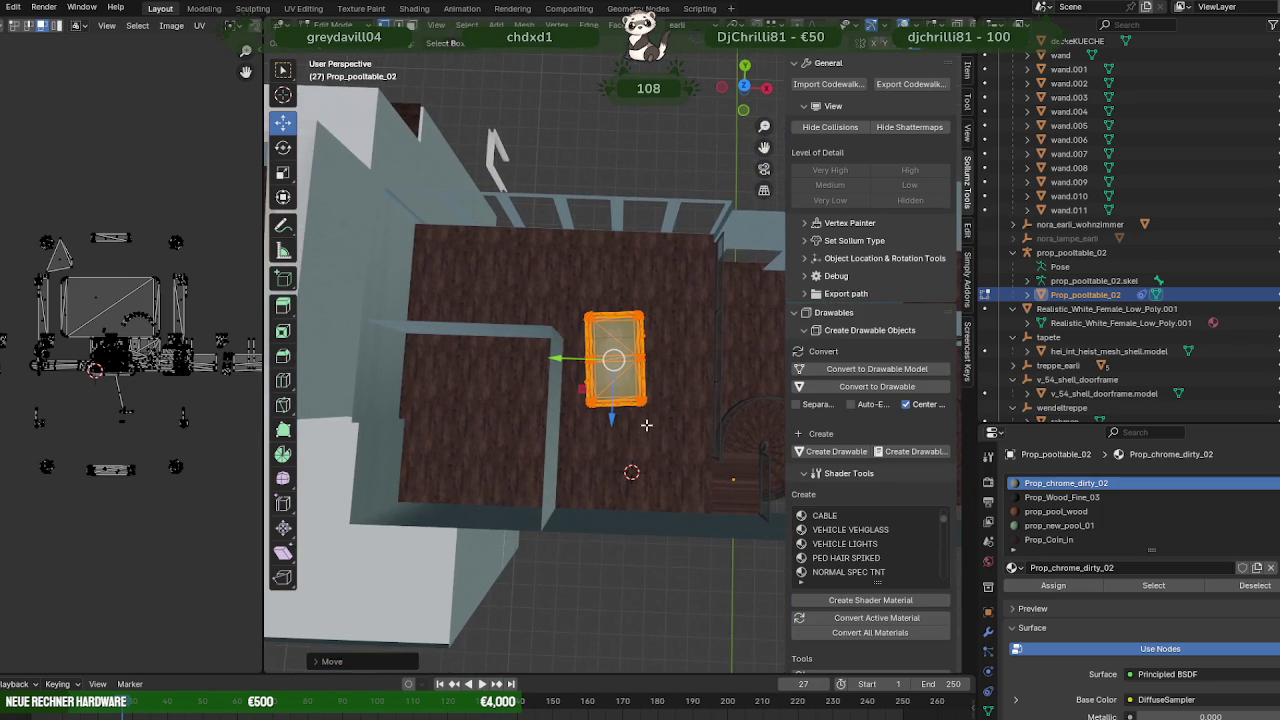
key(g)
key(y)
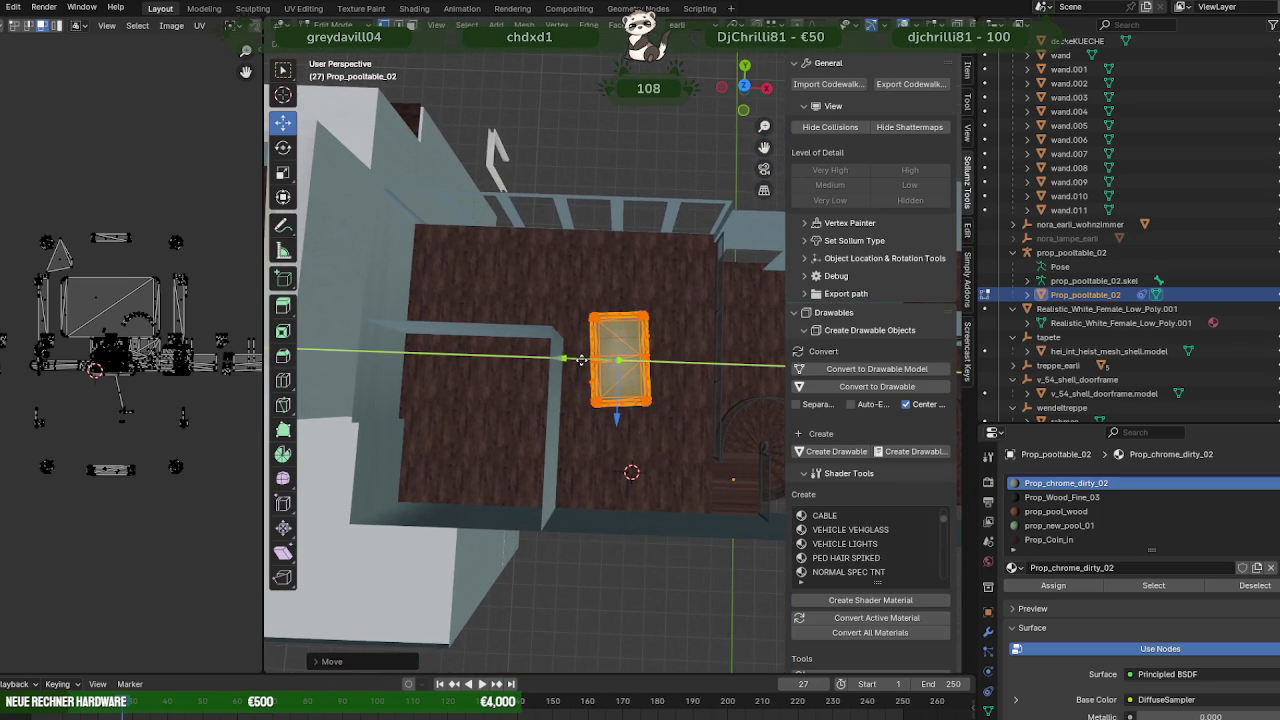
click(595, 362)
middle_drag(605, 362, 662, 325)
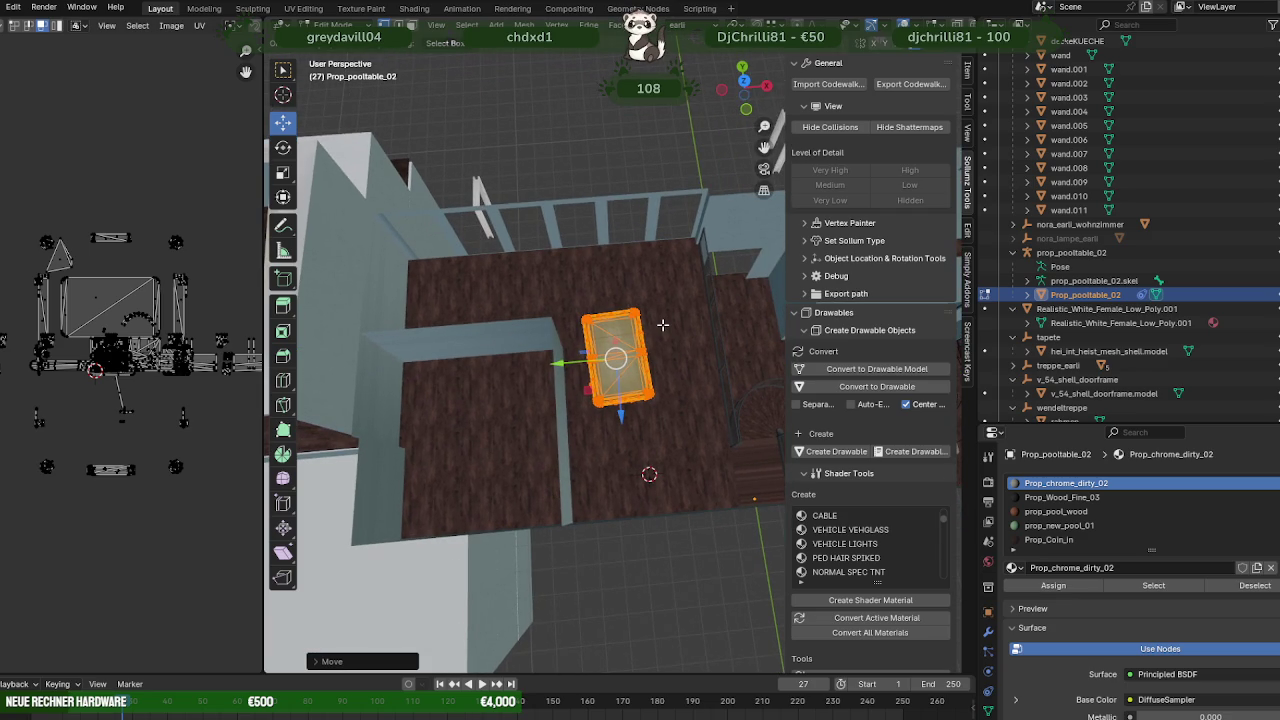
- Rotate wall piece wand.011 upright and move it into place along Z
click(503, 363)
key(r)
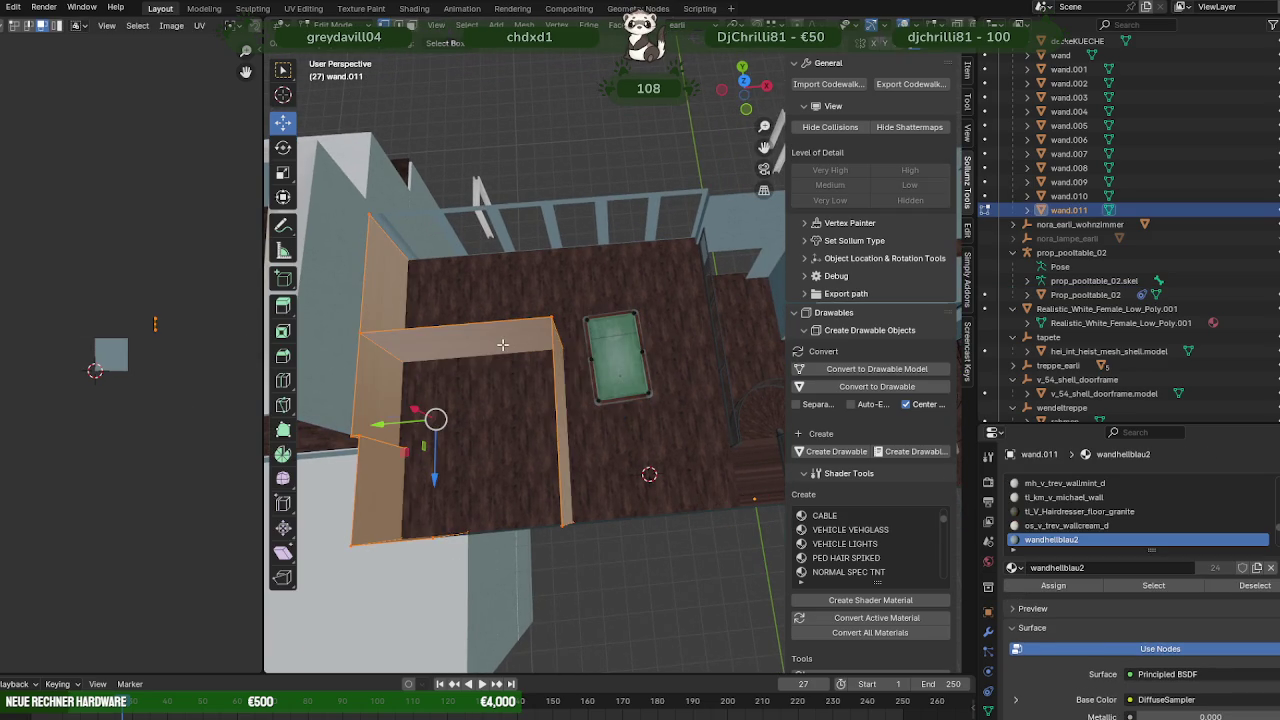
mouse_move(503, 342)
middle_down()
mouse_move(470, 355)
mouse_move(503, 348)
middle_up()
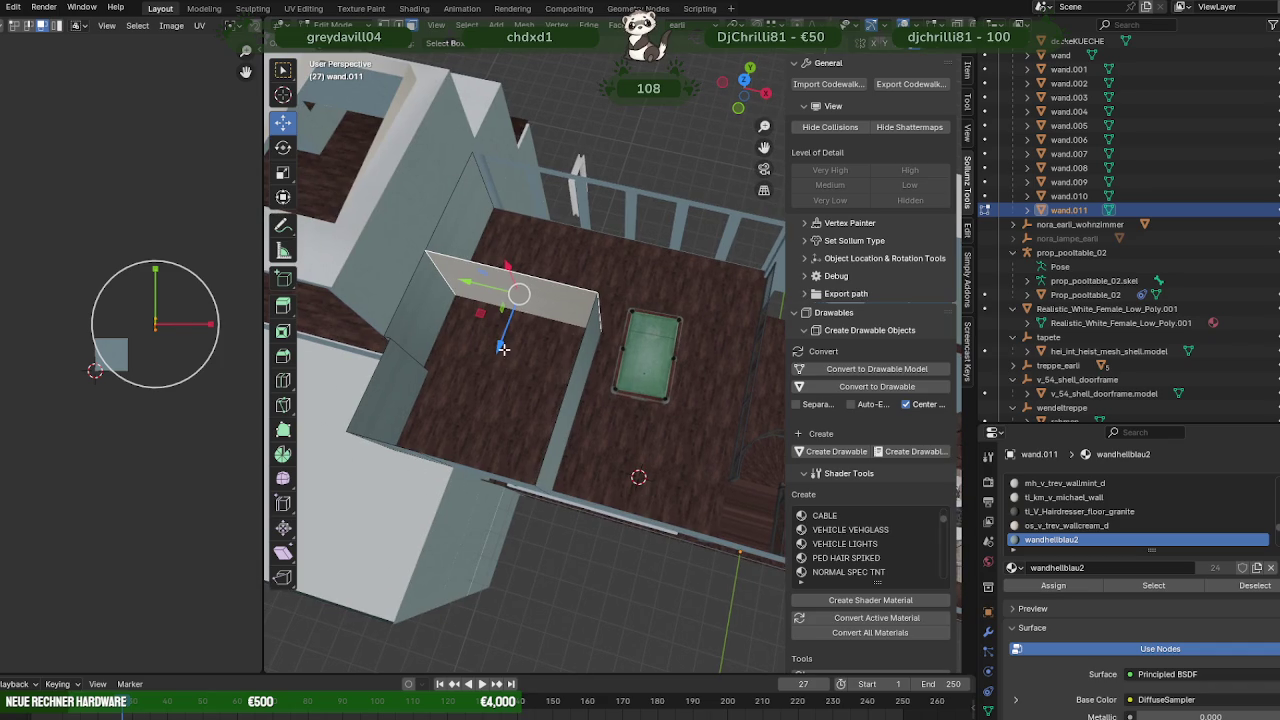
drag(503, 348, 419, 278)
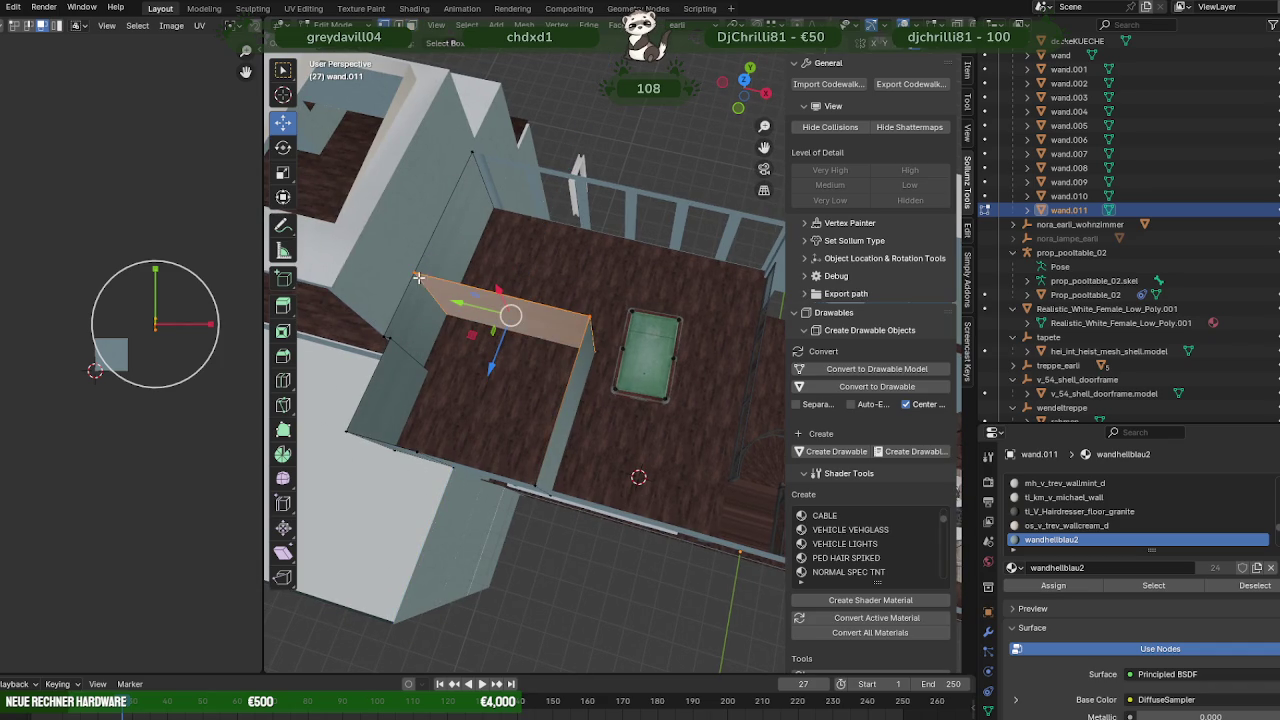
key(r)
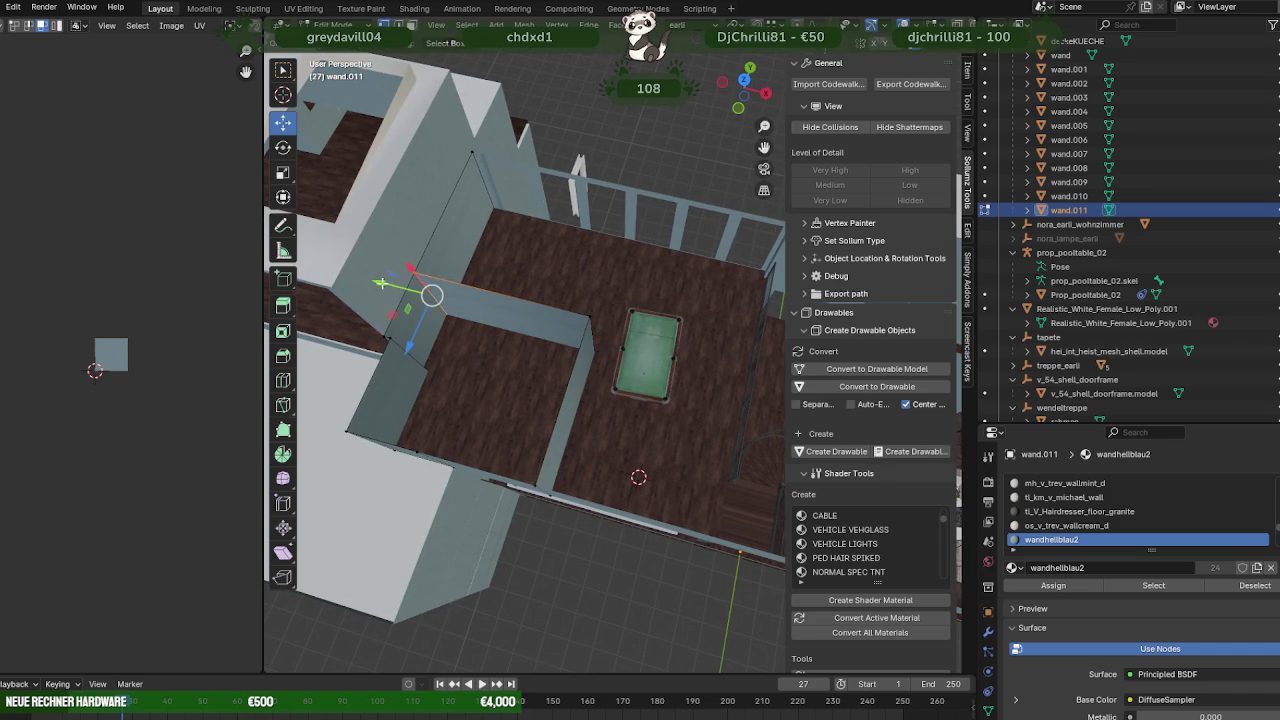
key(y)
middle_drag(393, 318, 420, 300)
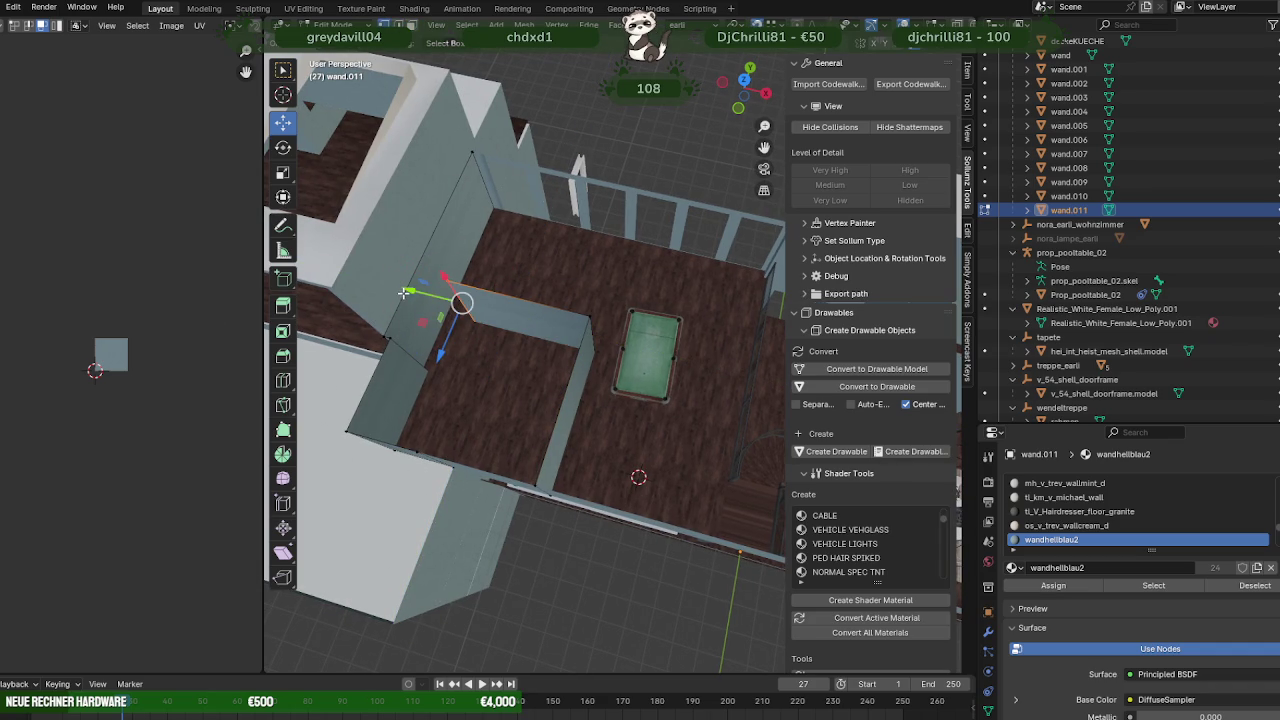
drag(372, 348, 457, 349)
mouse_move(502, 344)
middle_down()
mouse_move(528, 371)
mouse_move(607, 372)
middle_up()
click(608, 370)
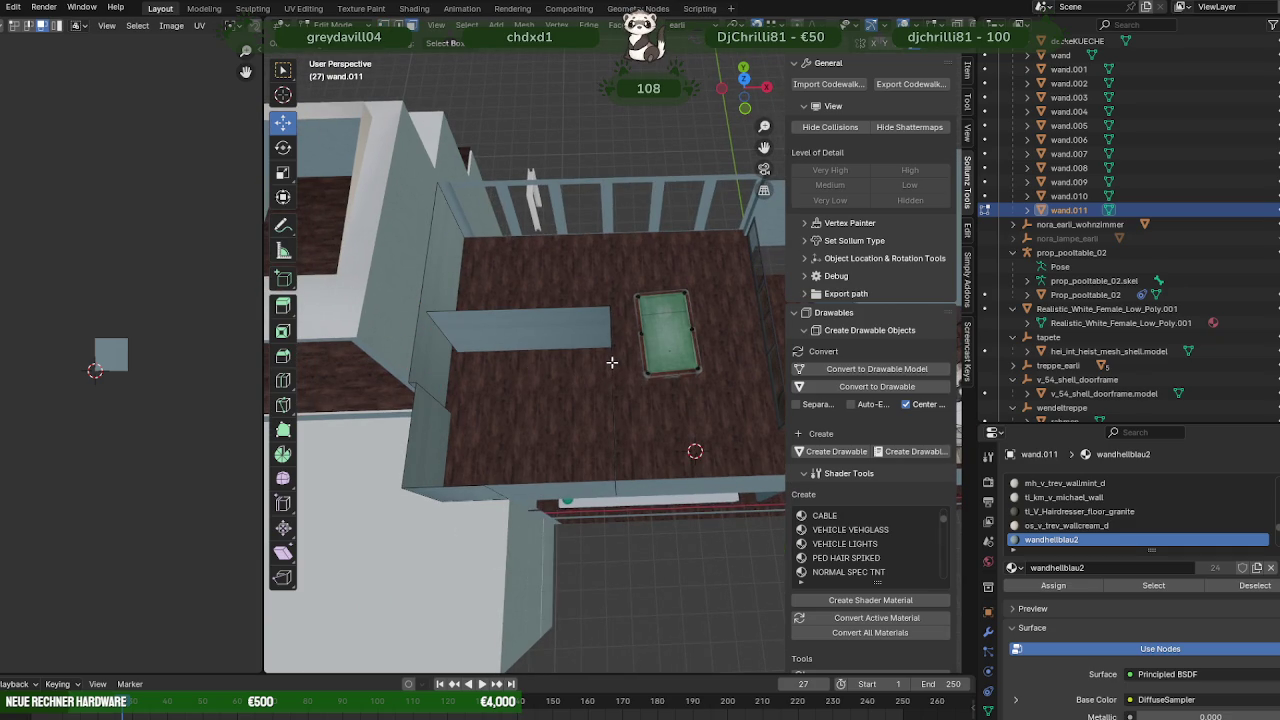
- Extend wand.011's end face along Y into a short partition by the pool table
middle_drag(523, 329, 508, 309)
click(425, 279)
click(530, 375)
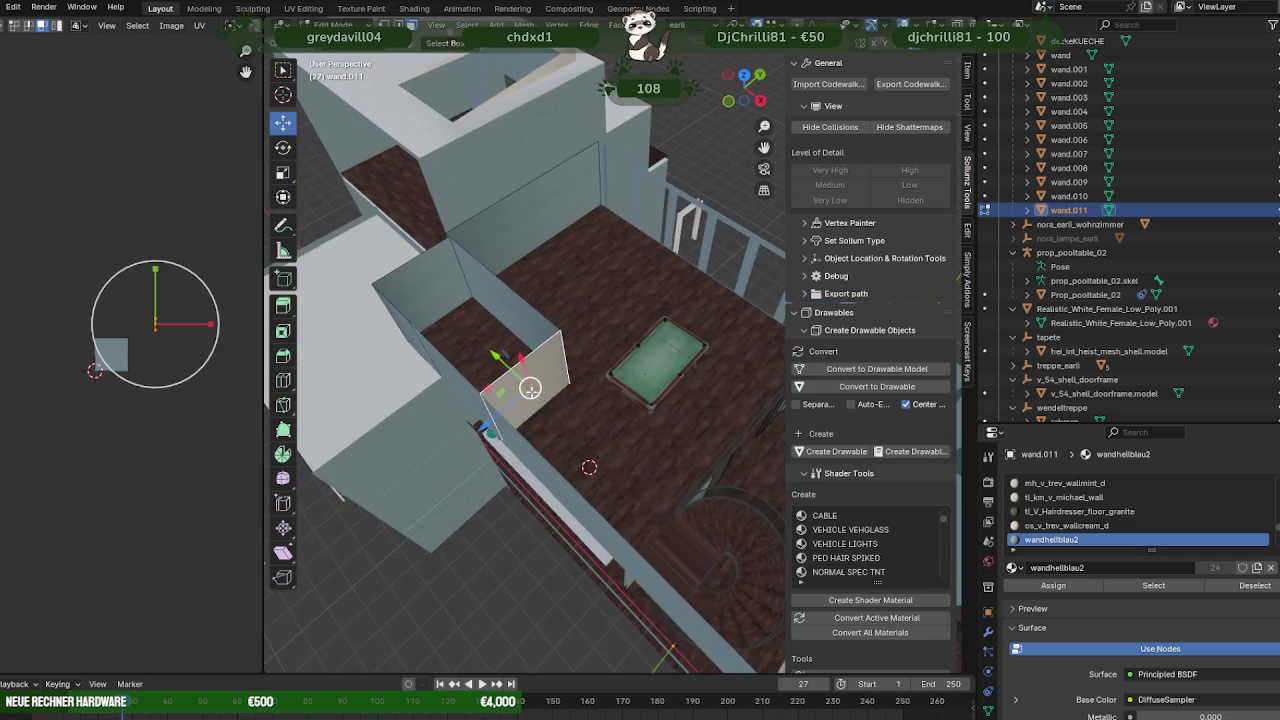
mouse_move(530, 375)
middle_down()
mouse_move(576, 395)
mouse_move(585, 424)
middle_up()
drag(585, 424, 586, 394)
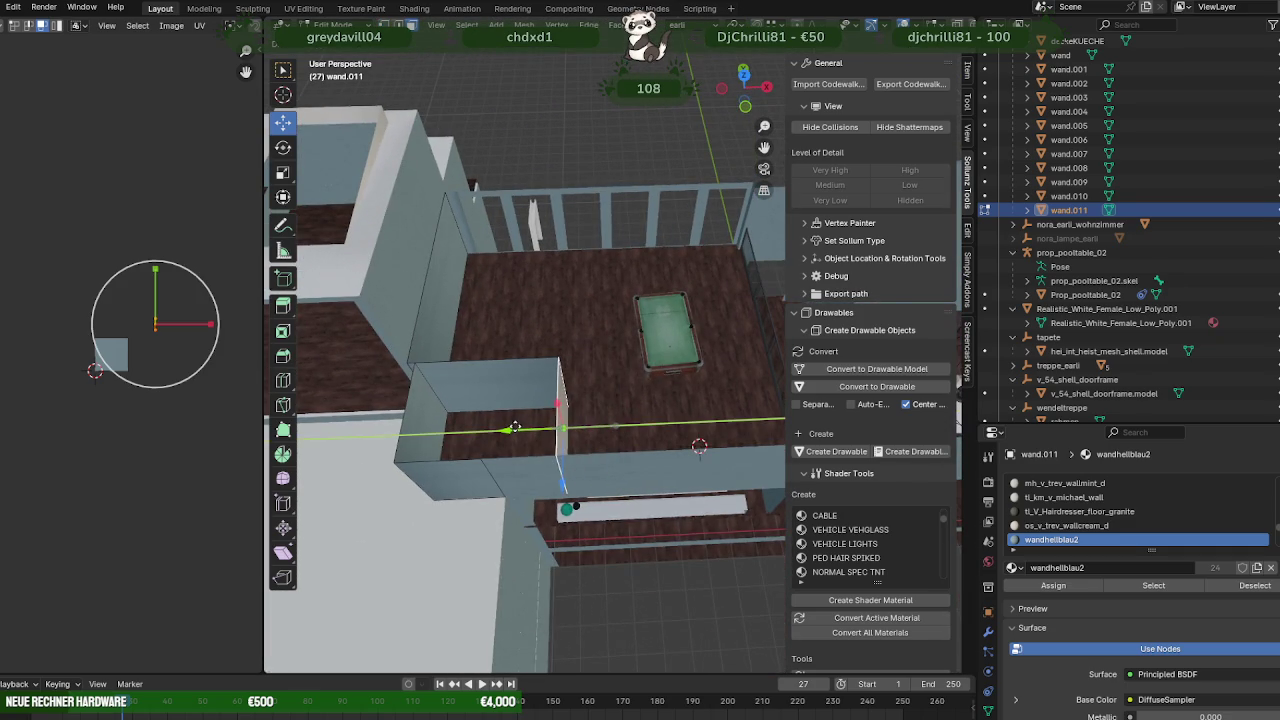
mouse_move(586, 394)
middle_down()
mouse_move(608, 380)
mouse_move(537, 414)
mouse_move(606, 391)
mouse_move(591, 391)
mouse_move(600, 372)
mouse_move(585, 325)
middle_up()
mouse_move(683, 297)
middle_down()
mouse_move(649, 343)
mouse_move(530, 343)
middle_up()
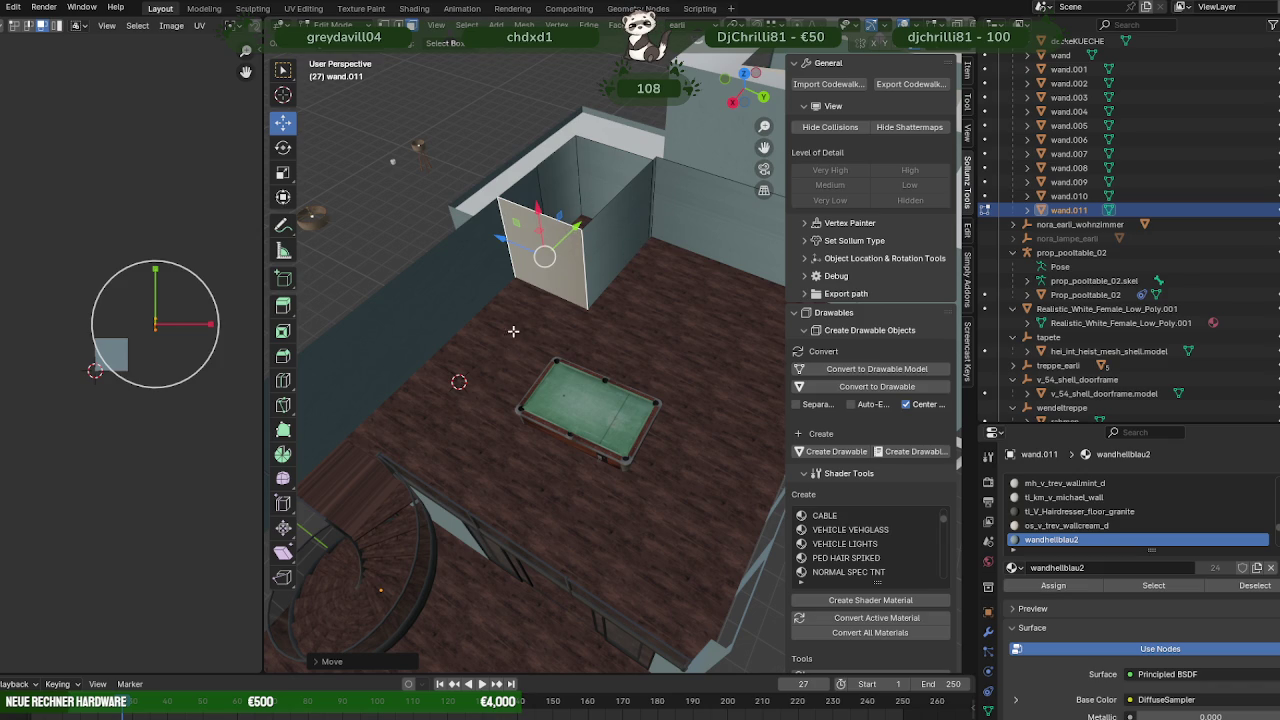
mouse_move(513, 331)
middle_down()
mouse_move(503, 309)
mouse_move(551, 363)
mouse_move(566, 423)
mouse_move(523, 363)
mouse_move(514, 277)
middle_up()
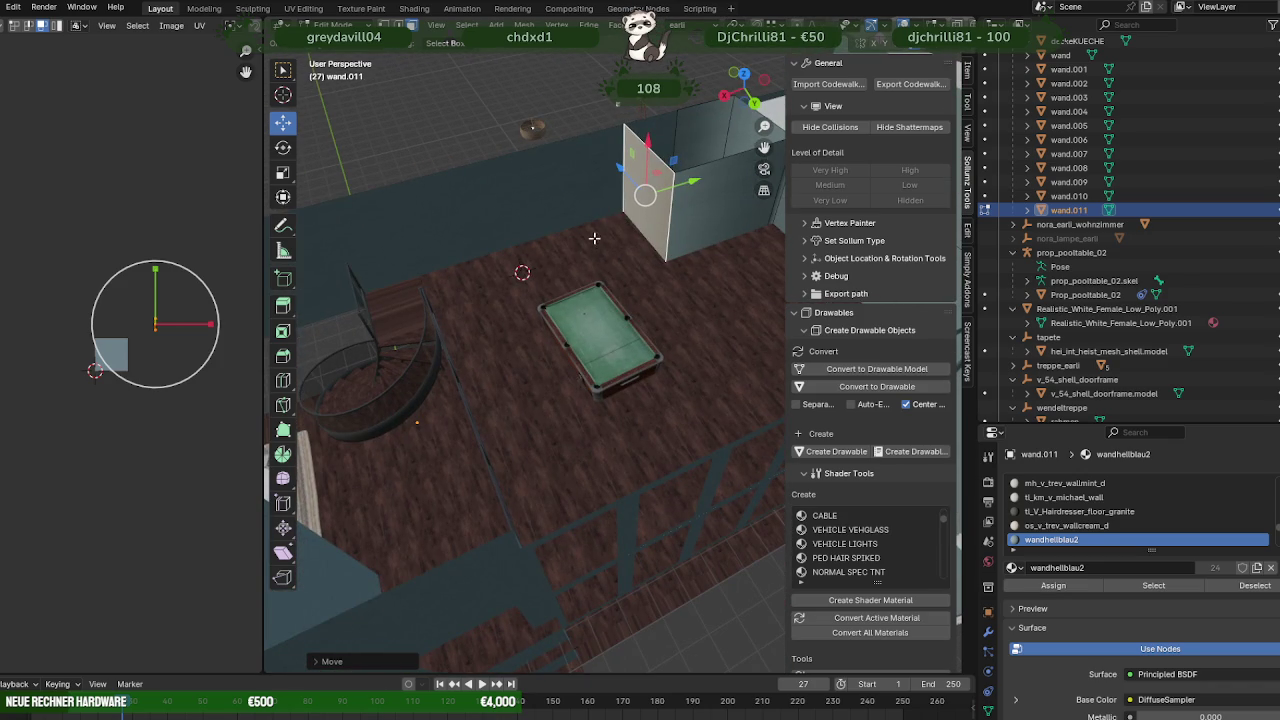
mouse_move(617, 446)
middle_down()
mouse_move(626, 413)
mouse_move(563, 409)
mouse_move(571, 446)
mouse_move(563, 437)
mouse_move(721, 376)
mouse_move(730, 418)
mouse_move(686, 400)
mouse_move(629, 429)
mouse_move(614, 400)
mouse_move(596, 411)
middle_up()
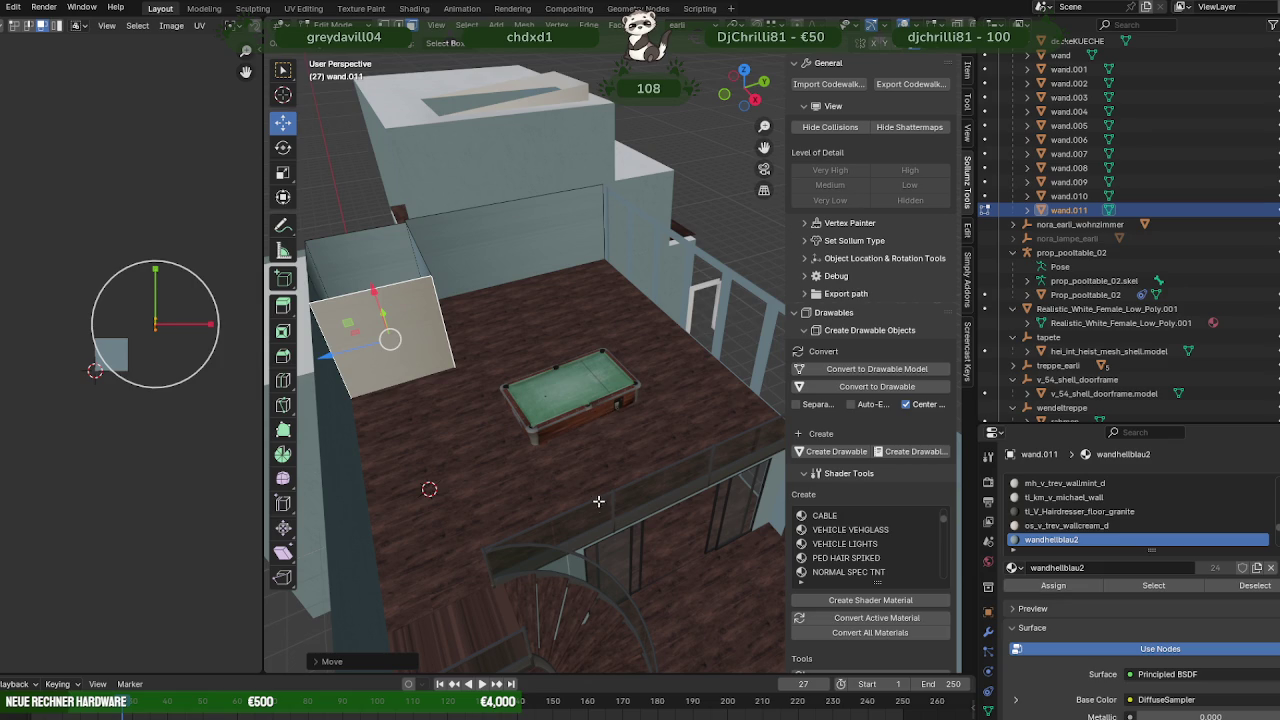
mouse_move(595, 492)
middle_down()
mouse_move(628, 486)
mouse_move(545, 465)
mouse_move(525, 440)
mouse_move(691, 449)
mouse_move(600, 409)
mouse_move(564, 436)
middle_up()
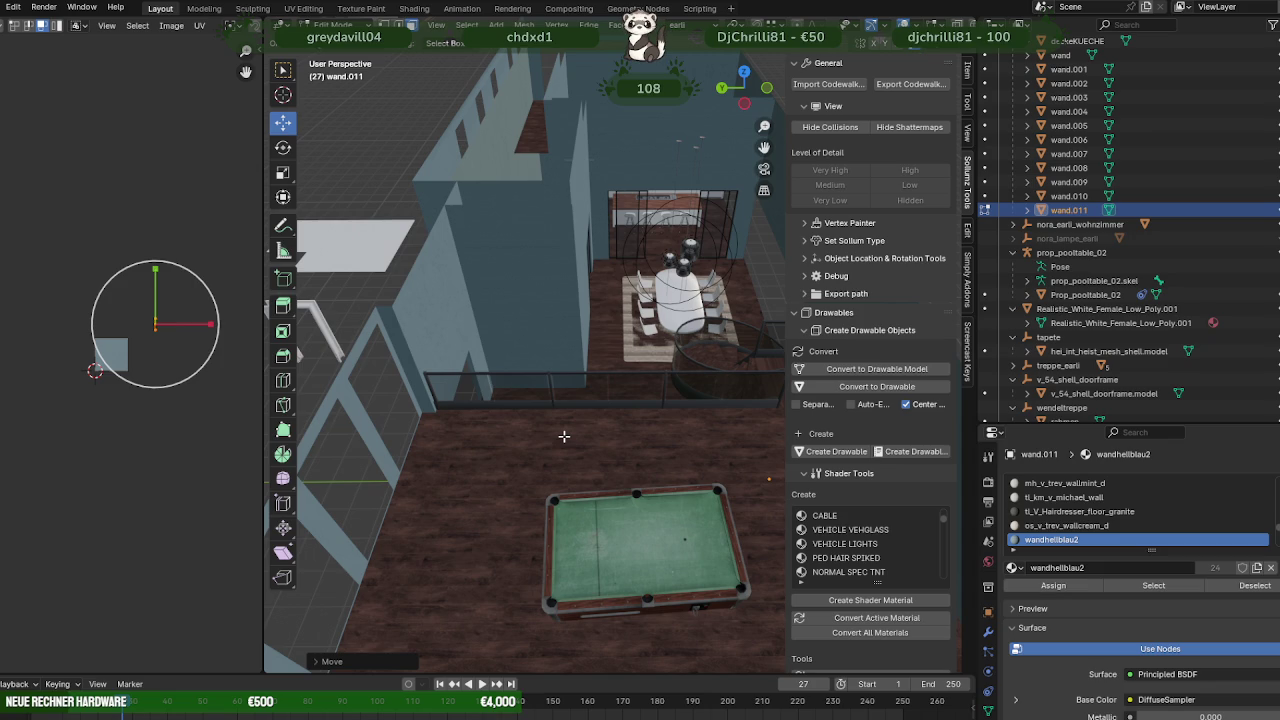
middle_drag(626, 443, 519, 354)
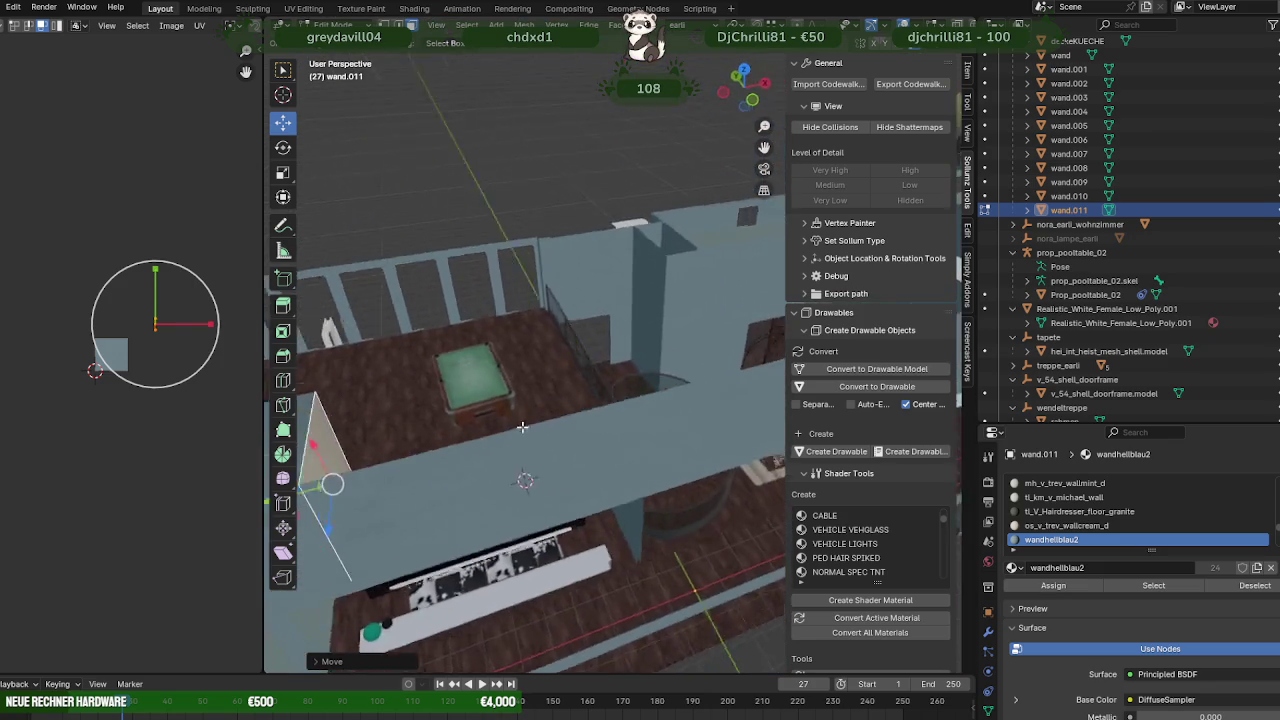
scroll(519, 354, up, 6)
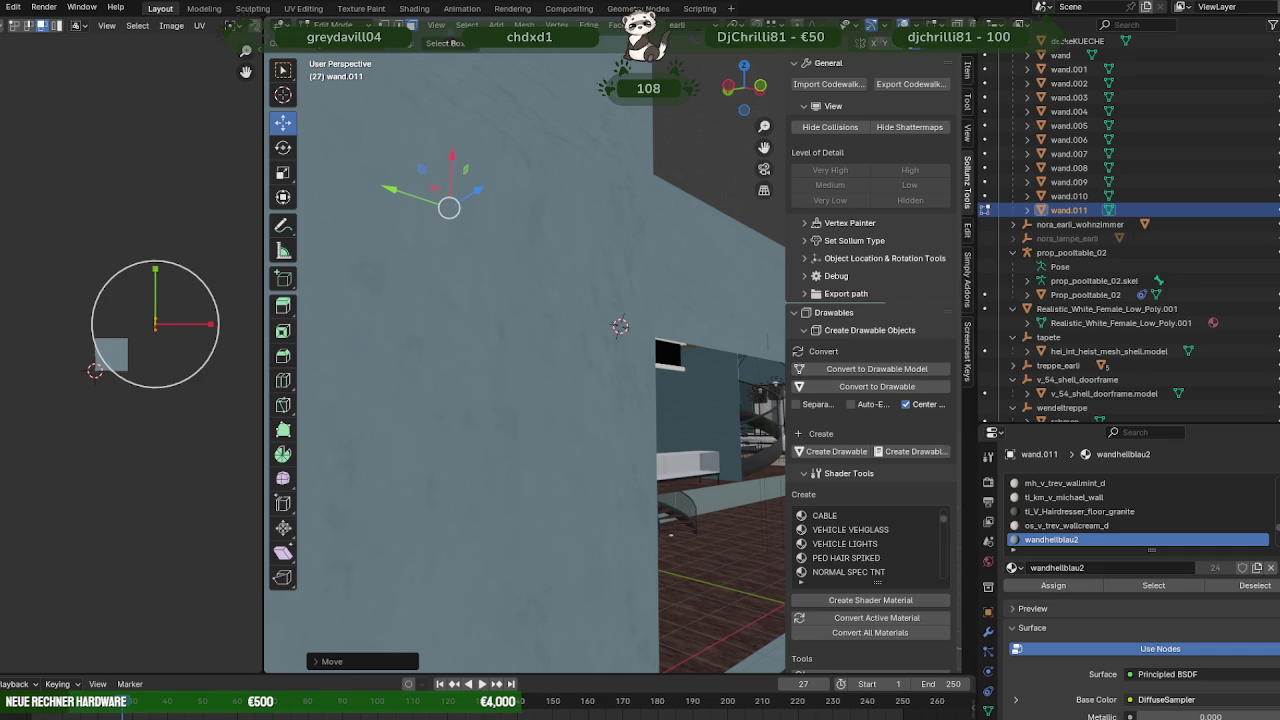
- Leave the wall's Edit Mode, select the basin-and-wardrobe object, and frame it in Edit Mode
mouse_move(502, 352)
middle_down()
mouse_move(503, 478)
mouse_move(540, 420)
middle_up()
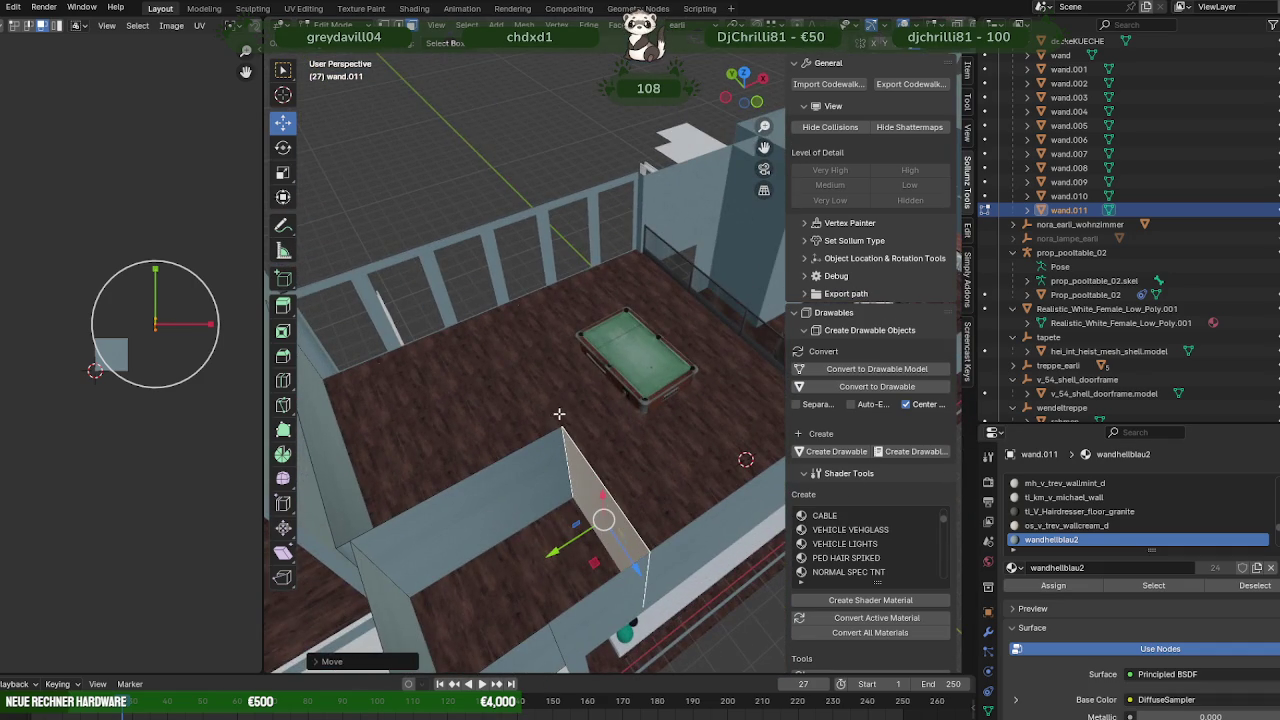
scroll(1235, 200, up, 5)
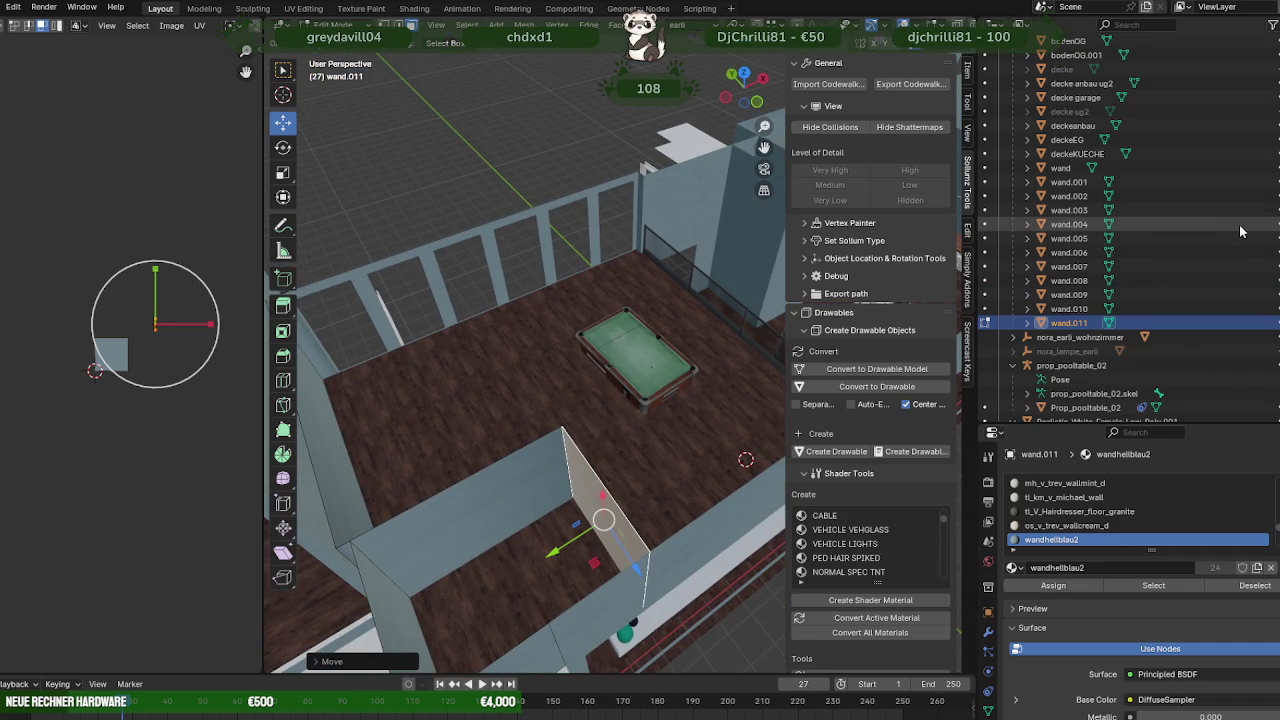
scroll(1239, 225, up, 2)
scroll(1239, 225, up, 1)
scroll(1239, 225, up, 1)
scroll(1239, 225, up, 1)
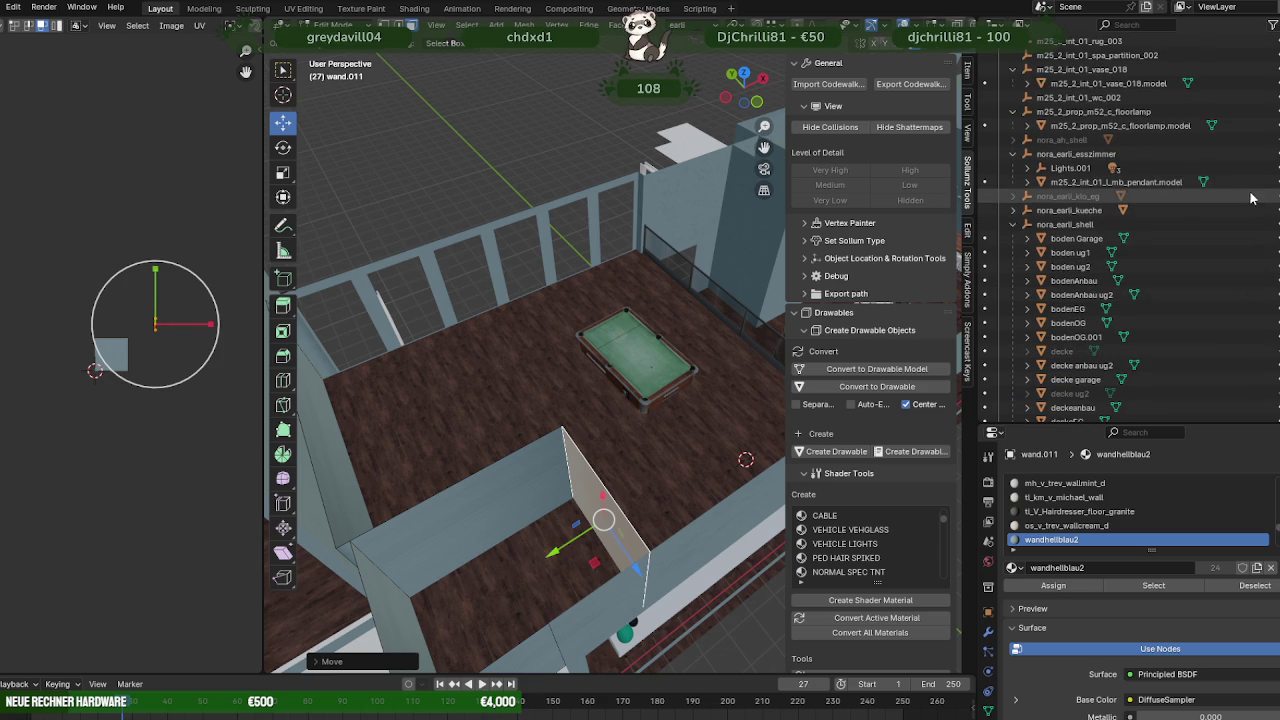
scroll(1239, 225, up, 1)
scroll(515, 270, down, 3)
mouse_move(470, 300)
middle_down()
mouse_move(515, 270)
mouse_move(567, 328)
mouse_move(645, 537)
middle_up()
key(Tab)
click(515, 270)
key(Tab)
key(KP_Decimal)
scroll(634, 548, down, 5)
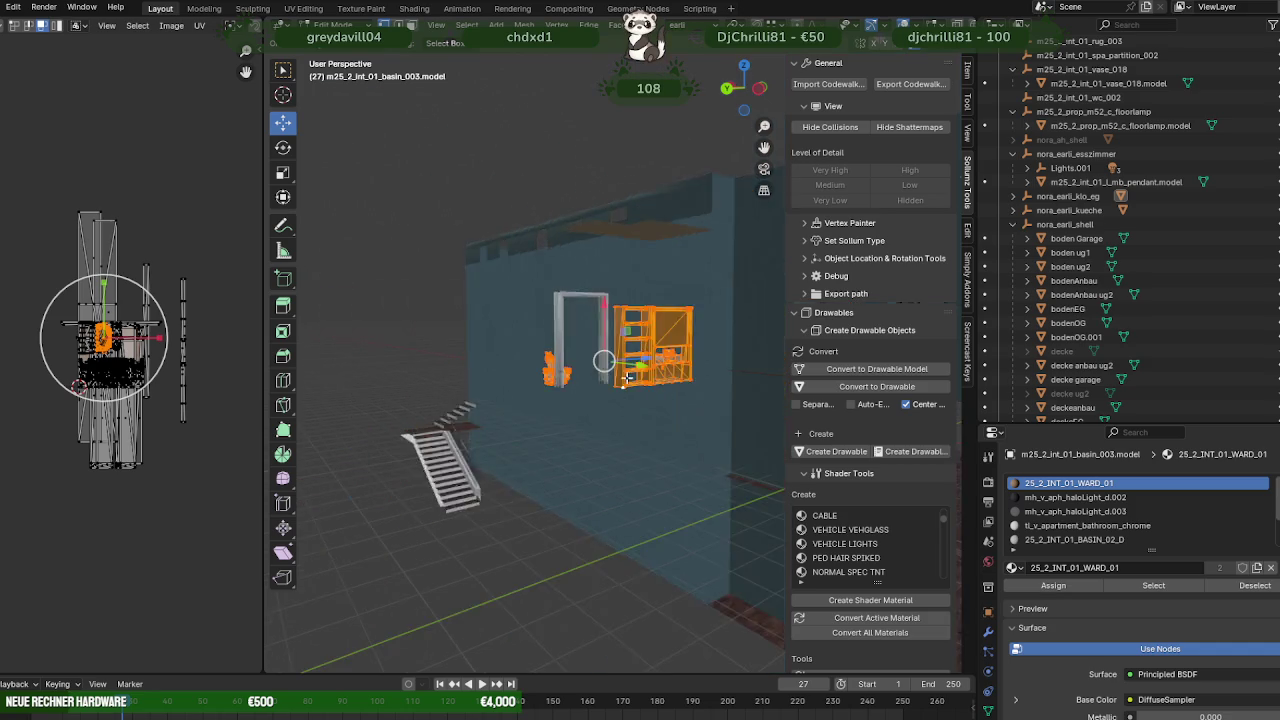
scroll(600, 357, up, 4)
mouse_move(523, 380)
middle_down()
mouse_move(540, 400)
mouse_move(494, 411)
mouse_move(584, 364)
middle_up()
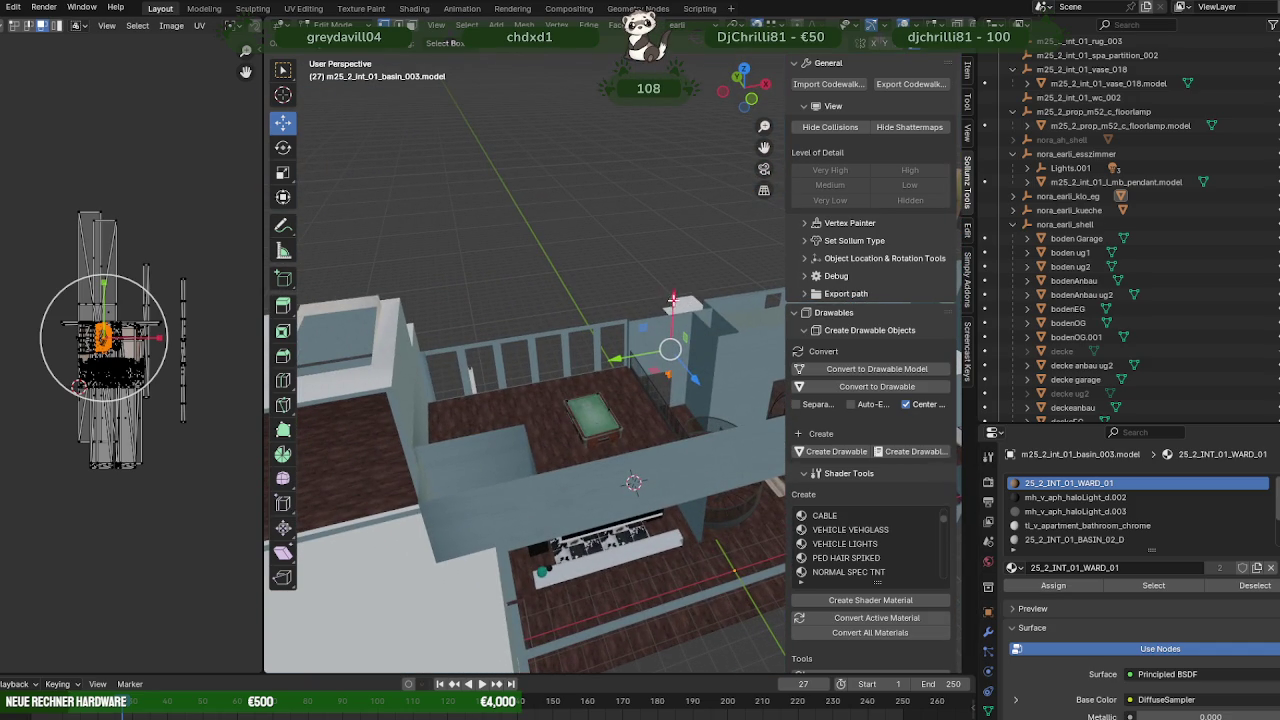
- Move the wardrobe along X, Y and Z toward the wall corner and opening
drag(688, 300, 425, 405)
click(425, 405)
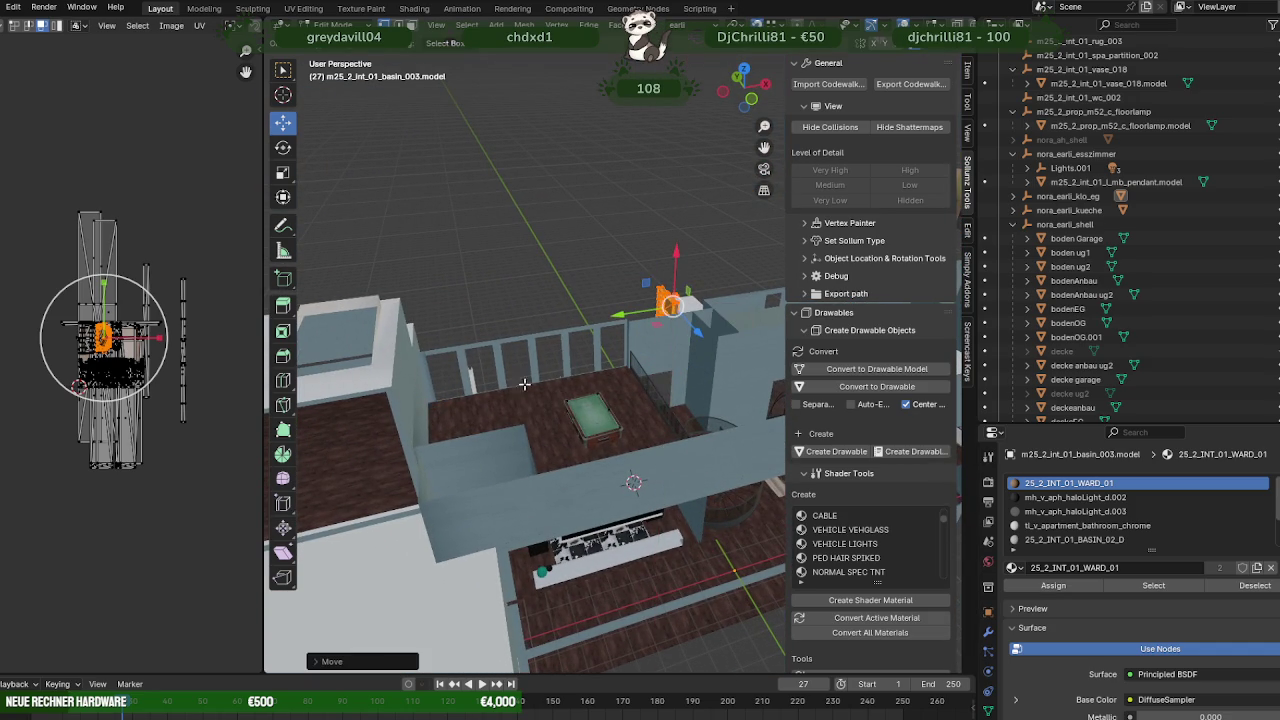
middle_drag(425, 405, 600, 330)
key(g)
key(y)
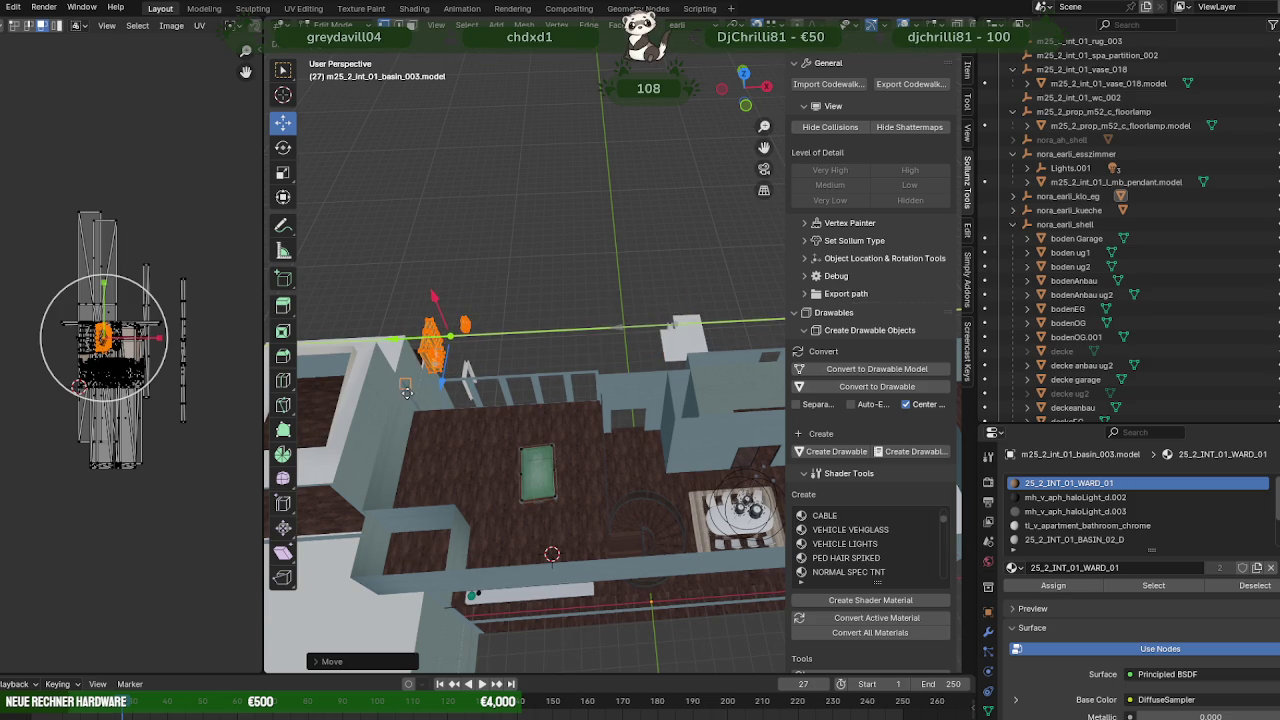
click(410, 408)
middle_drag(410, 408, 519, 289)
key(g)
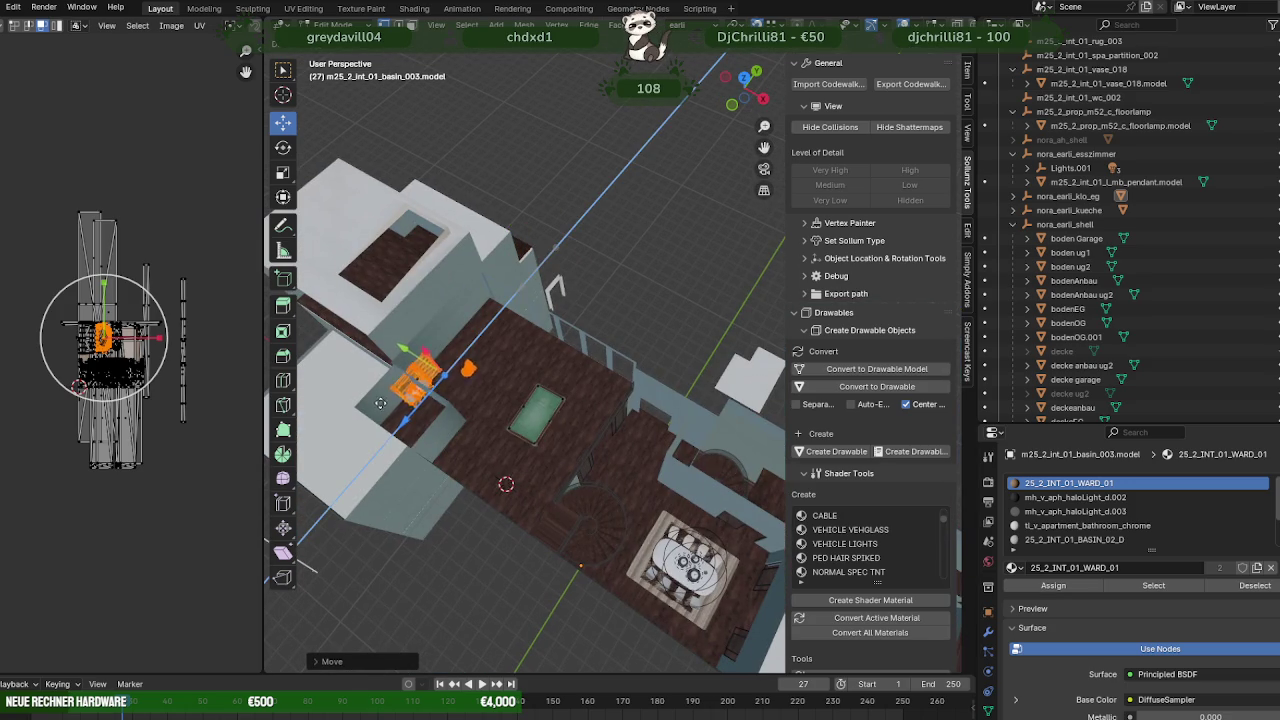
key(z)
click(369, 410)
key(KP_Decimal)
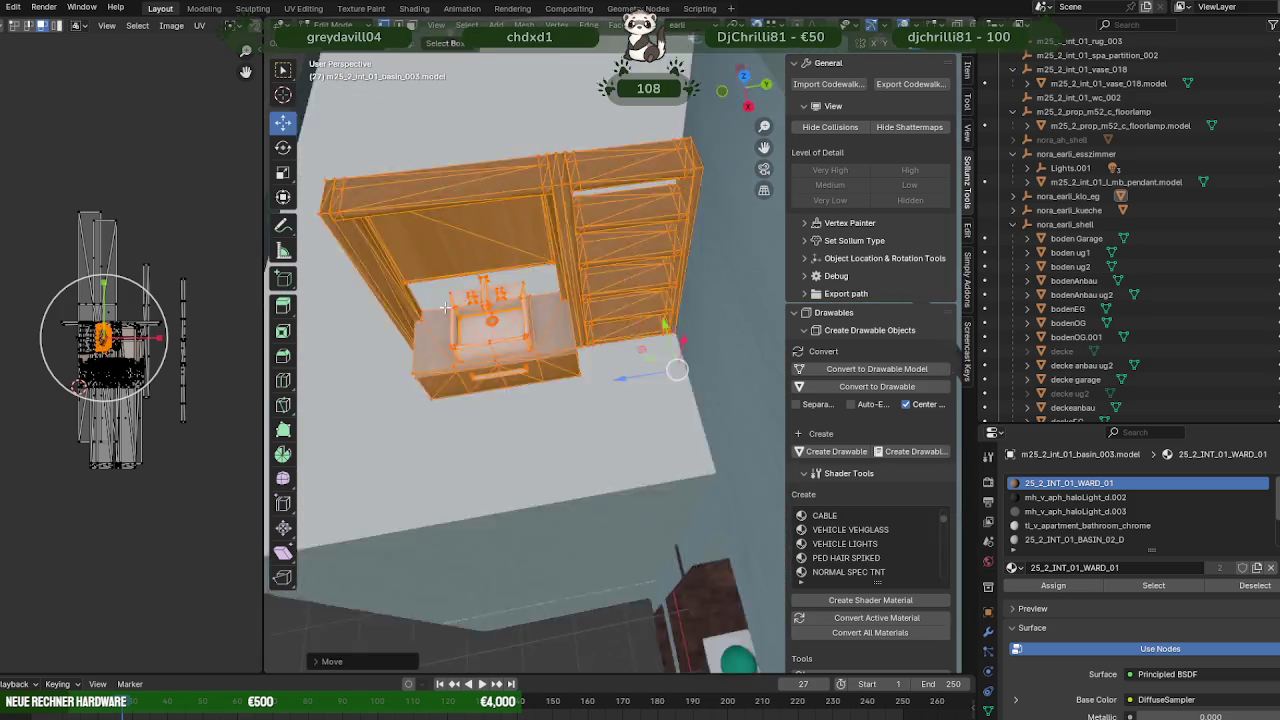
middle_drag(369, 410, 443, 300)
scroll(443, 300, down, 3)
middle_drag(485, 338, 390, 236)
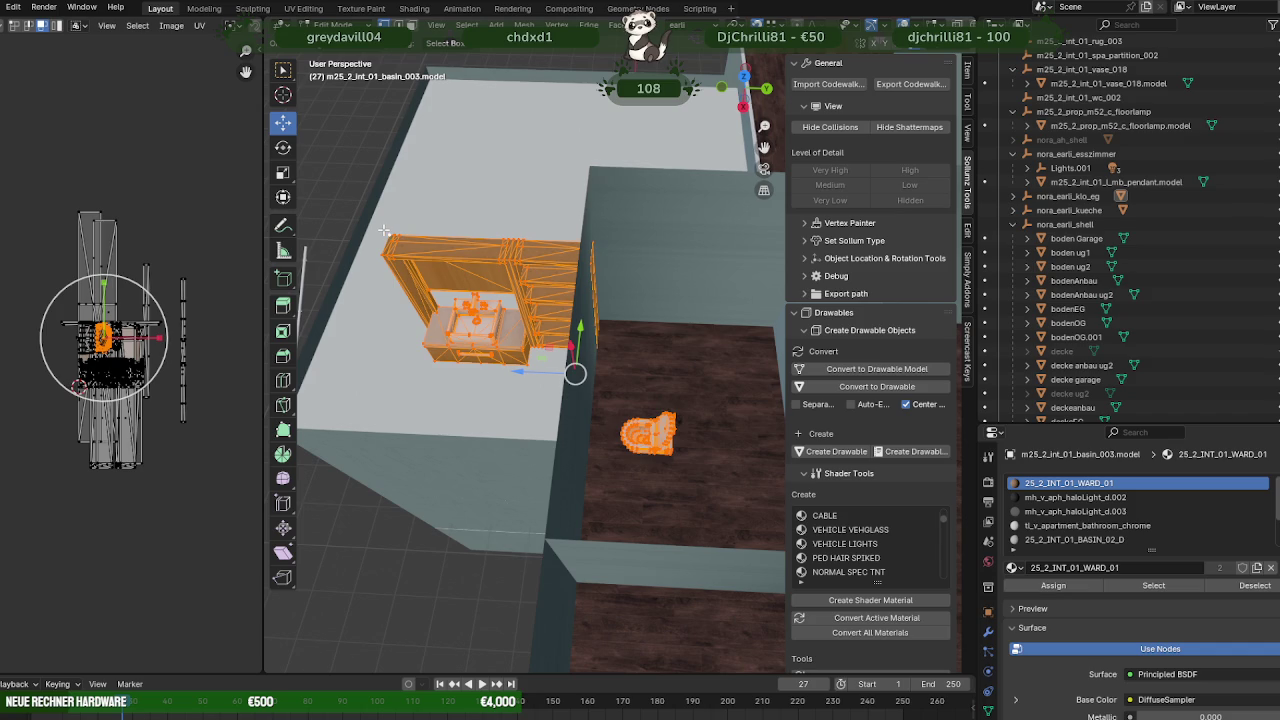
key(g)
key(z)
click(587, 161)
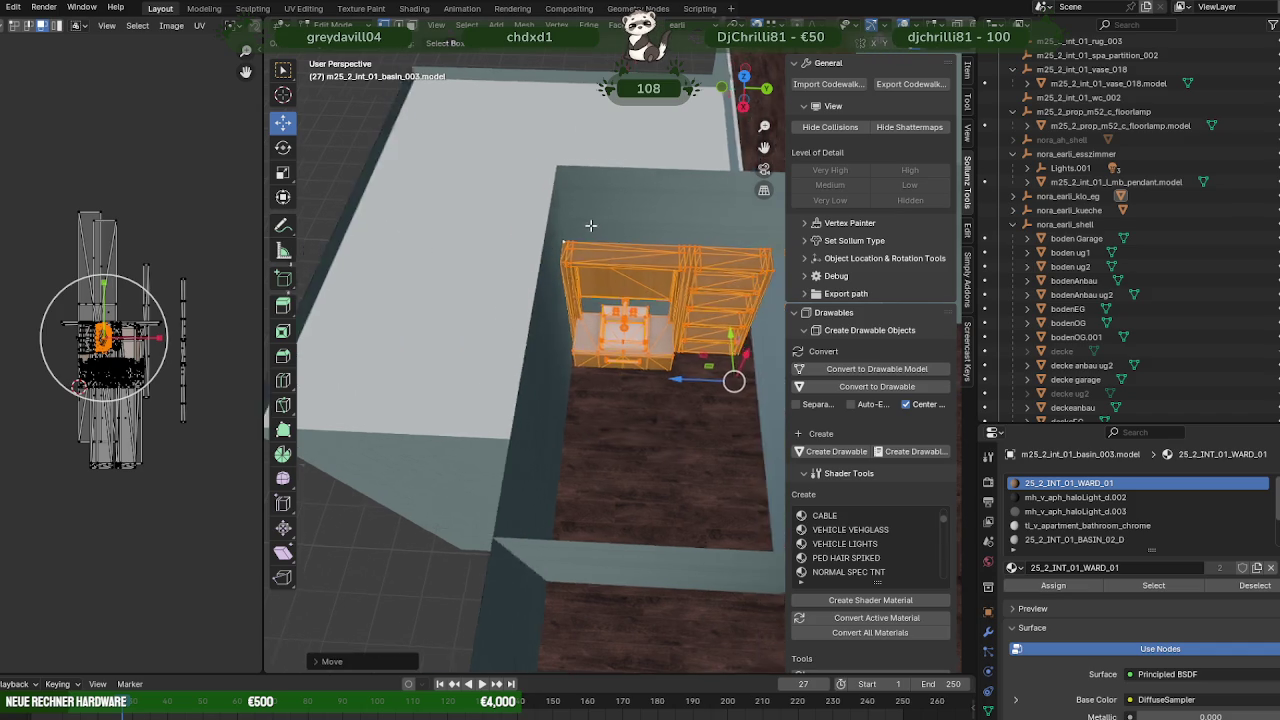
- Orbit and zoom around the wardrobe to check how it sits by the wall
middle_drag(587, 161, 574, 242)
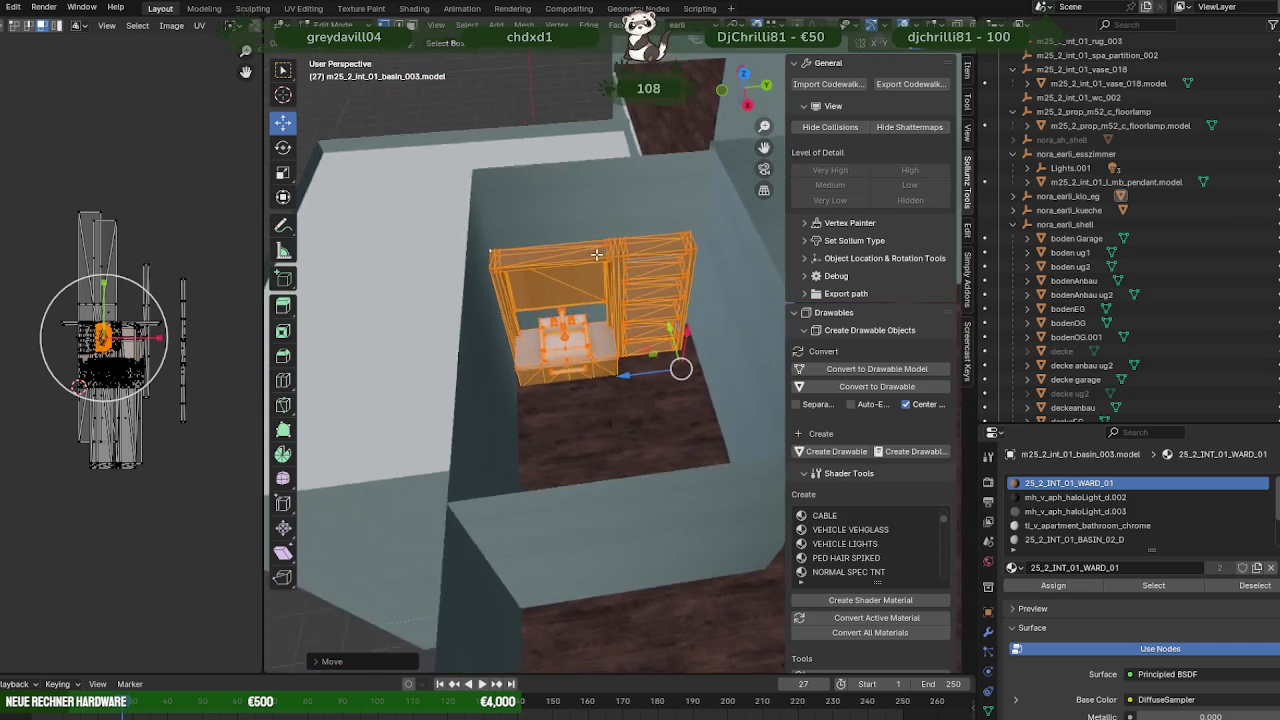
scroll(576, 265, up, 3)
scroll(579, 289, up, 2)
scroll(579, 289, up, 3)
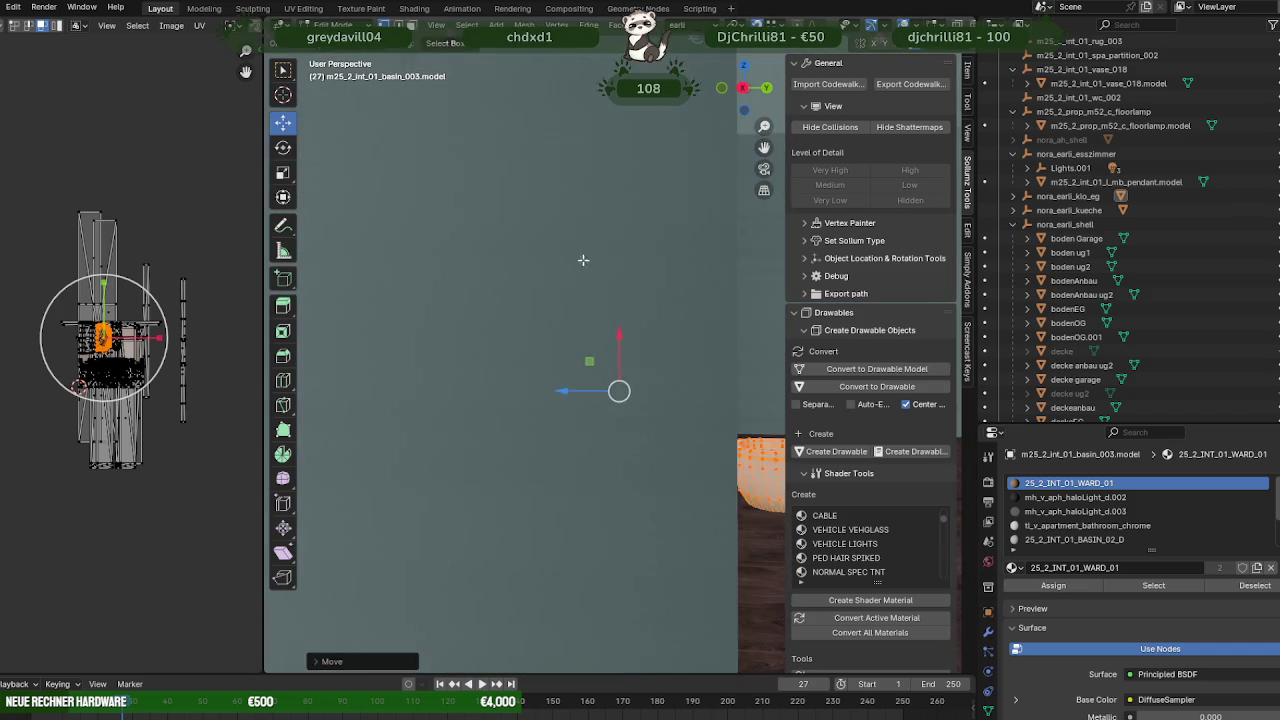
mouse_move(583, 263)
middle_down()
mouse_move(597, 121)
mouse_move(634, 274)
middle_up()
scroll(634, 274, up, 3)
scroll(638, 264, down, 3)
scroll(636, 268, down, 2)
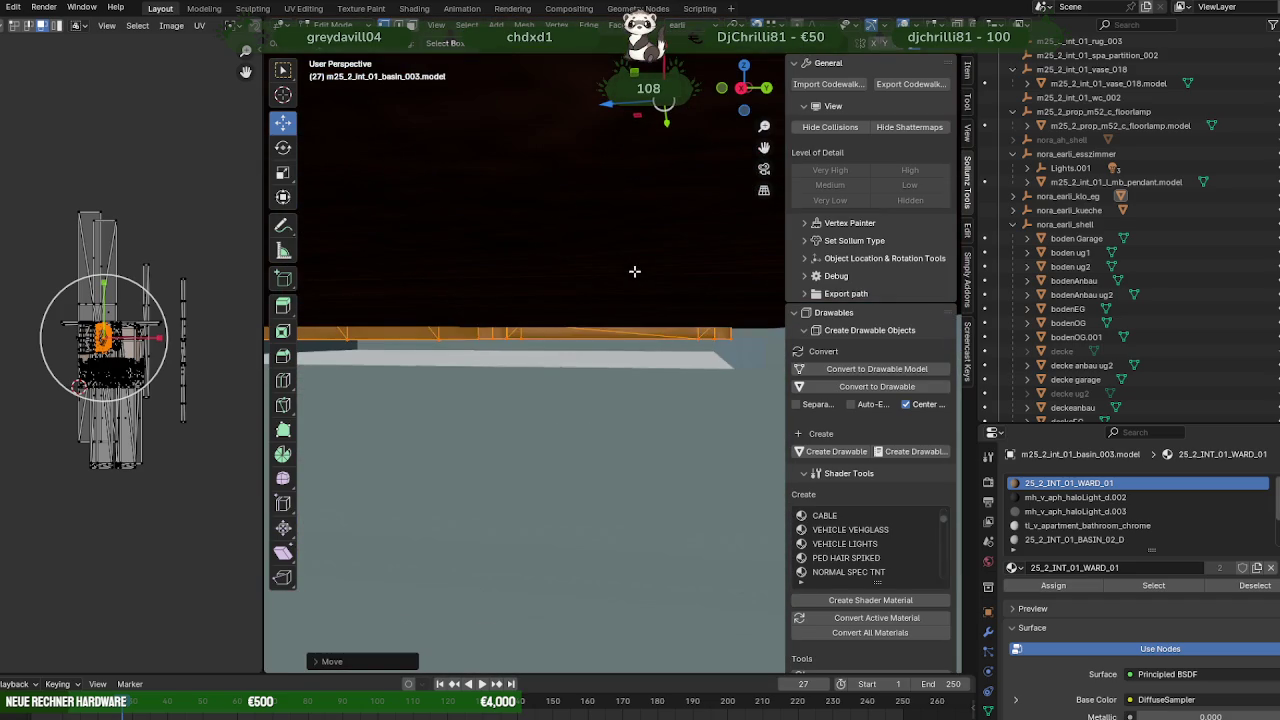
middle_drag(728, 337, 660, 400)
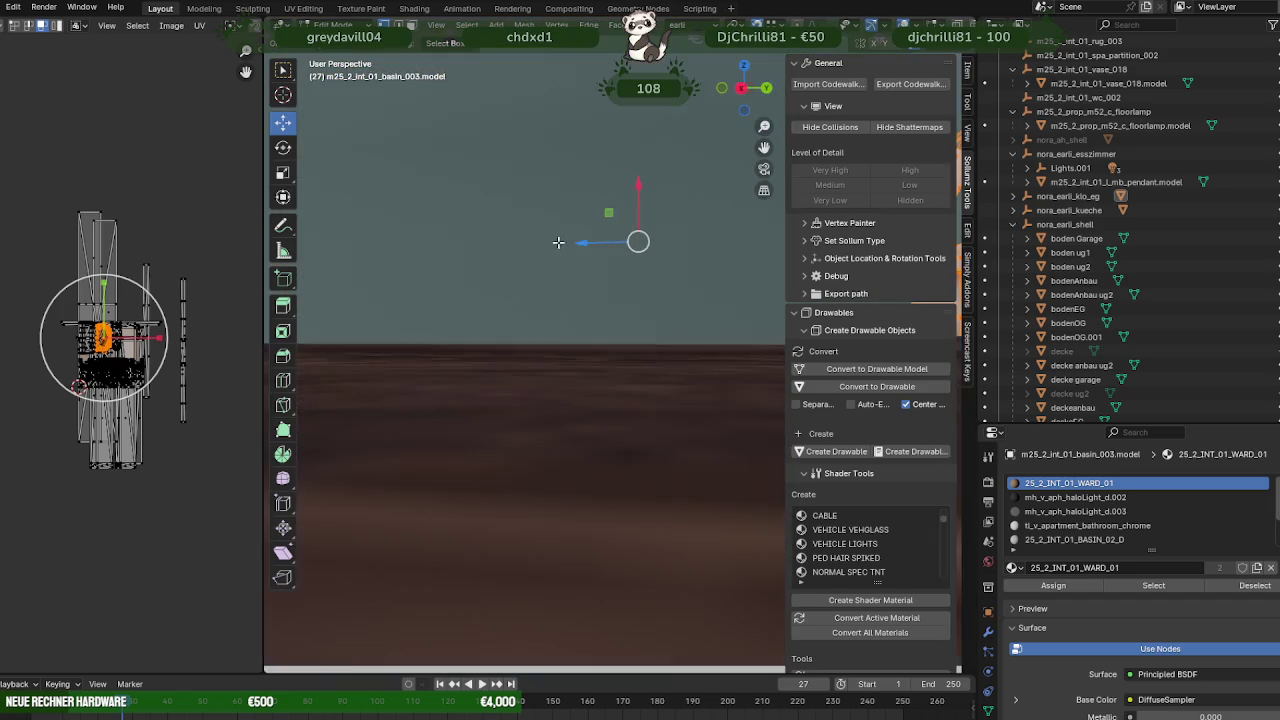
scroll(660, 400, down, 3)
scroll(644, 430, down, 2)
scroll(583, 337, down, 5)
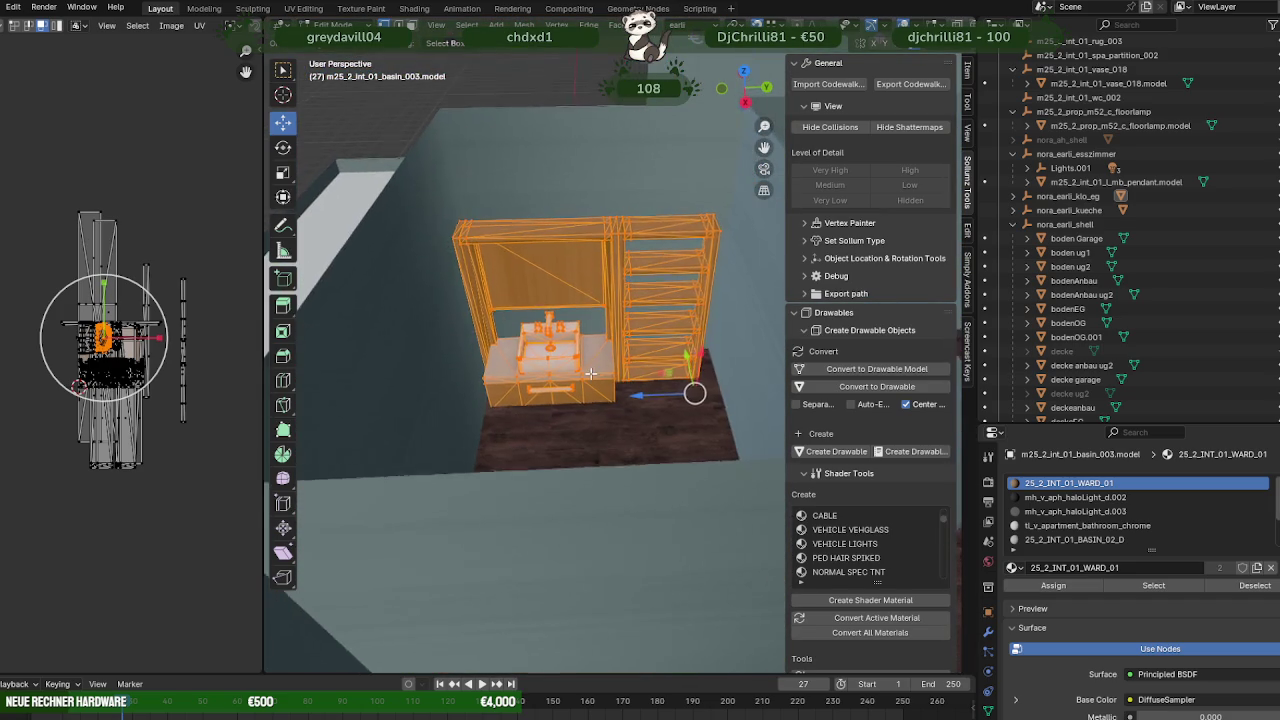
middle_drag(583, 337, 466, 255)
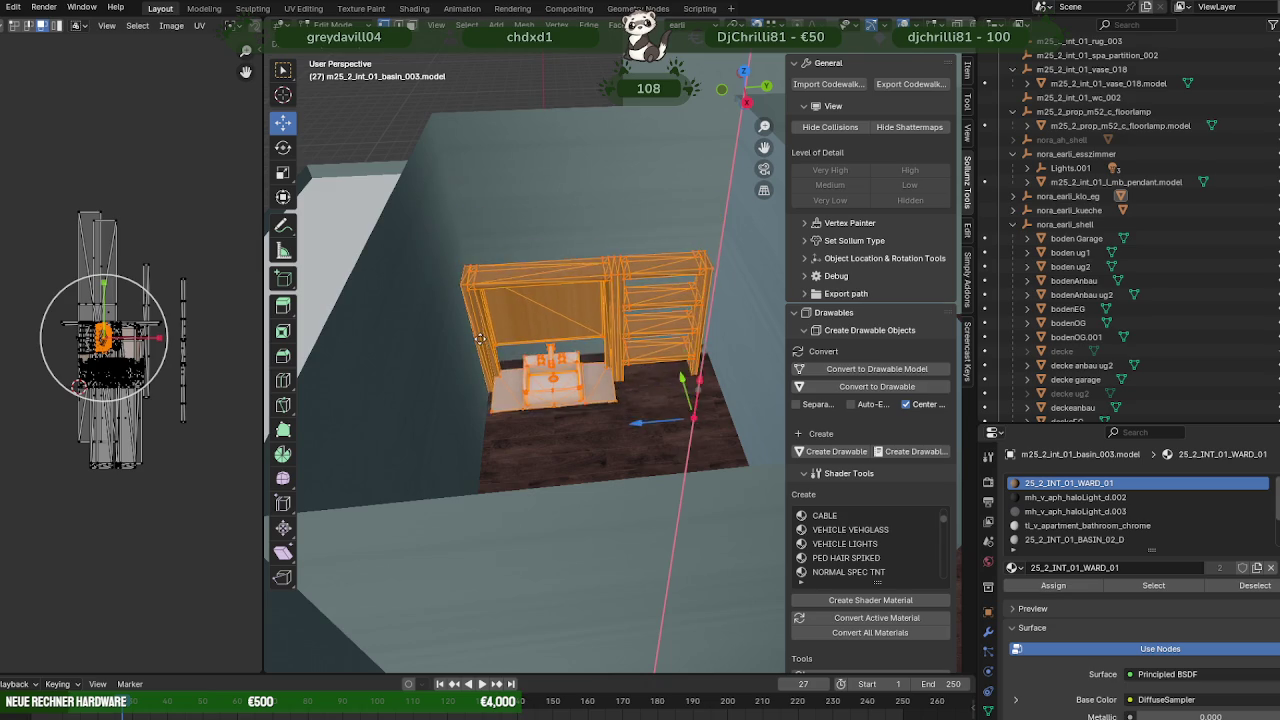
scroll(466, 274, up, 6)
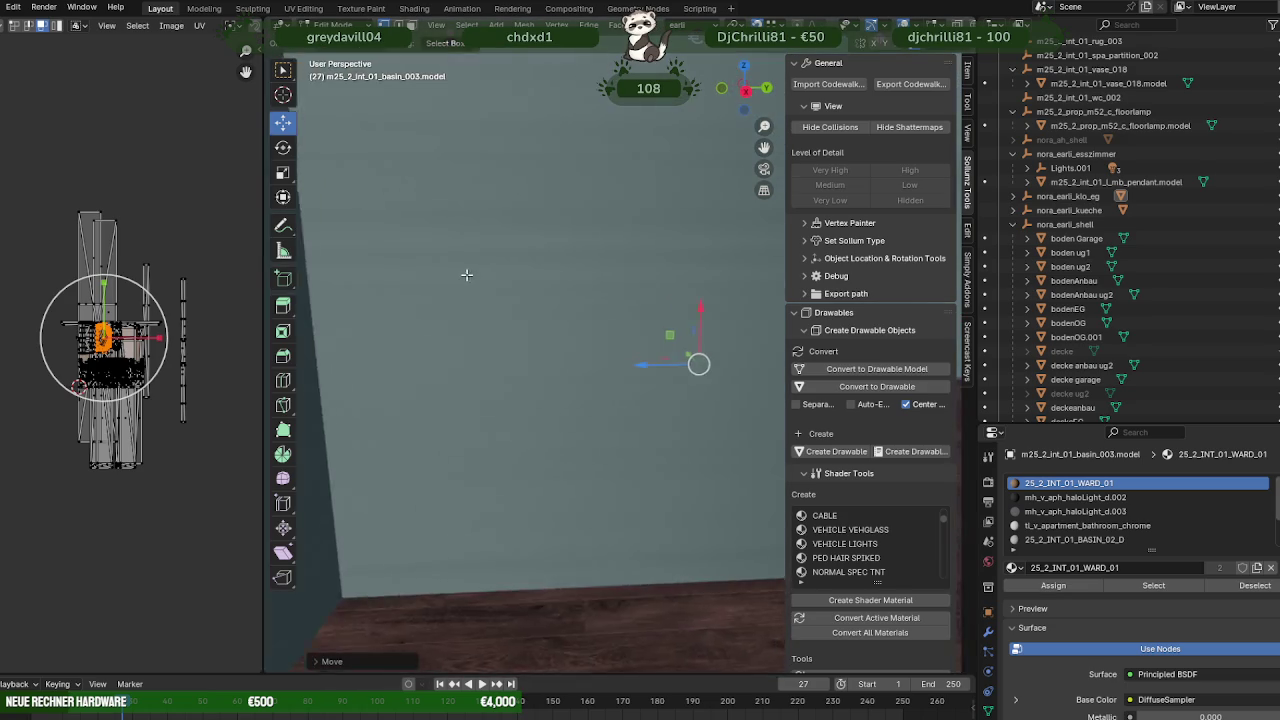
scroll(466, 274, down, 6)
mouse_move(466, 274)
middle_down()
mouse_move(523, 356)
mouse_move(687, 281)
middle_up()
- In wireframe view, slide the wardrobe along X flush against the back wall
key(shift+z)
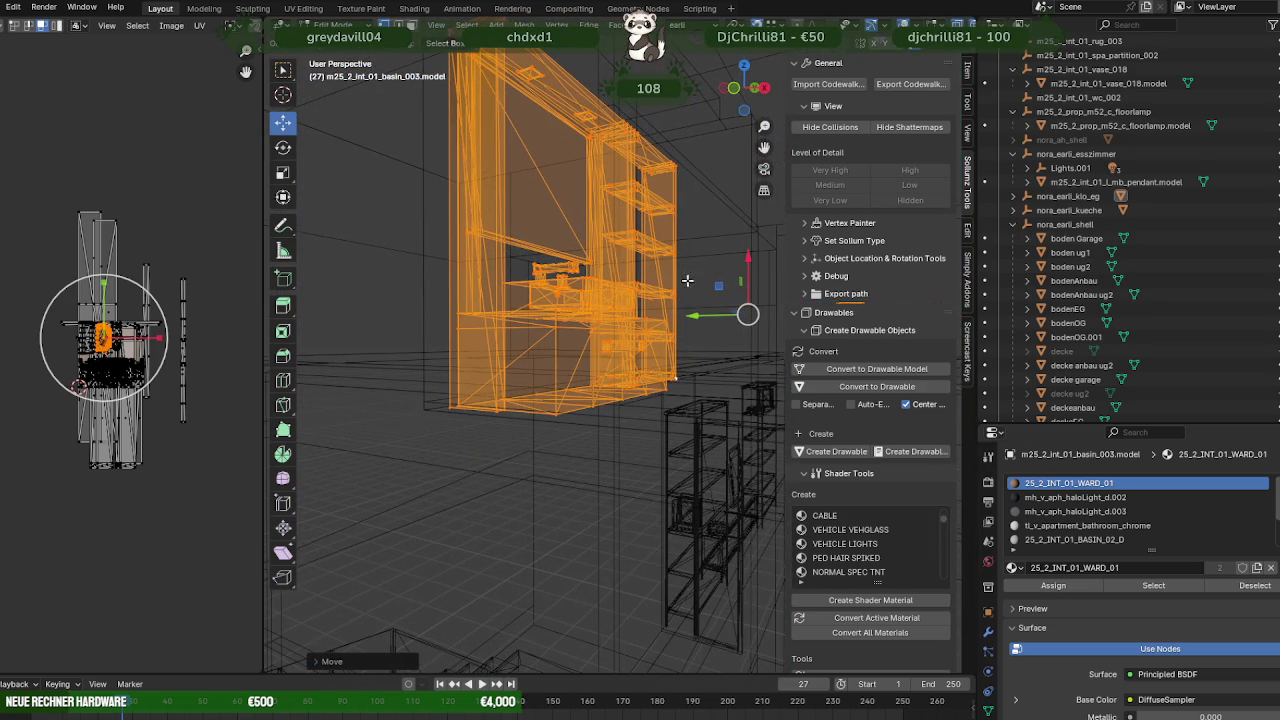
key(g)
key(x)
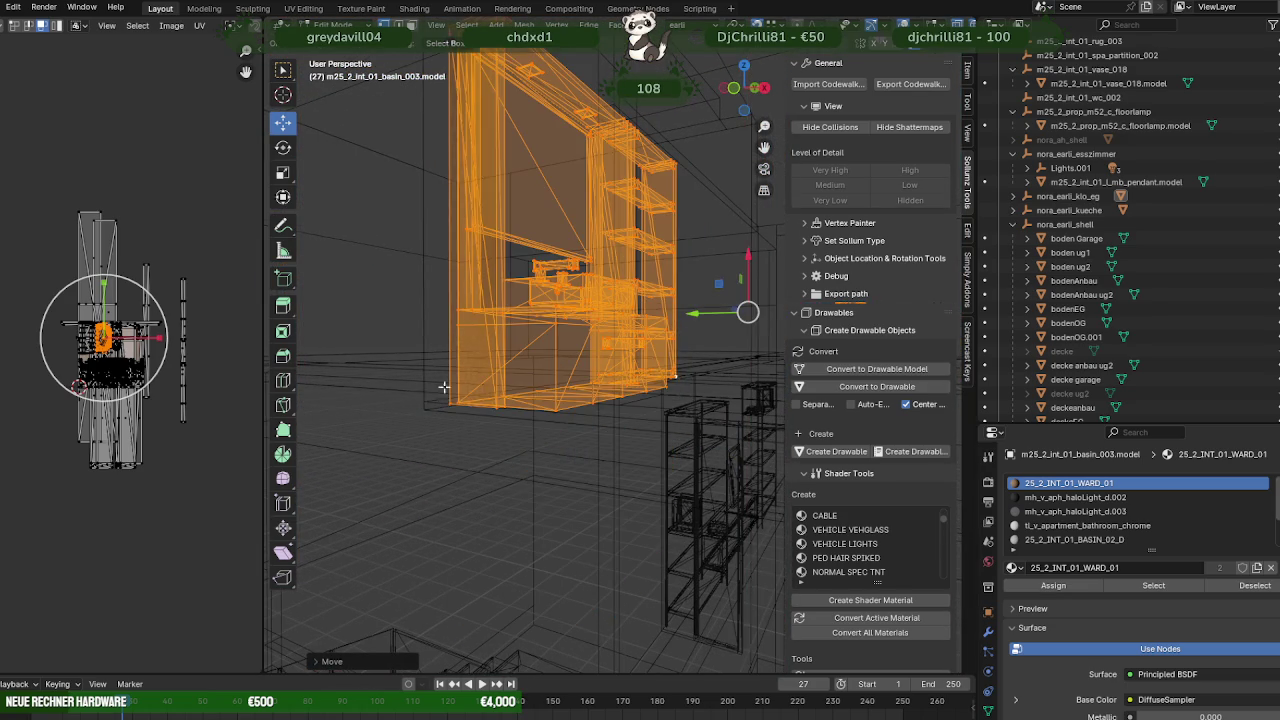
mouse_move(443, 386)
middle_down()
mouse_move(596, 340)
mouse_move(644, 375)
mouse_move(545, 344)
mouse_move(551, 330)
mouse_move(567, 352)
middle_up()
key(shift+z)
scroll(644, 375, down, 2)
scroll(567, 352, up, 2)
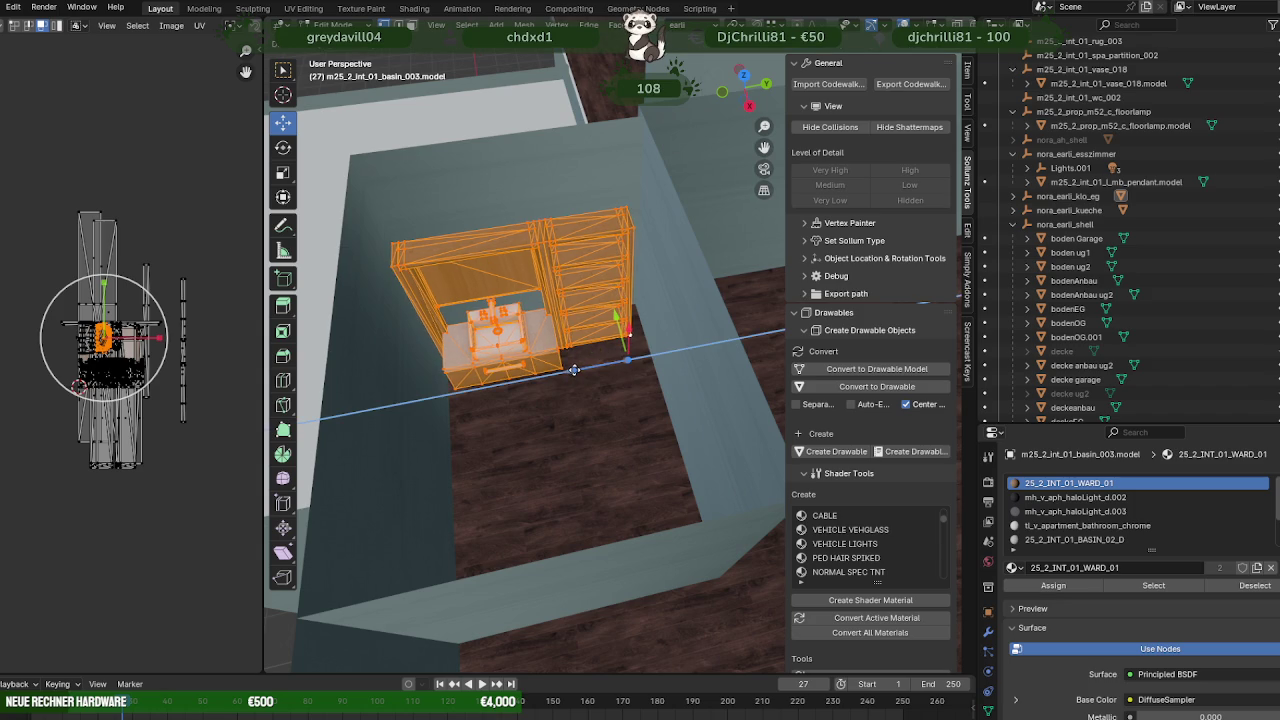
mouse_move(571, 371)
middle_down()
mouse_move(586, 363)
mouse_move(542, 375)
mouse_move(575, 350)
mouse_move(548, 374)
mouse_move(550, 401)
mouse_move(600, 430)
middle_up()
key(alt+z)
- Select the toilet and slide it into the open floor area beside the wardrobe
click(650, 440)
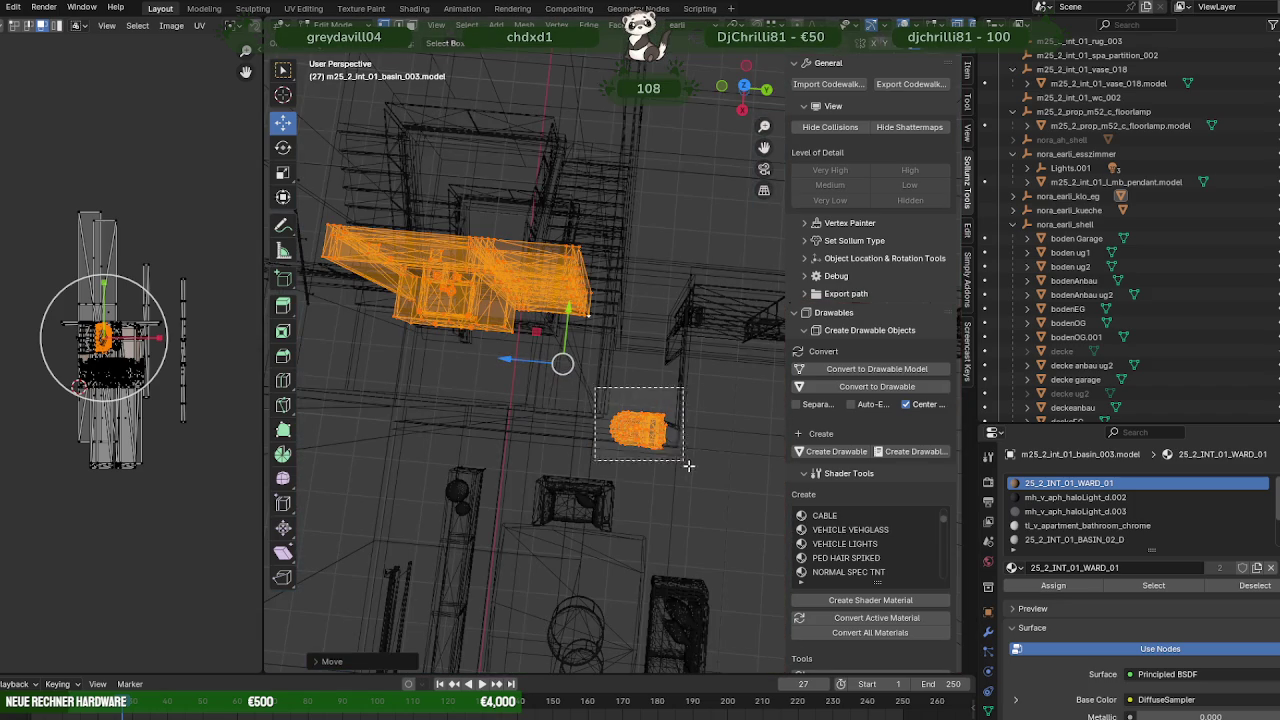
key(alt+z)
drag(590, 425, 420, 420)
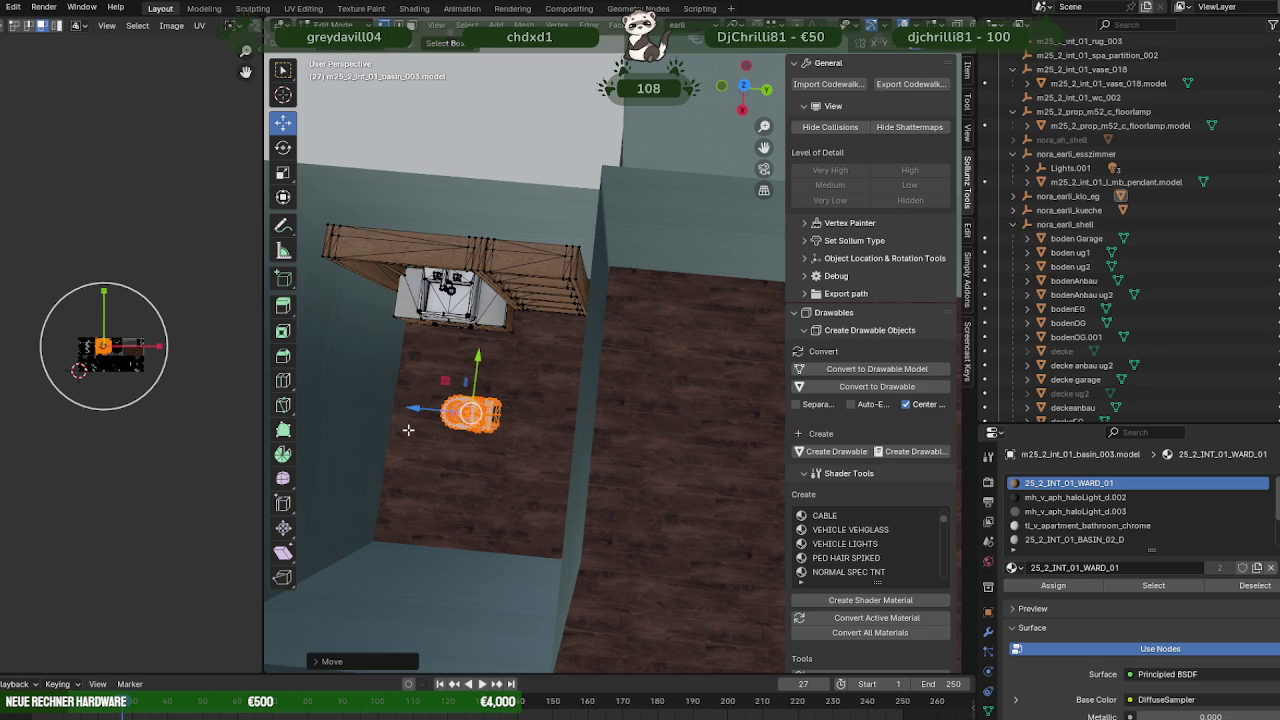
middle_drag(420, 420, 621, 396)
drag(566, 358, 600, 403)
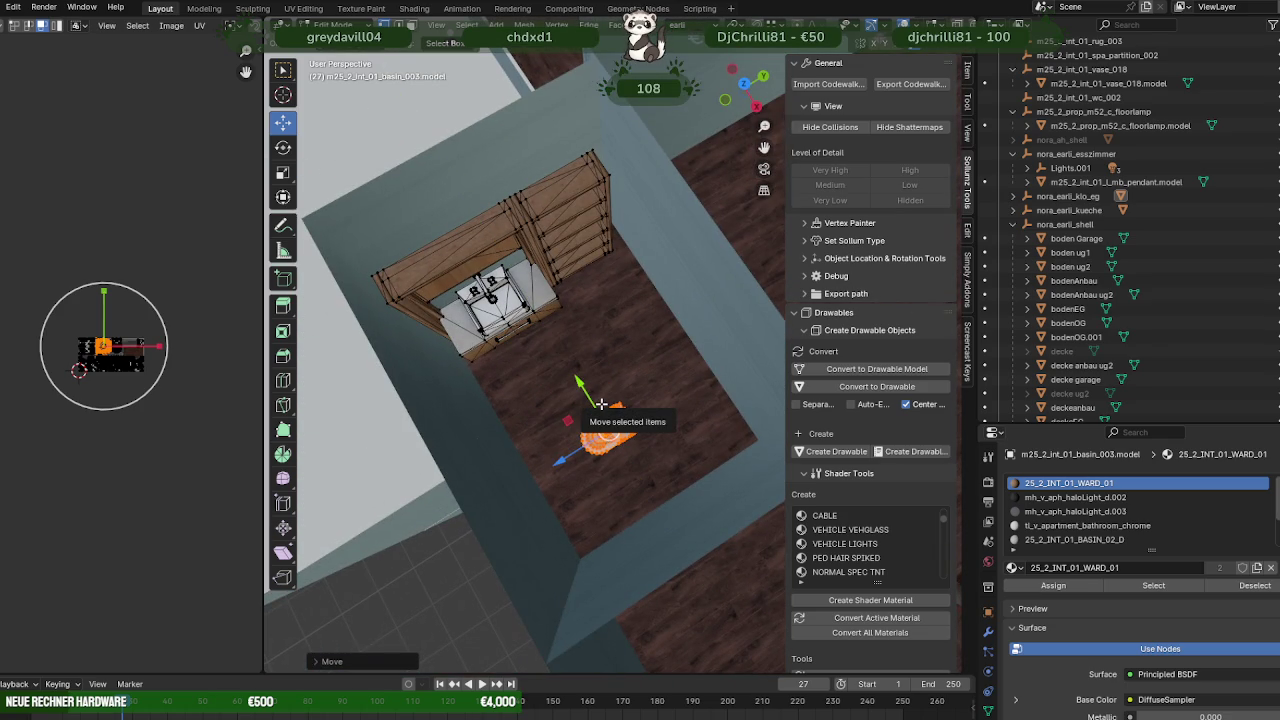
- Rotate the toilet to face into the room and nudge it slightly
key(shift+space)
key(r)
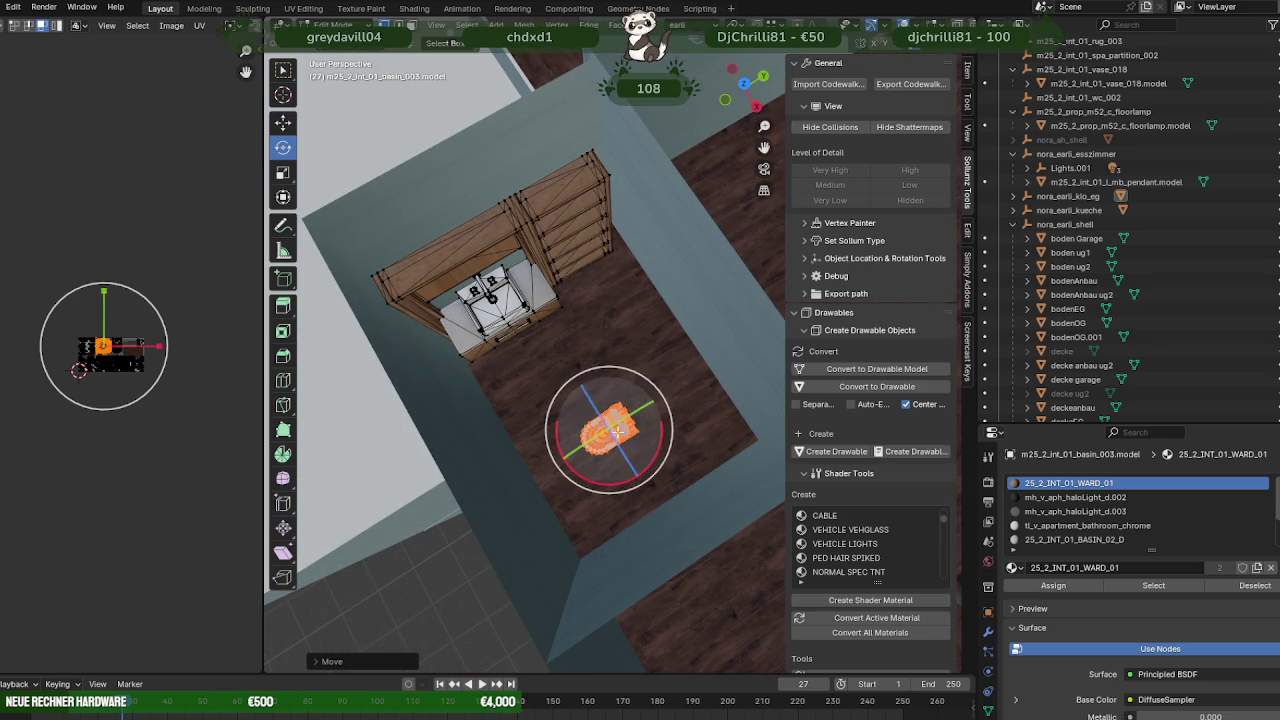
drag(657, 447, 622, 466)
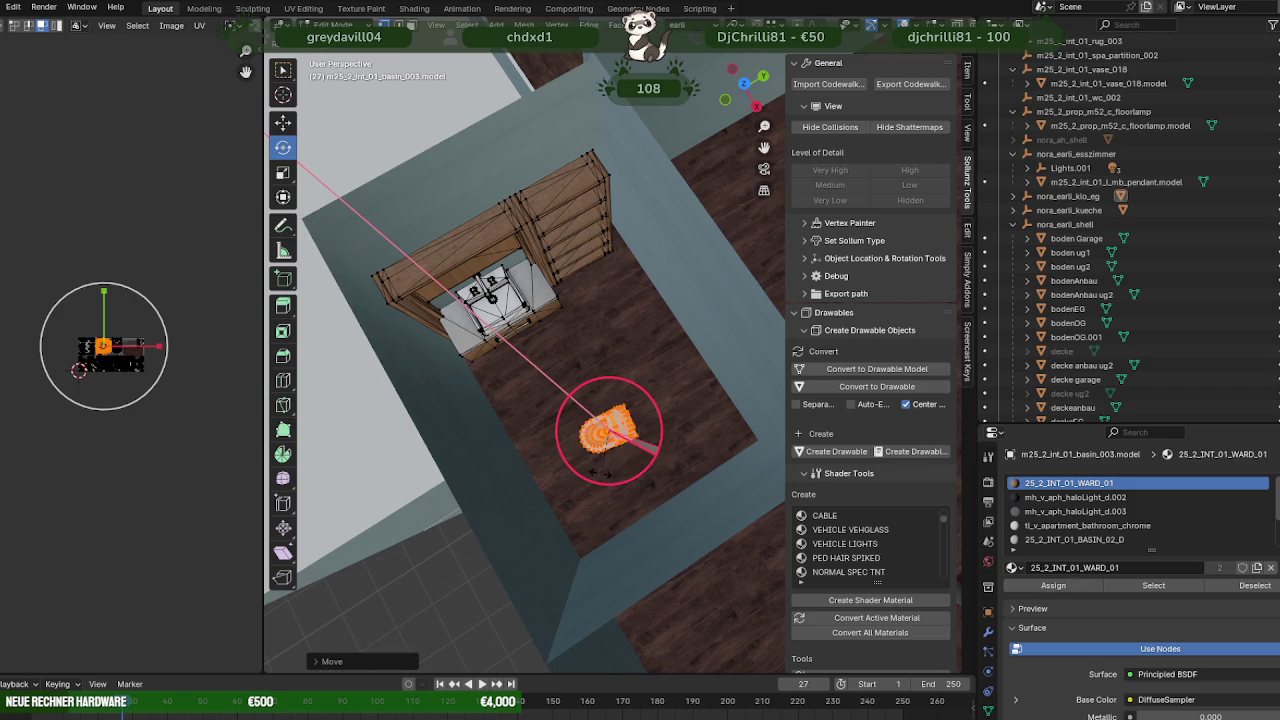
drag(605, 471, 598, 483)
key(shift+space)
key(s)
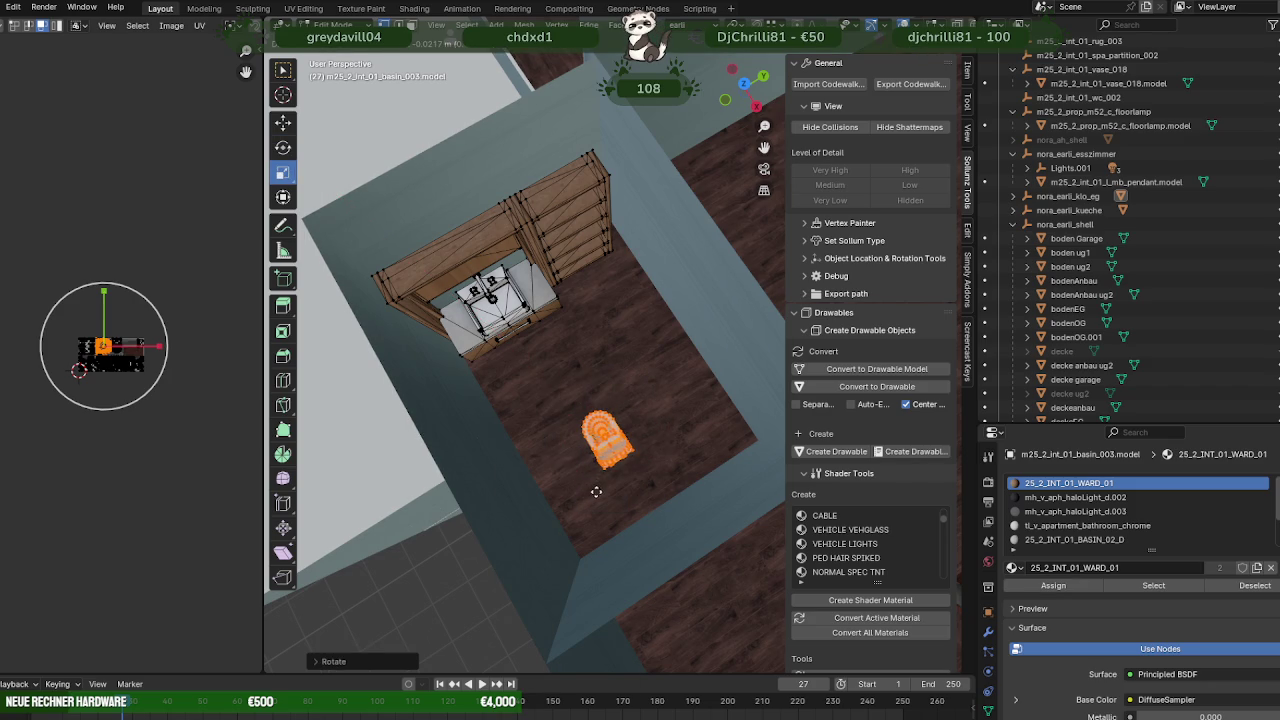
key(shift+space)
click(585, 499)
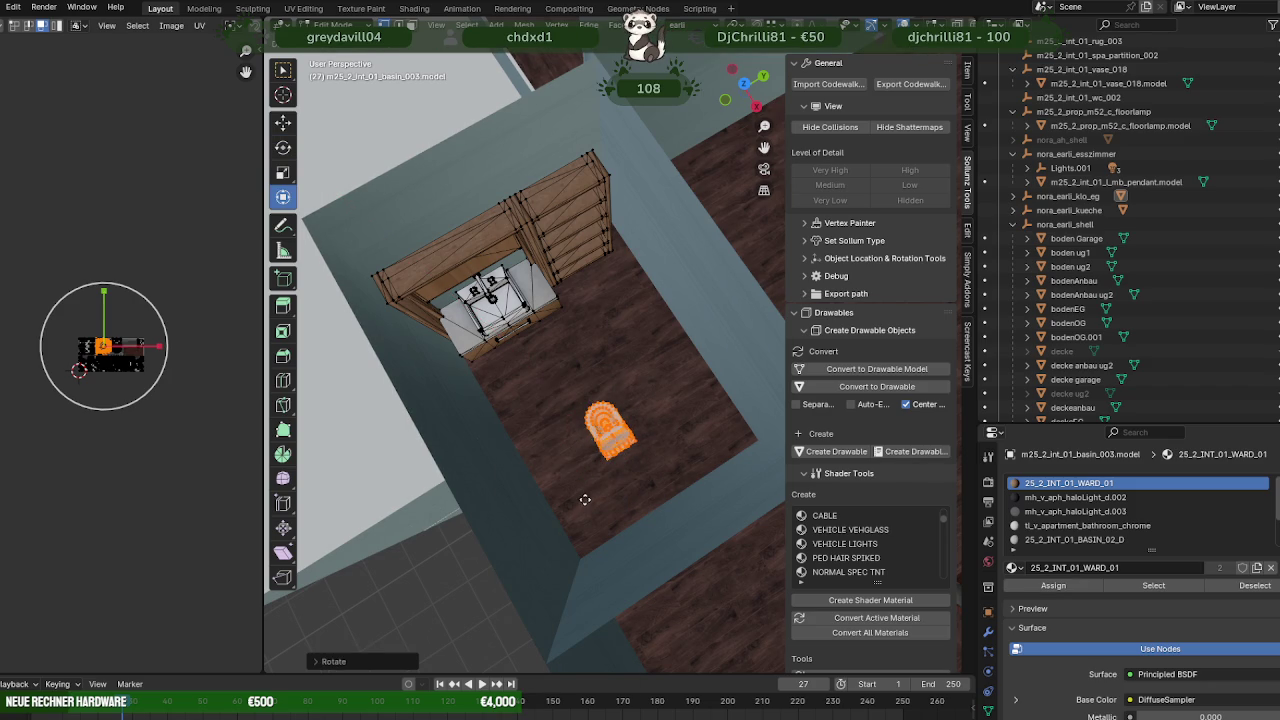
click(585, 499)
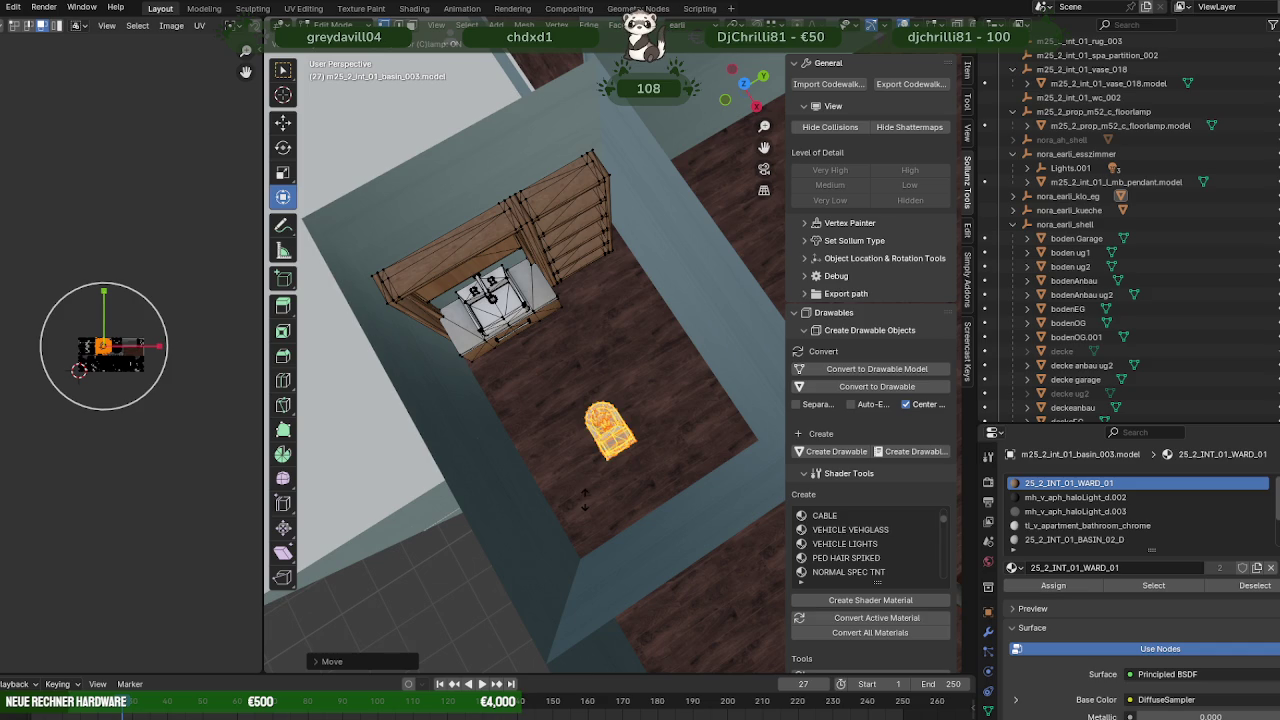
drag(585, 497, 566, 462)
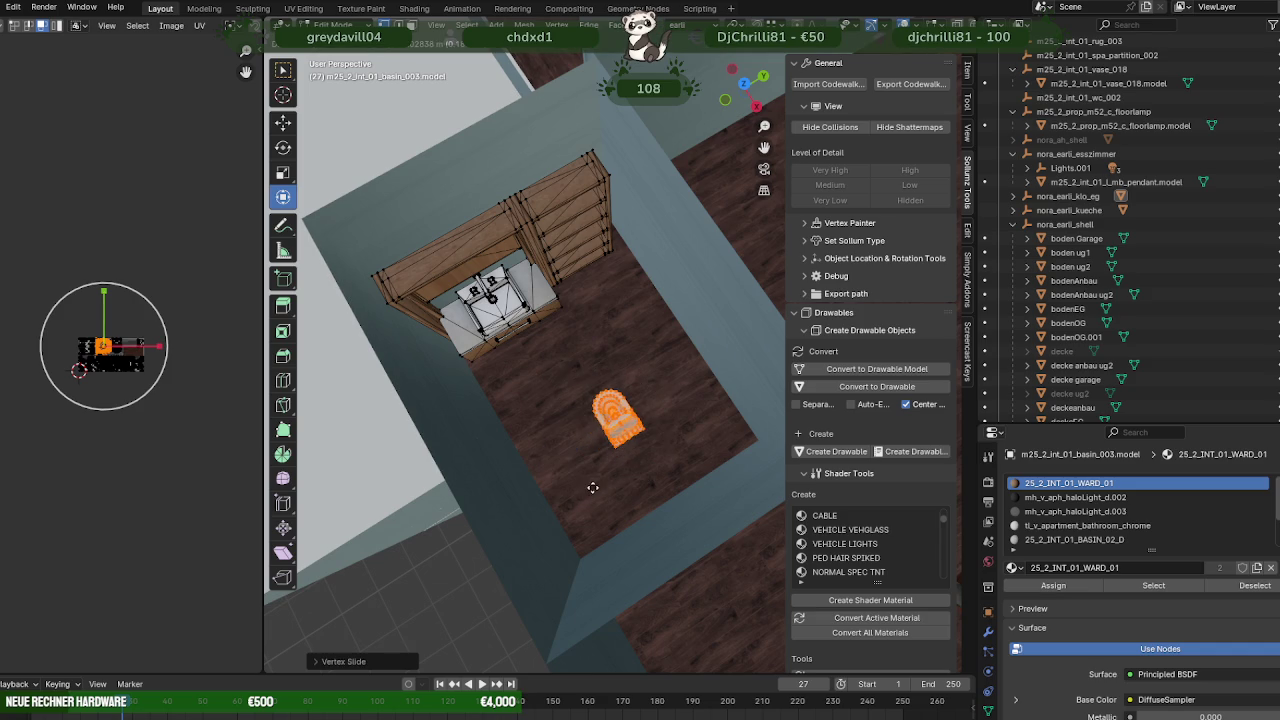
- Shift the toilet along Y into its final spot, then select wall wand.011
click(283, 121)
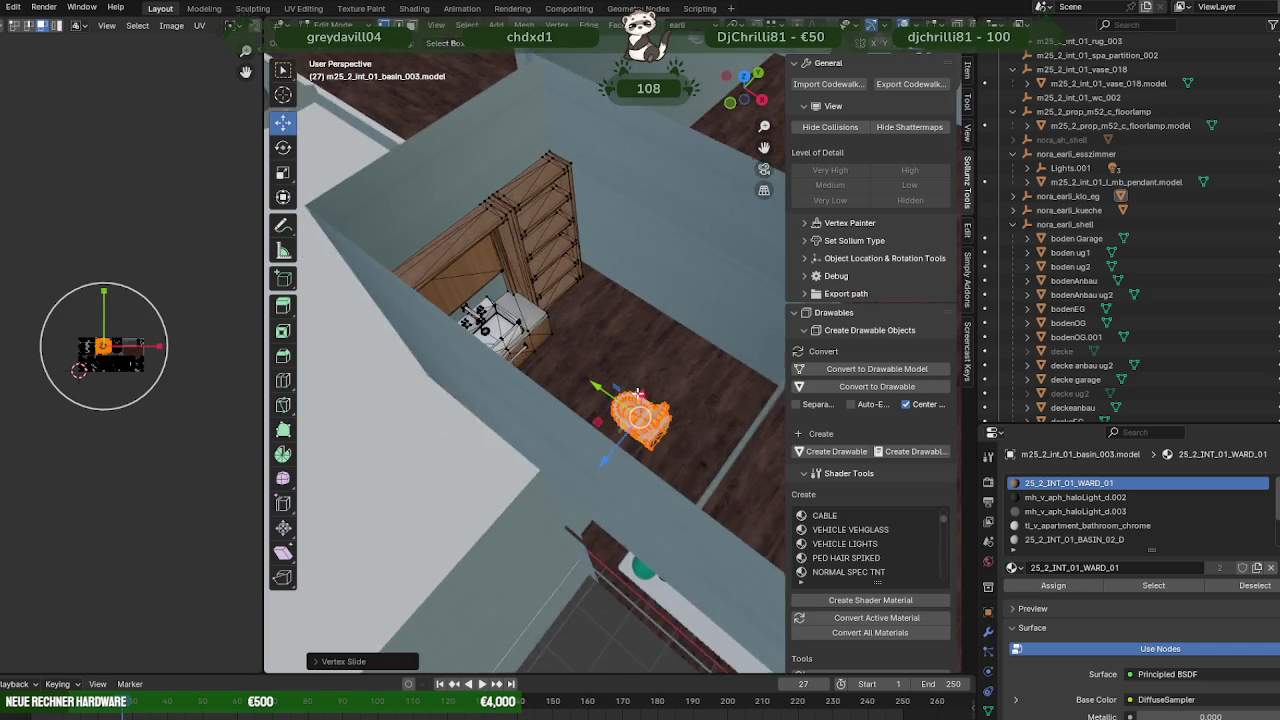
mouse_move(560, 440)
middle_down()
mouse_move(615, 436)
mouse_move(580, 407)
middle_up()
scroll(598, 473, down, 3)
drag(584, 391, 620, 382)
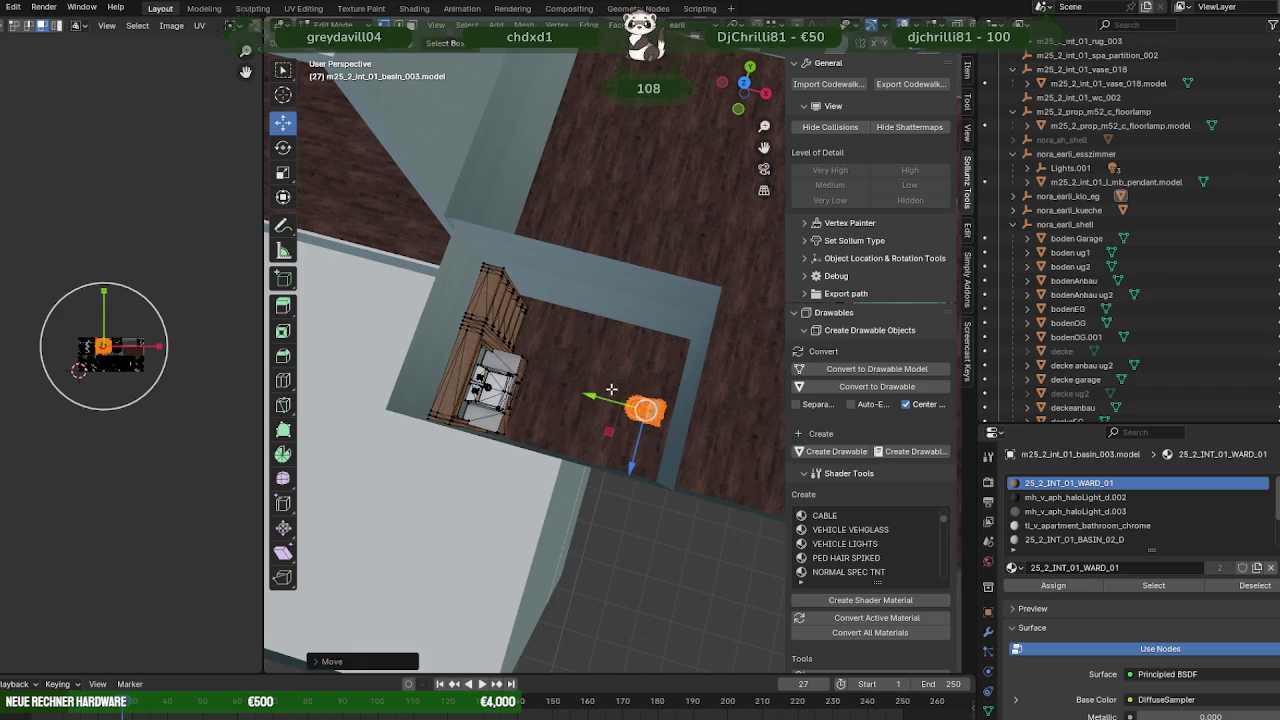
mouse_move(620, 382)
middle_down()
mouse_move(497, 419)
mouse_move(499, 325)
mouse_move(523, 414)
mouse_move(706, 430)
middle_up()
key(Tab)
click(520, 381)
- Duplicate a wand.011 wall face, move the copy along Y, and flip its normals
key(Tab)
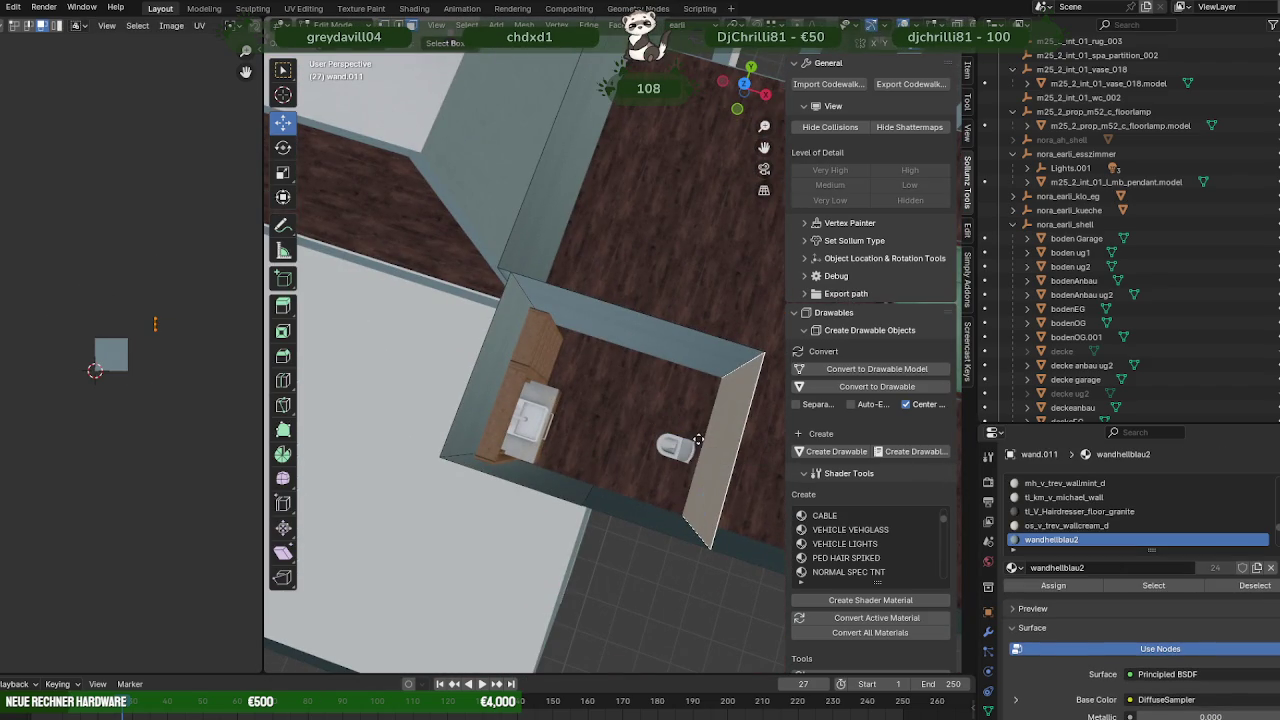
key(shift+d)
key(g)
key(y)
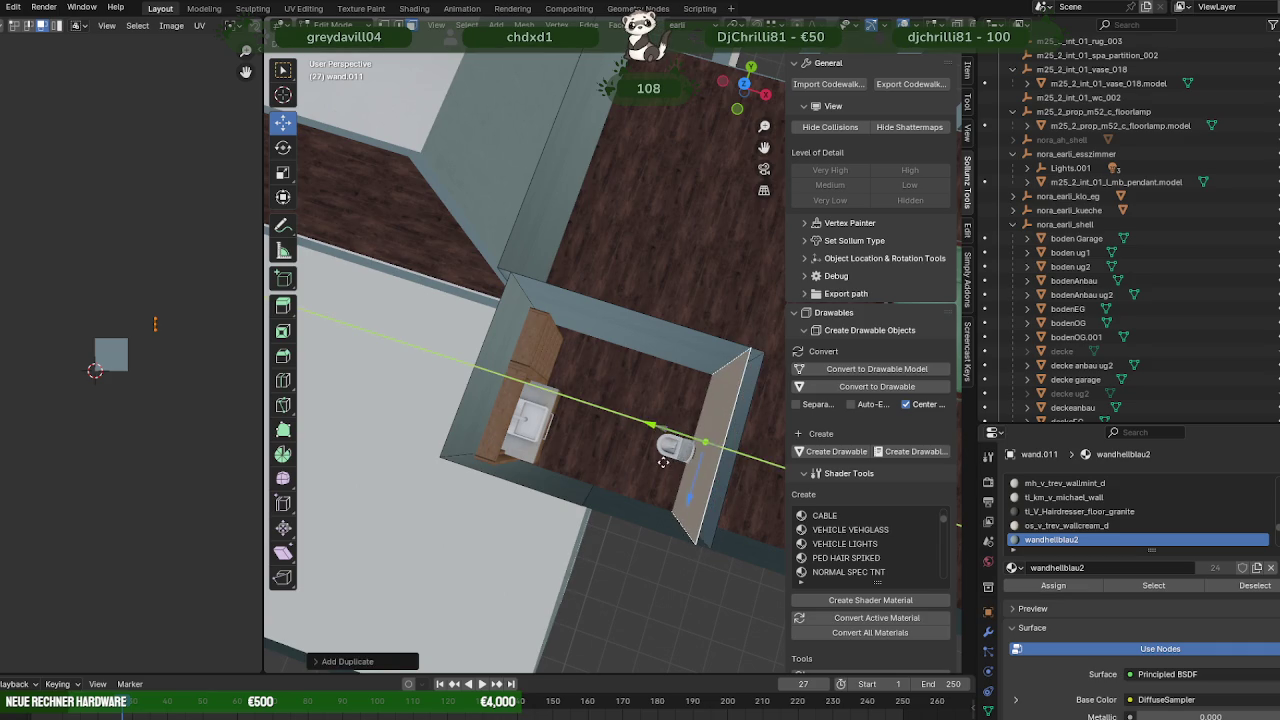
click(663, 462)
right_click(640, 462)
click(628, 468)
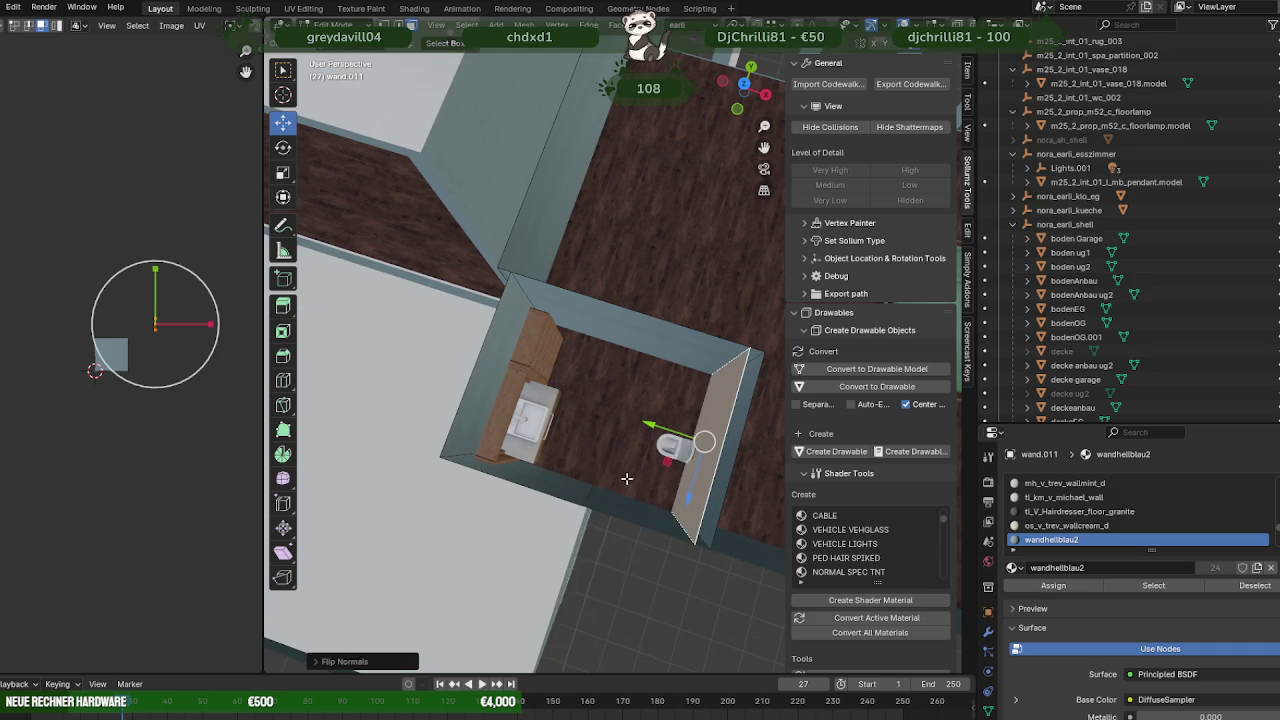
- Move the beige wall face beside the toilet along the Y axis
mouse_move(628, 479)
shift+middle_down()
mouse_move(596, 416)
mouse_move(638, 410)
mouse_move(575, 381)
shift+middle_up()
scroll(596, 416, up, 3)
scroll(596, 416, up, 3)
click(581, 337)
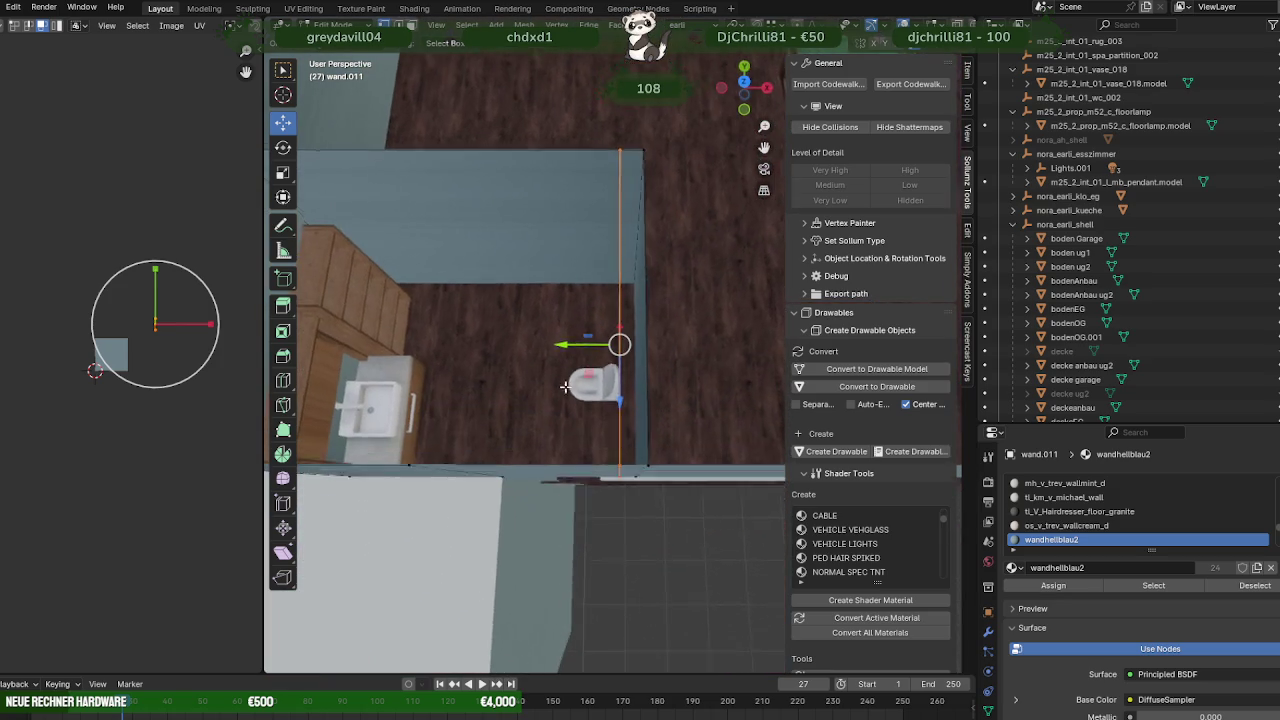
drag(581, 343, 590, 343)
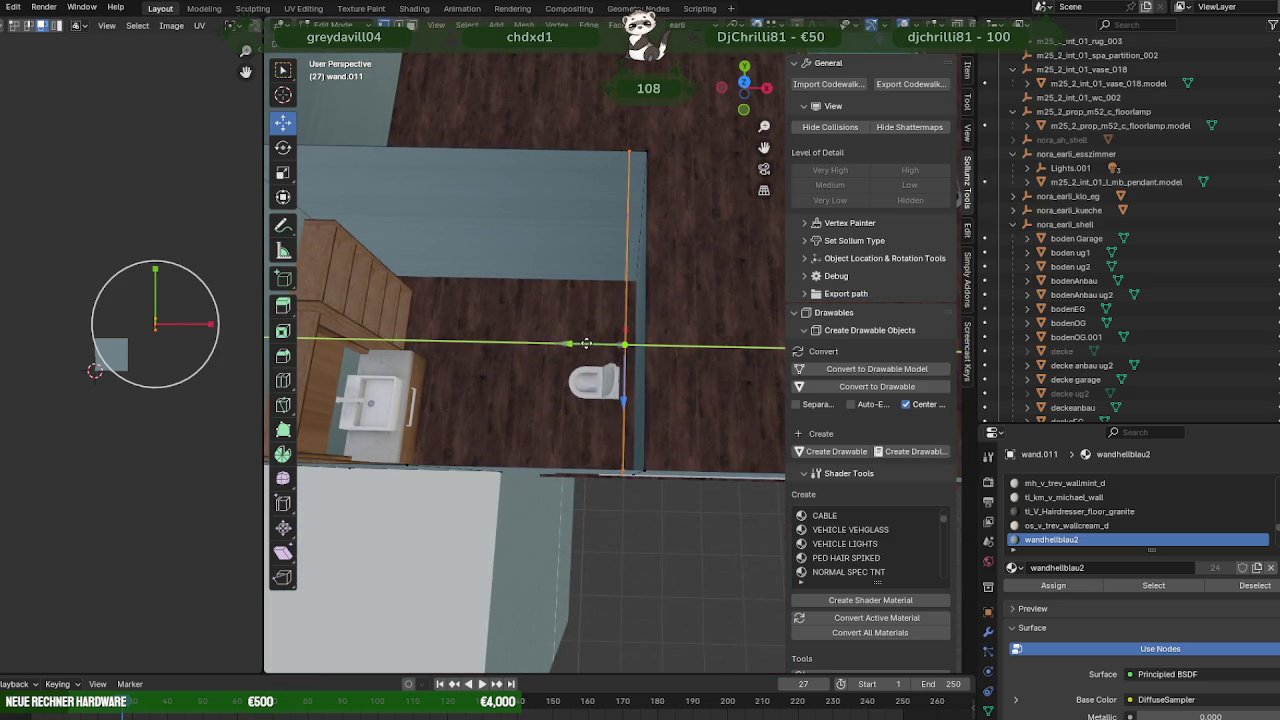
mouse_move(590, 343)
middle_down()
mouse_move(516, 305)
mouse_move(573, 350)
middle_up()
- Lower a top wall edge and extrude it into a new wall segment positioned along Y
click(516, 305)
scroll(516, 305, down, 2)
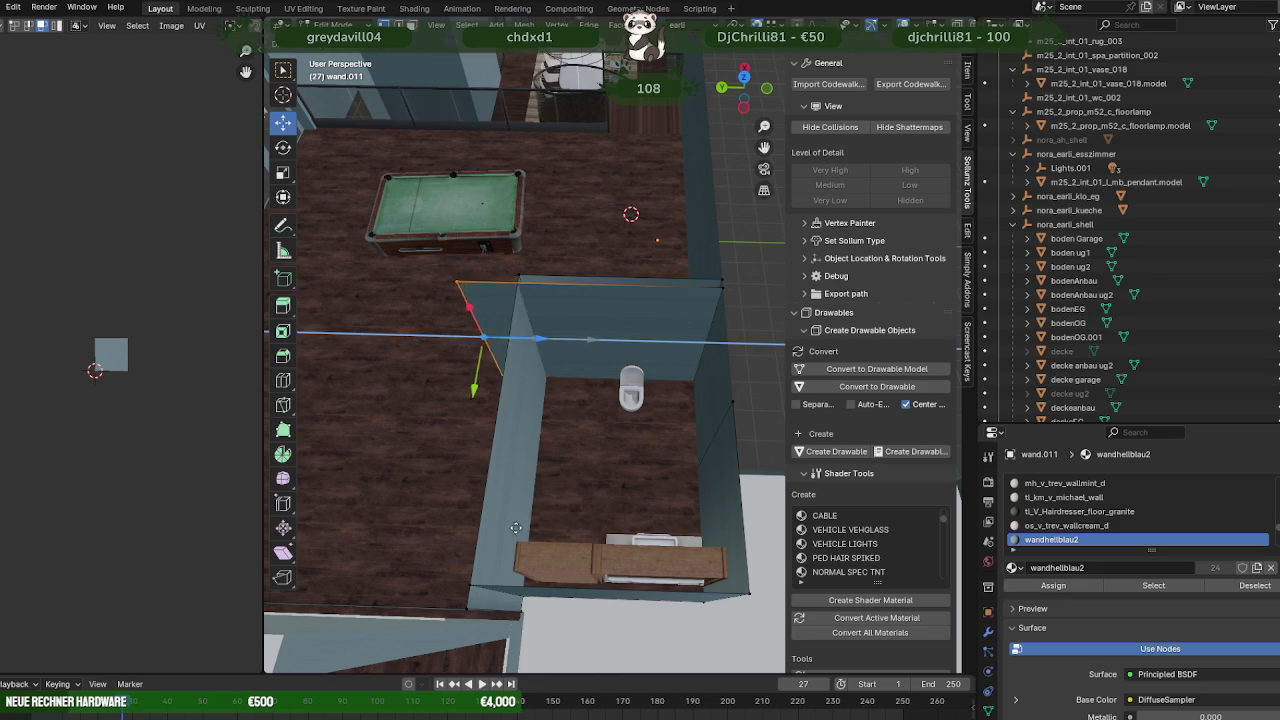
drag(573, 341, 511, 540)
mouse_move(511, 540)
middle_down()
mouse_move(510, 467)
mouse_move(497, 477)
middle_up()
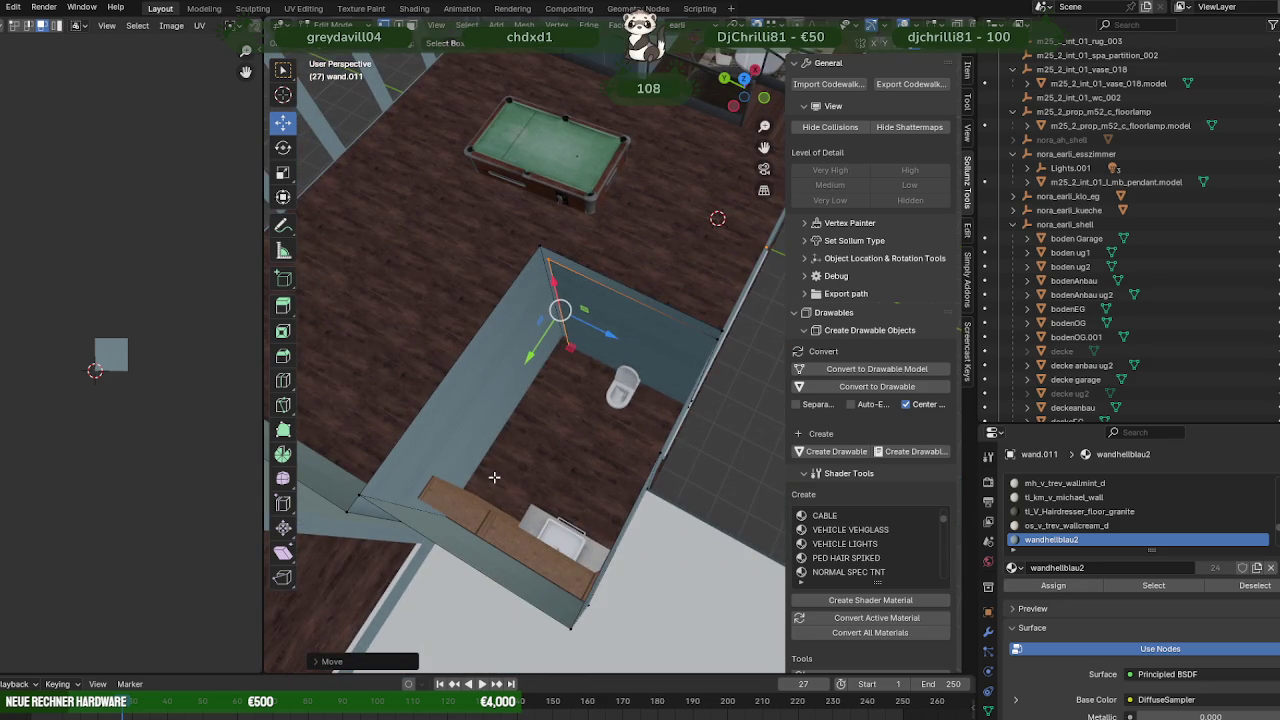
key(e)
click(547, 439)
middle_drag(547, 439, 527, 345)
drag(527, 345, 331, 425)
middle_drag(331, 425, 571, 435)
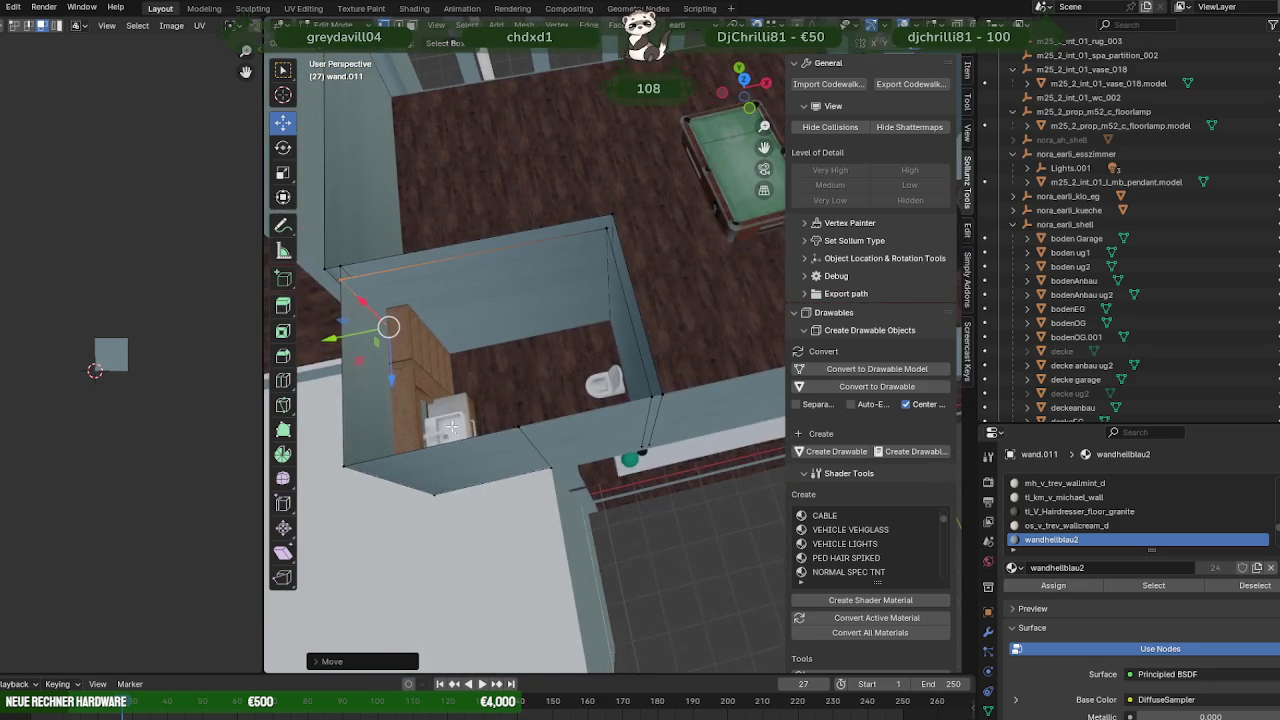
scroll(571, 435, up, 2)
scroll(580, 440, up, 2)
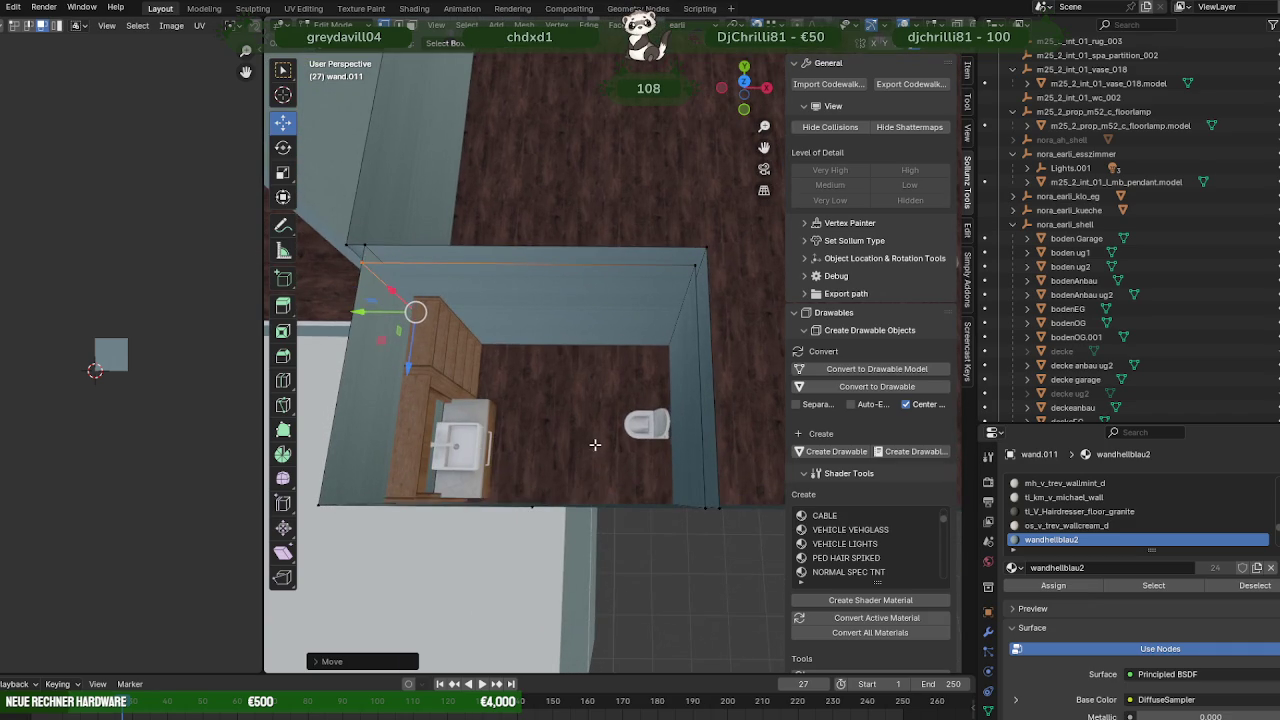
- Box-select the unneeded wall faces beside the toilet in X-ray and delete them
key(Tab)
scroll(640, 430, up, 2)
middle_drag(640, 430, 552, 347)
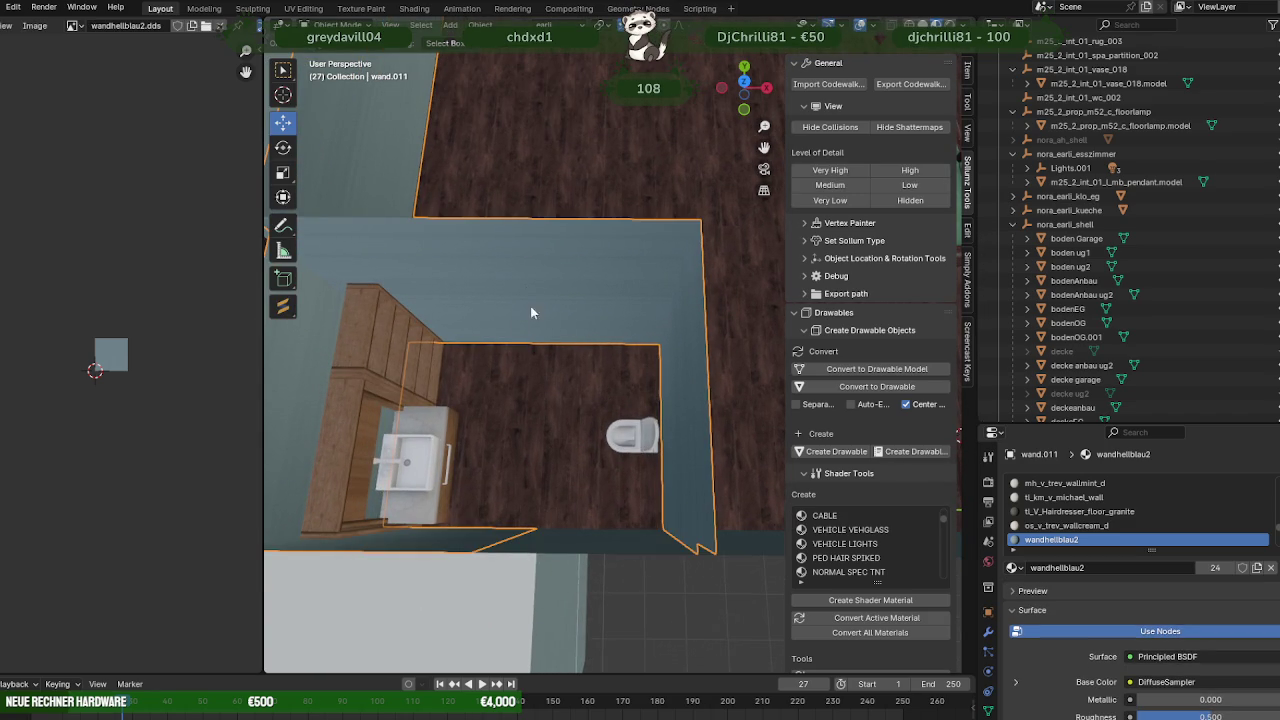
key(Tab)
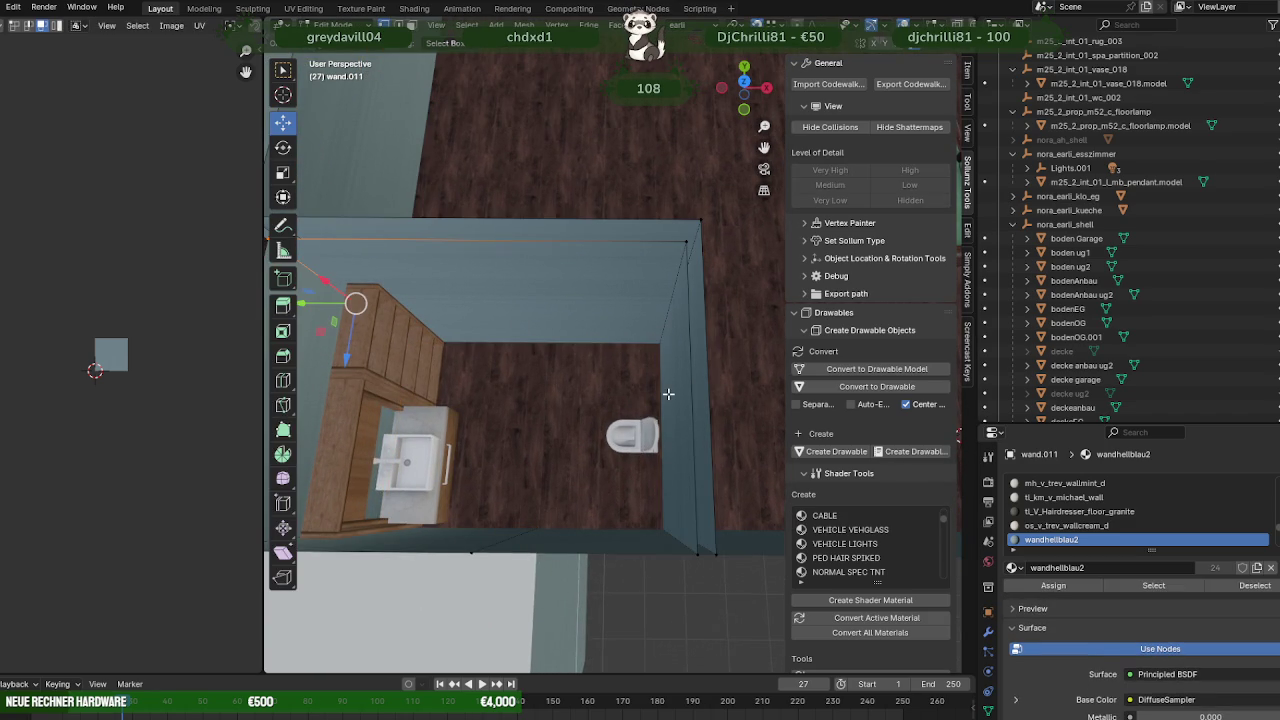
scroll(661, 397, down, 3)
key(alt+z)
drag(609, 257, 695, 513)
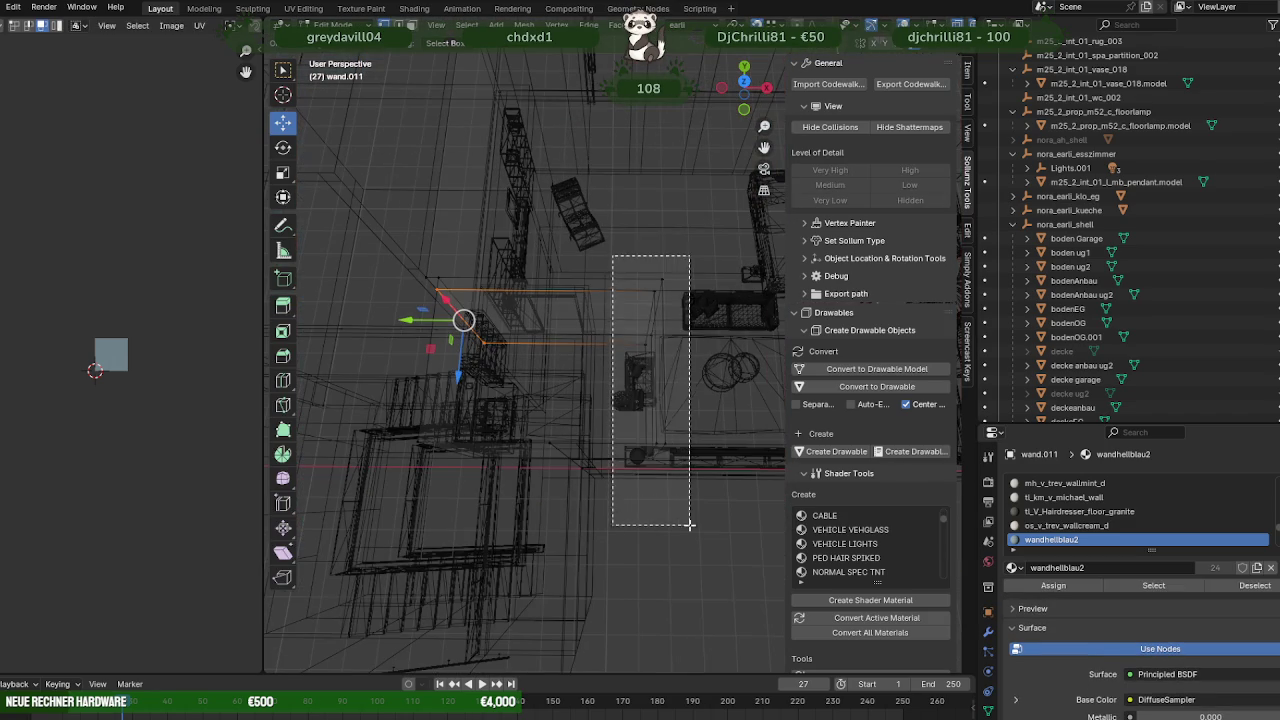
key(alt+z)
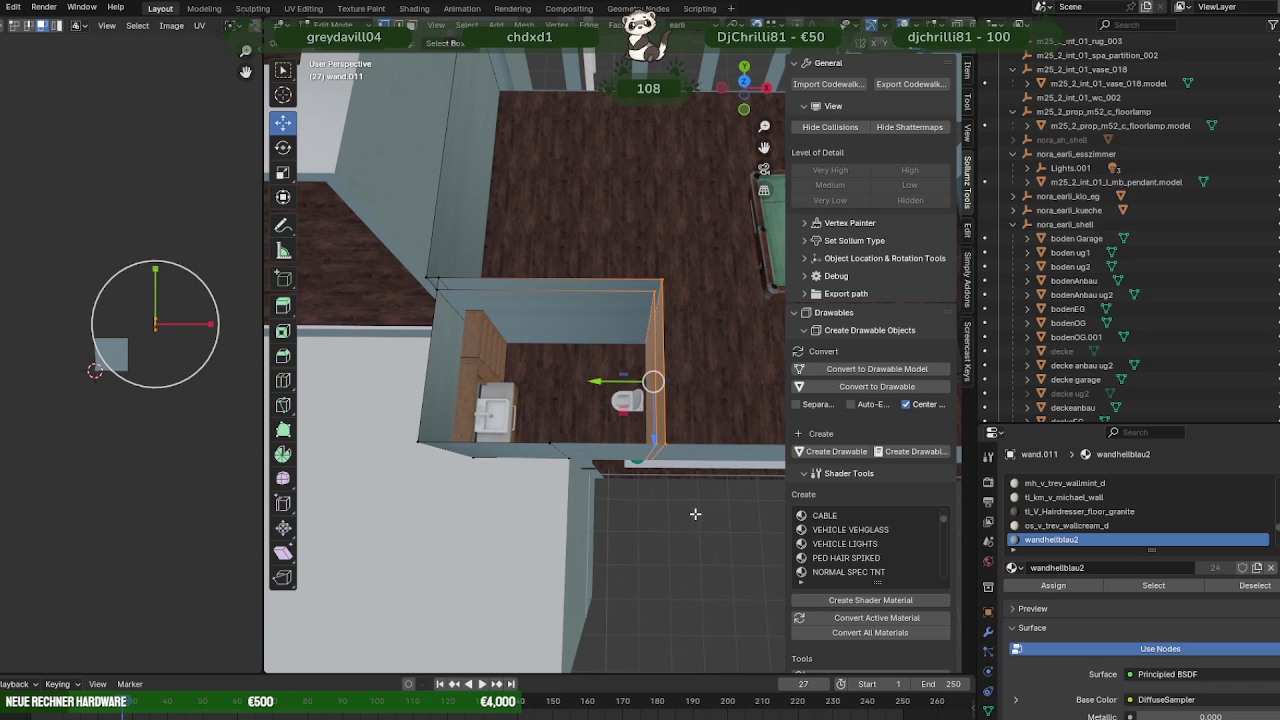
key(alt+z)
key(alt+z)
scroll(694, 510, up, 2)
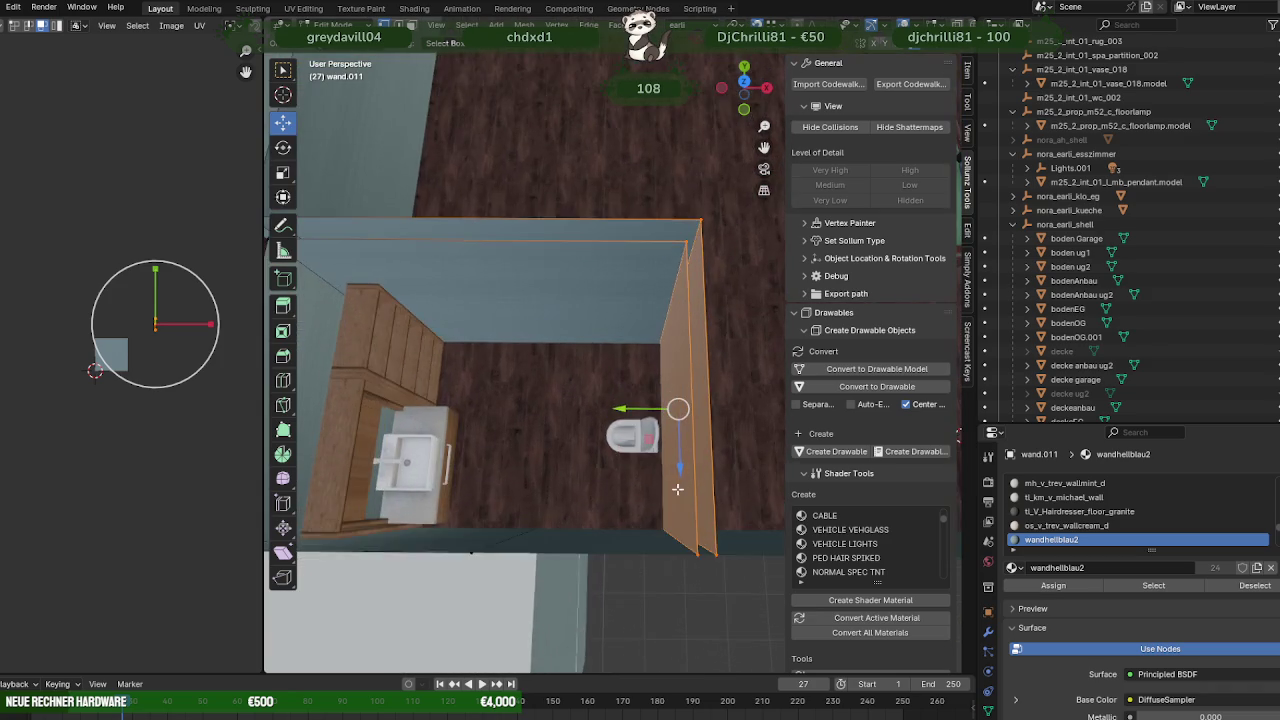
scroll(690, 470, up, 1)
key(Delete)
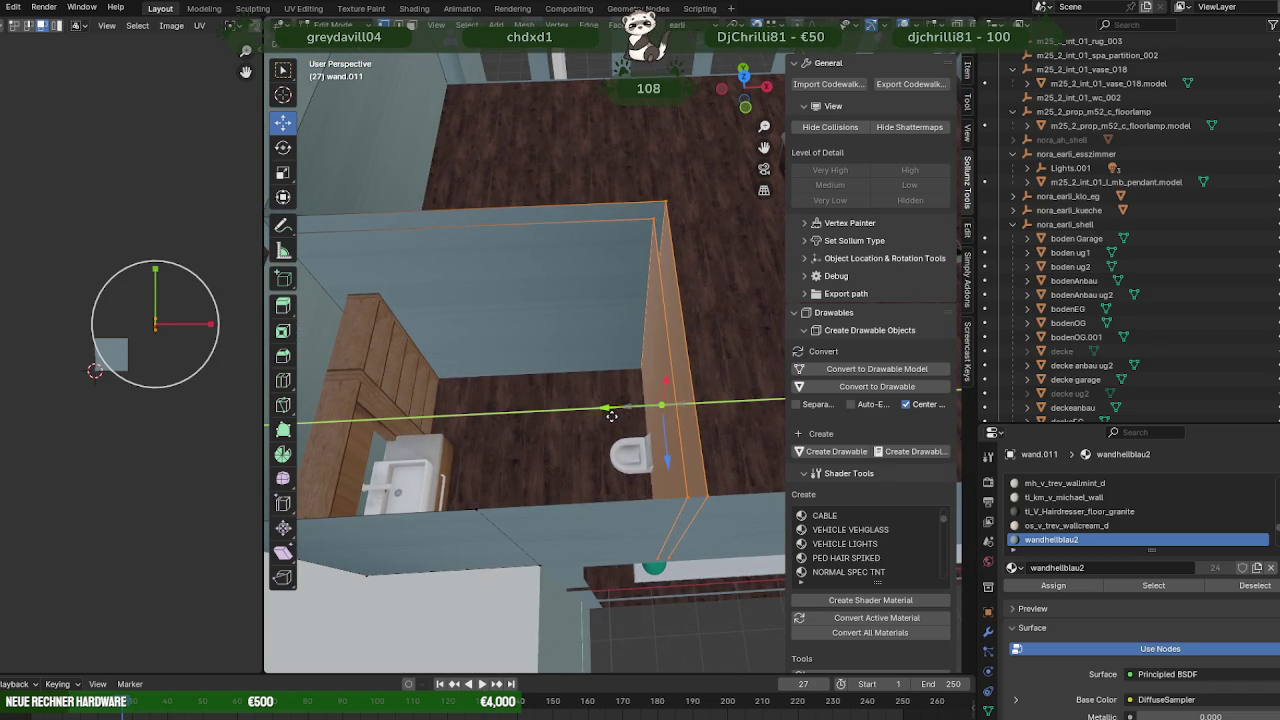
key(Tab)
click(630, 463)
key(Tab)
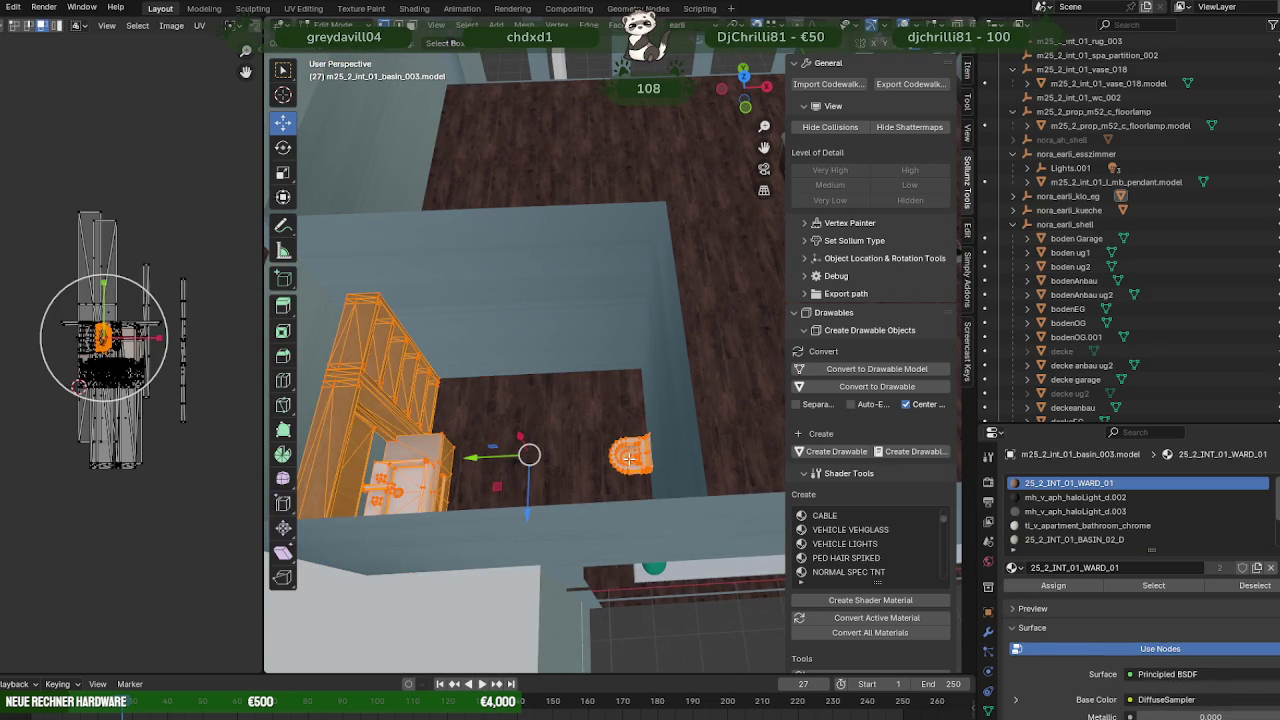
- Frame the basin, slide its geometry along Y then X into place, and exit Edit Mode
key(KP_Decimal)
mouse_move(630, 458)
middle_down()
mouse_move(564, 381)
mouse_move(759, 428)
mouse_move(642, 479)
mouse_move(576, 436)
mouse_move(590, 414)
middle_up()
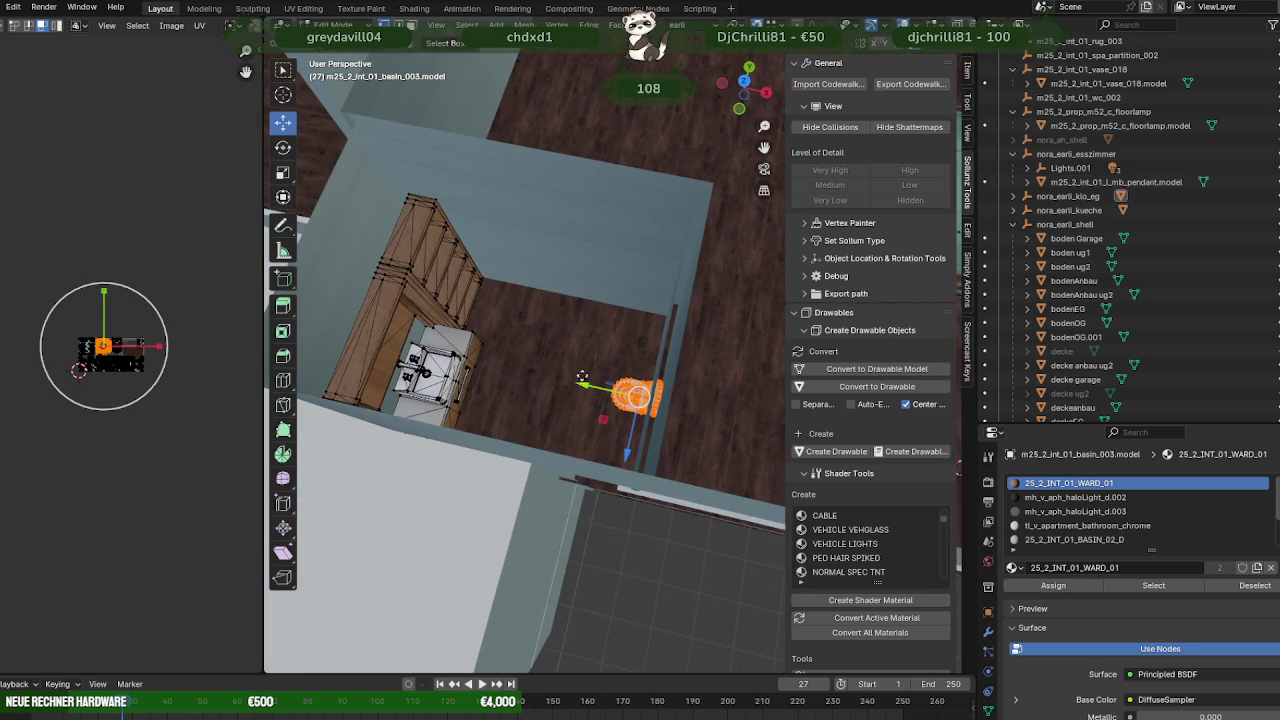
drag(582, 377, 592, 370)
mouse_move(592, 370)
middle_down()
mouse_move(685, 334)
mouse_move(611, 409)
mouse_move(679, 378)
middle_up()
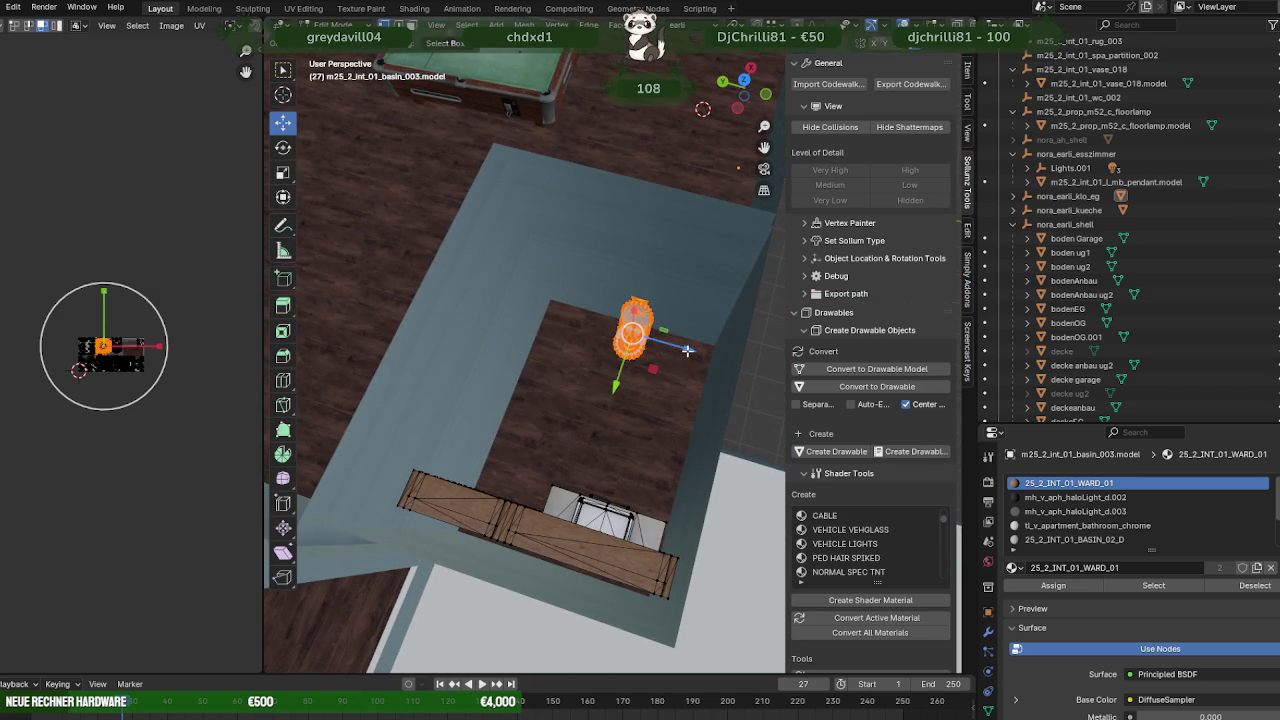
drag(688, 350, 700, 350)
mouse_move(700, 350)
middle_down()
mouse_move(597, 389)
mouse_move(631, 366)
mouse_move(582, 361)
mouse_move(618, 343)
mouse_move(647, 393)
mouse_move(580, 347)
mouse_move(621, 359)
mouse_move(648, 344)
mouse_move(496, 318)
mouse_move(503, 263)
mouse_move(548, 302)
mouse_move(579, 301)
mouse_move(536, 268)
mouse_move(477, 341)
mouse_move(470, 322)
mouse_move(565, 326)
mouse_move(435, 332)
mouse_move(455, 341)
middle_up()
key(Tab)
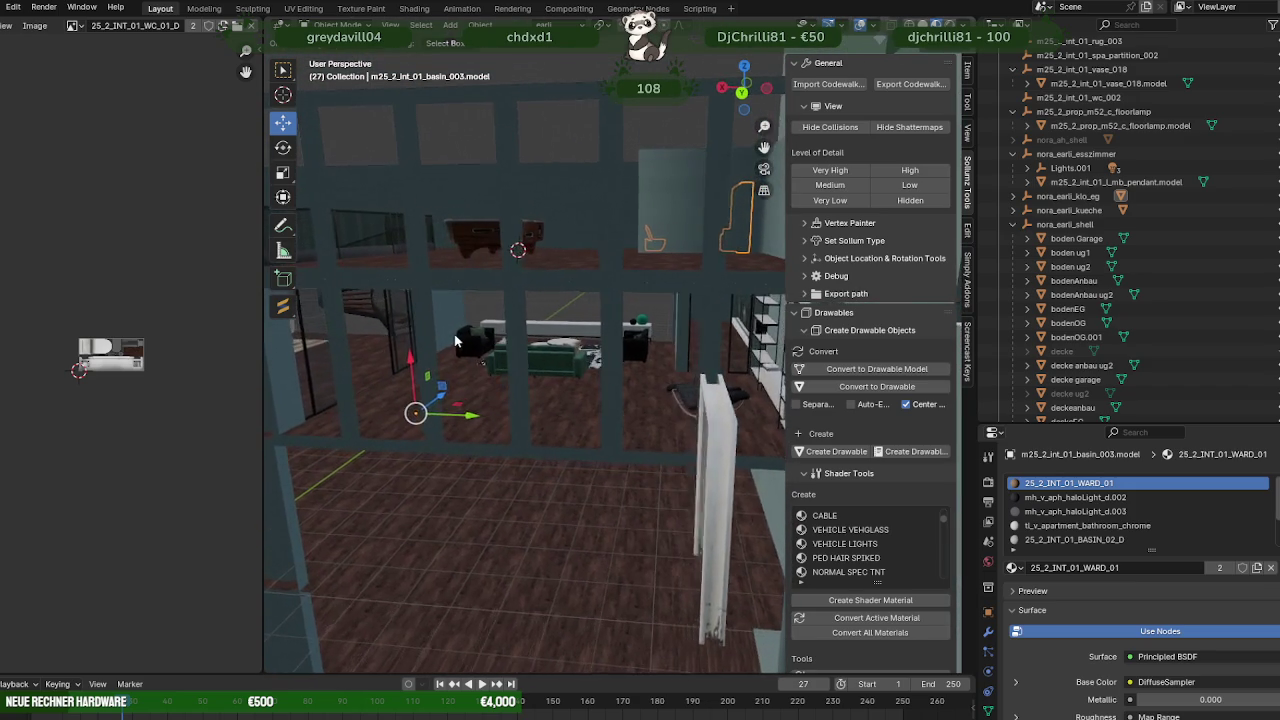
scroll(531, 393, up, 5)
scroll(531, 393, up, 3)
middle_drag(531, 393, 582, 354)
click(582, 354)
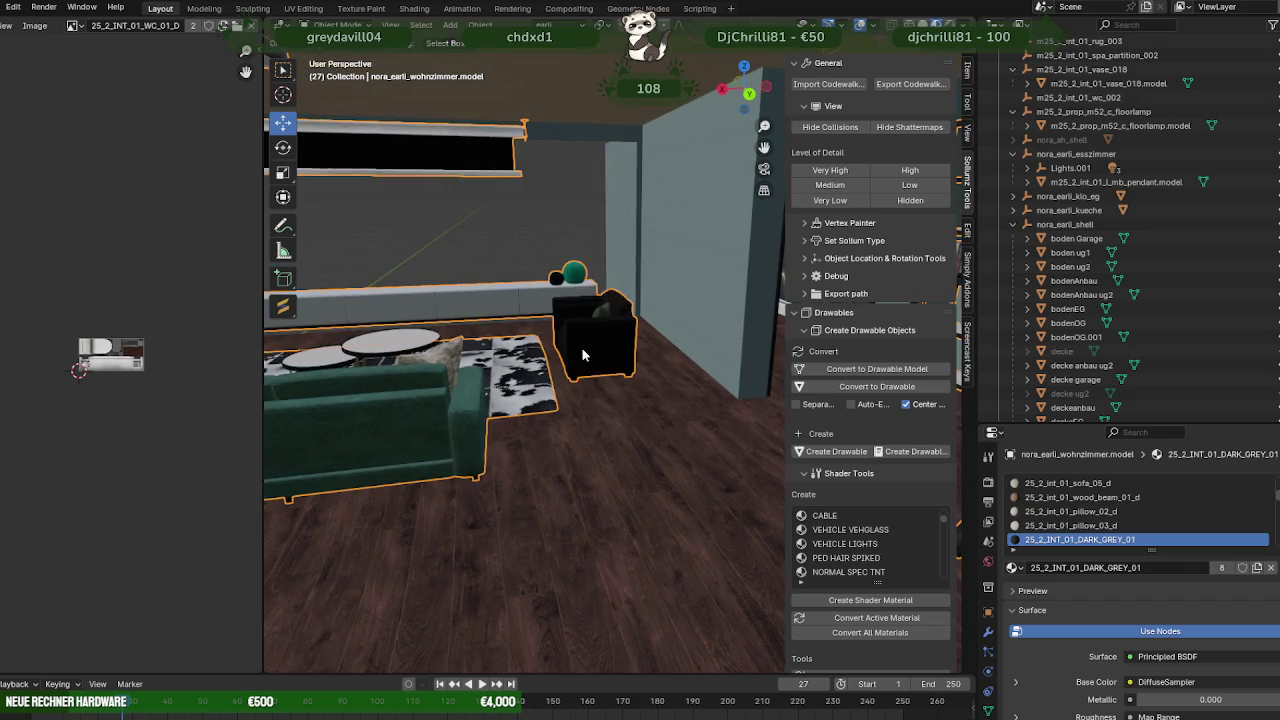
key(Tab)
click(582, 354)
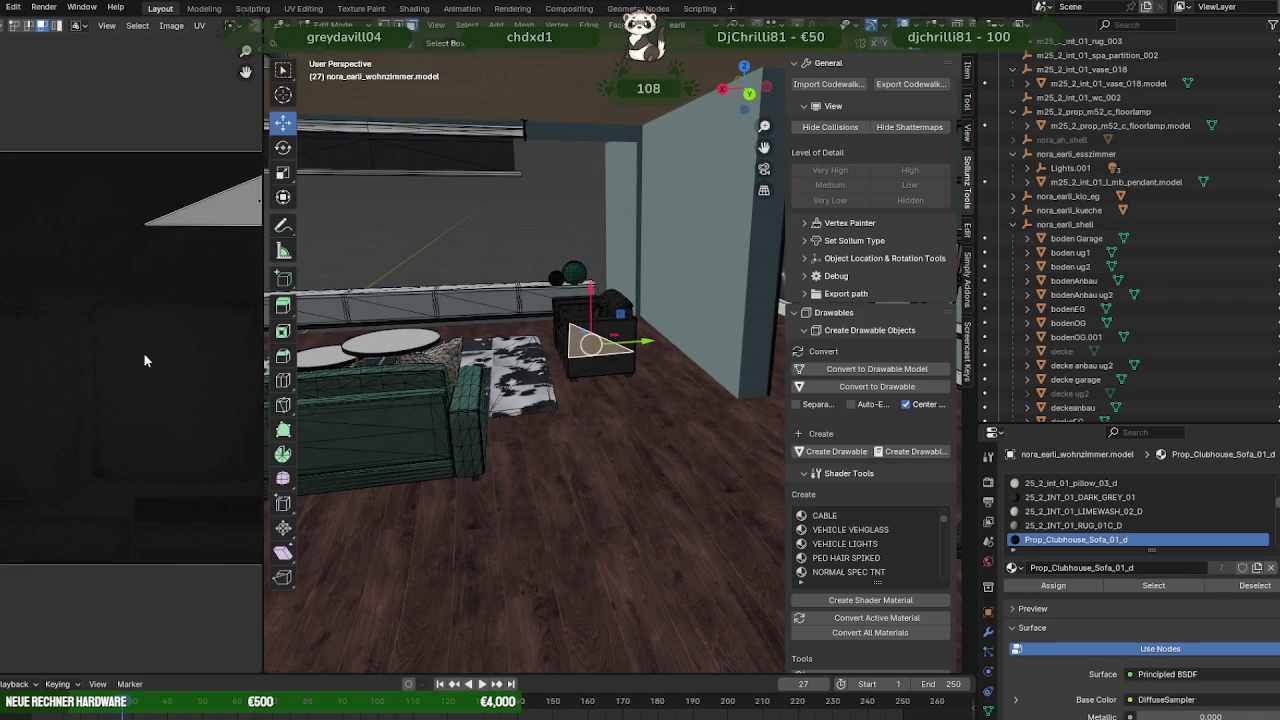
middle_drag(522, 219, 710, 349)
click(707, 335)
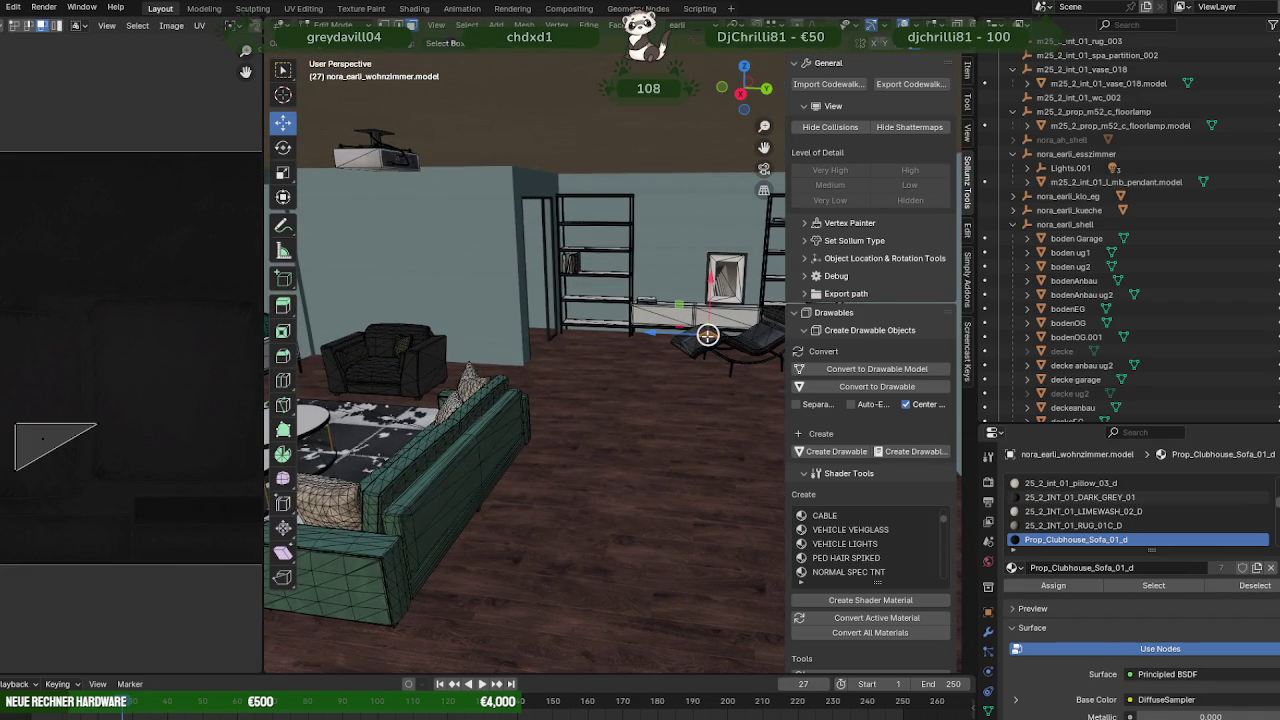
scroll(1107, 480, up, 2)
scroll(1104, 497, up, 2)
scroll(1104, 497, up, 1)
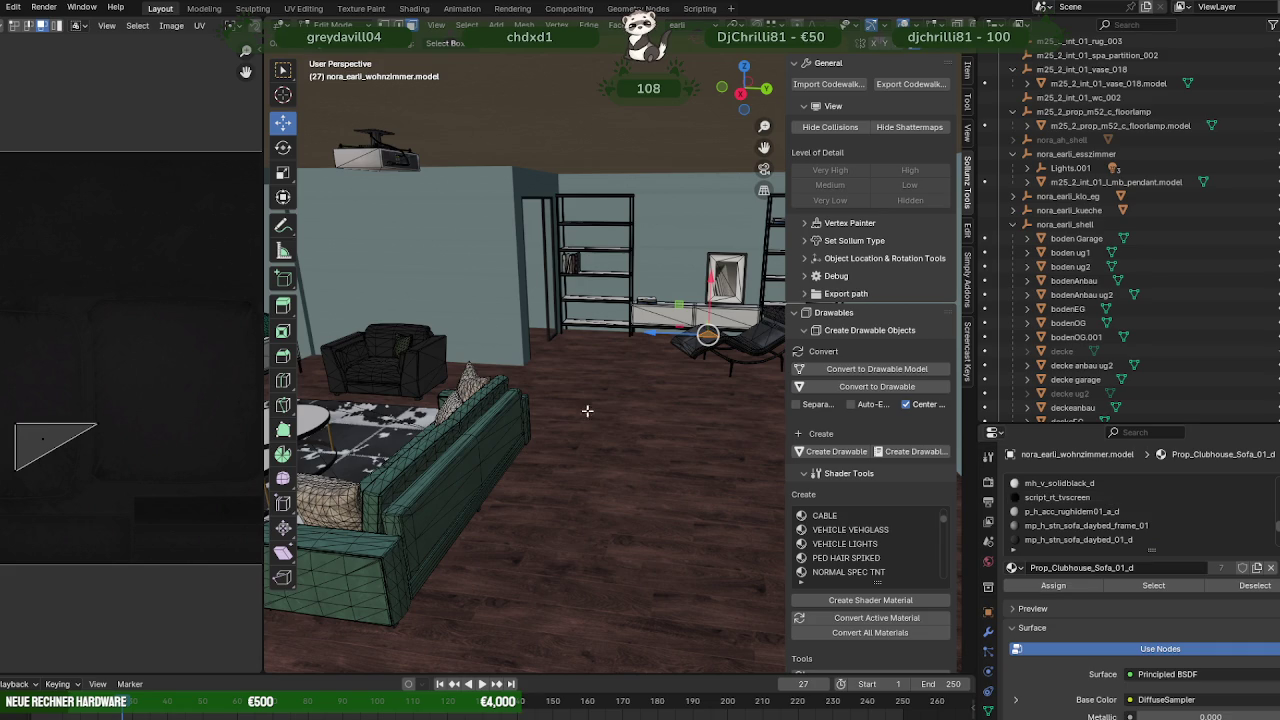
click(398, 347)
click(385, 364)
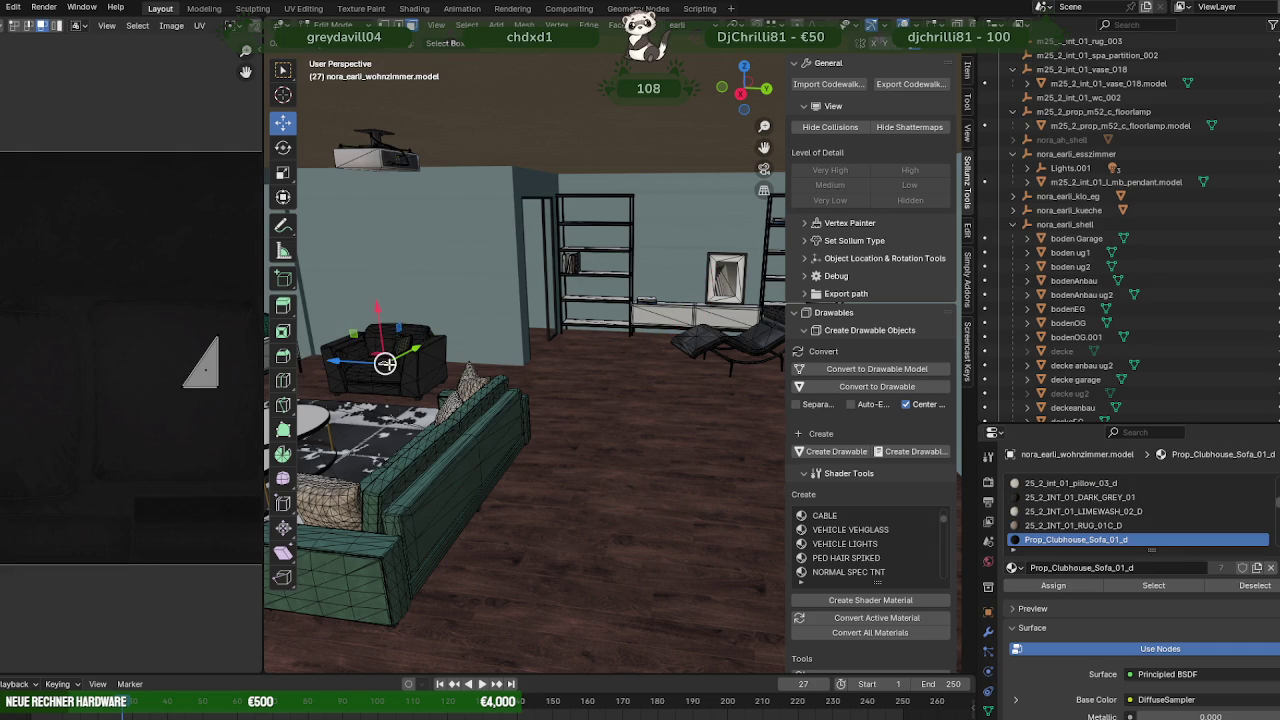
click(745, 338)
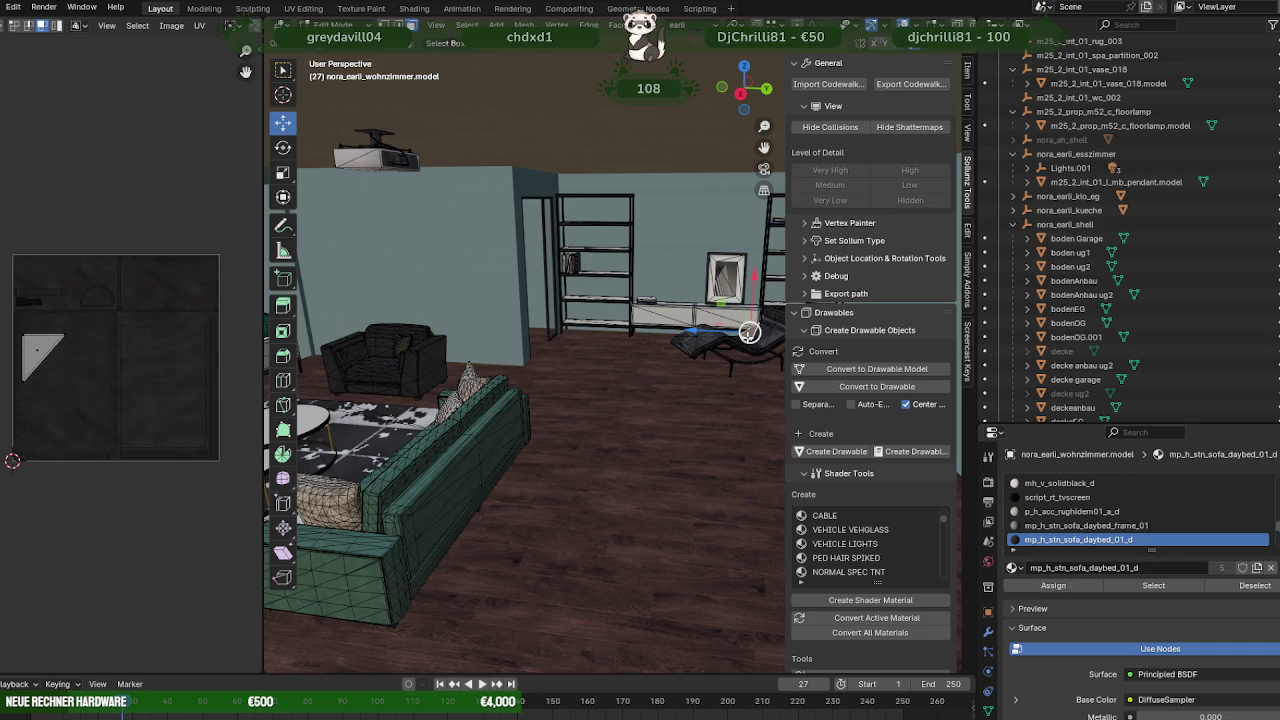
click(393, 359)
- Exit Edit Mode, deselect all, check wall wand.011, then switch to Forge's office object results
key(Tab)
scroll(628, 366, down, 5)
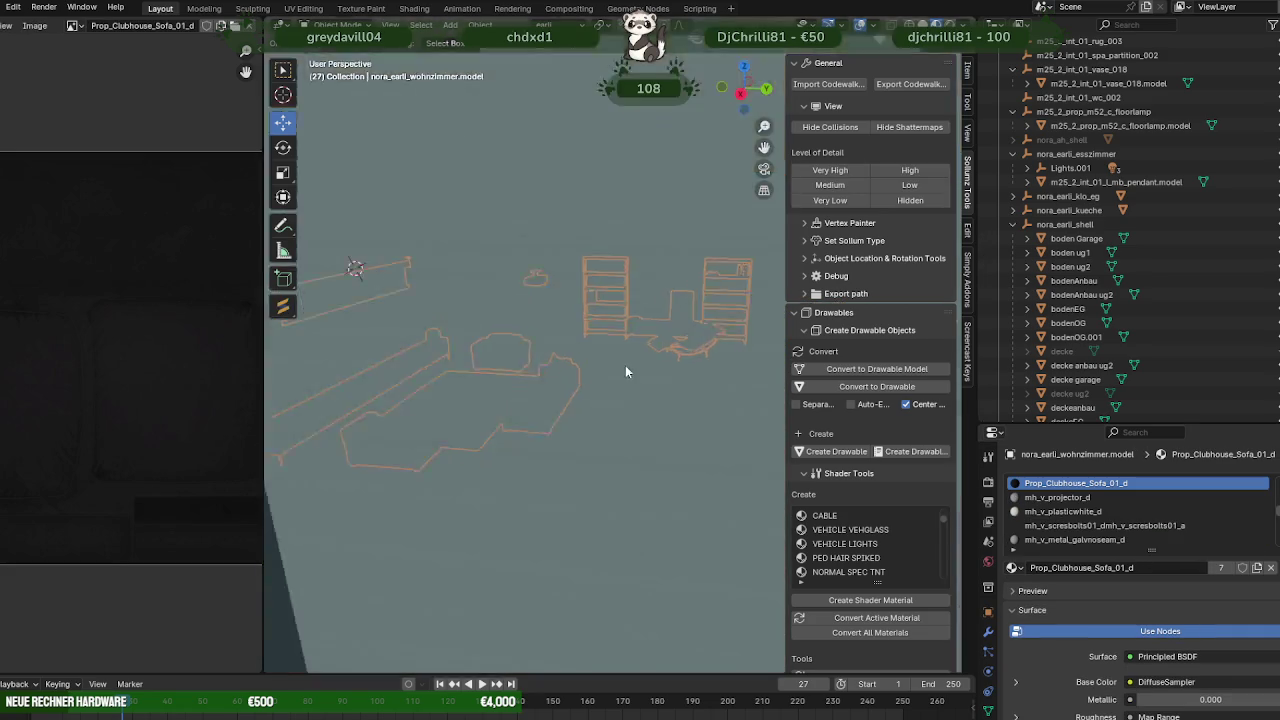
mouse_move(625, 365)
middle_down()
mouse_move(542, 396)
mouse_move(557, 409)
mouse_move(466, 462)
mouse_move(405, 481)
mouse_move(416, 445)
middle_up()
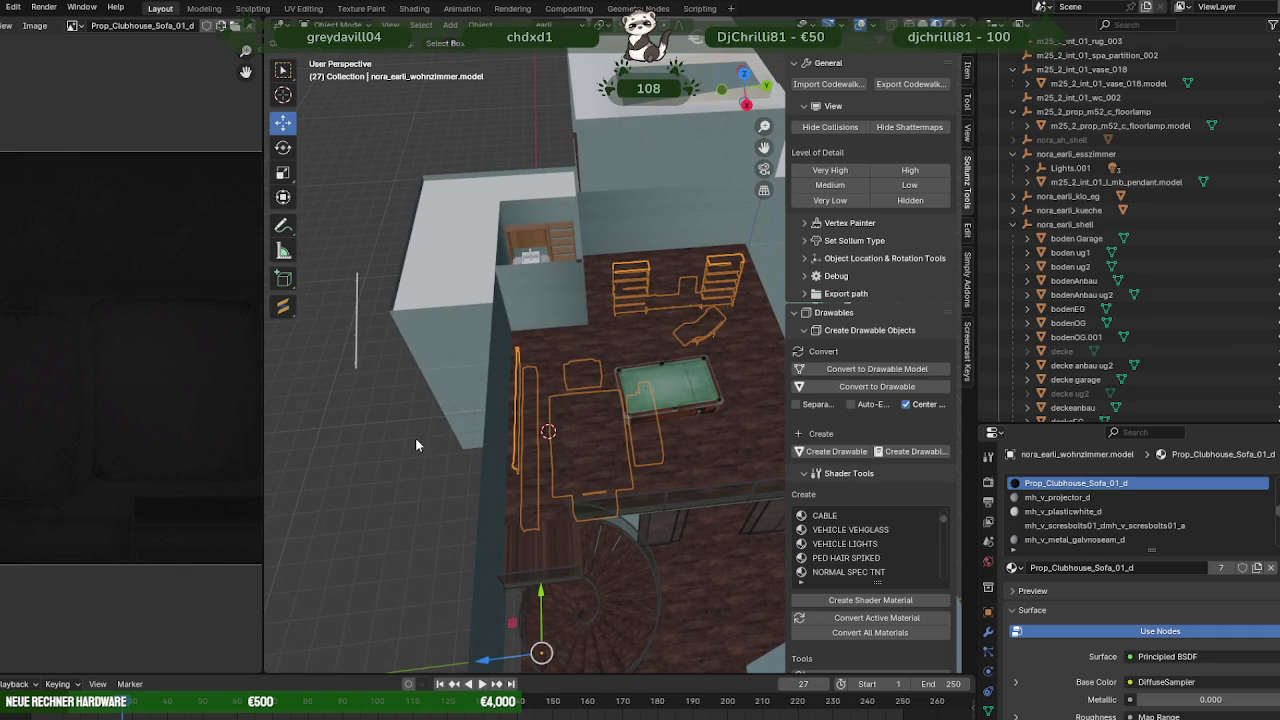
key(alt+a)
mouse_move(415, 437)
middle_down()
mouse_move(505, 421)
mouse_move(426, 399)
mouse_move(360, 419)
mouse_move(398, 425)
middle_up()
click(582, 234)
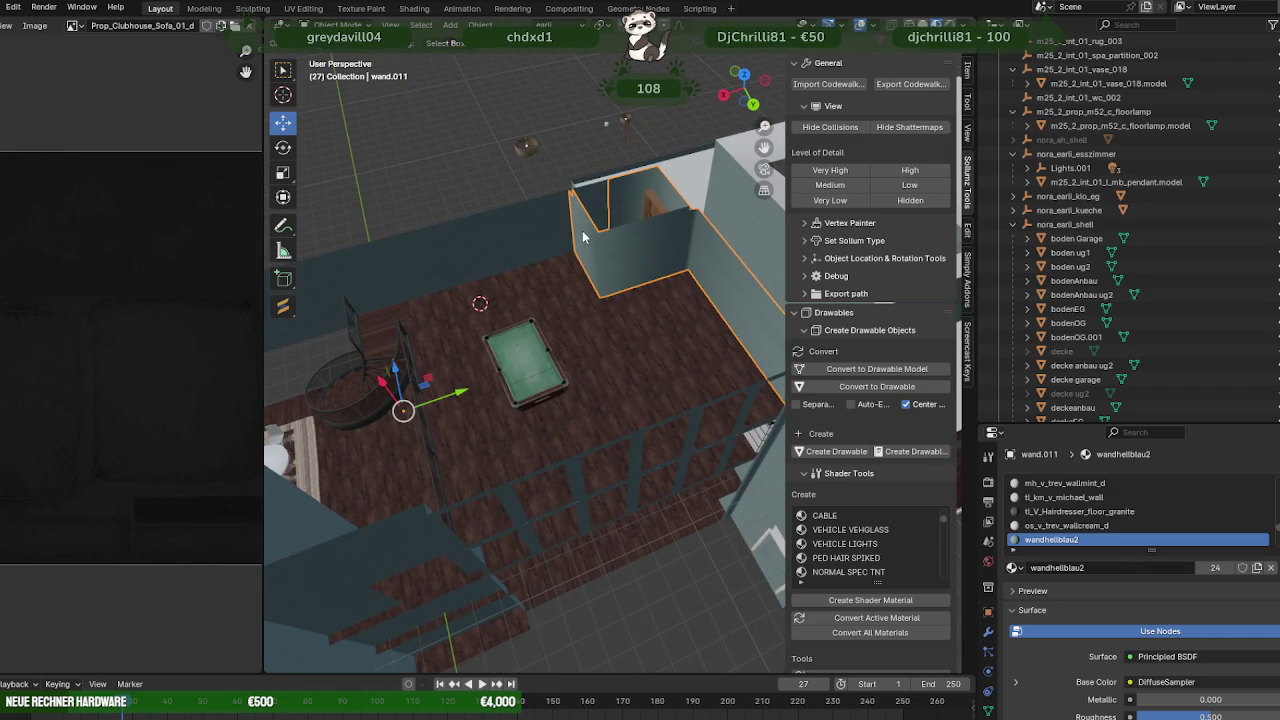
mouse_move(582, 230)
middle_down()
mouse_move(542, 252)
mouse_move(544, 298)
middle_up()
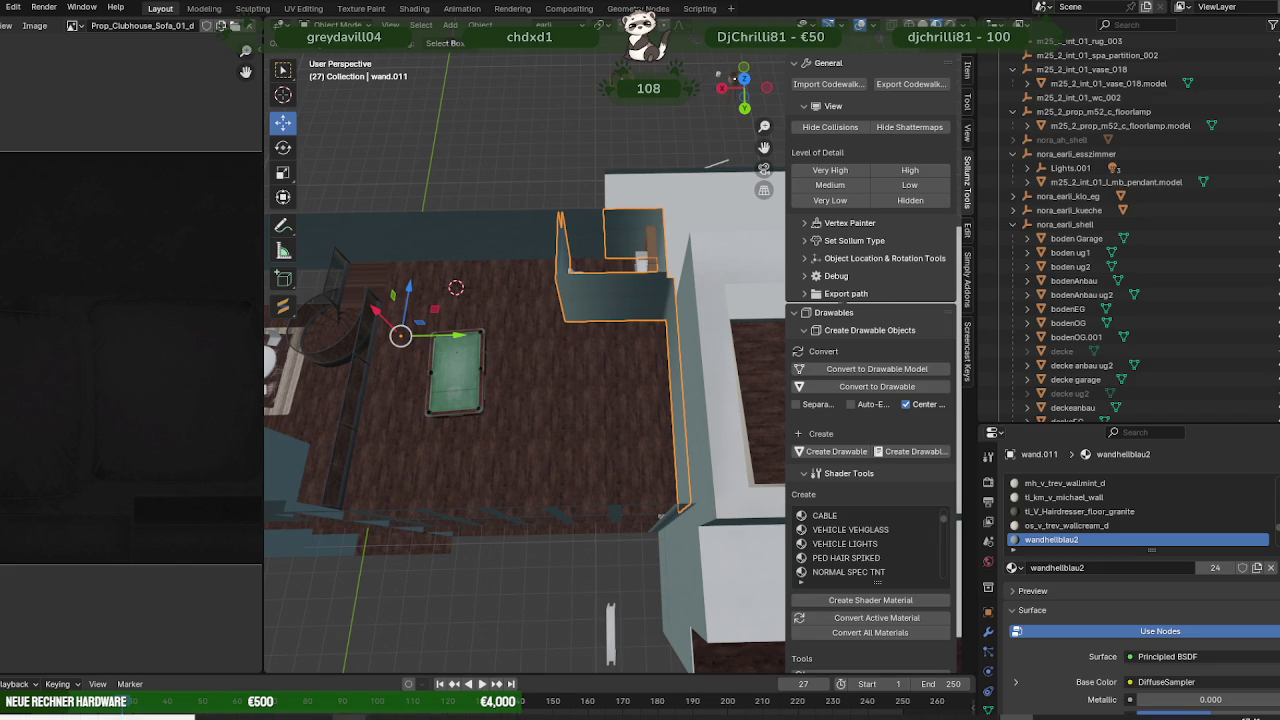
click(378, 680)
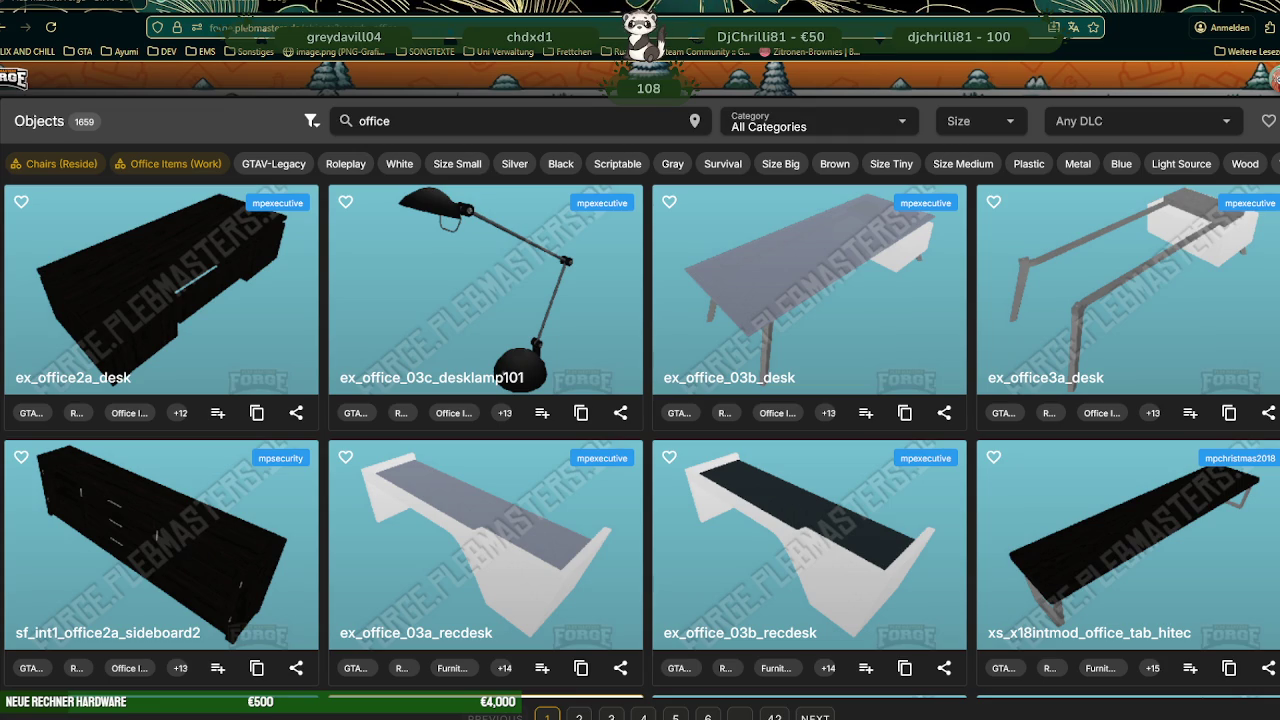
- Scroll down through the desk results and move on to page 3
scroll(545, 437, down, 1)
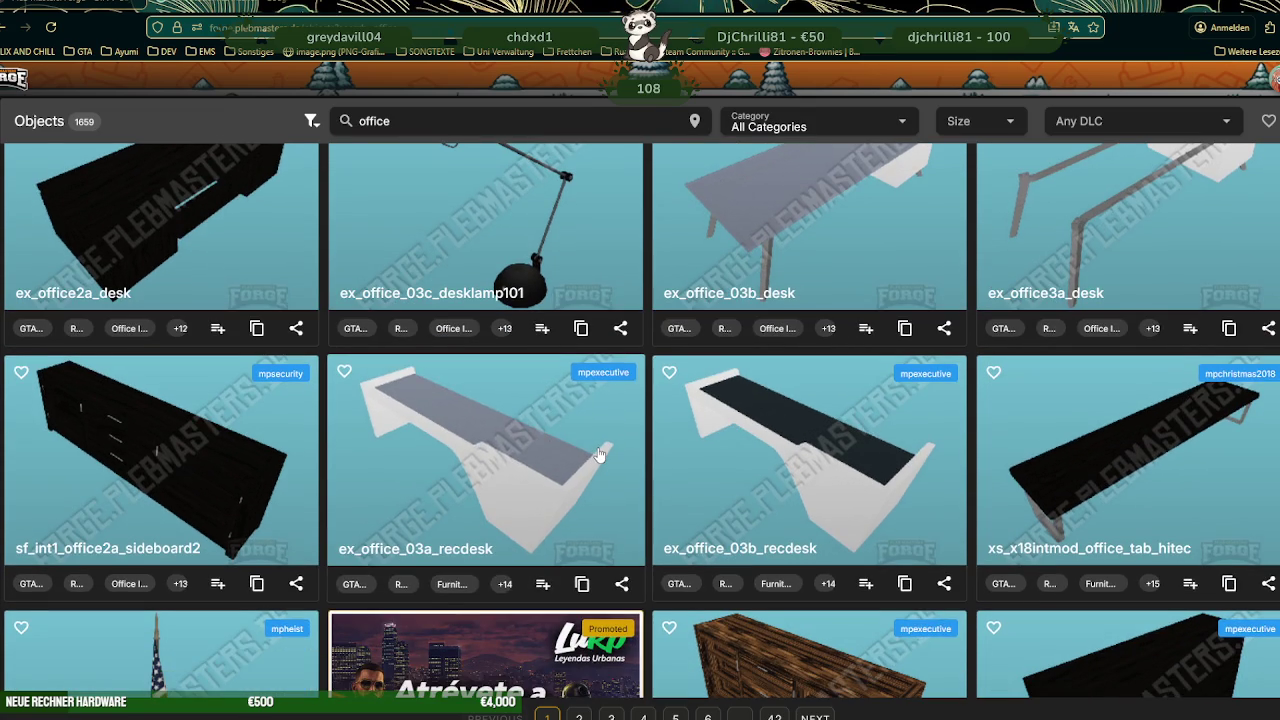
scroll(598, 455, down, 2)
scroll(598, 455, down, 2)
scroll(596, 452, down, 2)
scroll(596, 450, down, 1)
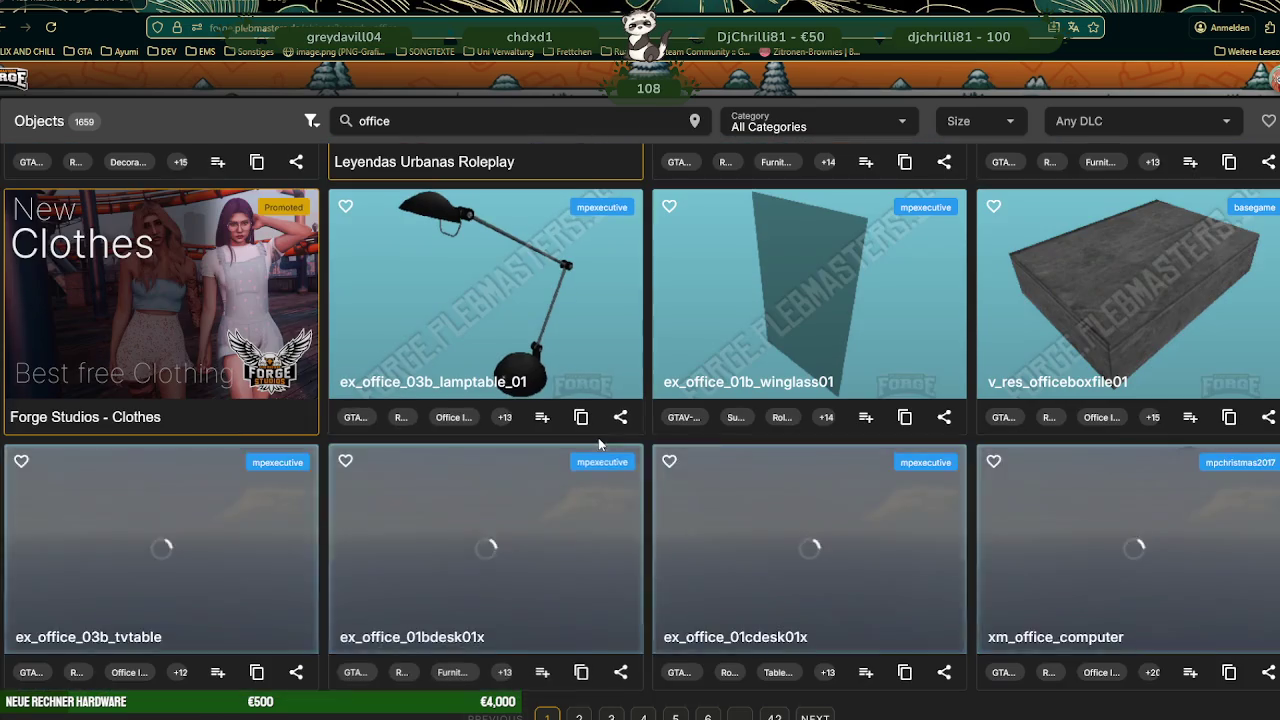
scroll(600, 445, down, 2)
scroll(594, 457, down, 2)
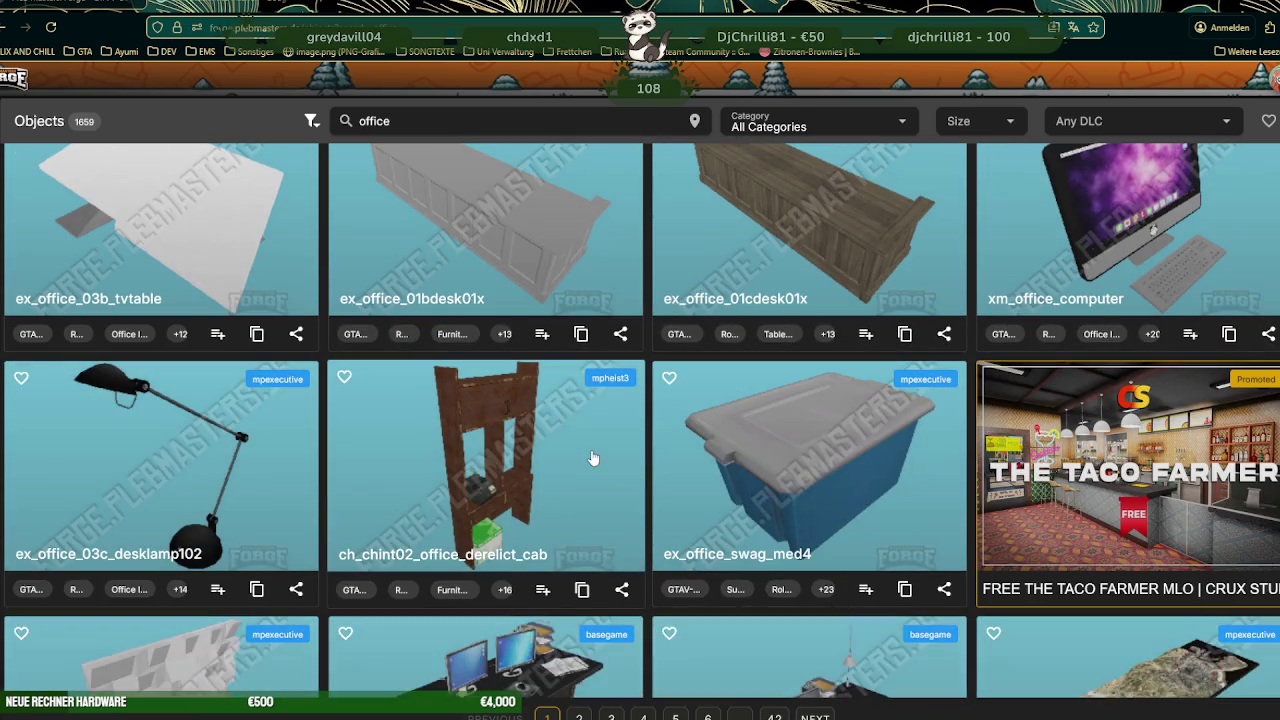
scroll(592, 461, down, 1)
scroll(592, 462, down, 1)
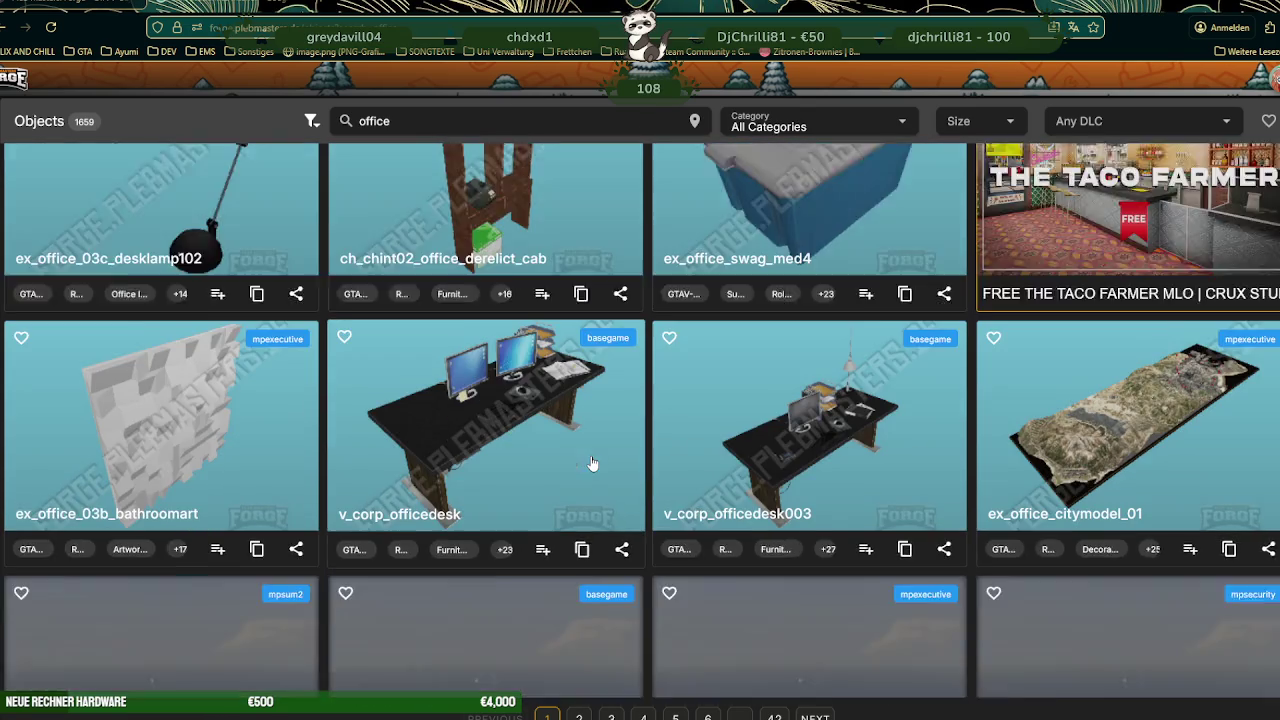
scroll(590, 462, down, 1)
scroll(589, 462, down, 1)
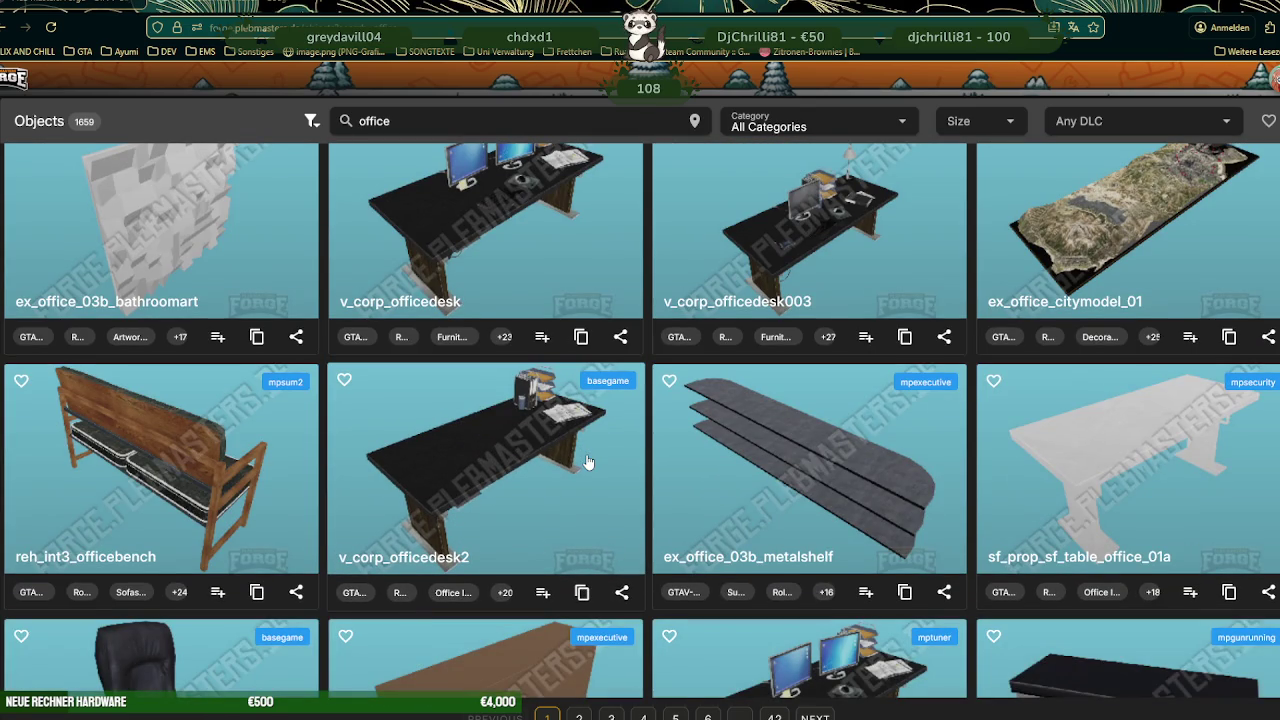
scroll(588, 462, down, 2)
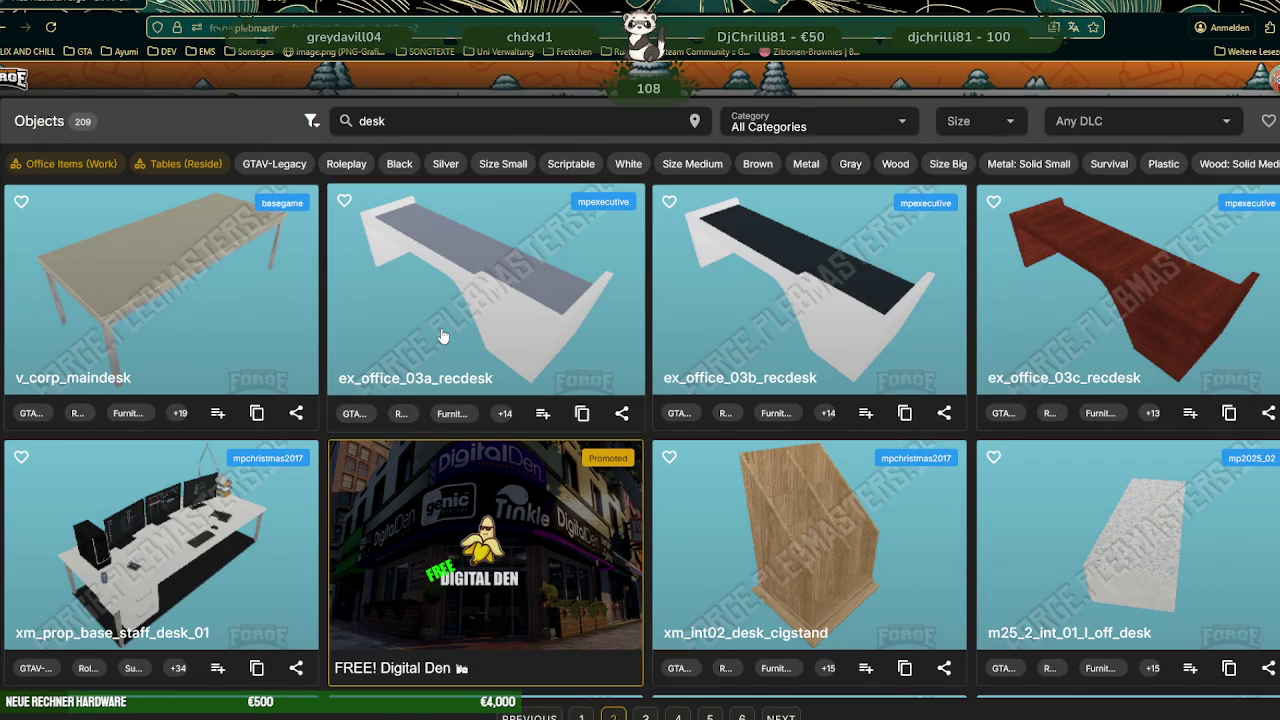
scroll(443, 336, down, 3)
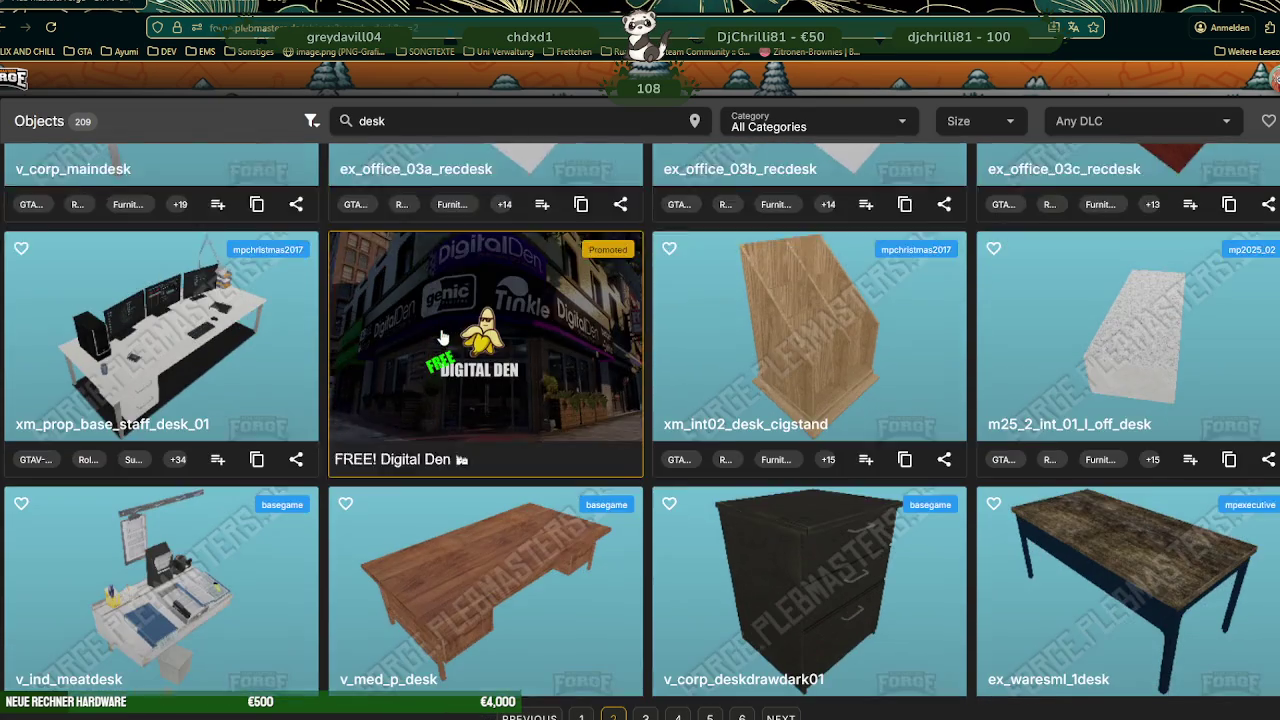
scroll(443, 336, down, 1)
scroll(441, 336, down, 2)
scroll(440, 337, down, 1)
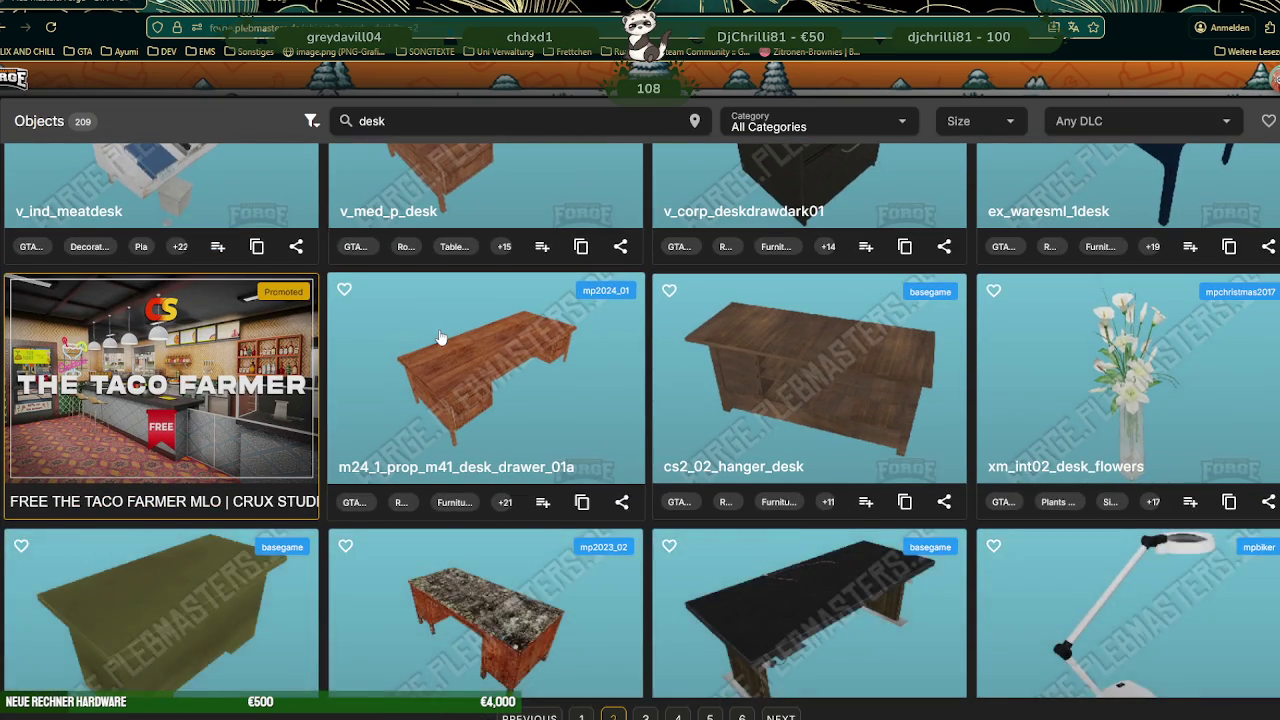
scroll(440, 337, down, 1)
scroll(440, 337, down, 1)
scroll(440, 337, down, 1)
scroll(440, 337, down, 1)
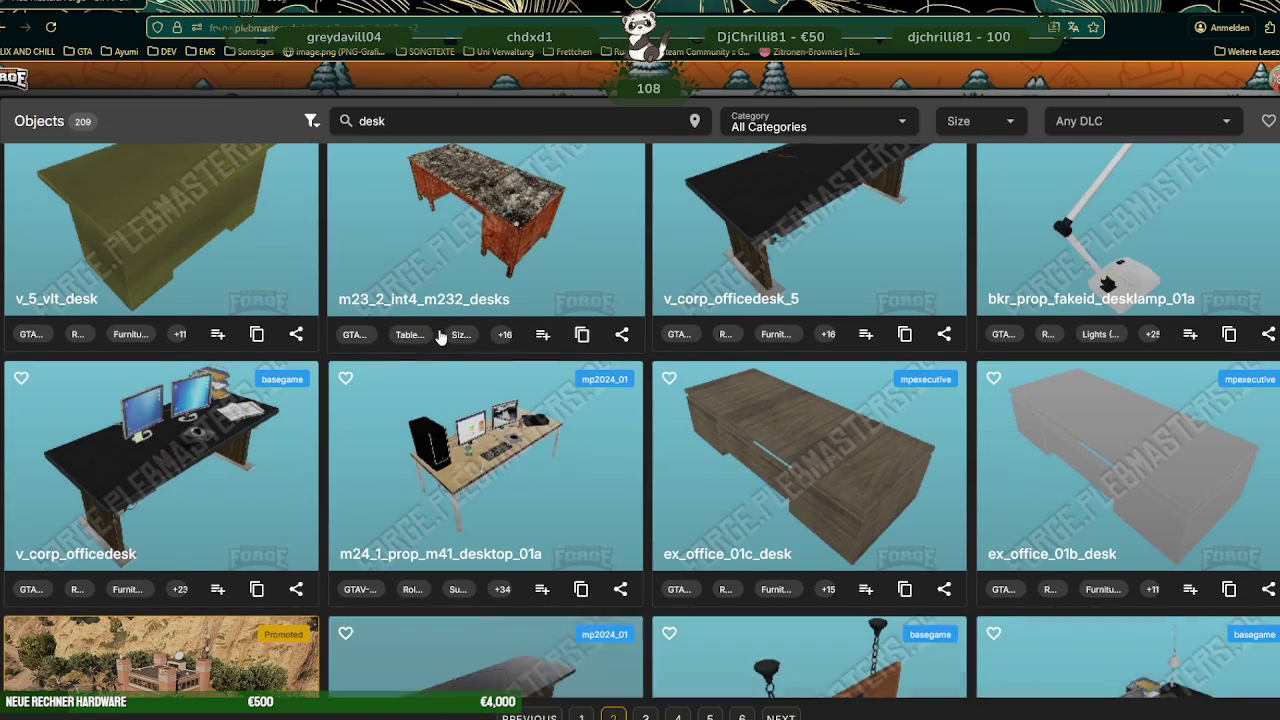
scroll(440, 337, down, 1)
scroll(437, 343, down, 2)
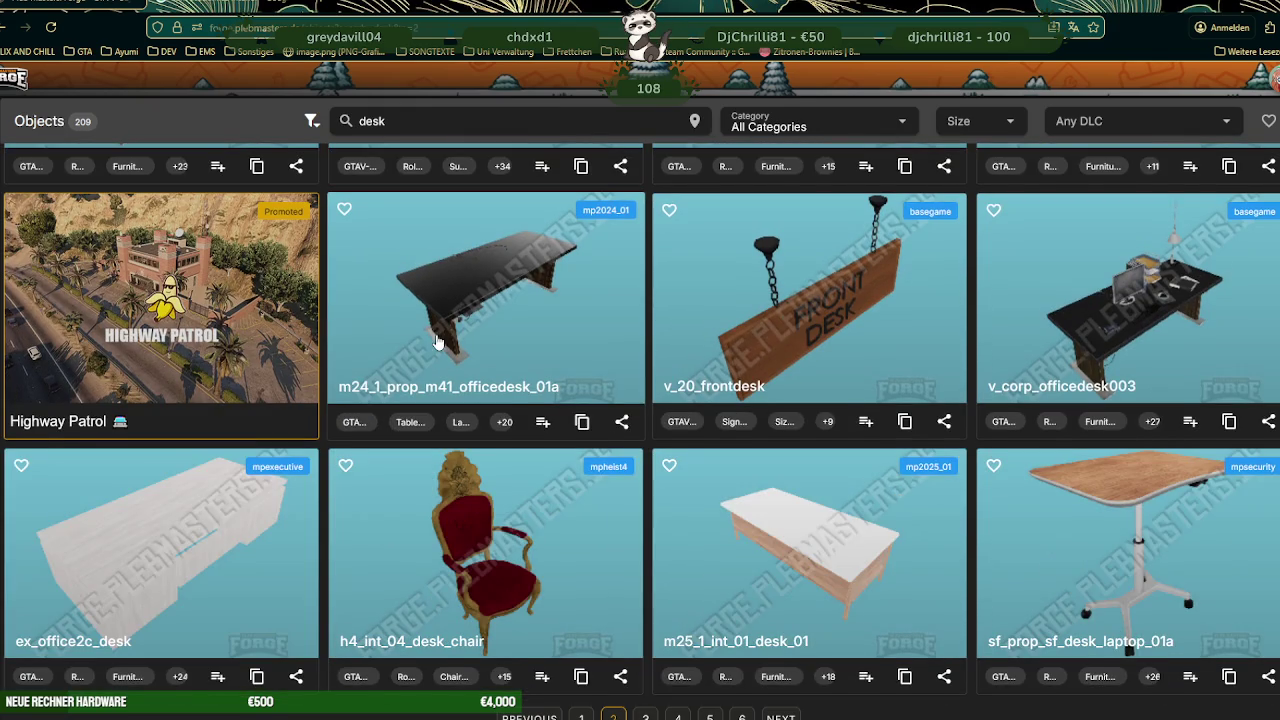
scroll(437, 343, down, 1)
scroll(437, 341, down, 2)
scroll(437, 341, down, 1)
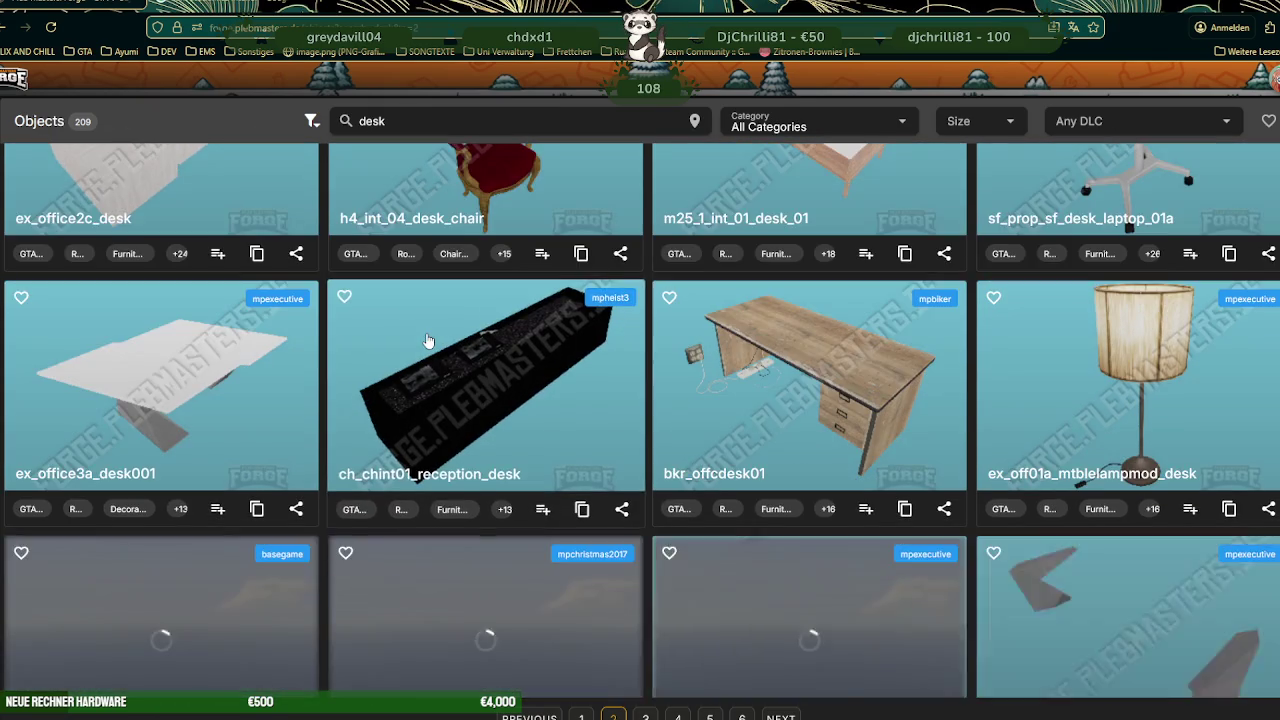
scroll(430, 335, down, 2)
scroll(428, 340, down, 1)
scroll(426, 345, down, 1)
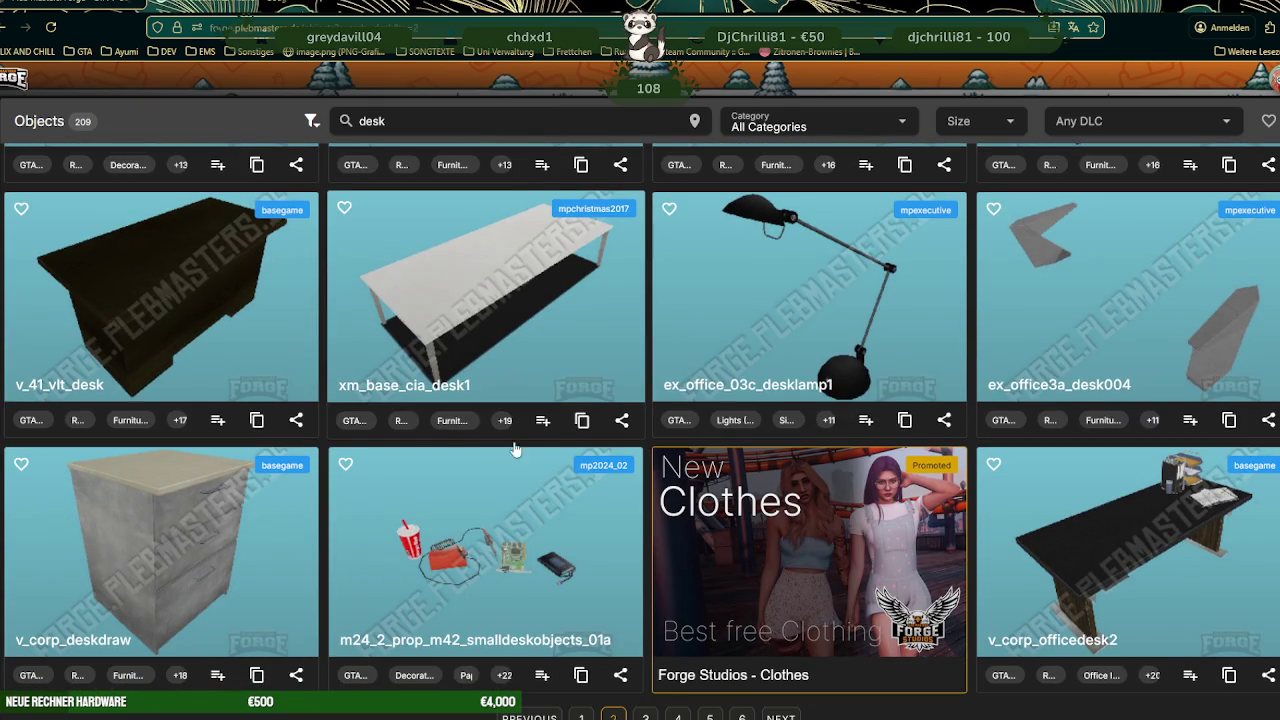
click(780, 716)
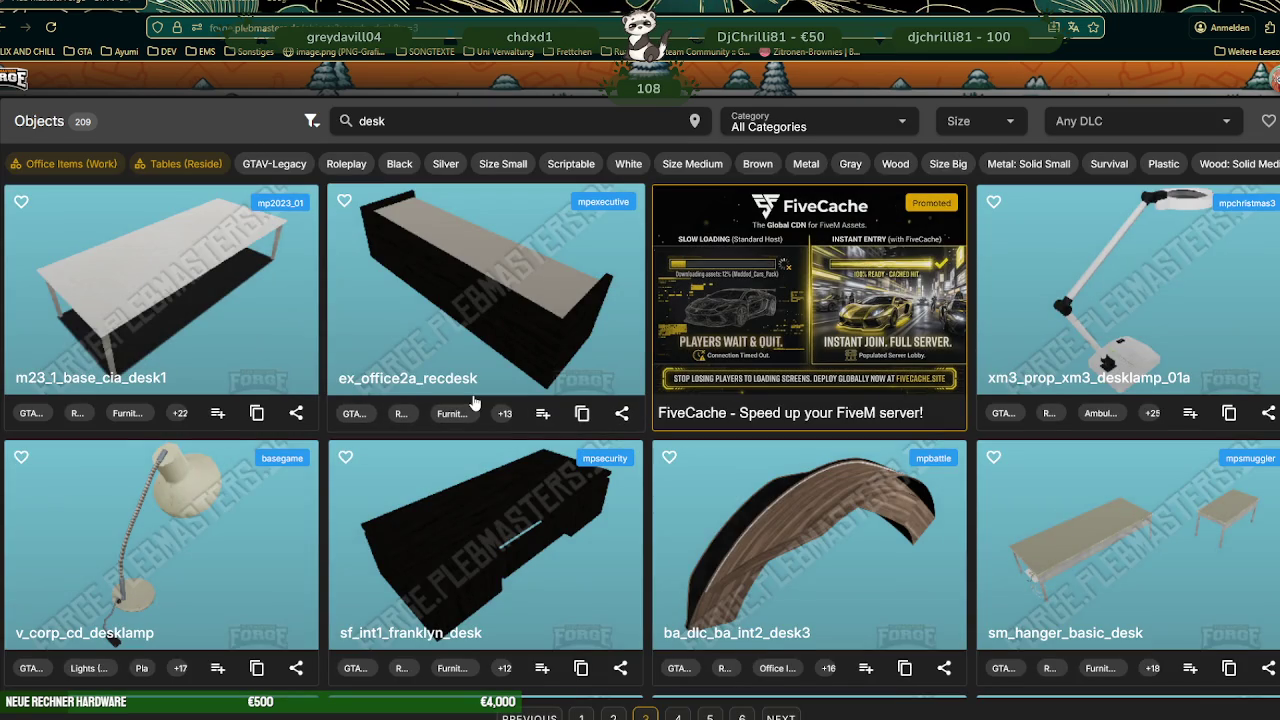
- Browse the page 3 desk results, then return to page 1
scroll(507, 326, down, 3)
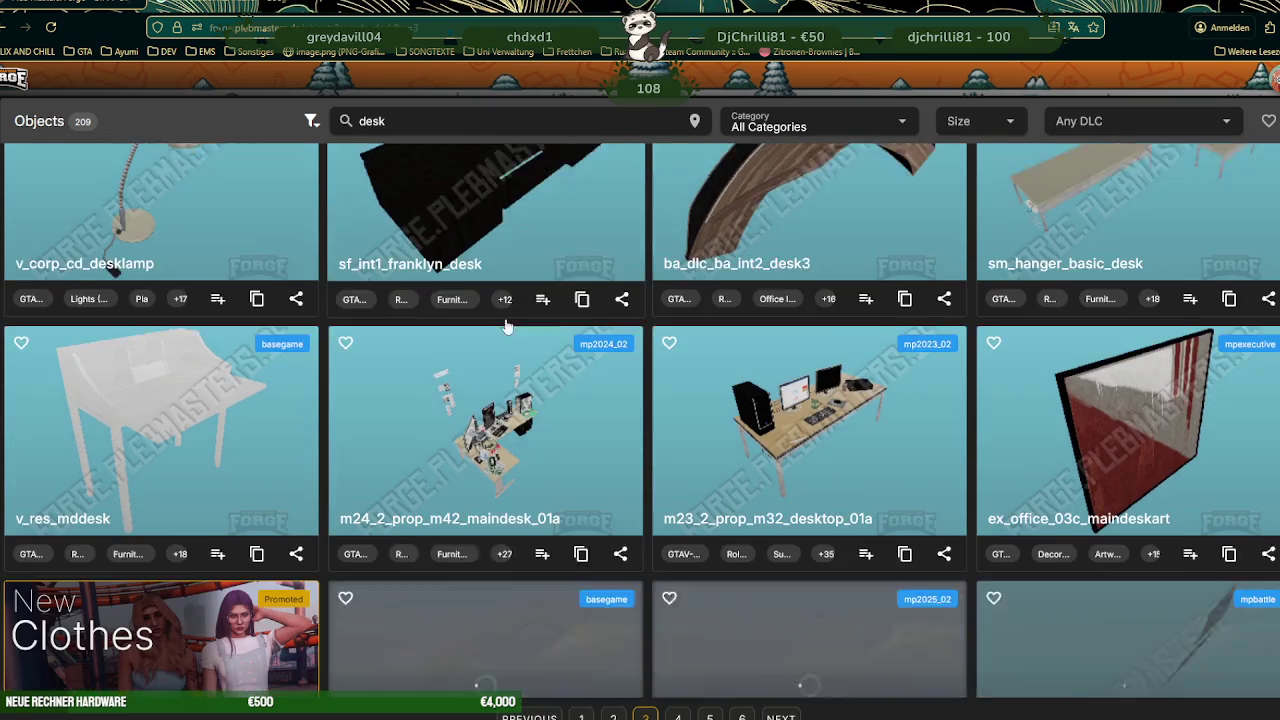
scroll(507, 326, down, 2)
scroll(506, 329, down, 2)
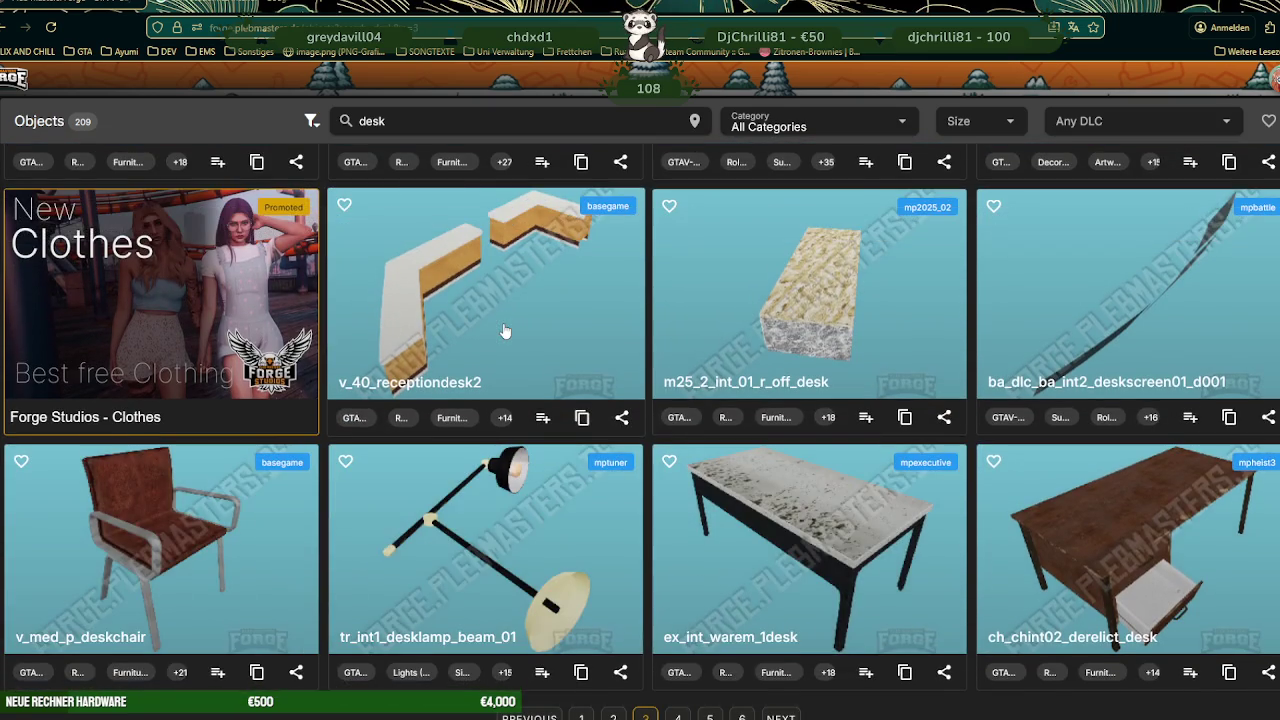
scroll(506, 330, down, 1)
scroll(504, 329, down, 2)
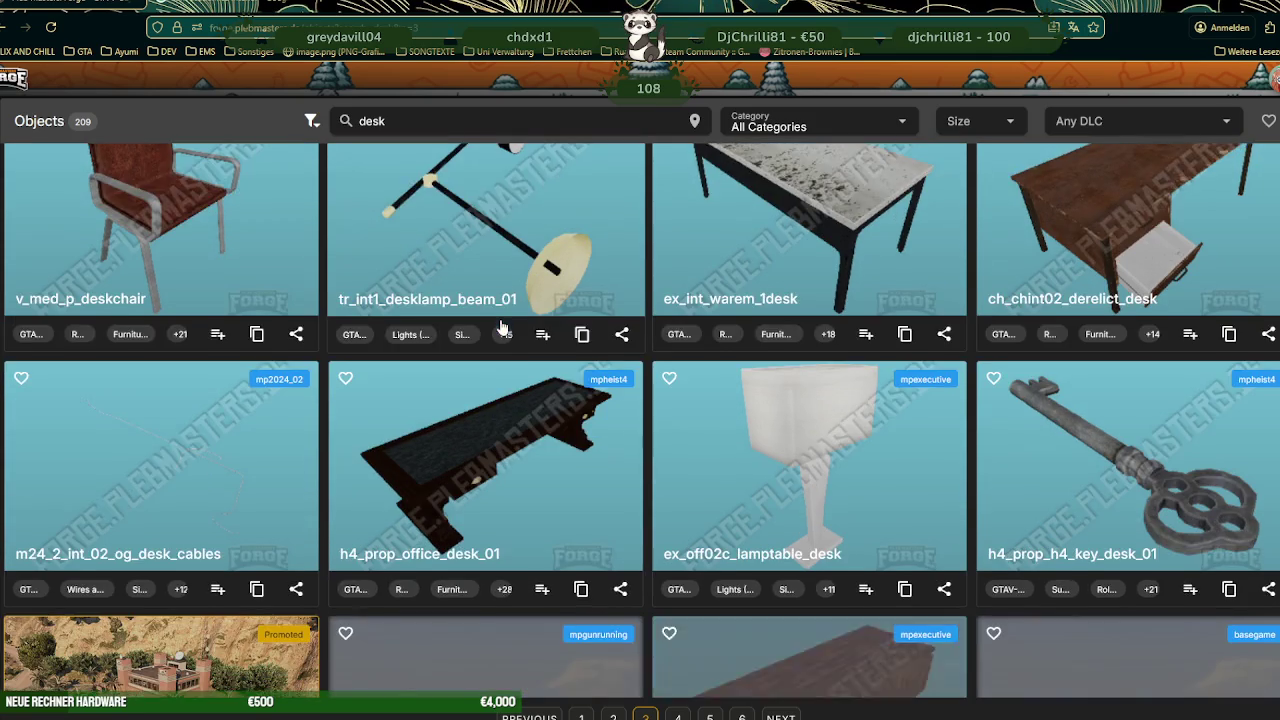
scroll(506, 330, down, 3)
scroll(553, 332, down, 2)
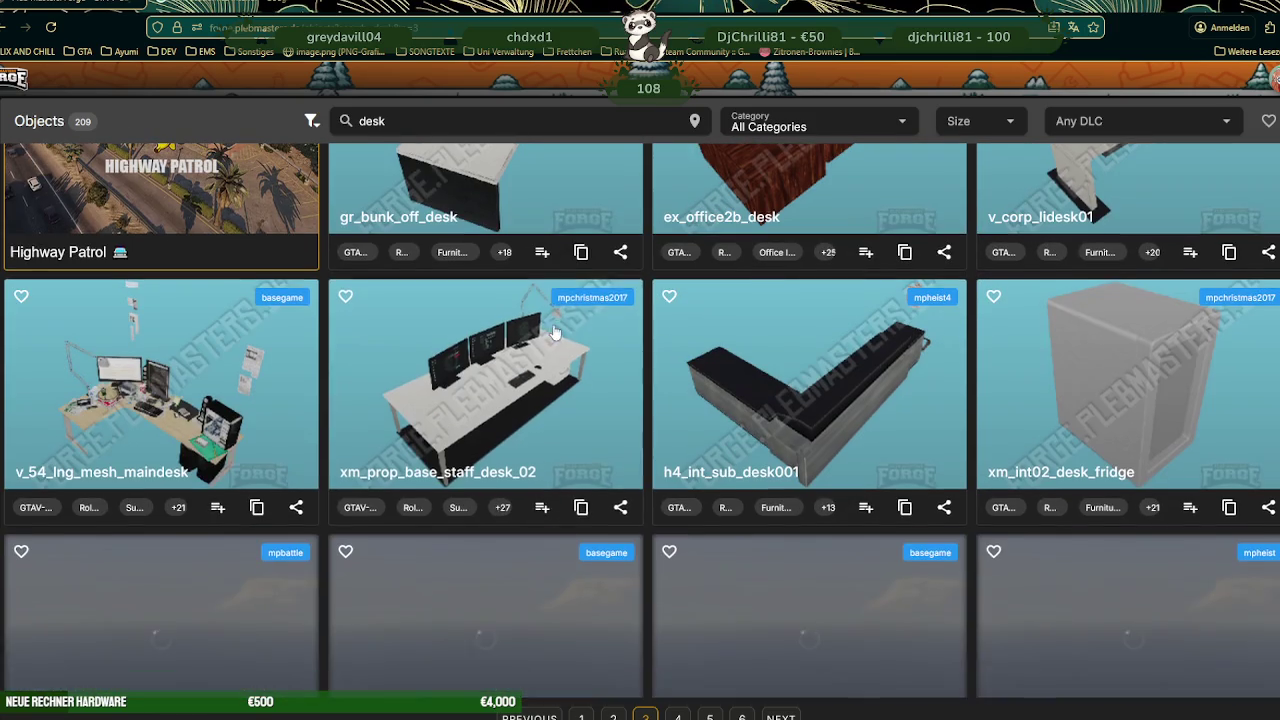
scroll(610, 360, up, 2)
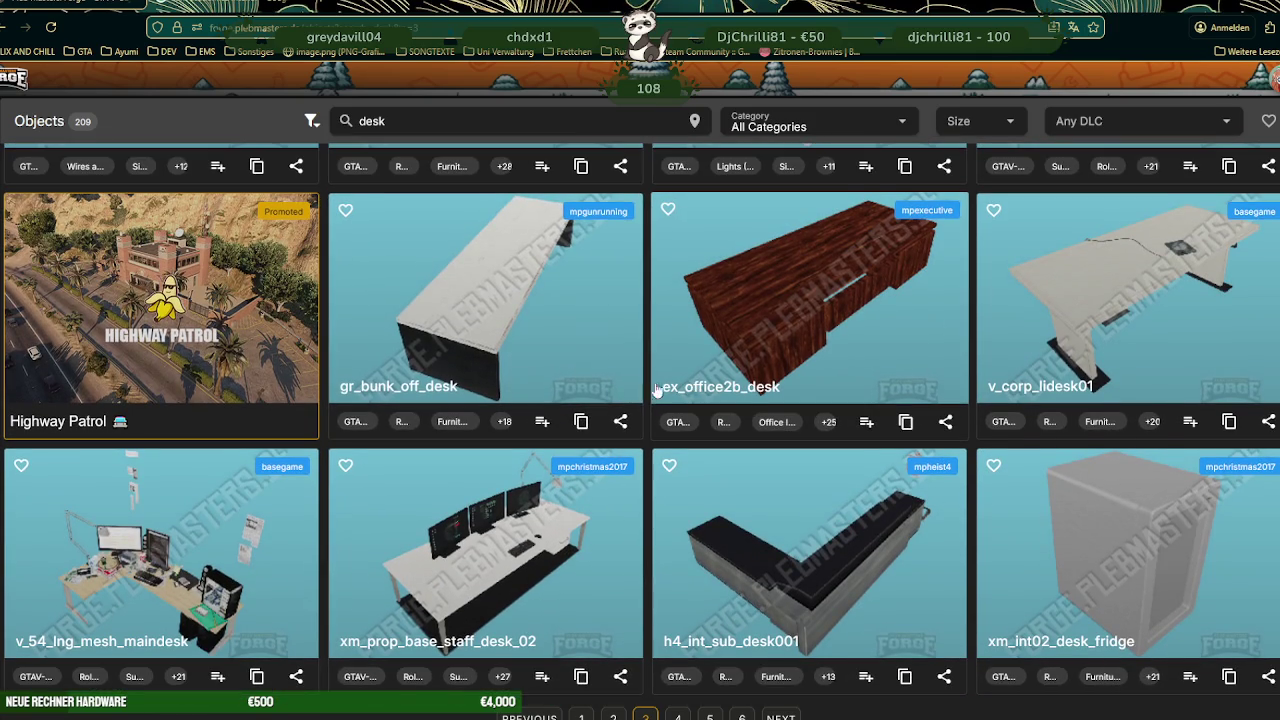
scroll(560, 378, down, 3)
scroll(556, 381, down, 3)
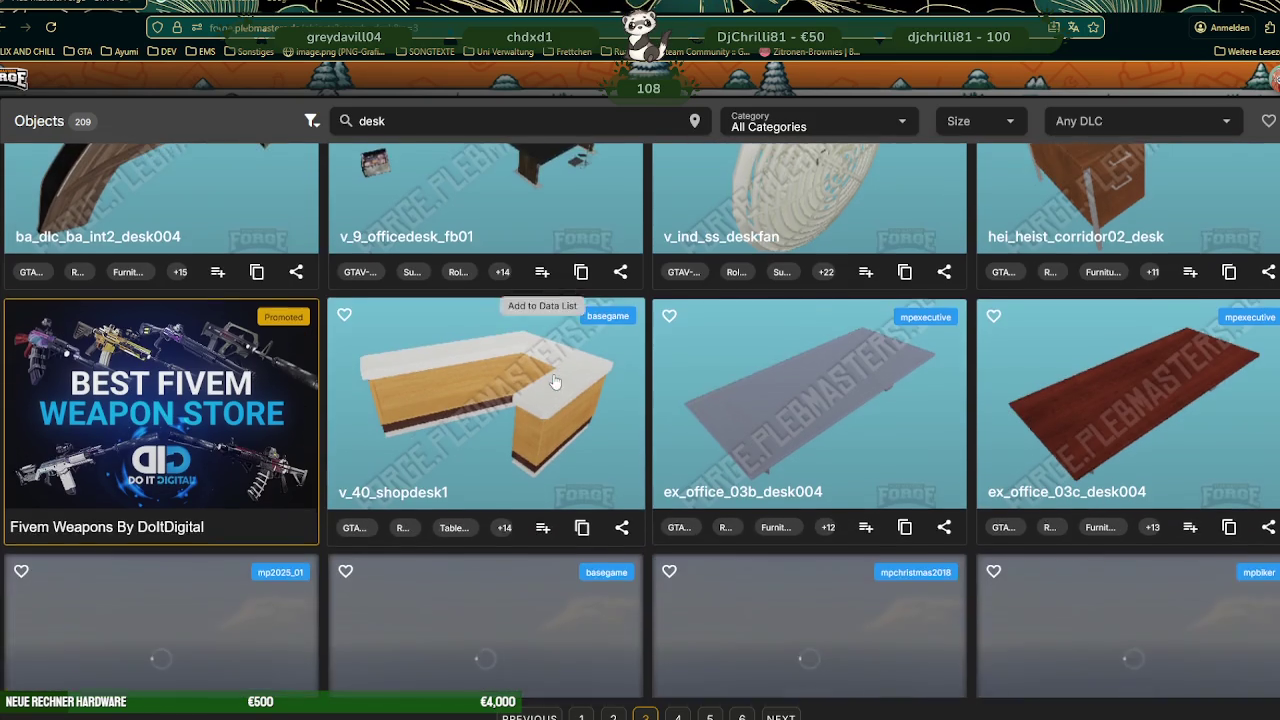
scroll(555, 382, down, 1)
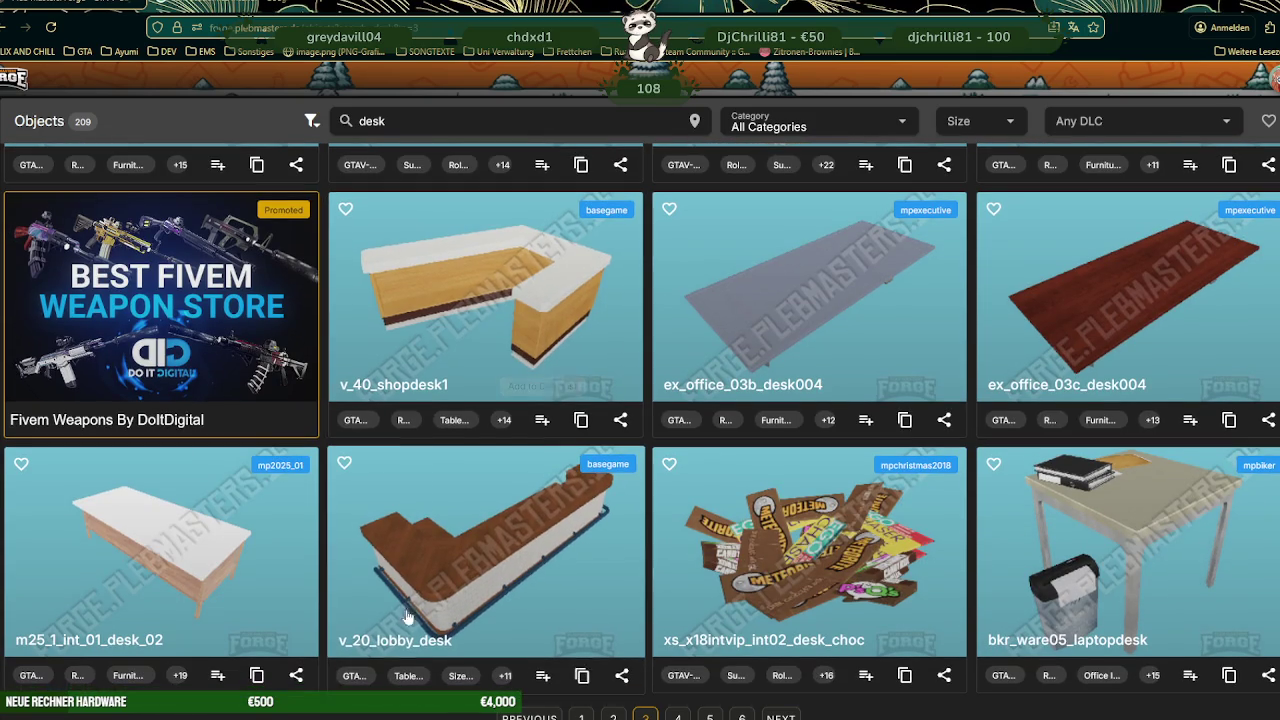
click(581, 717)
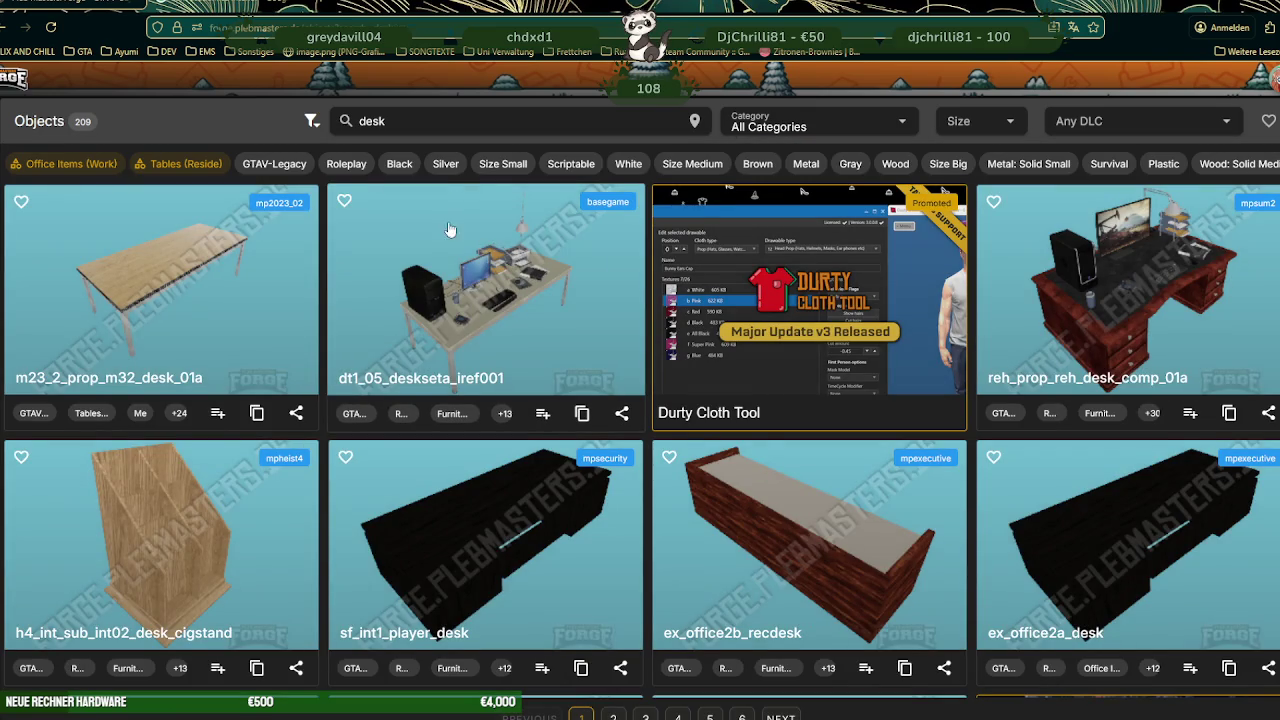
- Browse the page 1 desk results, then move to page 2
scroll(449, 230, down, 1)
scroll(480, 280, down, 2)
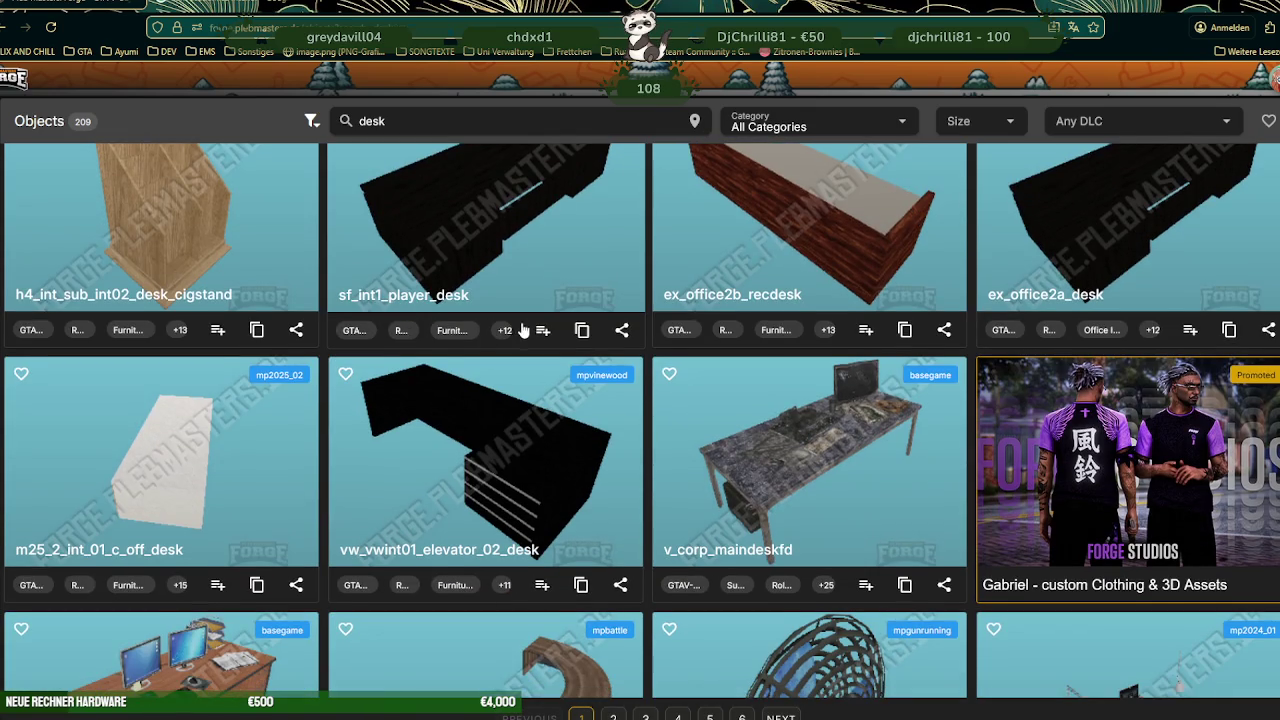
scroll(522, 331, down, 2)
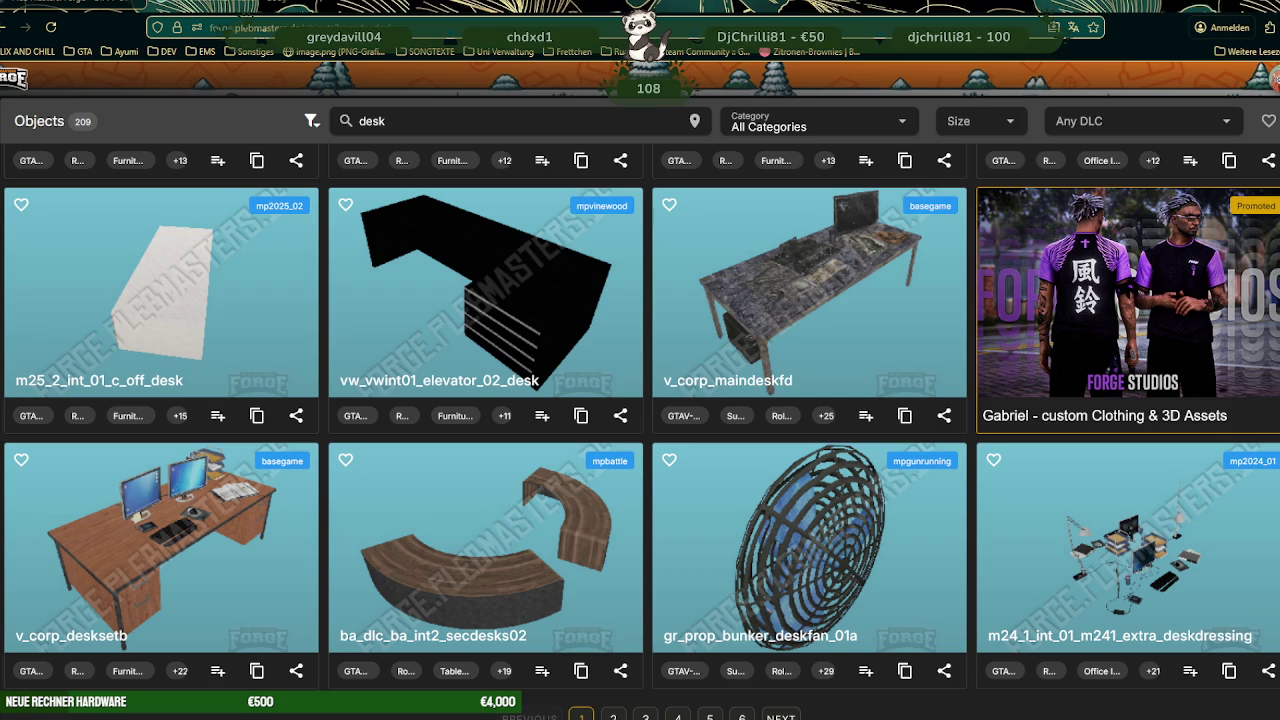
scroll(700, 359, down, 3)
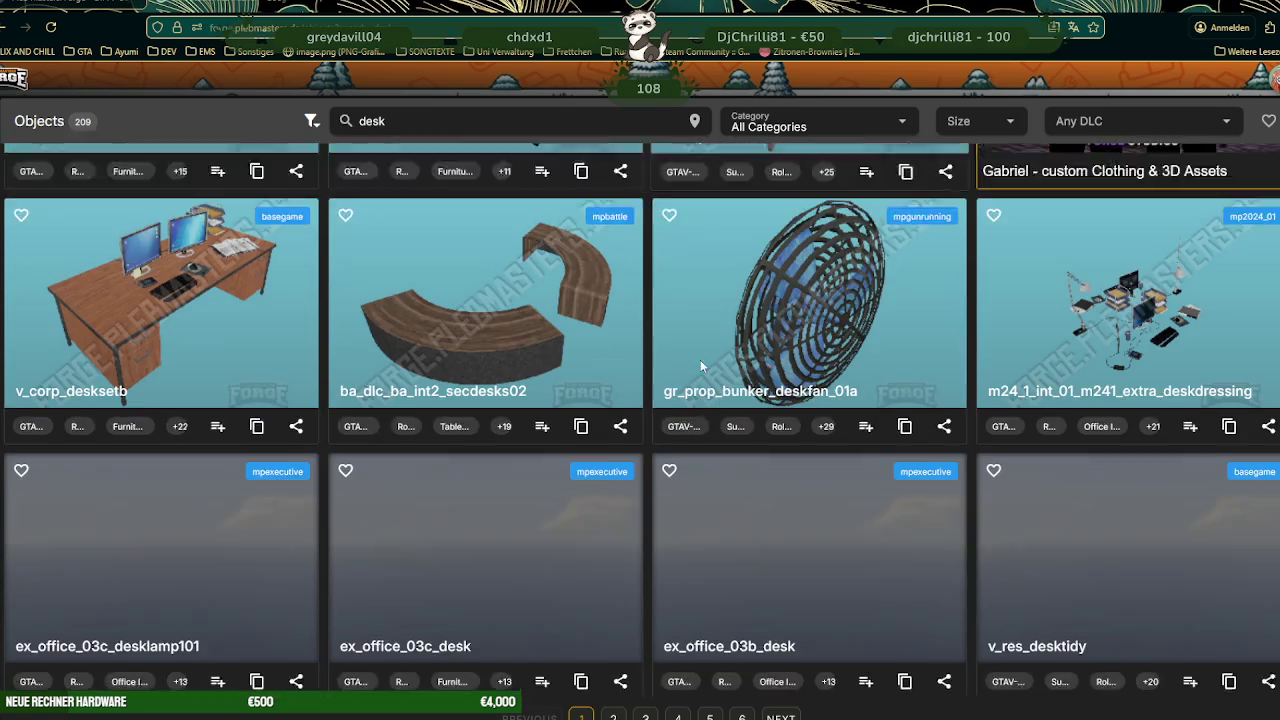
scroll(650, 350, up, 4)
scroll(650, 350, up, 2)
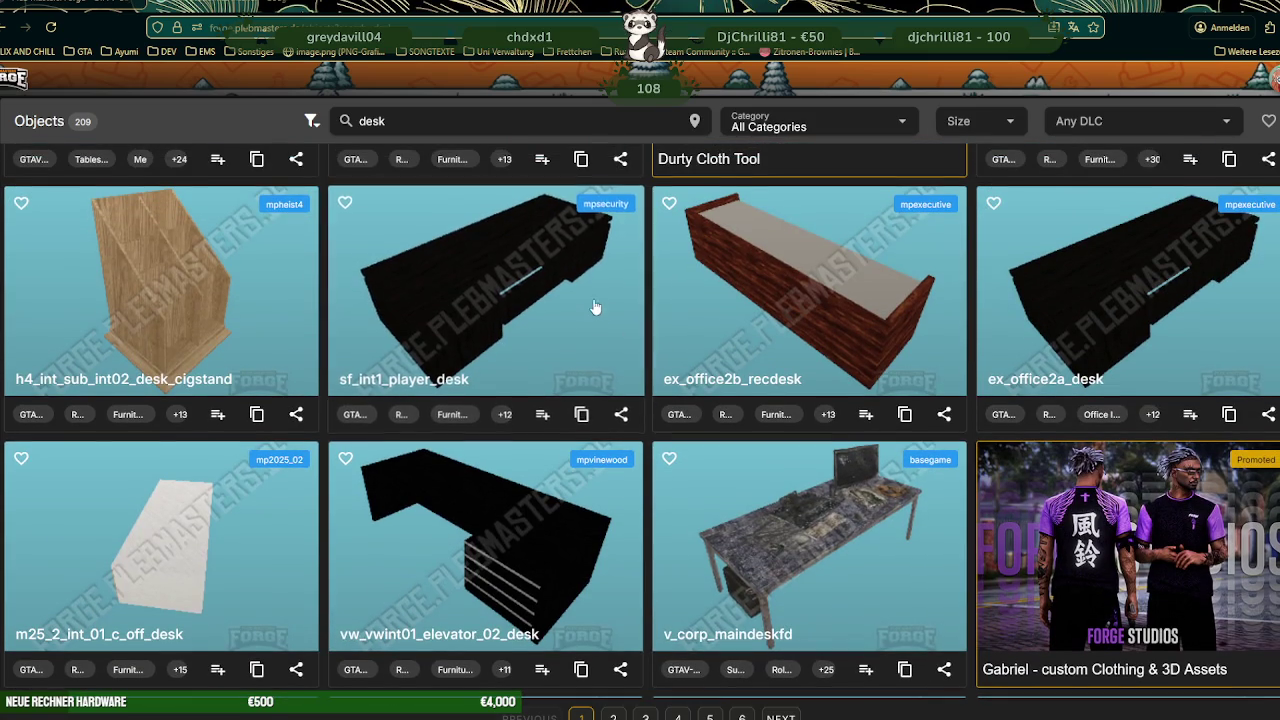
scroll(610, 300, up, 2)
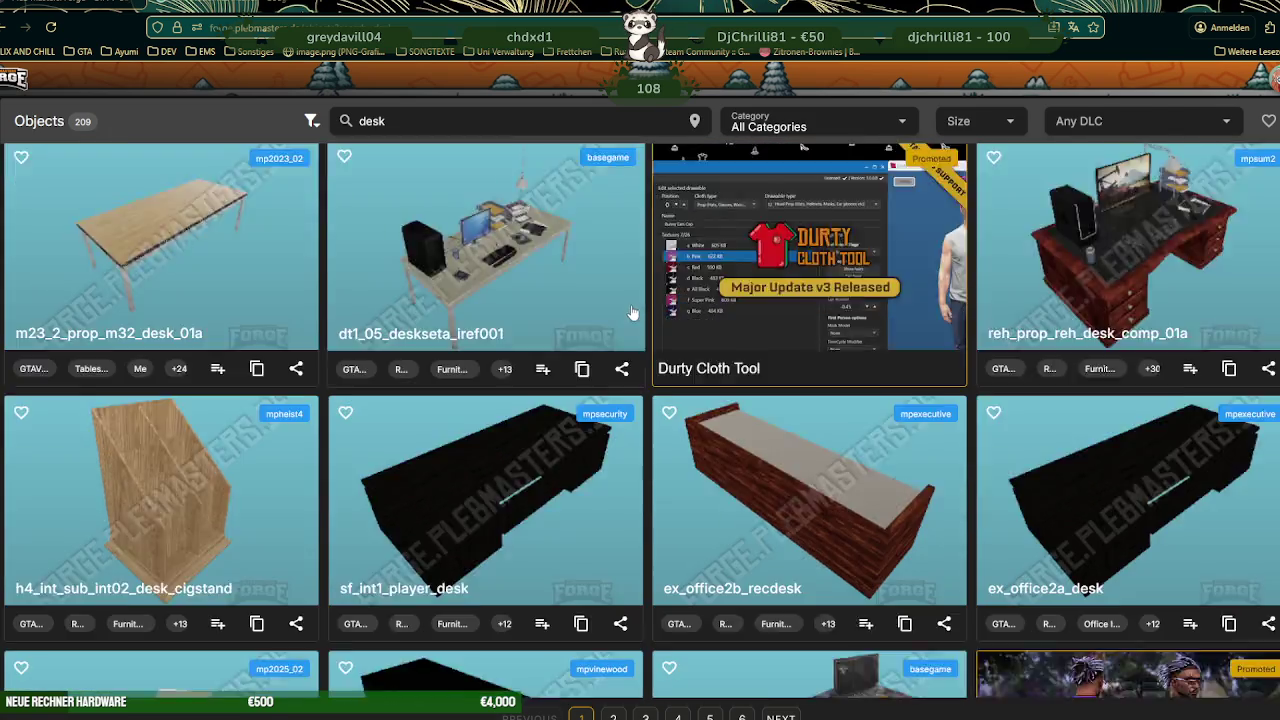
scroll(622, 300, down, 5)
scroll(625, 305, down, 4)
scroll(625, 305, down, 3)
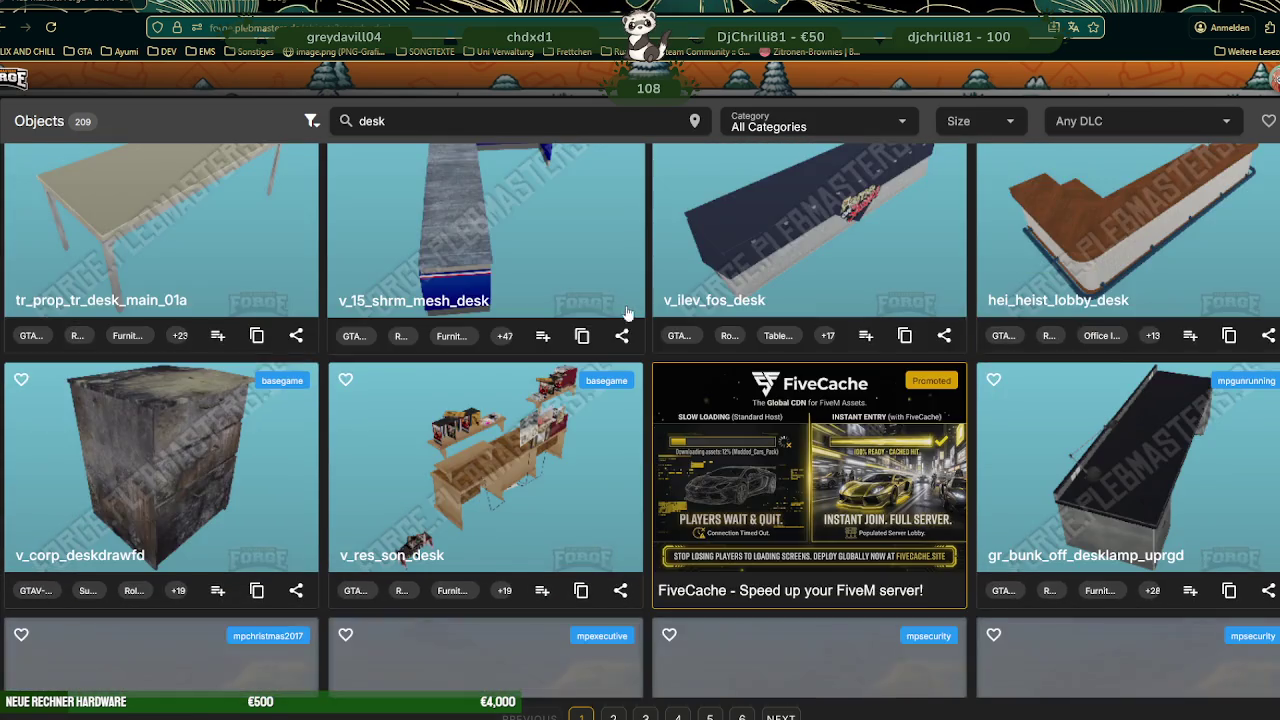
scroll(622, 320, down, 5)
scroll(621, 332, up, 1)
scroll(621, 332, down, 3)
scroll(622, 332, down, 3)
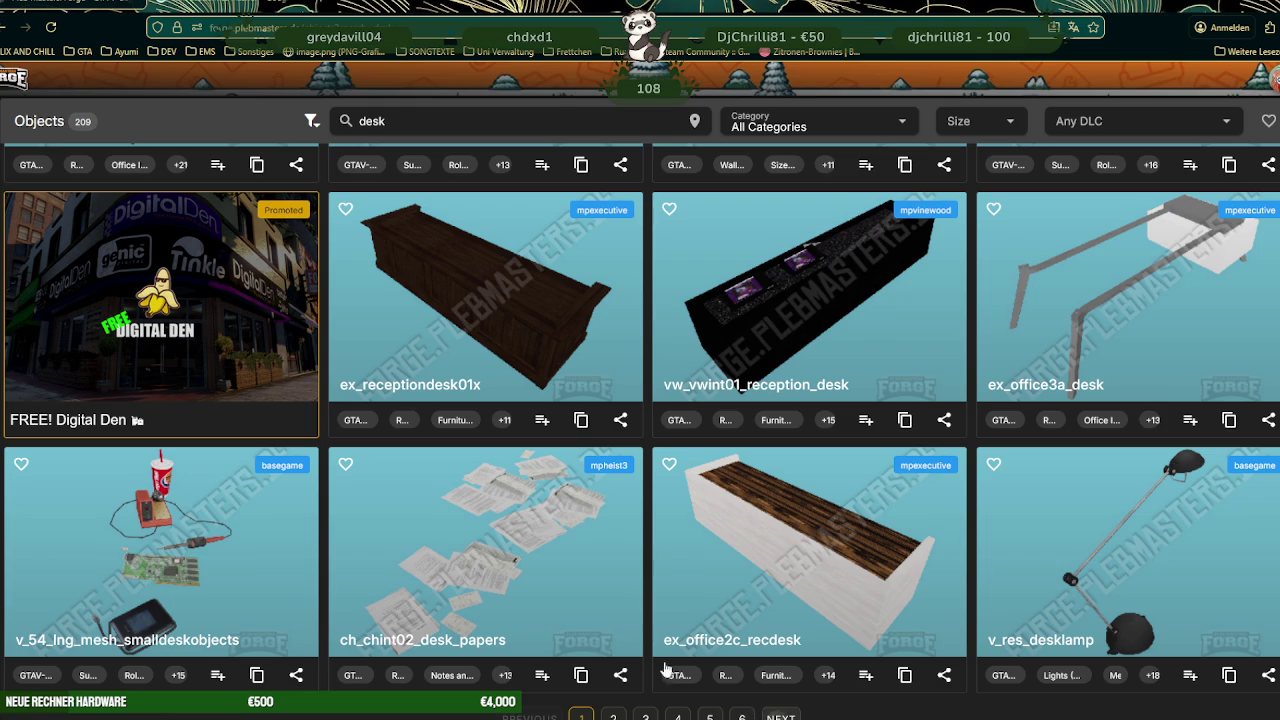
click(614, 716)
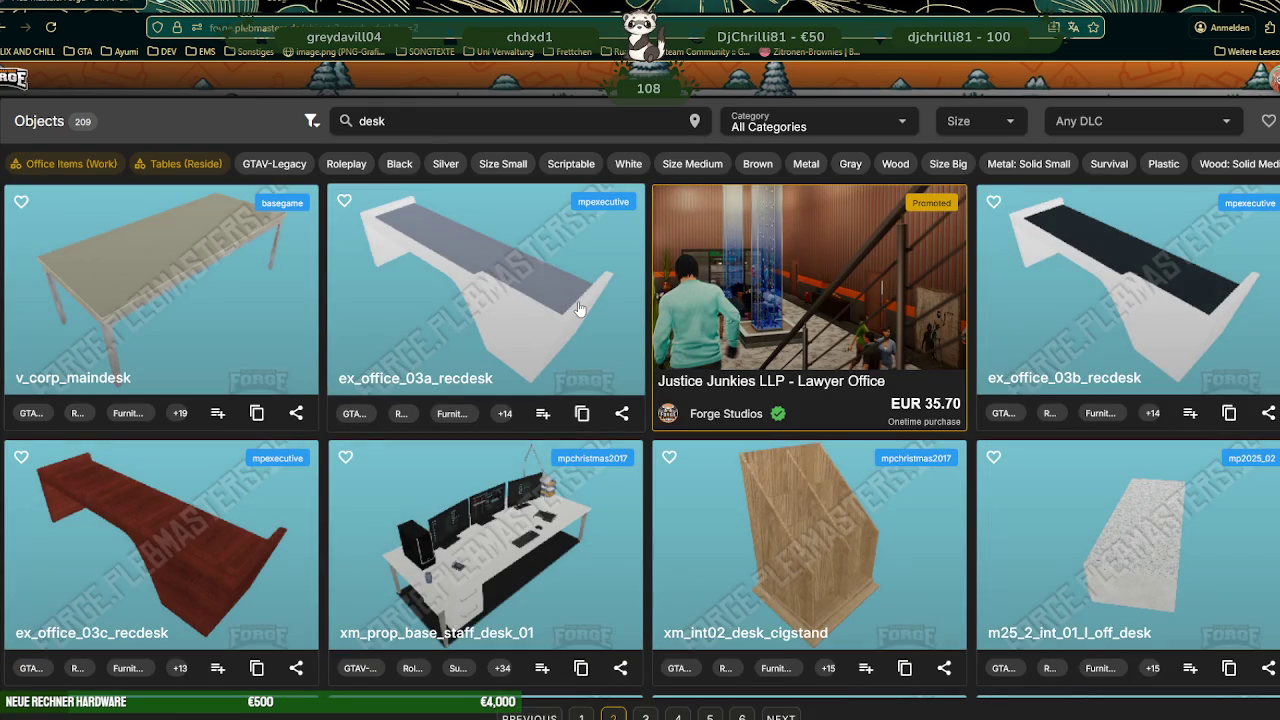
- Scroll through page 2 of the desk results to find ex_office_03a_recdesk
scroll(530, 300, down, 4)
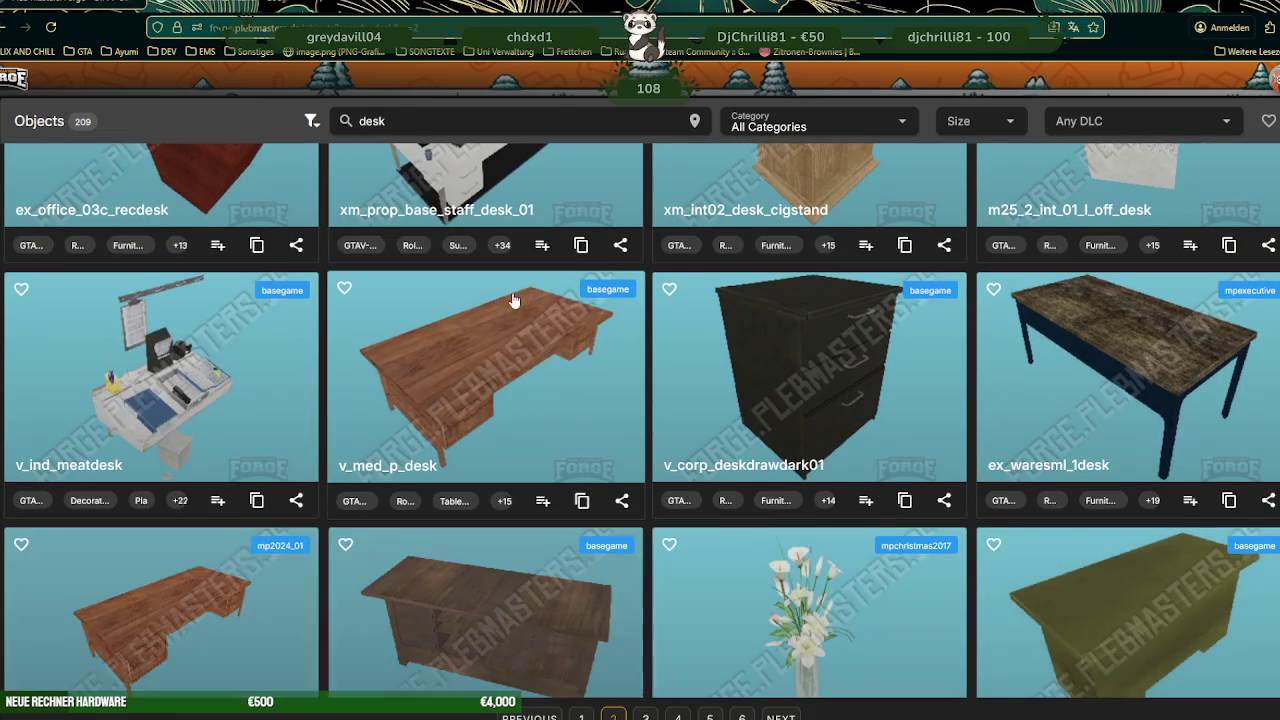
scroll(510, 305, down, 1)
scroll(510, 305, down, 3)
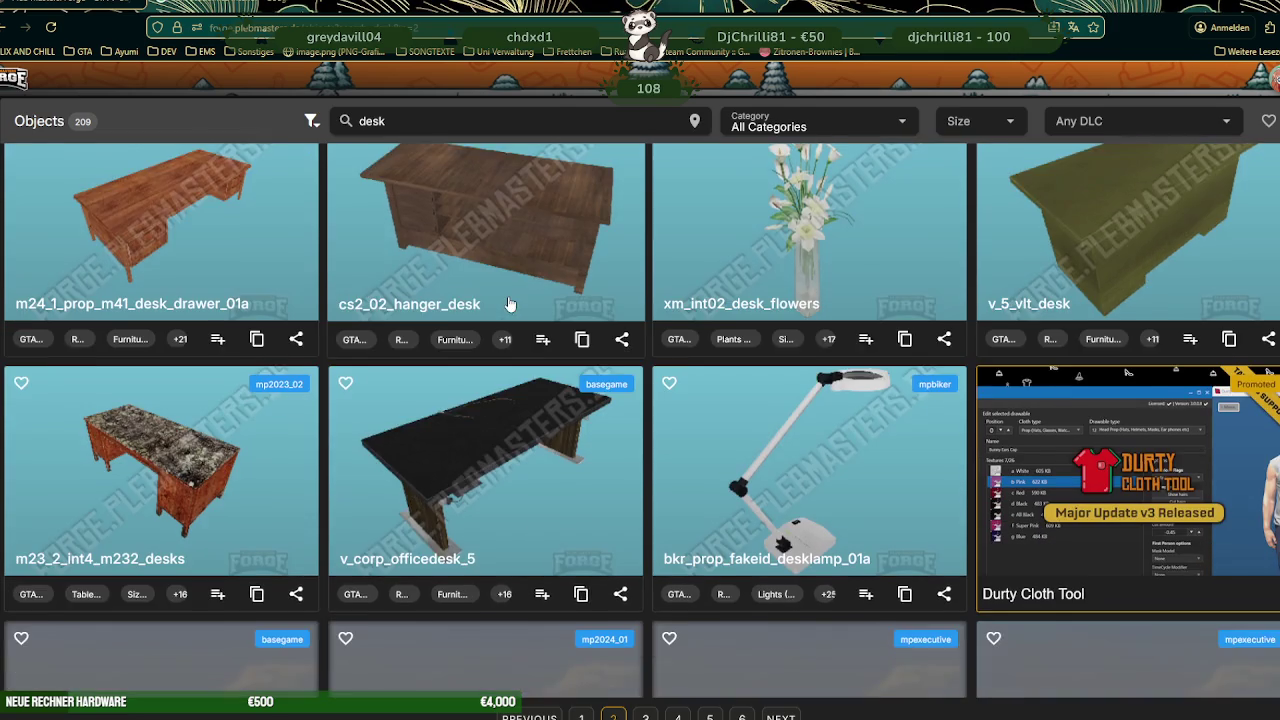
scroll(508, 296, down, 3)
scroll(510, 300, down, 1)
scroll(512, 301, down, 2)
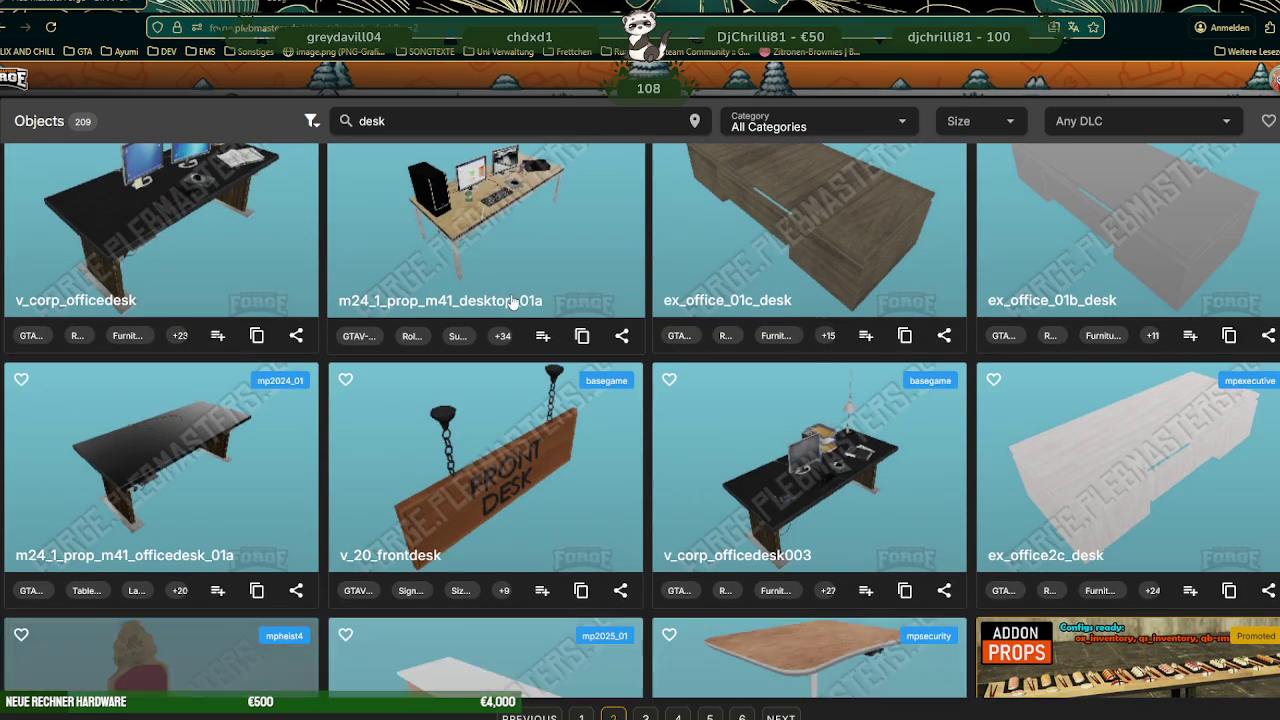
scroll(512, 302, down, 3)
scroll(515, 302, up, 2)
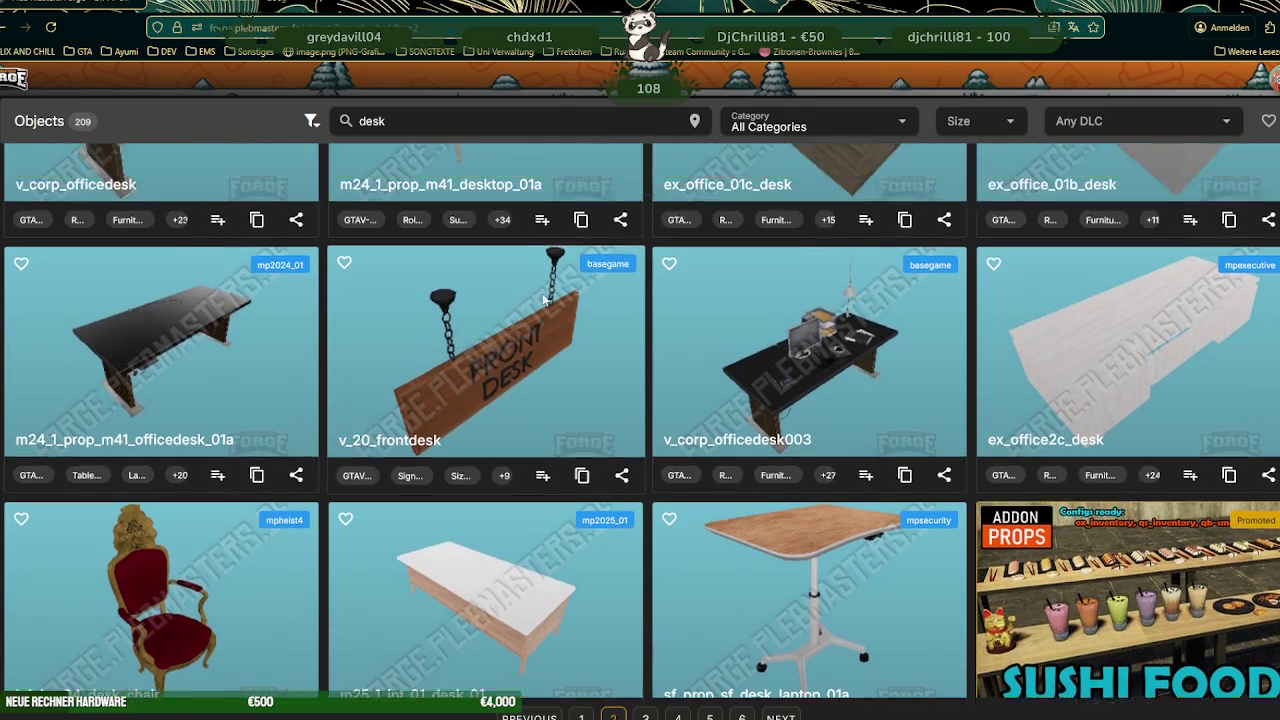
scroll(540, 298, up, 10)
scroll(543, 297, up, 3)
- Preview the ex_office_03a_recdesk 3D model, then close its details
click(543, 295)
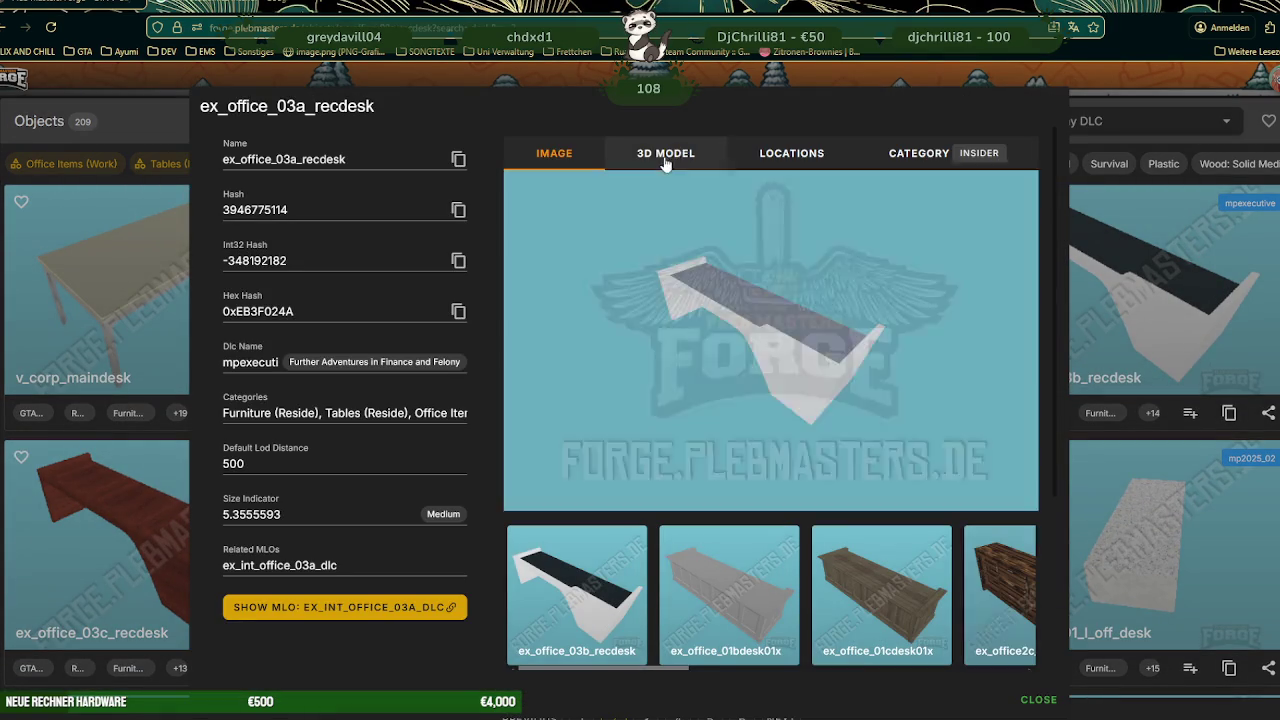
click(660, 155)
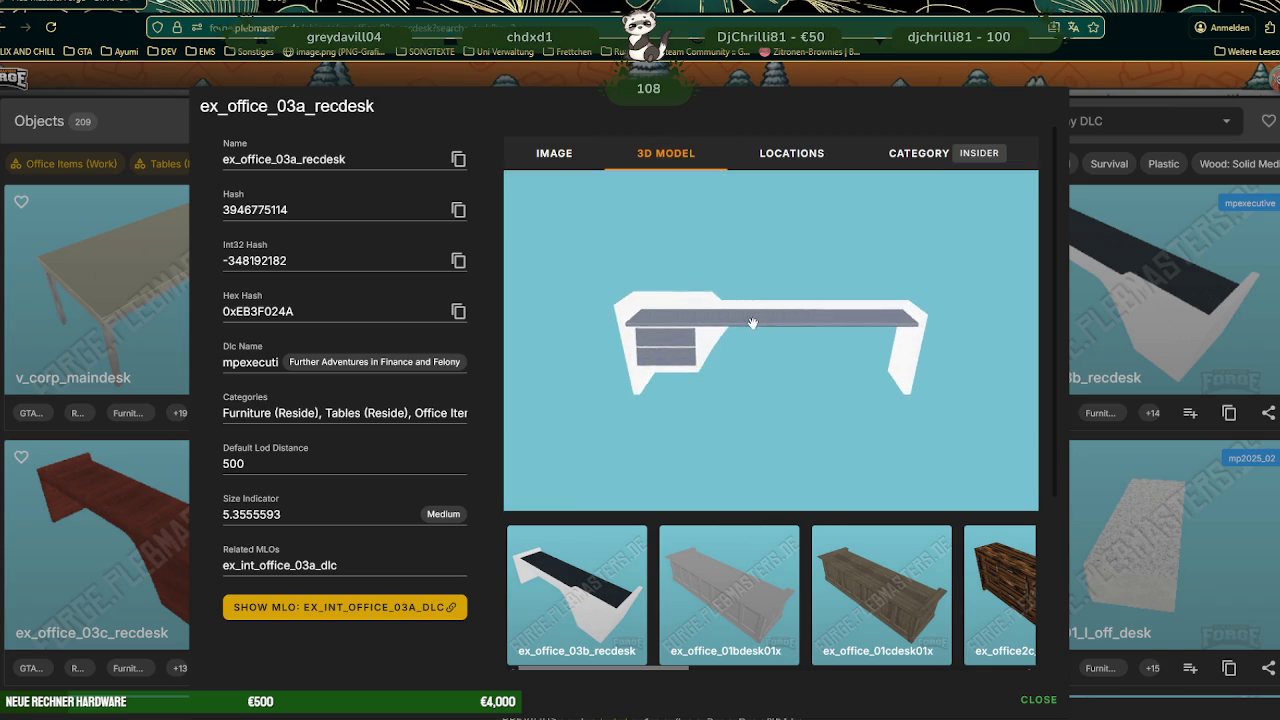
scroll(776, 328, up, 5)
scroll(776, 328, down, 3)
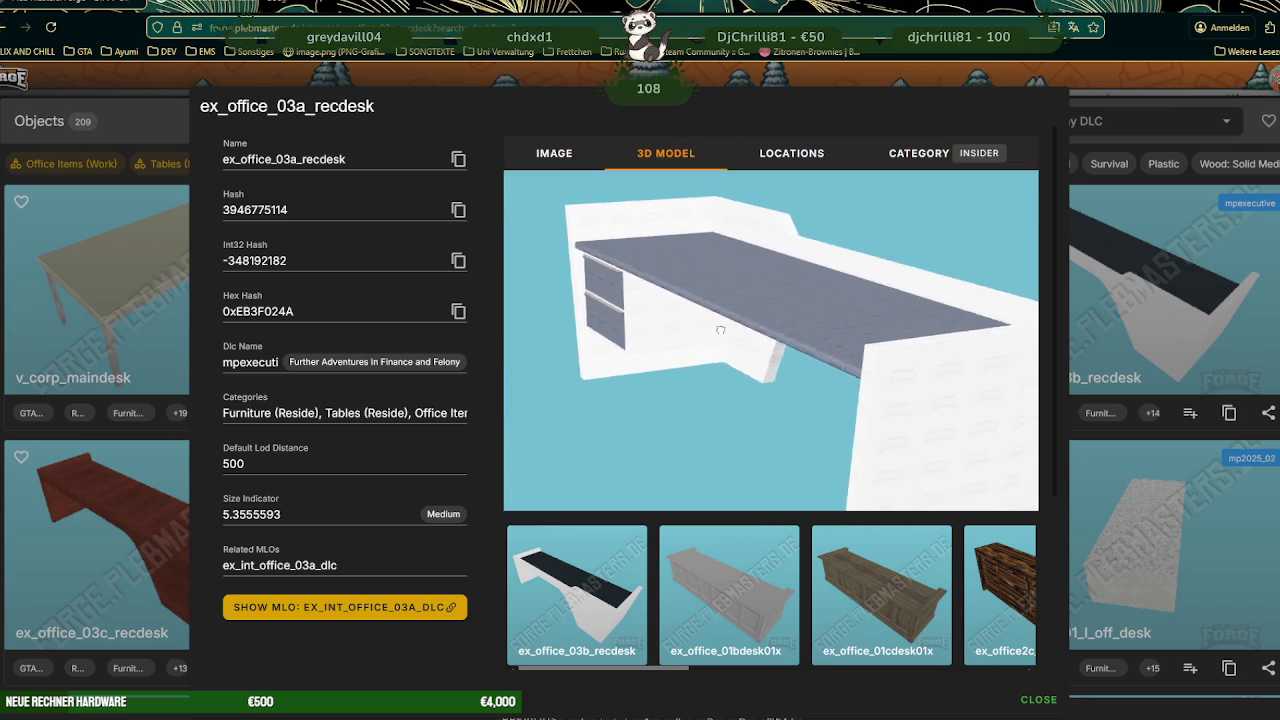
click(1128, 306)
- Return to page 1 of the desk results and open ex_office_03b_desk
click(581, 717)
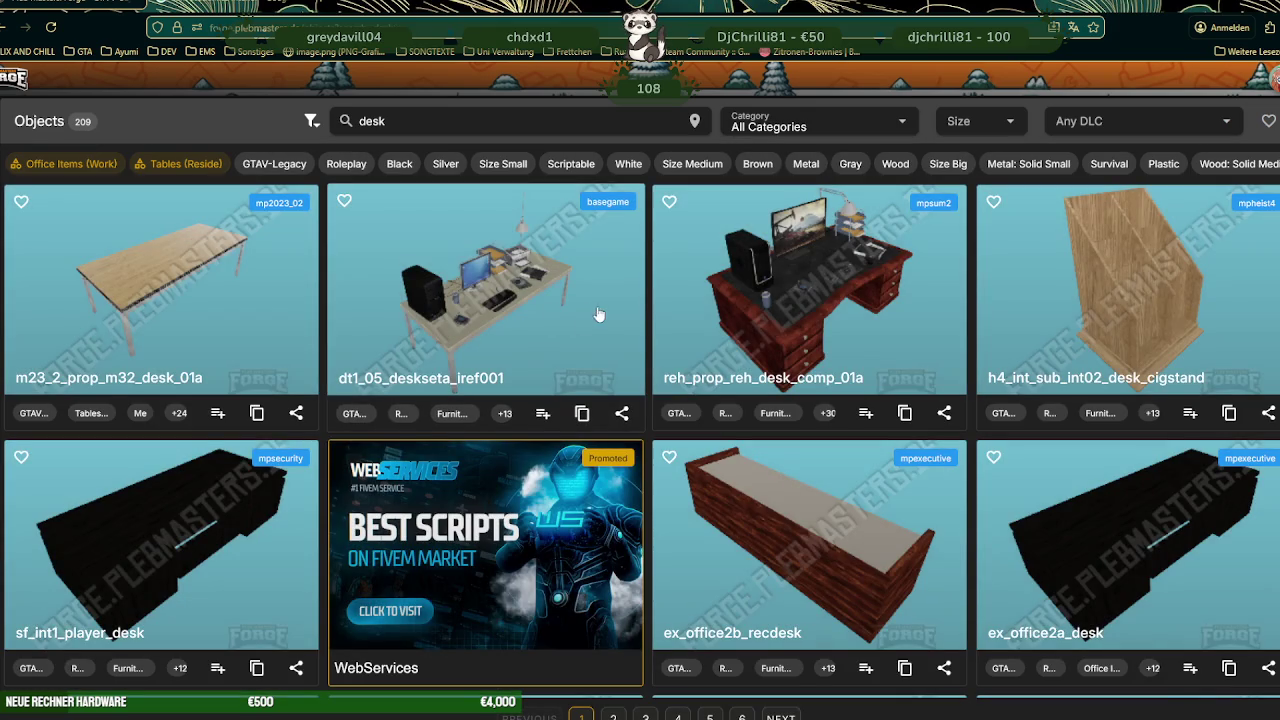
scroll(618, 328, down, 1)
scroll(618, 328, down, 5)
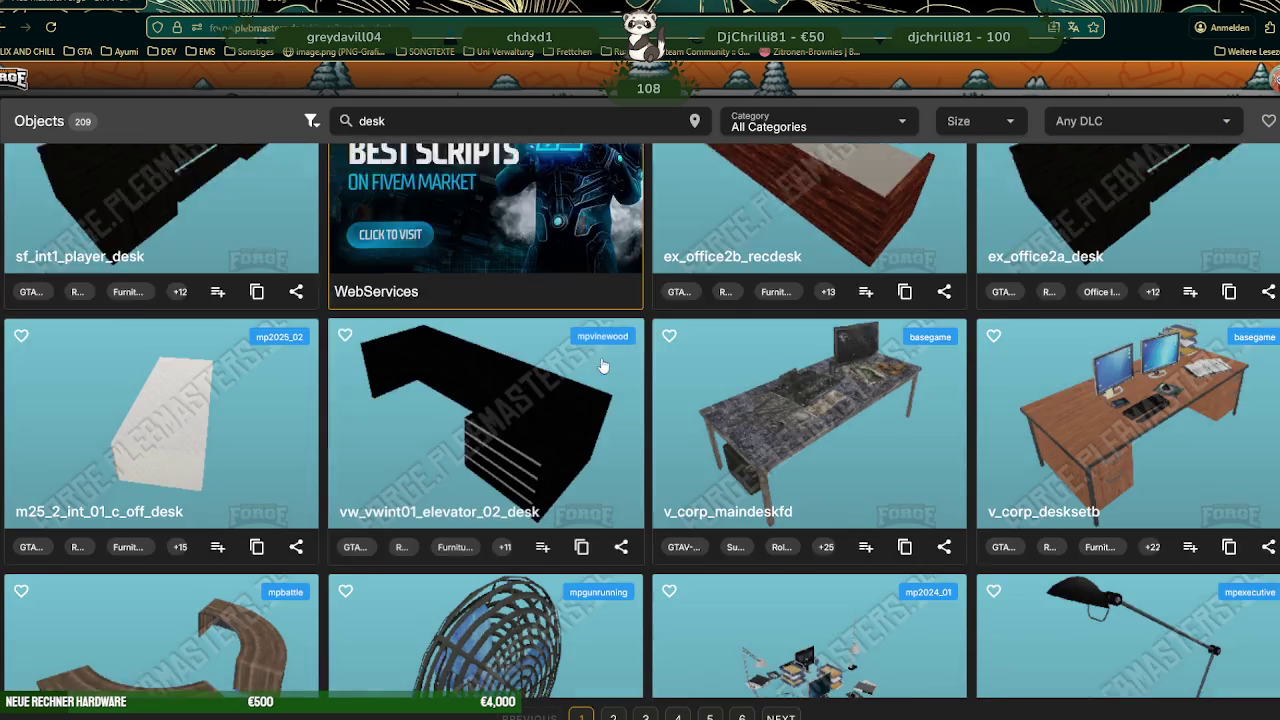
scroll(603, 365, down, 1)
scroll(603, 365, down, 4)
scroll(486, 366, down, 1)
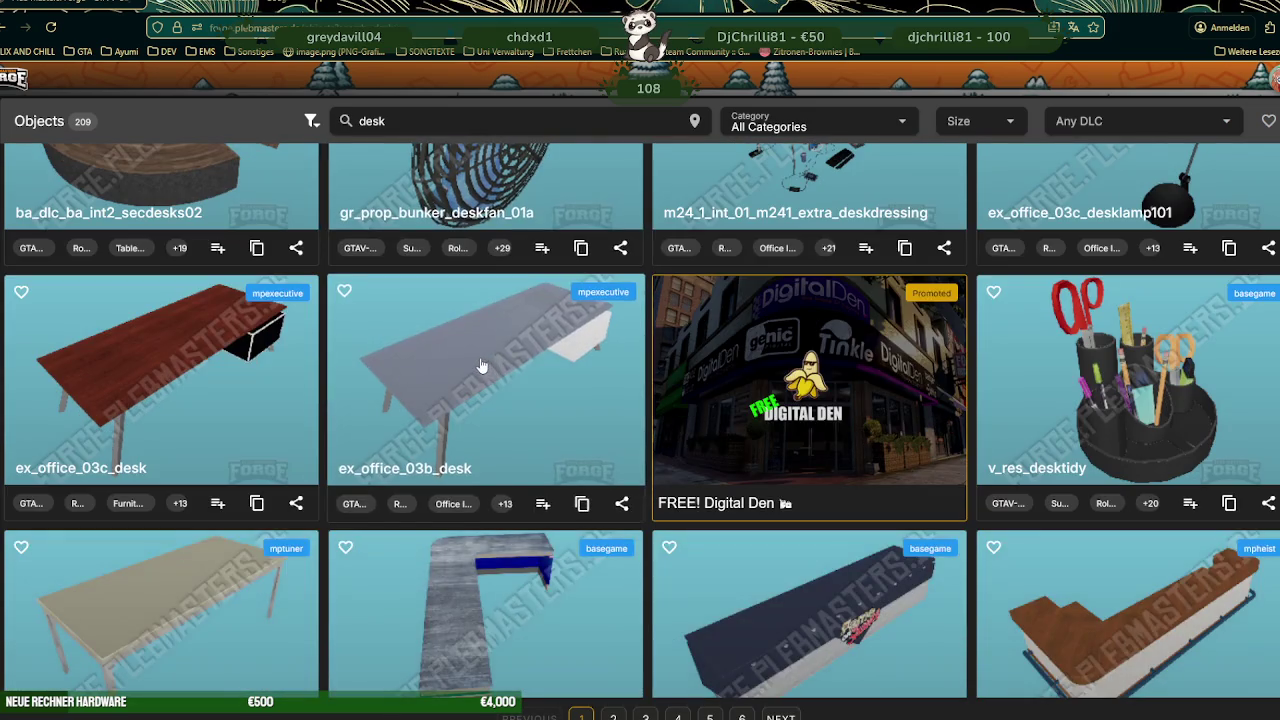
click(642, 380)
- Rotate the ex_office_03b_desk 3D model, then copy its name and switch to CodeWalker
click(645, 155)
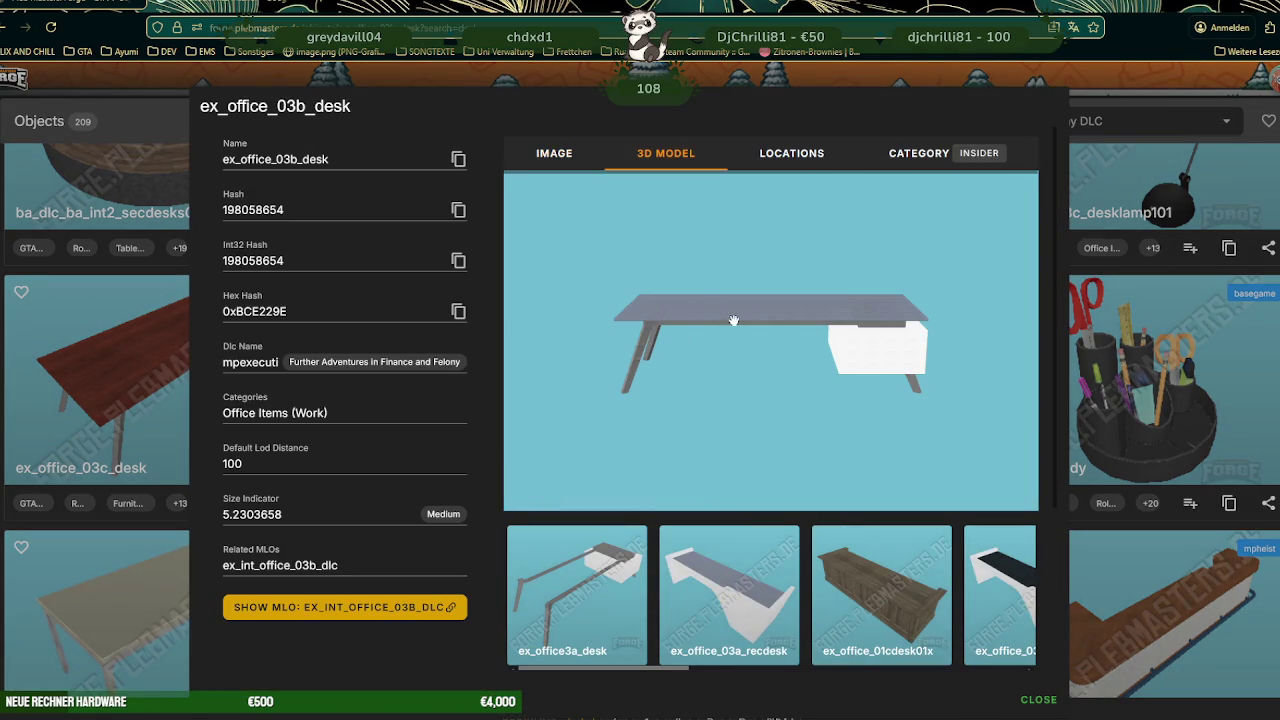
mouse_move(787, 316)
mouse_down()
mouse_move(891, 286)
mouse_move(808, 323)
mouse_up()
scroll(793, 309, up, 5)
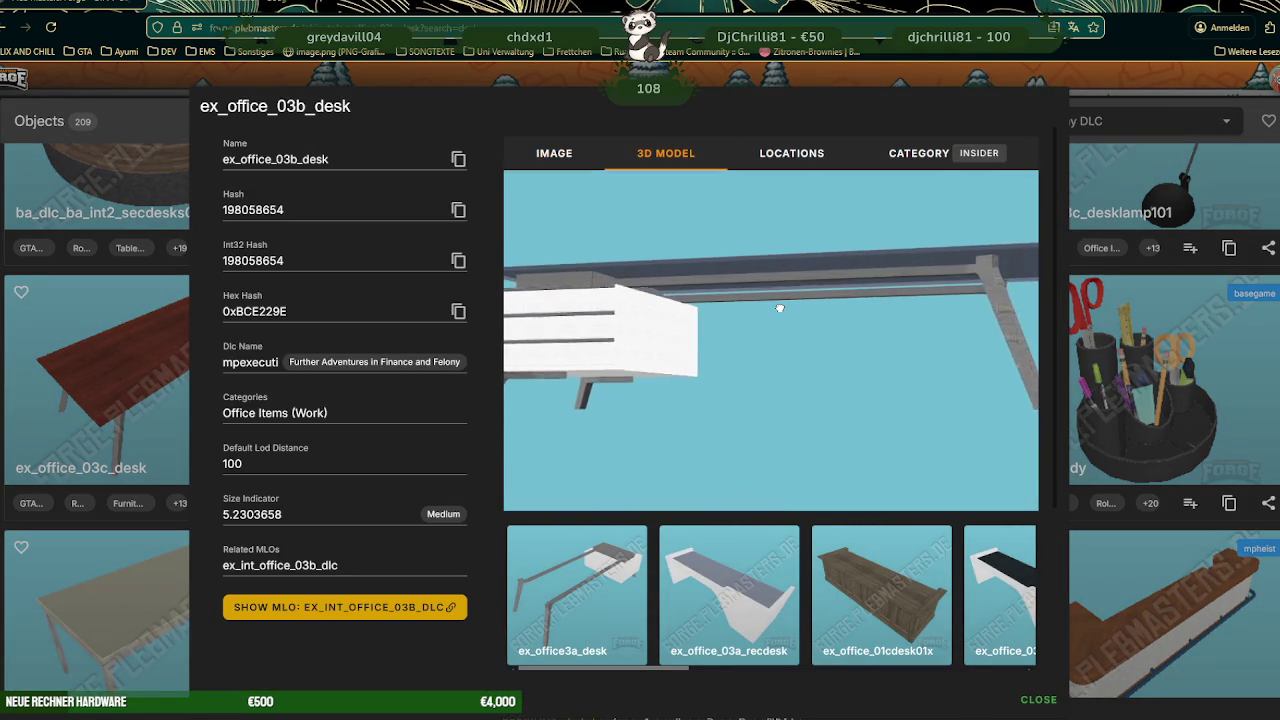
scroll(785, 313, down, 5)
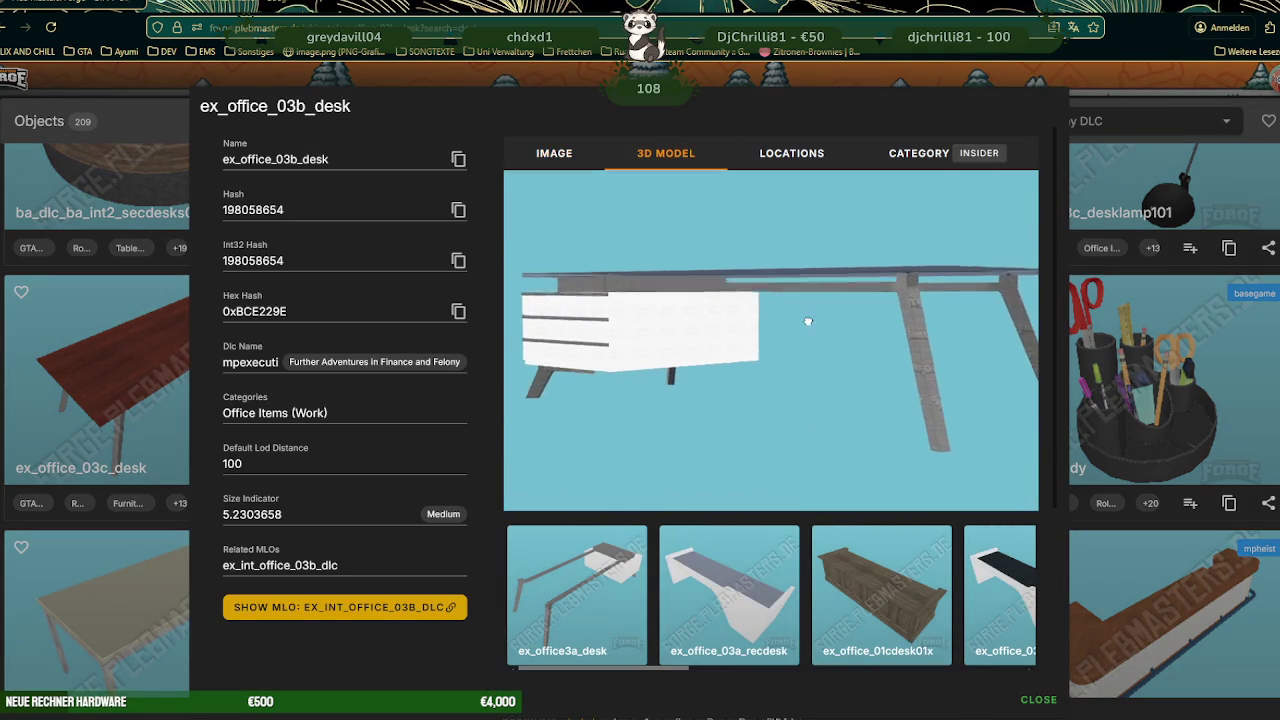
drag(780, 316, 717, 317)
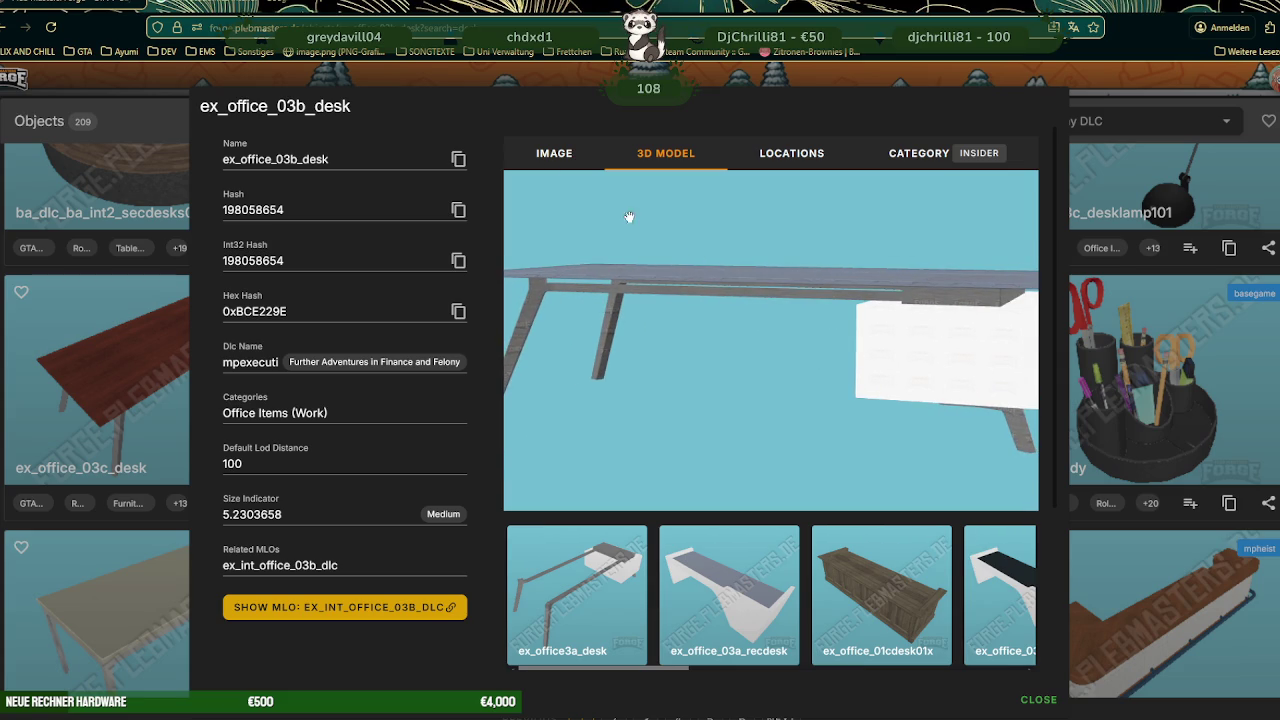
click(459, 160)
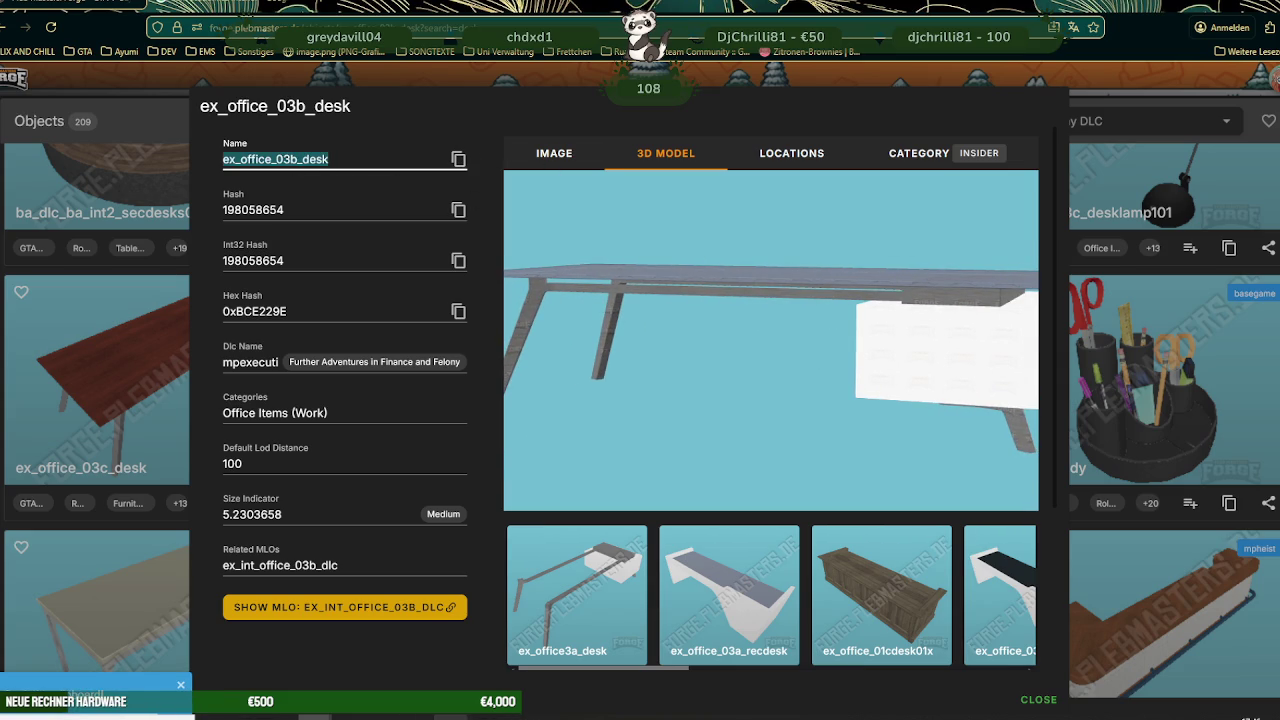
key(alt+Tab)
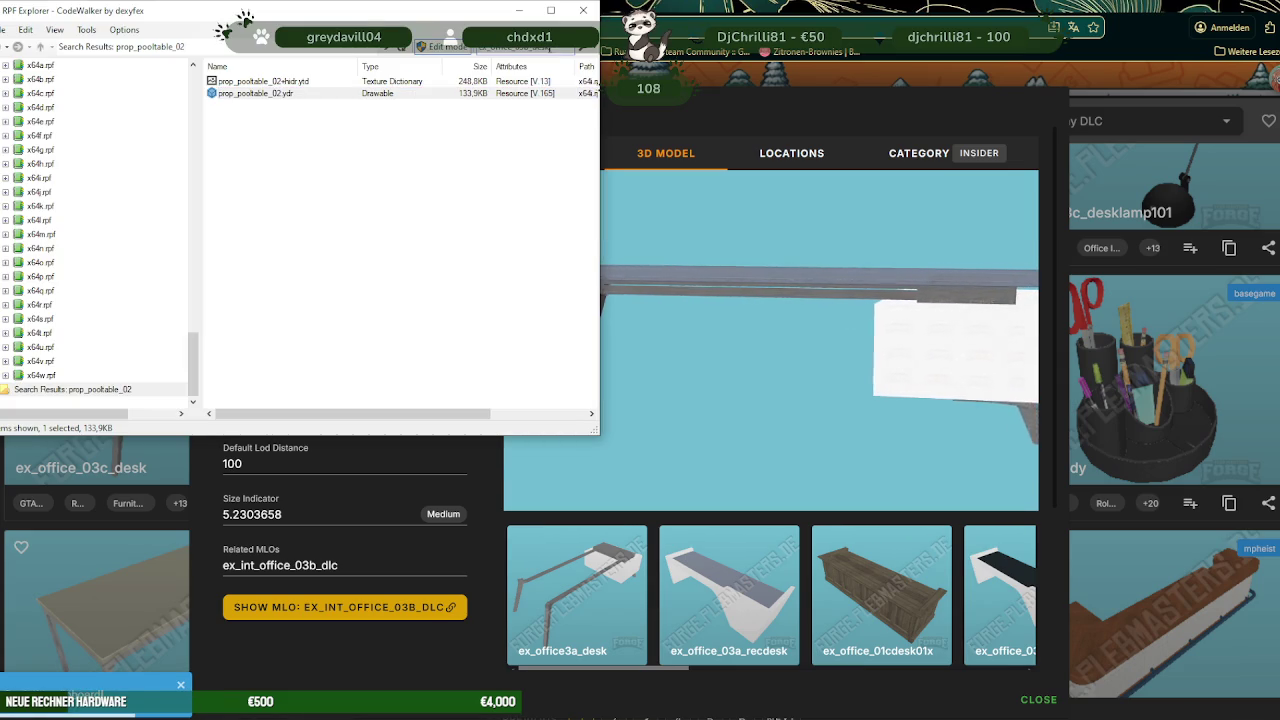
- Search CodeWalker for ex_office_03b_desk and preview the desk004 and desk models
key(Return)
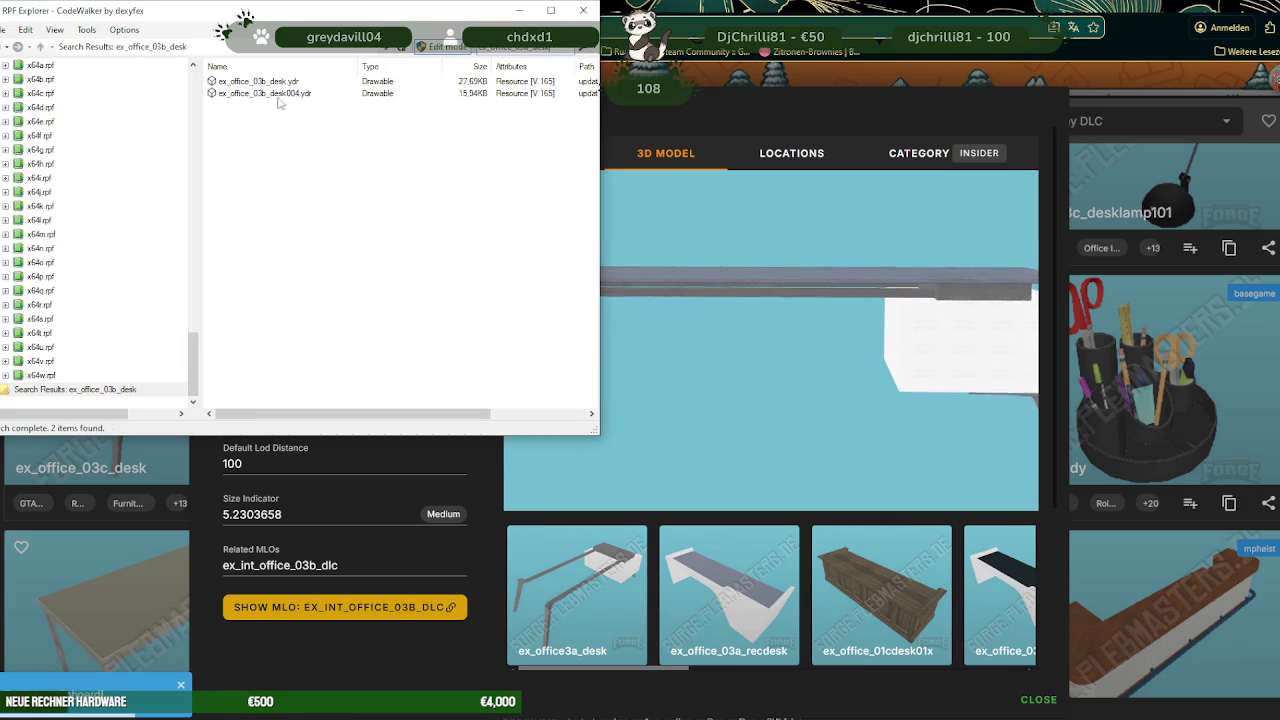
double_click(264, 93)
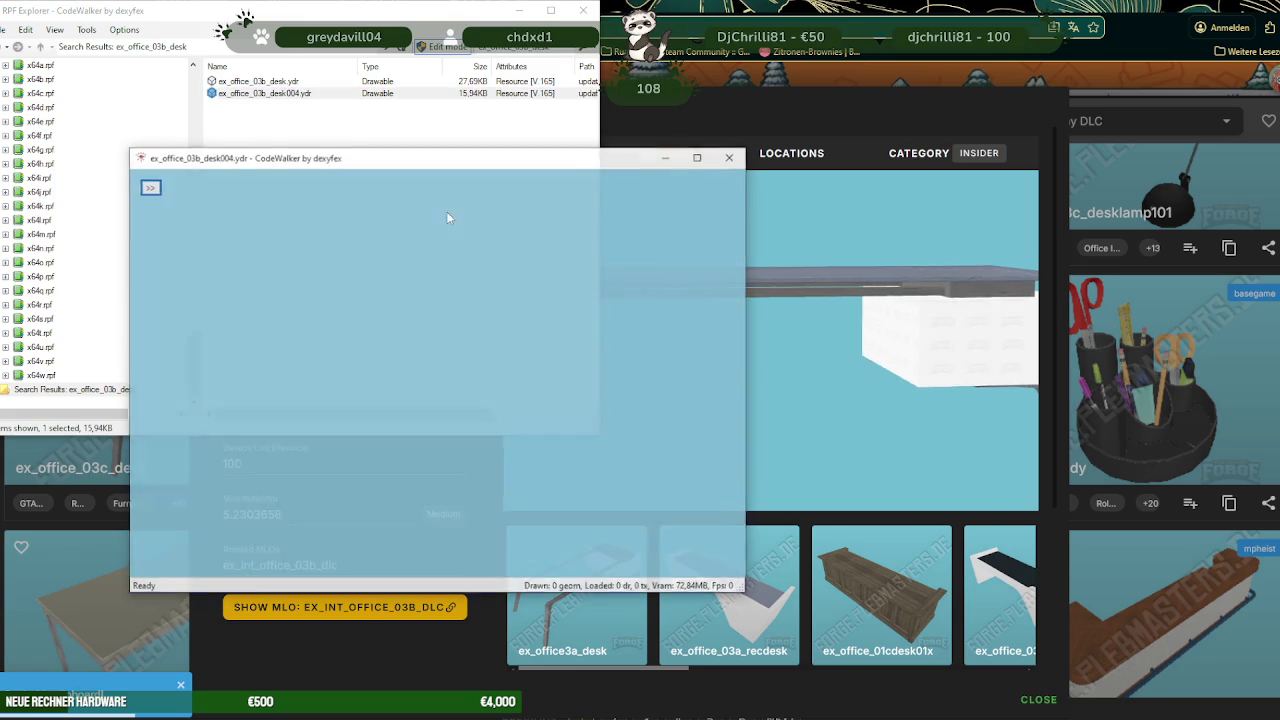
mouse_move(560, 363)
mouse_down()
mouse_move(406, 365)
mouse_move(585, 358)
mouse_move(497, 356)
mouse_move(695, 199)
mouse_up()
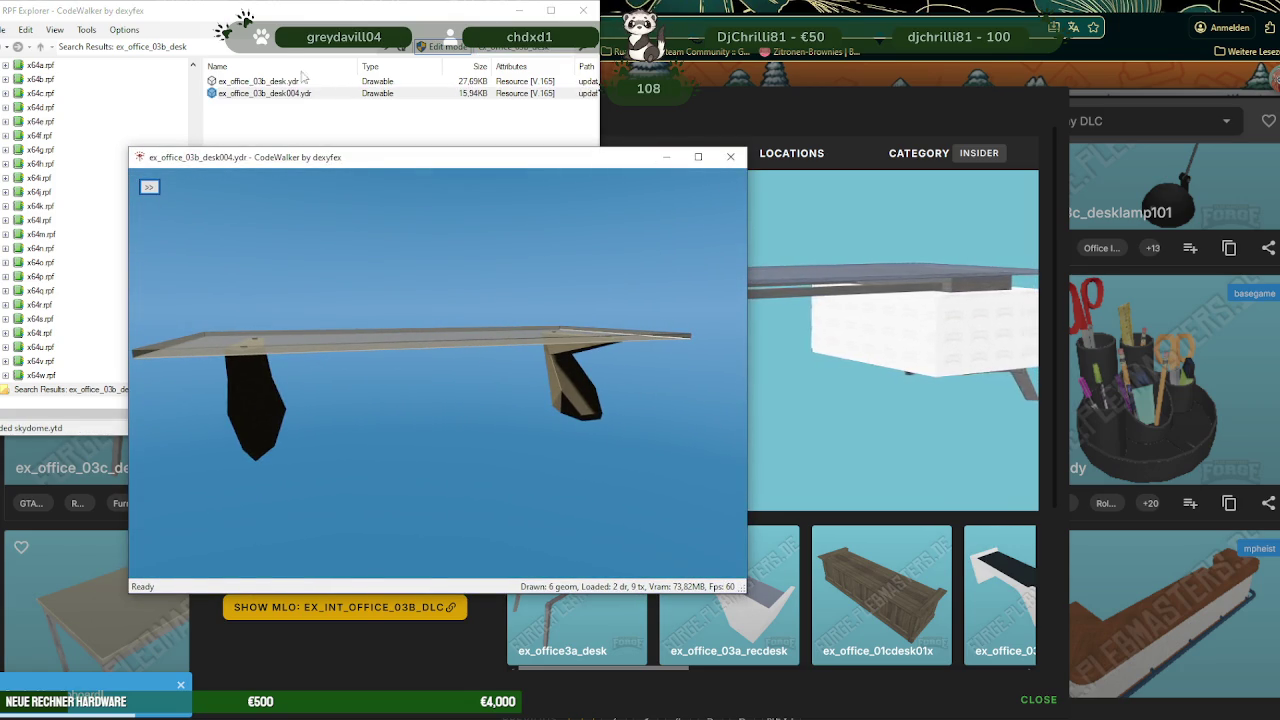
click(730, 157)
double_click(272, 82)
mouse_move(595, 321)
mouse_down()
mouse_move(409, 321)
mouse_move(448, 314)
mouse_move(429, 337)
mouse_move(356, 315)
mouse_up()
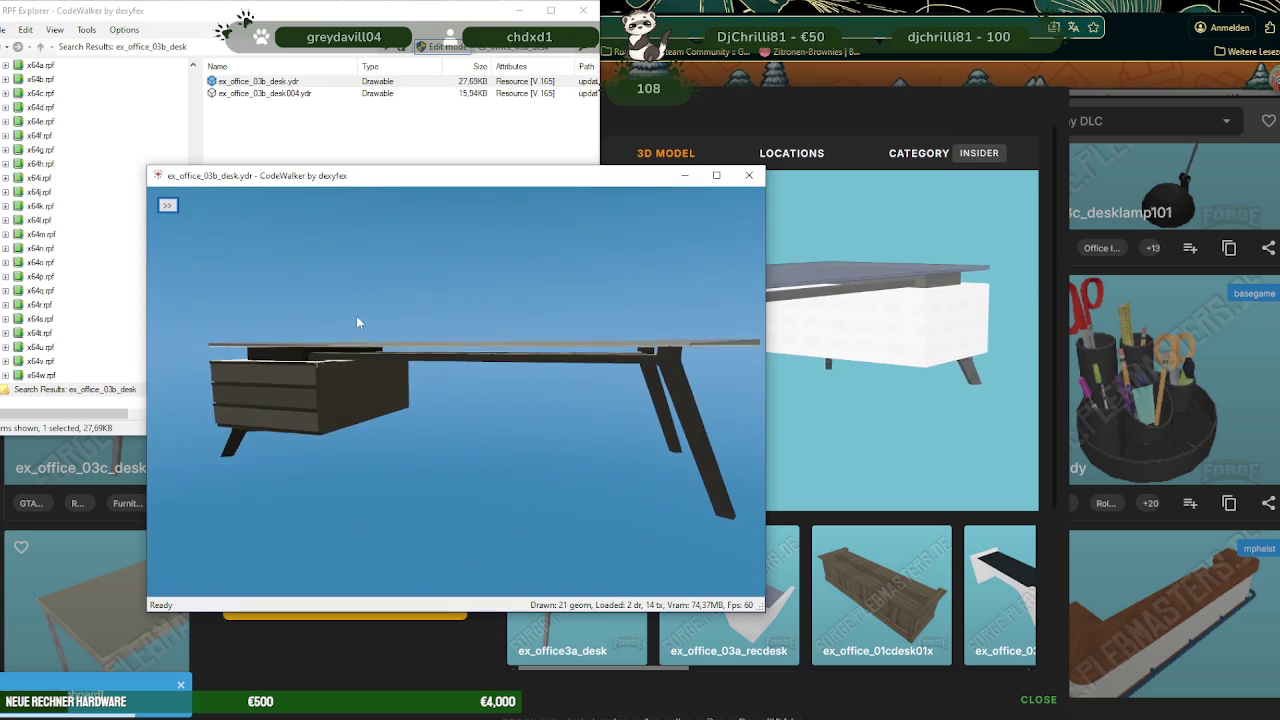
- Save all ten ex_office_03b_desk textures to a folder and close the viewer
click(167, 205)
click(251, 217)
click(248, 237)
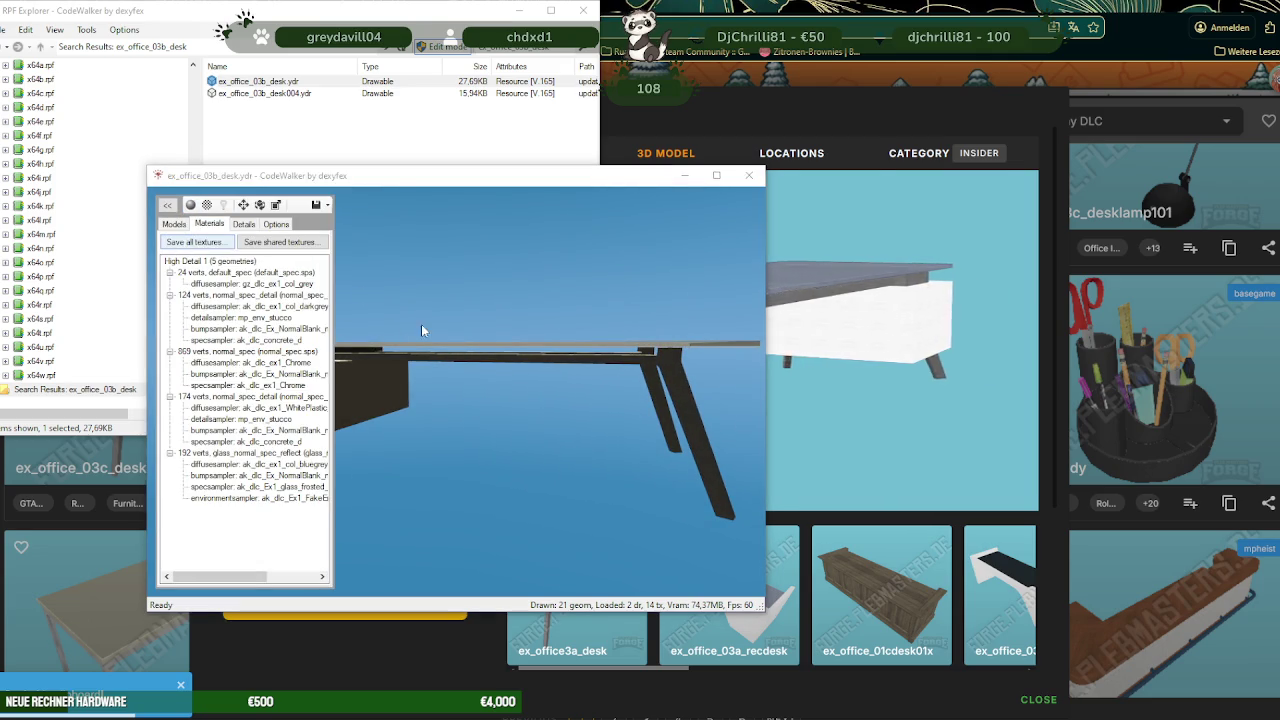
click(766, 498)
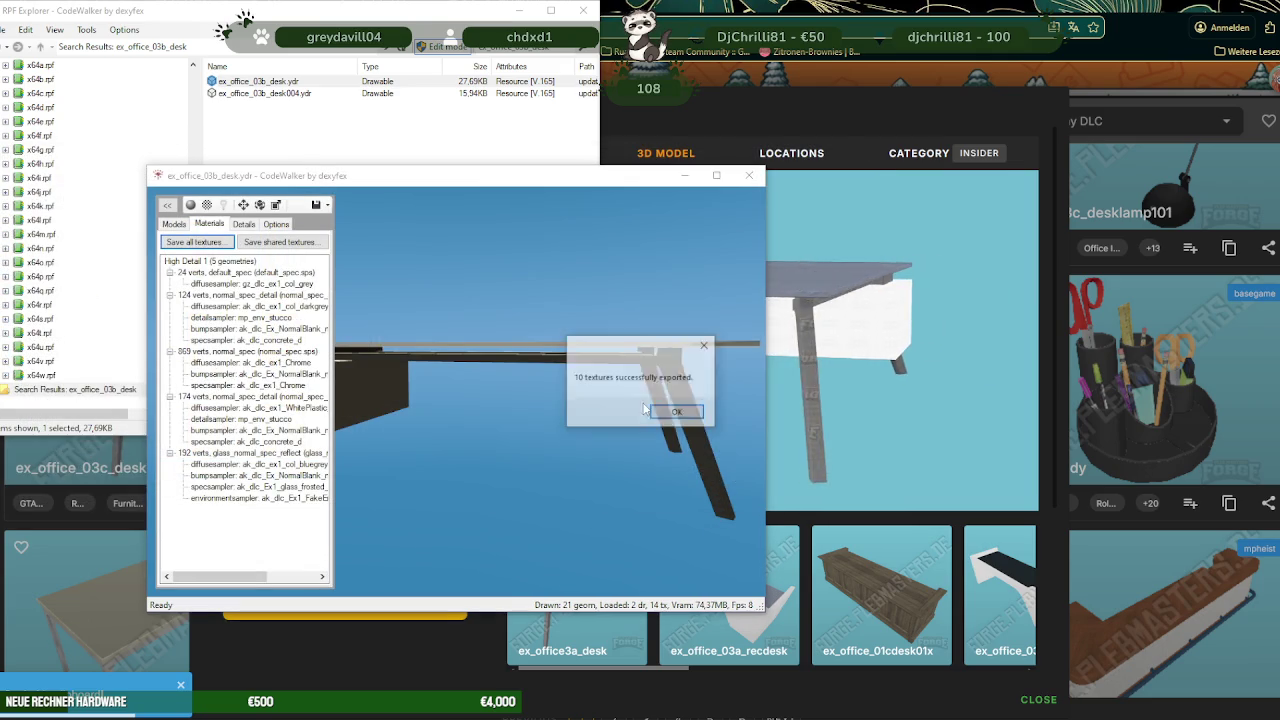
click(666, 408)
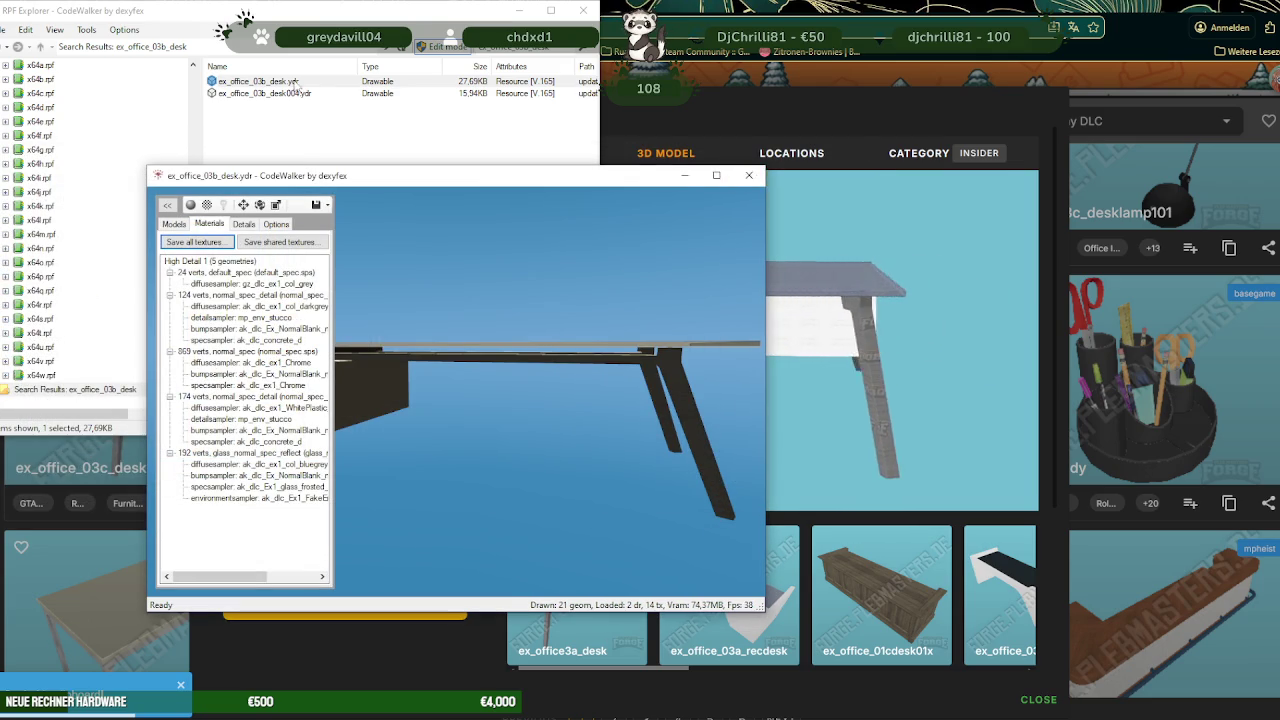
click(752, 175)
- Export the ex_office_03b_desk.ydr file to the same destination folder
right_click(282, 82)
click(548, 155)
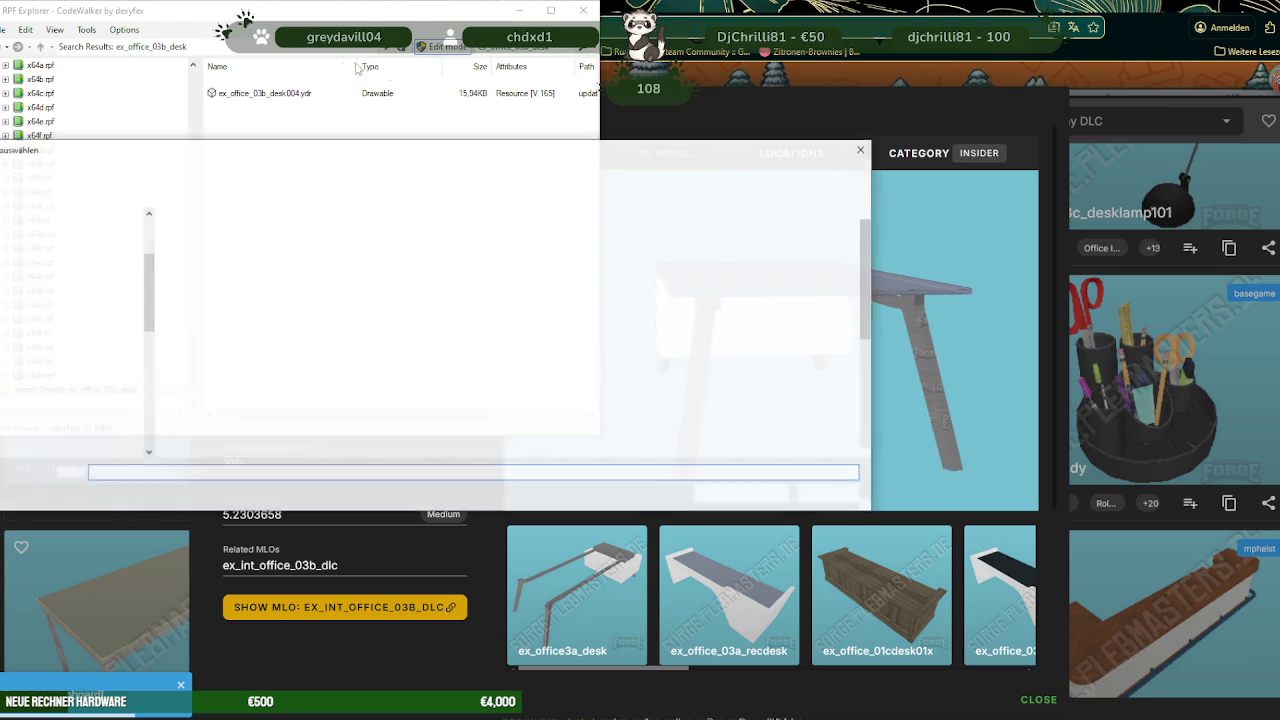
click(766, 498)
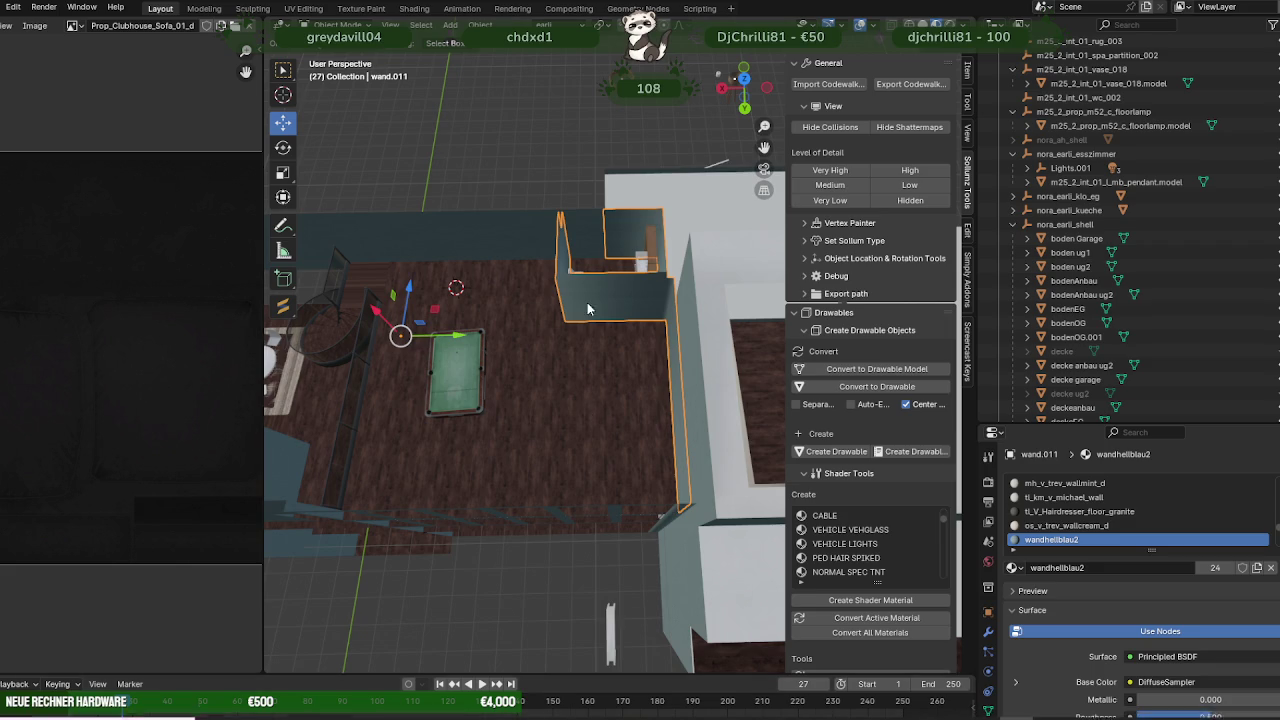
- Unhide 'decke' in the Outliner and orbit to see the ceiling over the upstairs rooms
scroll(588, 310, down, 3)
scroll(1202, 74, up, 3)
scroll(1266, 198, up, 3)
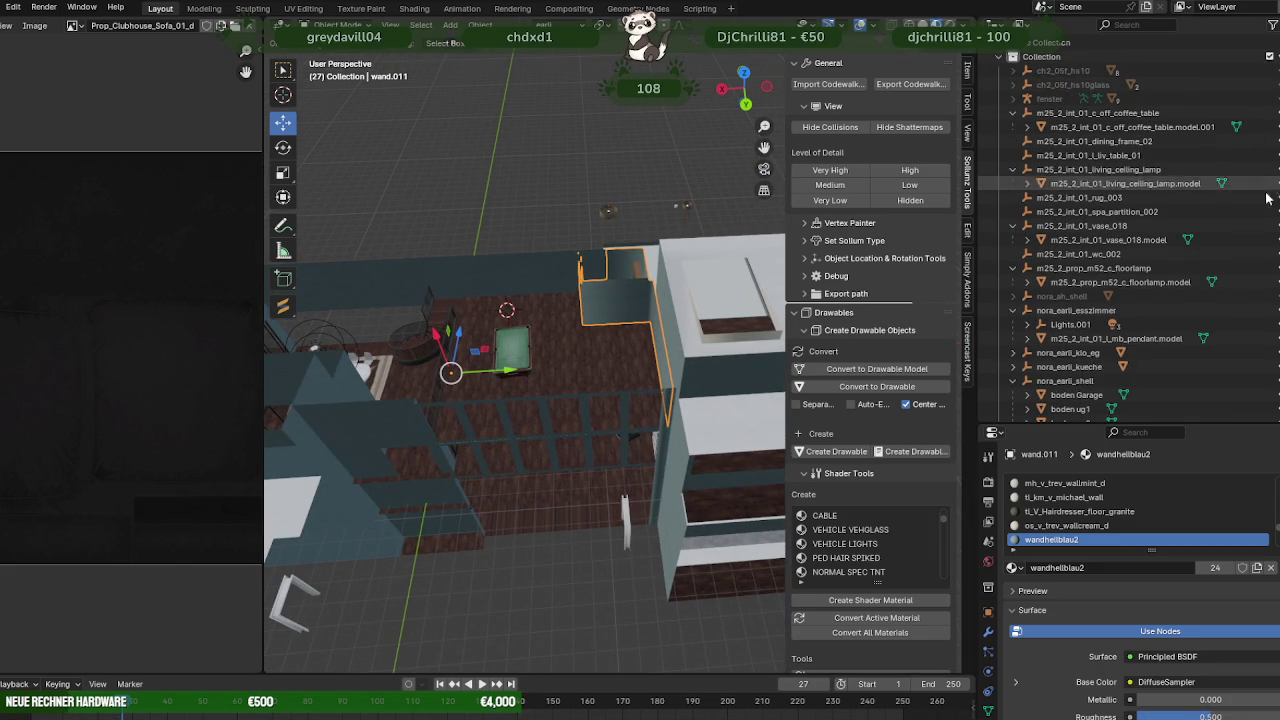
scroll(1266, 198, down, 1)
scroll(1266, 198, down, 1)
scroll(1266, 198, down, 1)
scroll(1266, 198, down, 1)
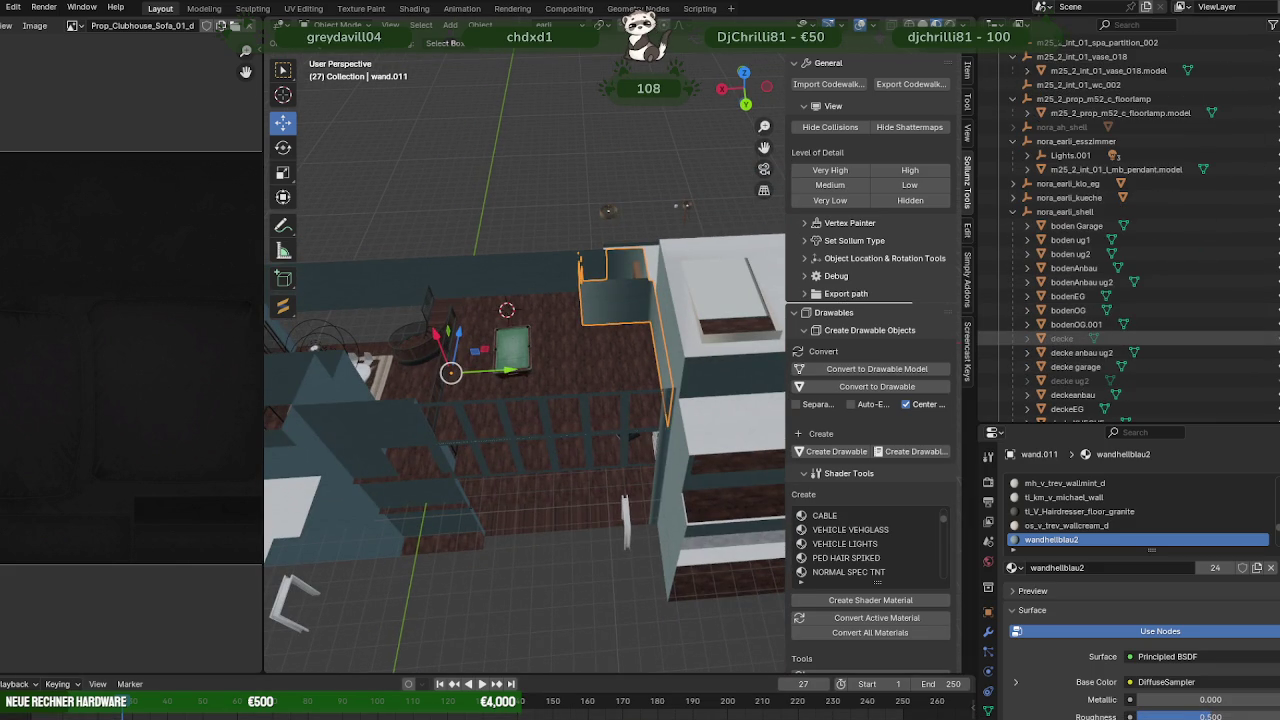
click(1260, 338)
mouse_move(542, 324)
middle_down()
mouse_move(664, 344)
mouse_move(632, 302)
mouse_move(645, 318)
middle_up()
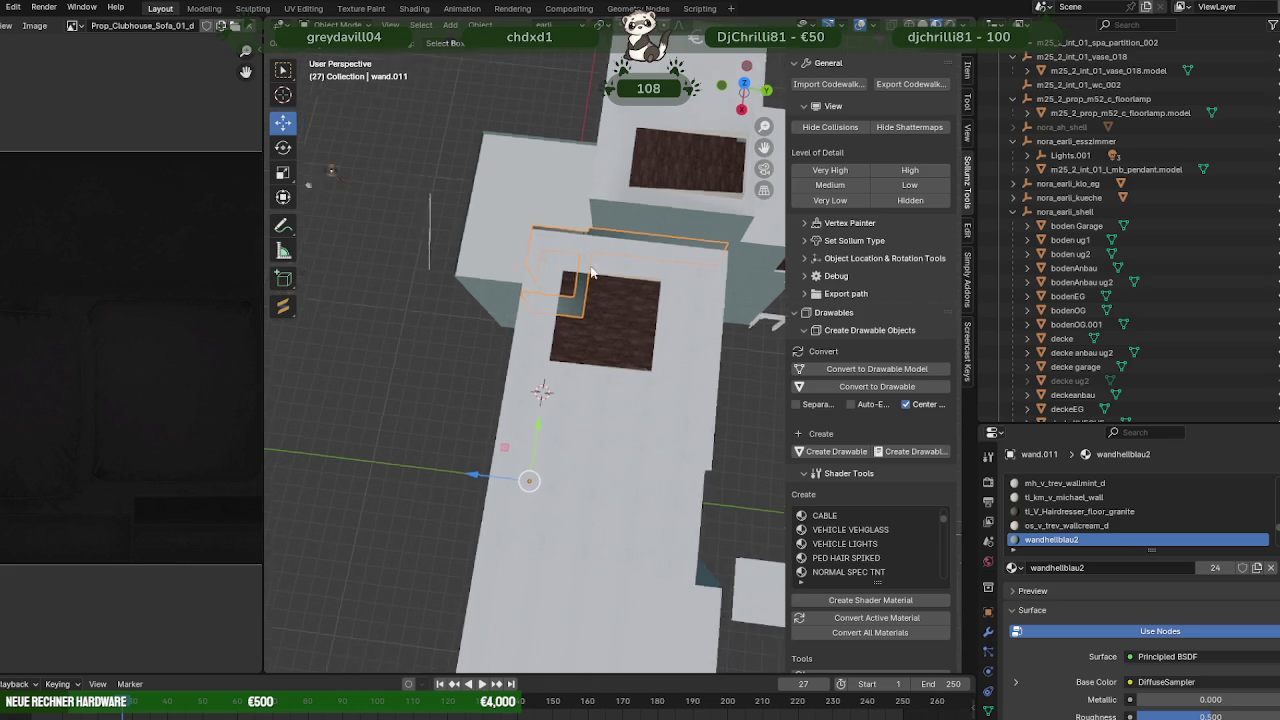
mouse_move(630, 295)
middle_down()
mouse_move(482, 213)
mouse_move(508, 256)
mouse_move(330, 256)
mouse_move(510, 305)
mouse_move(472, 262)
mouse_move(484, 273)
mouse_move(462, 272)
middle_up()
- Enter Edit Mode on deckeanbau and pick some wall-top faces, then clear the selection
click(506, 274)
key(Tab)
click(462, 273)
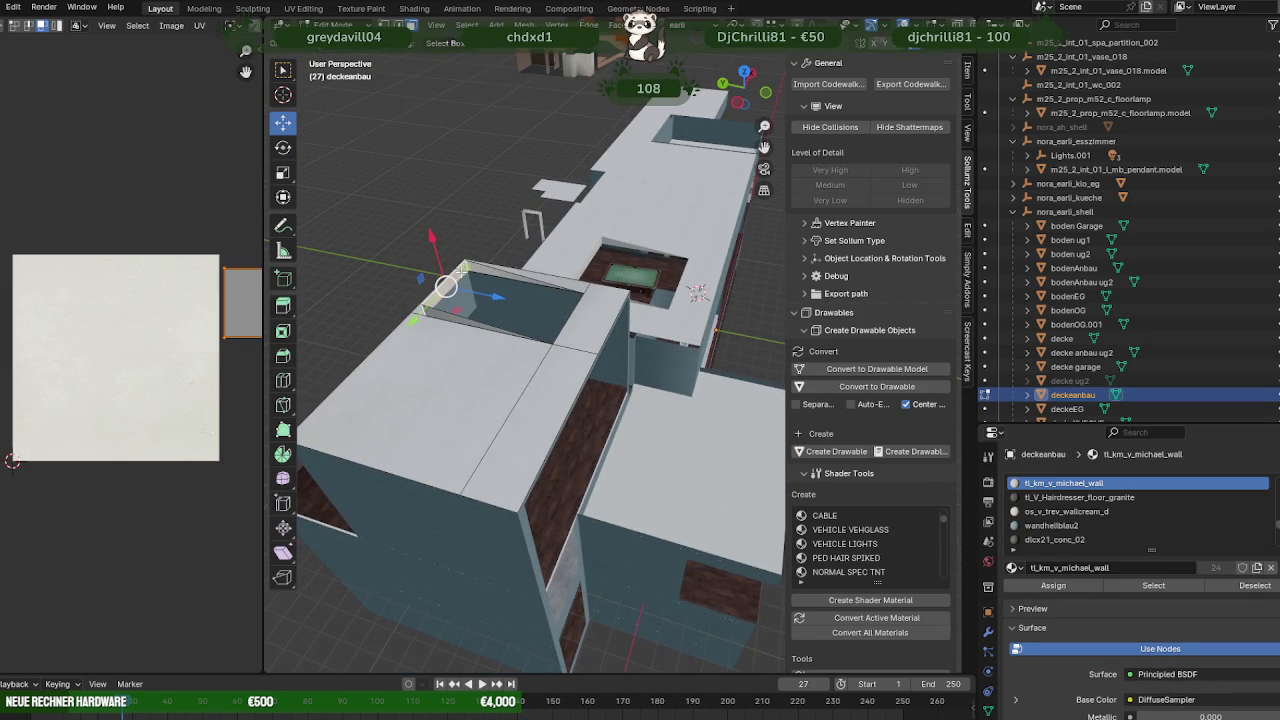
click(490, 265)
shift+click(452, 300)
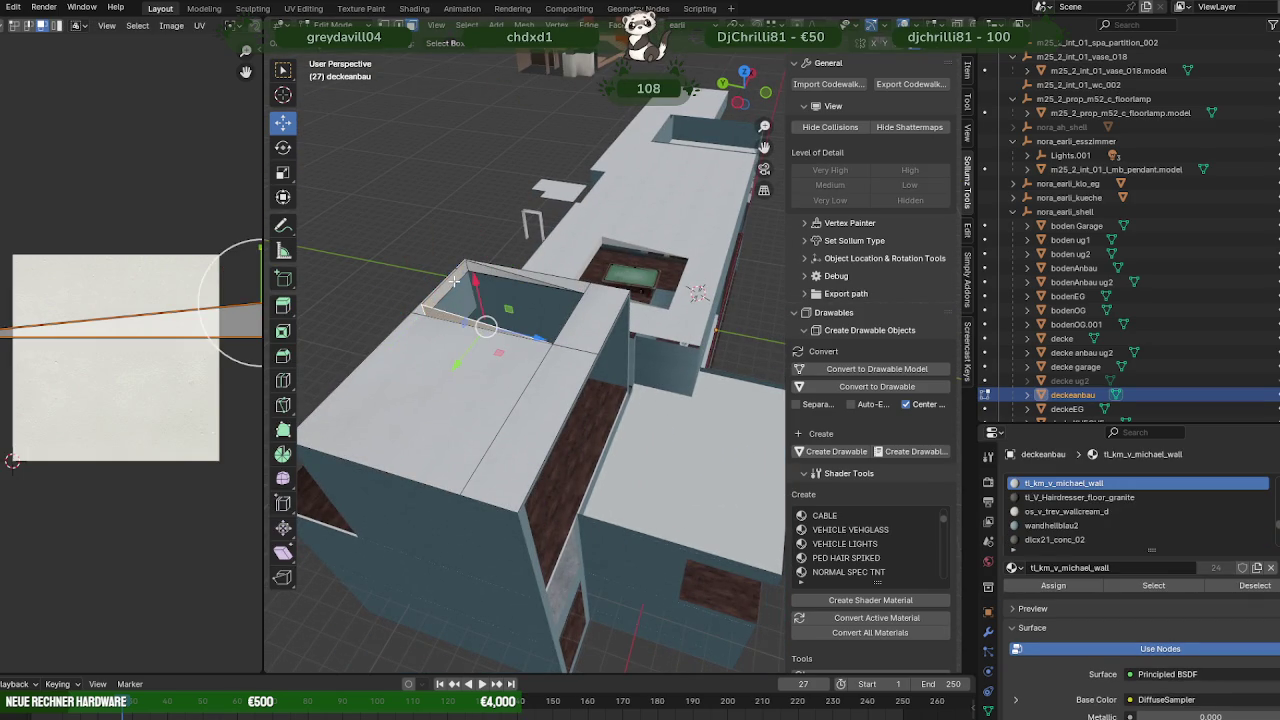
shift+click(477, 267)
shift+click(505, 285)
scroll(530, 276, up, 6)
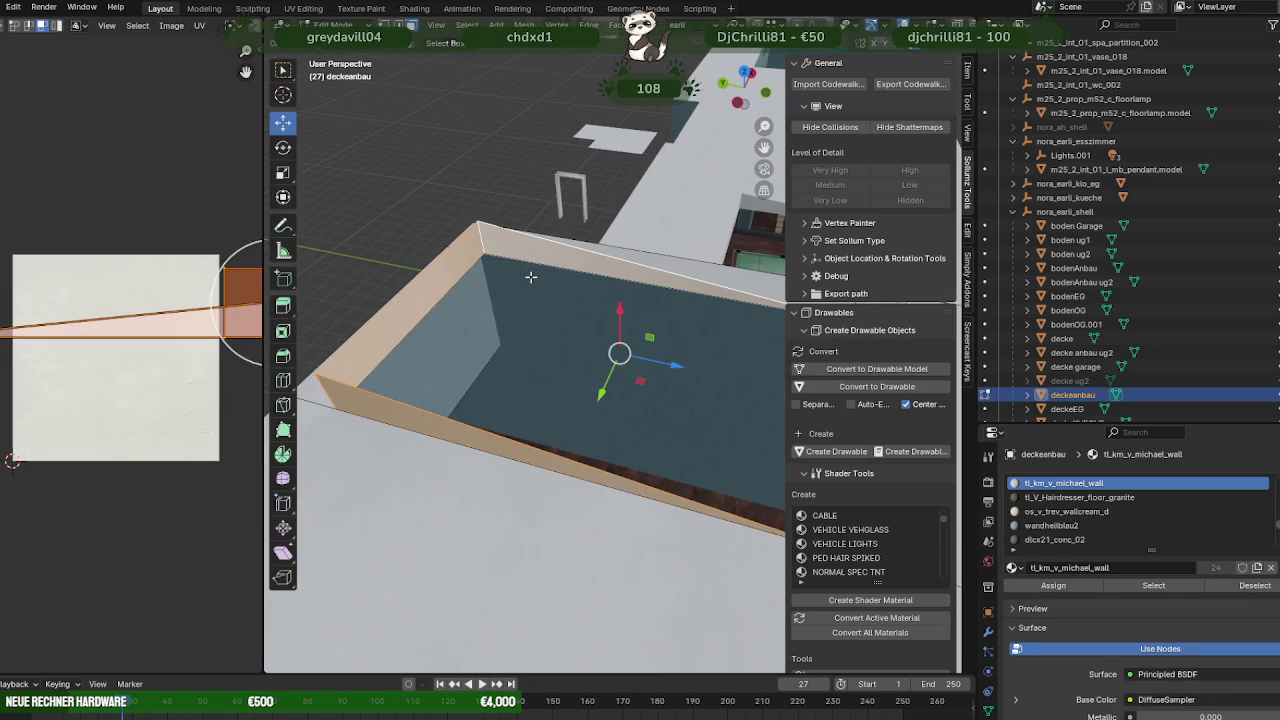
key(alt+a)
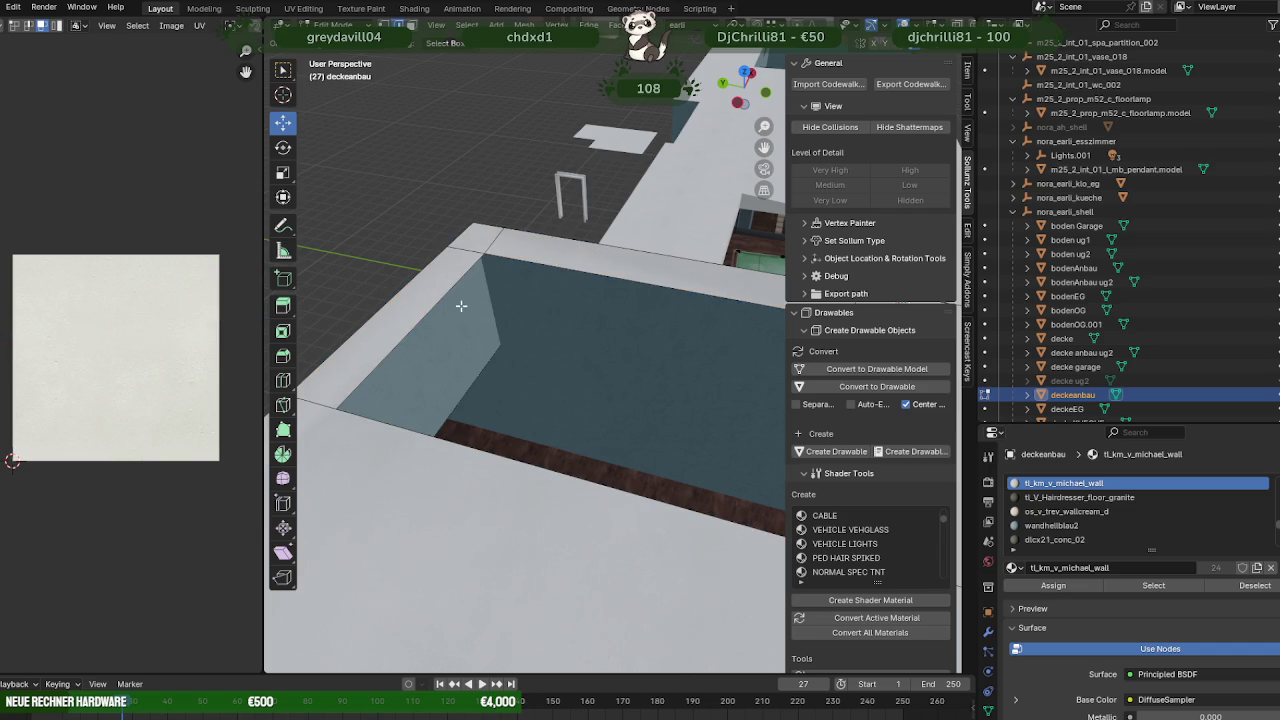
- Select the stray wall-top faces and the roof face, then remove them
middle_drag(441, 291, 547, 300)
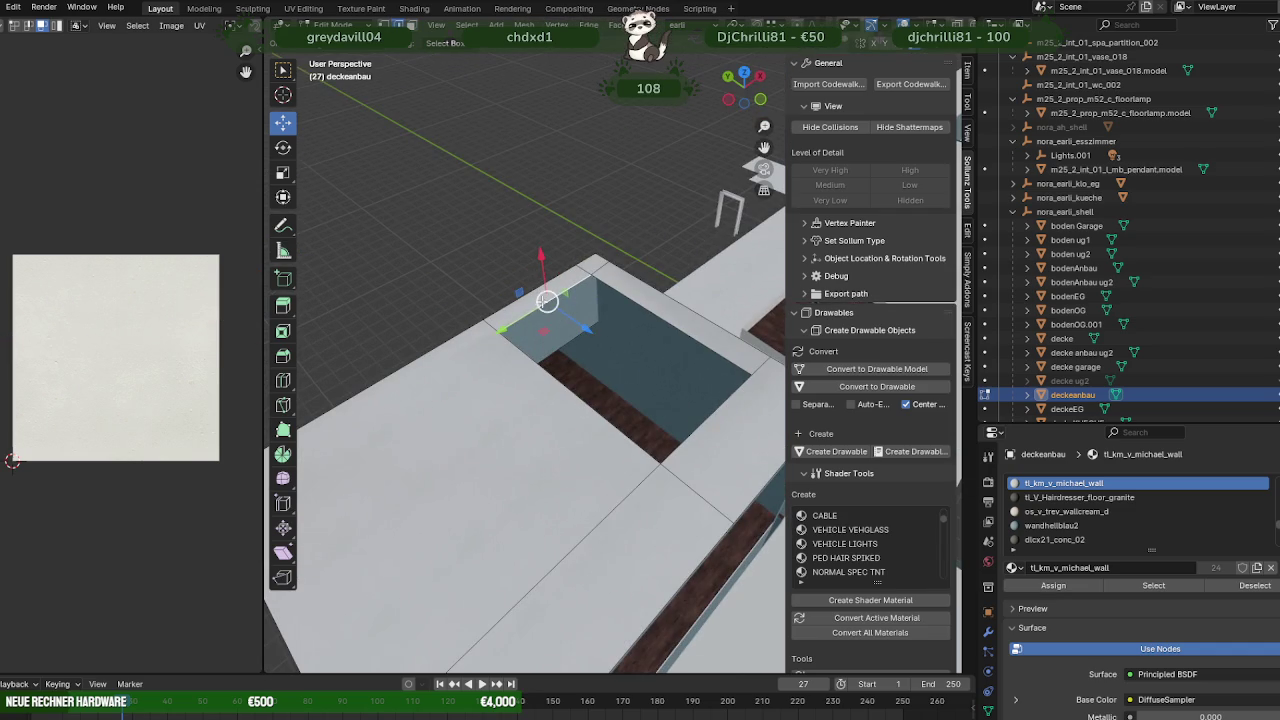
click(539, 295)
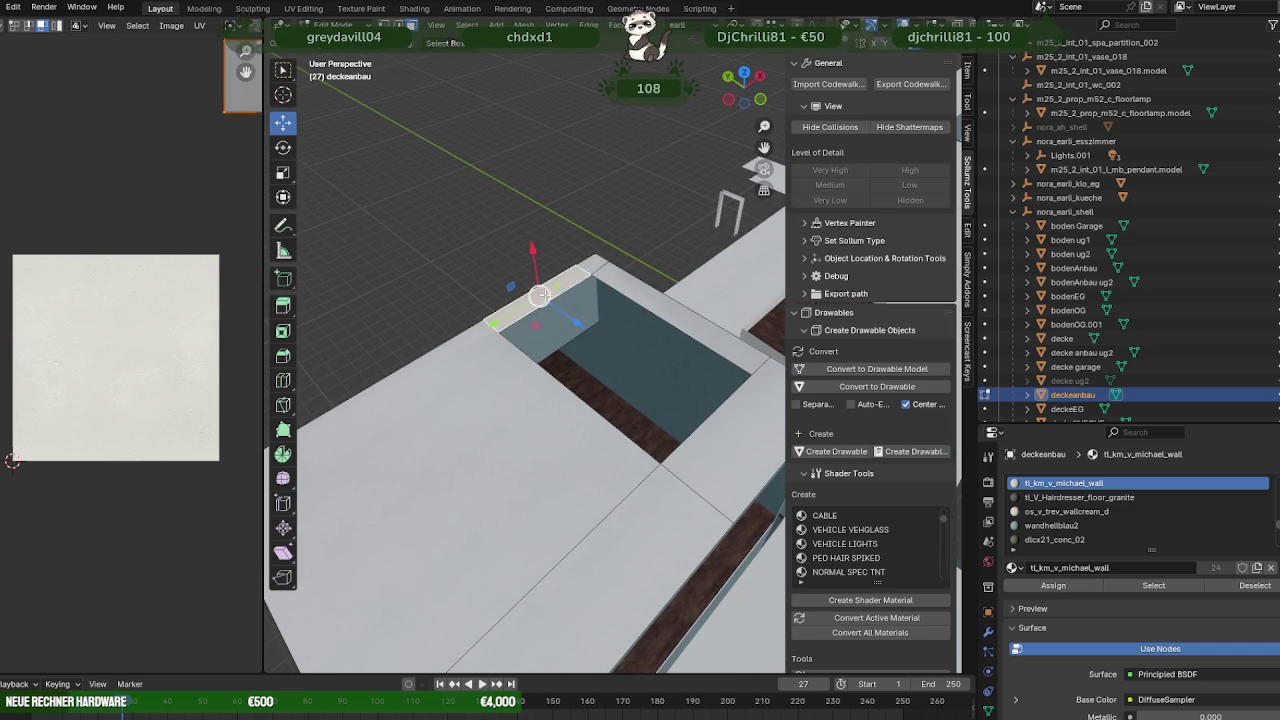
shift+click(595, 262)
scroll(671, 343, down, 3)
shift+click(679, 383)
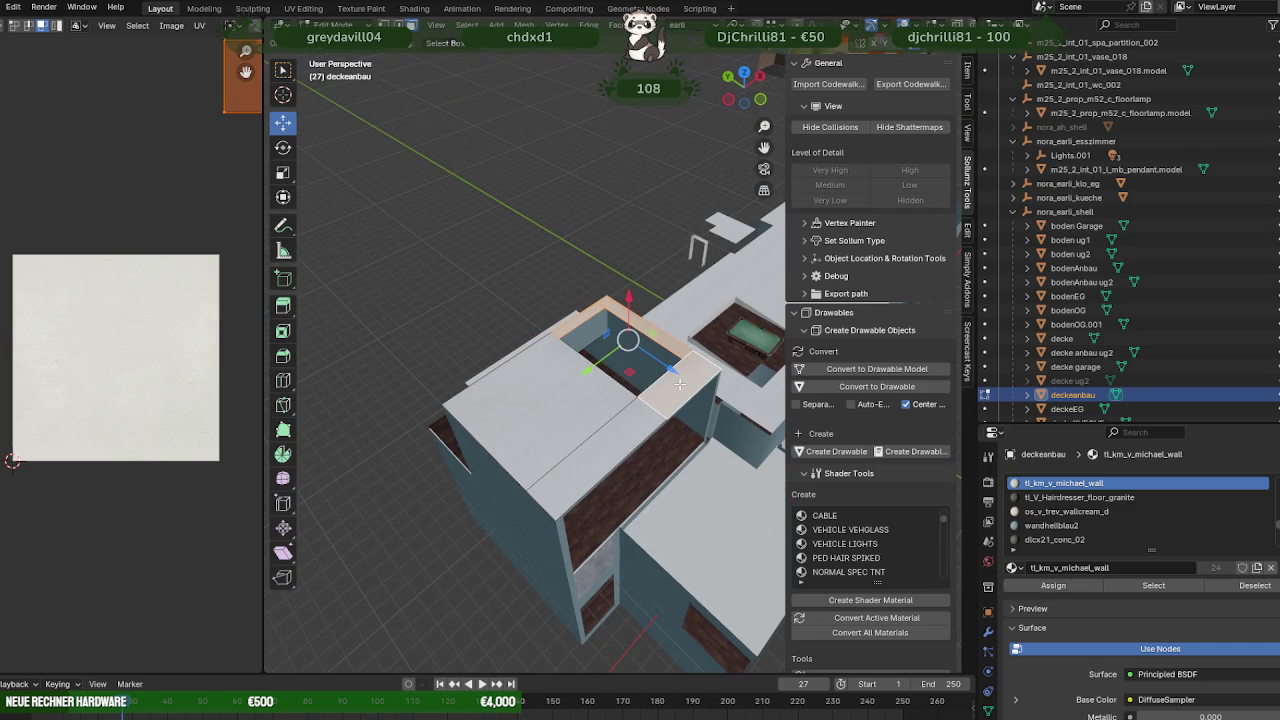
key(h)
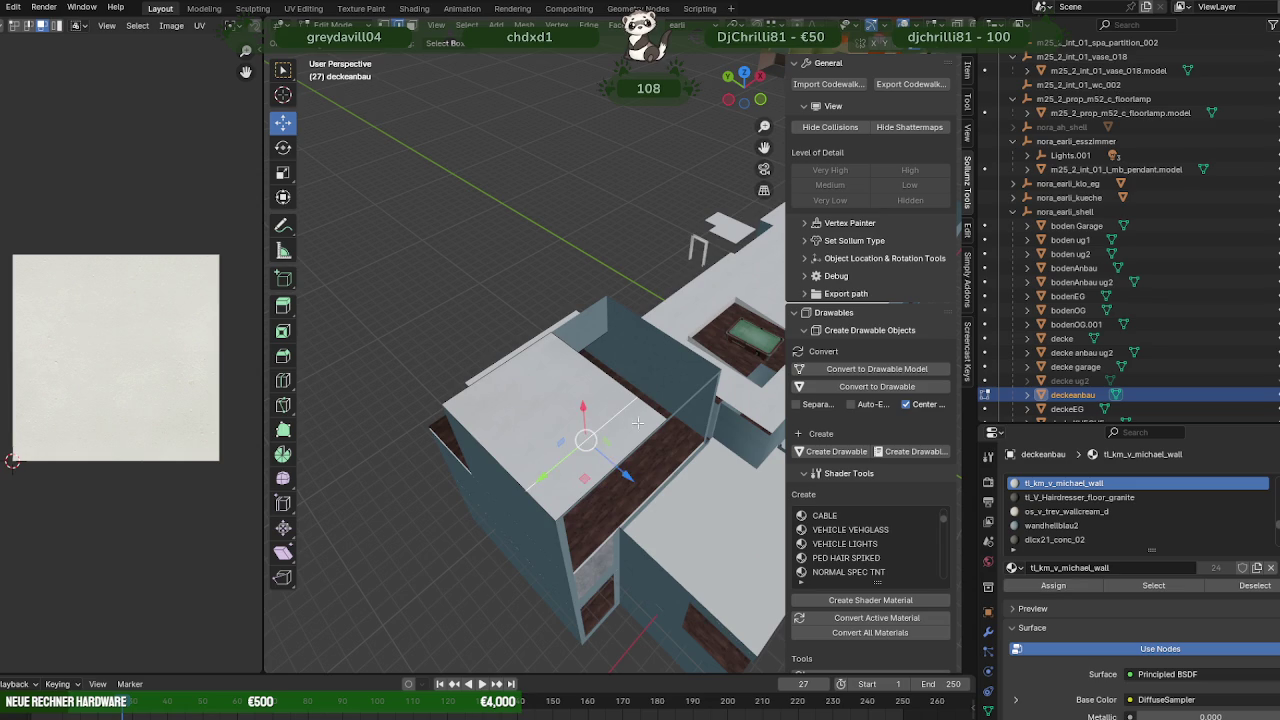
middle_drag(637, 422, 690, 397)
click(621, 452)
key(h)
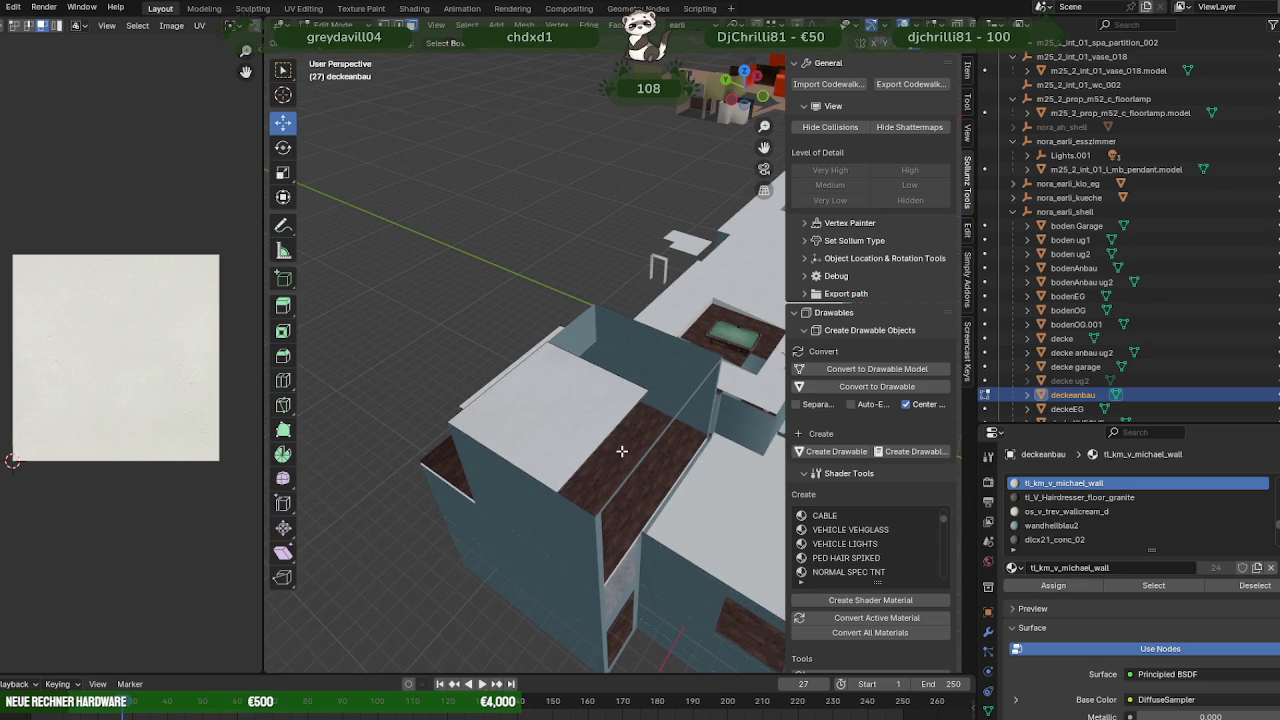
- Move the roof slab into place and adjust its corner from the context menu
middle_drag(590, 470, 670, 428)
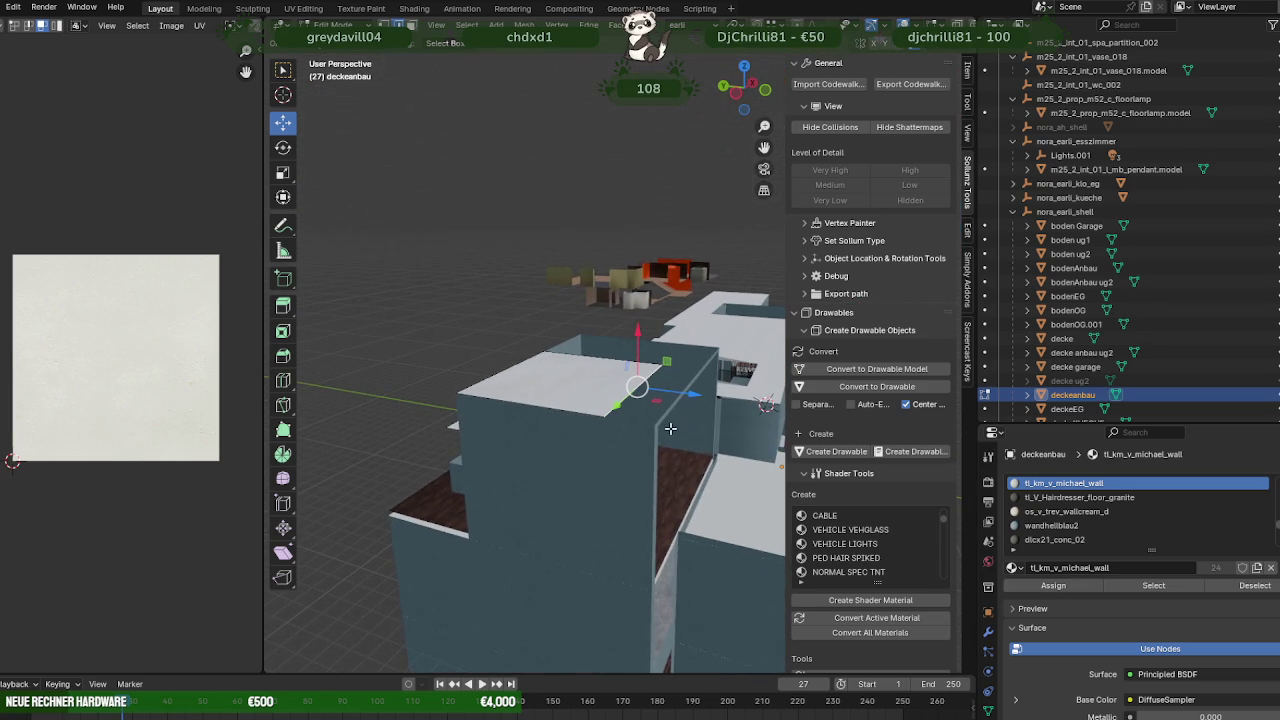
drag(690, 397, 650, 417)
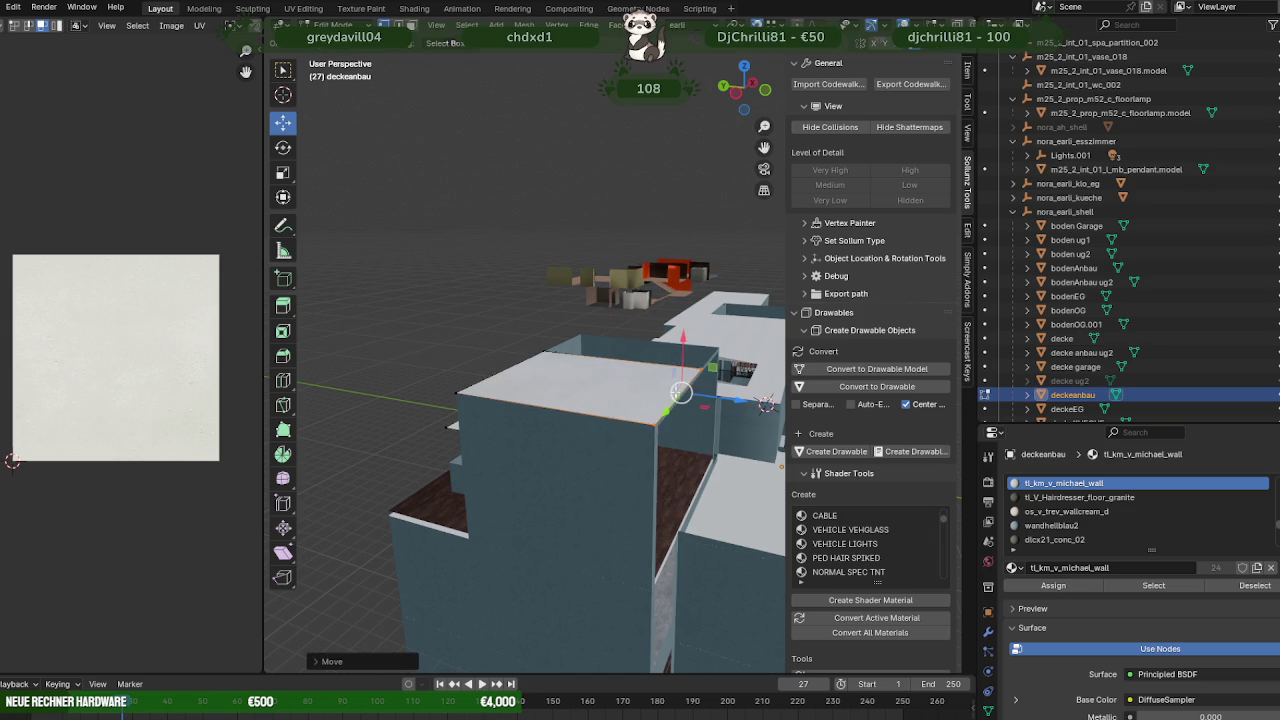
middle_drag(650, 417, 570, 421)
click(583, 340)
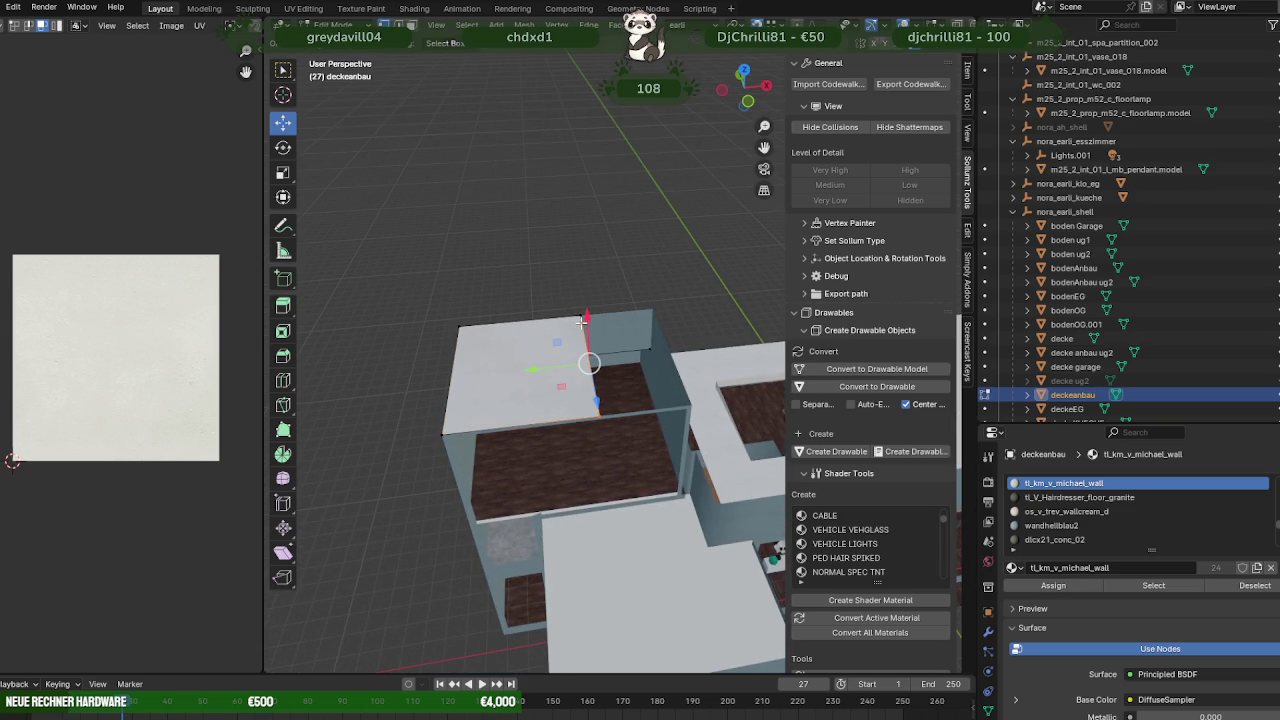
right_click(581, 322)
click(517, 557)
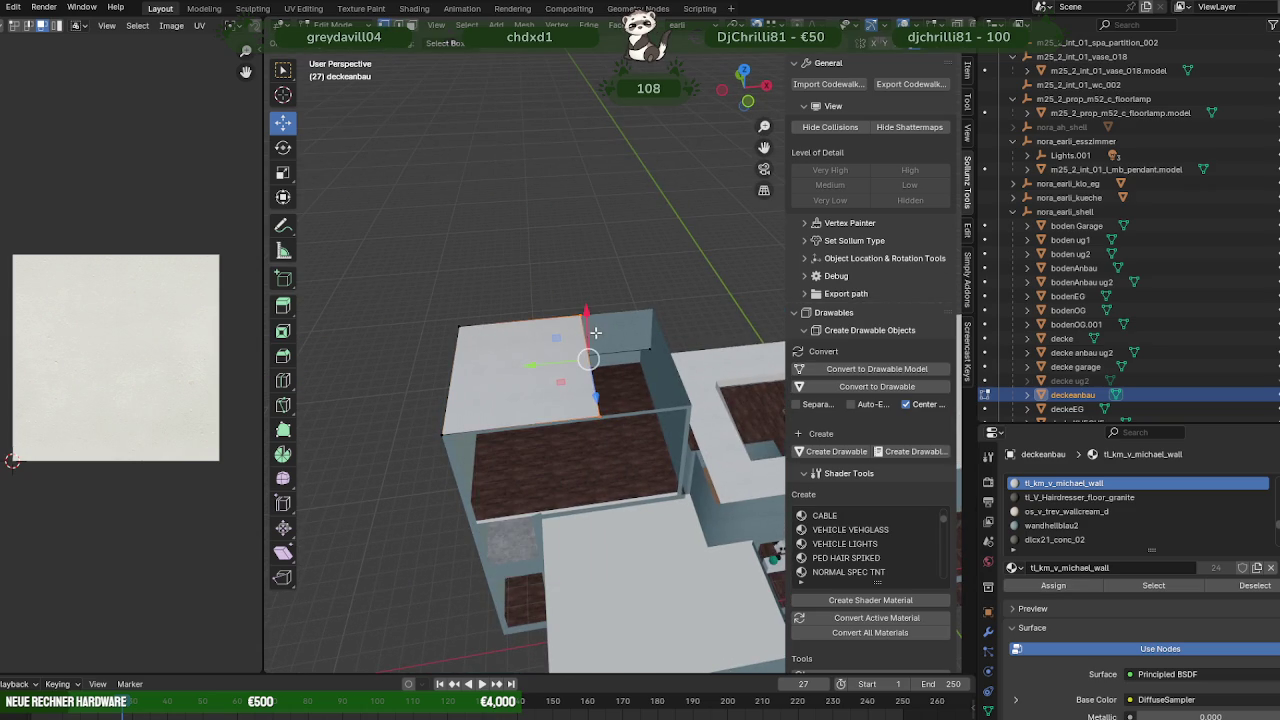
- Zoom in and slide the slab along Y until it sits over the room
middle_drag(595, 332, 597, 366)
scroll(637, 371, up, 2)
scroll(609, 295, up, 1)
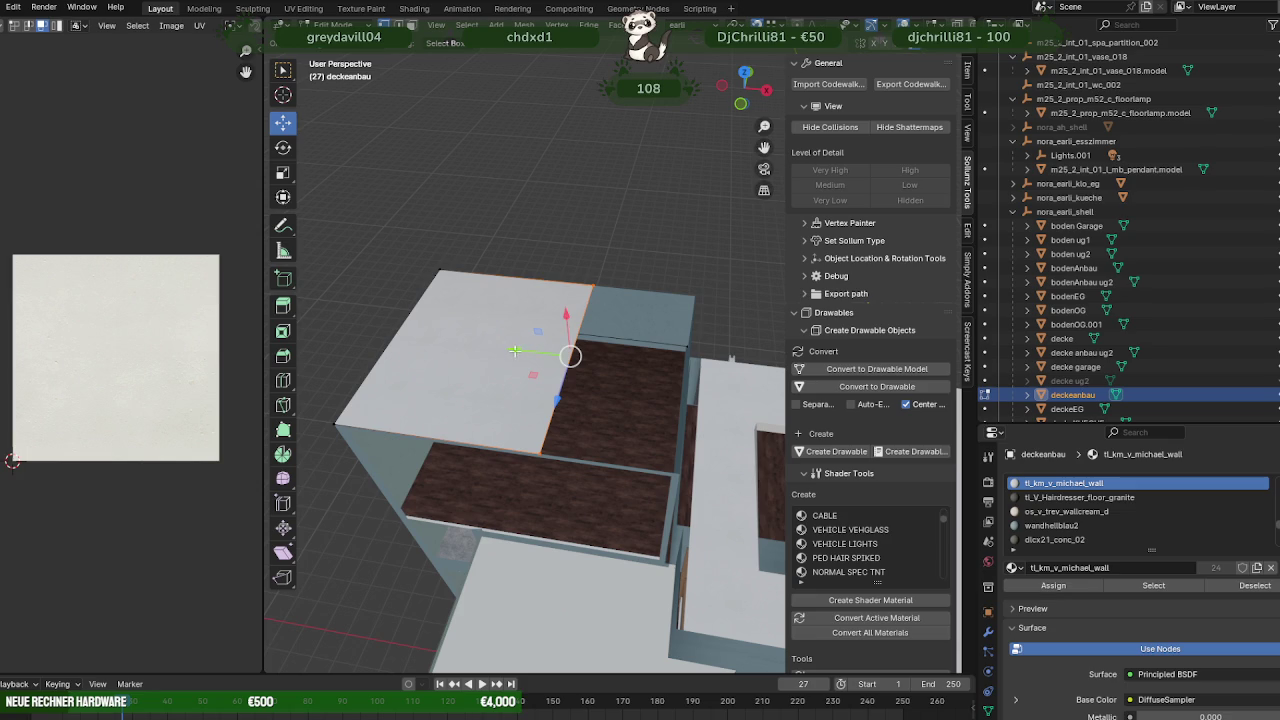
drag(514, 351, 560, 340)
mouse_move(560, 340)
middle_down()
mouse_move(608, 290)
mouse_move(635, 405)
mouse_move(593, 507)
middle_up()
- Leave the deckeanbau mesh and start editing the decke ceiling mesh
key(Tab)
click(593, 507)
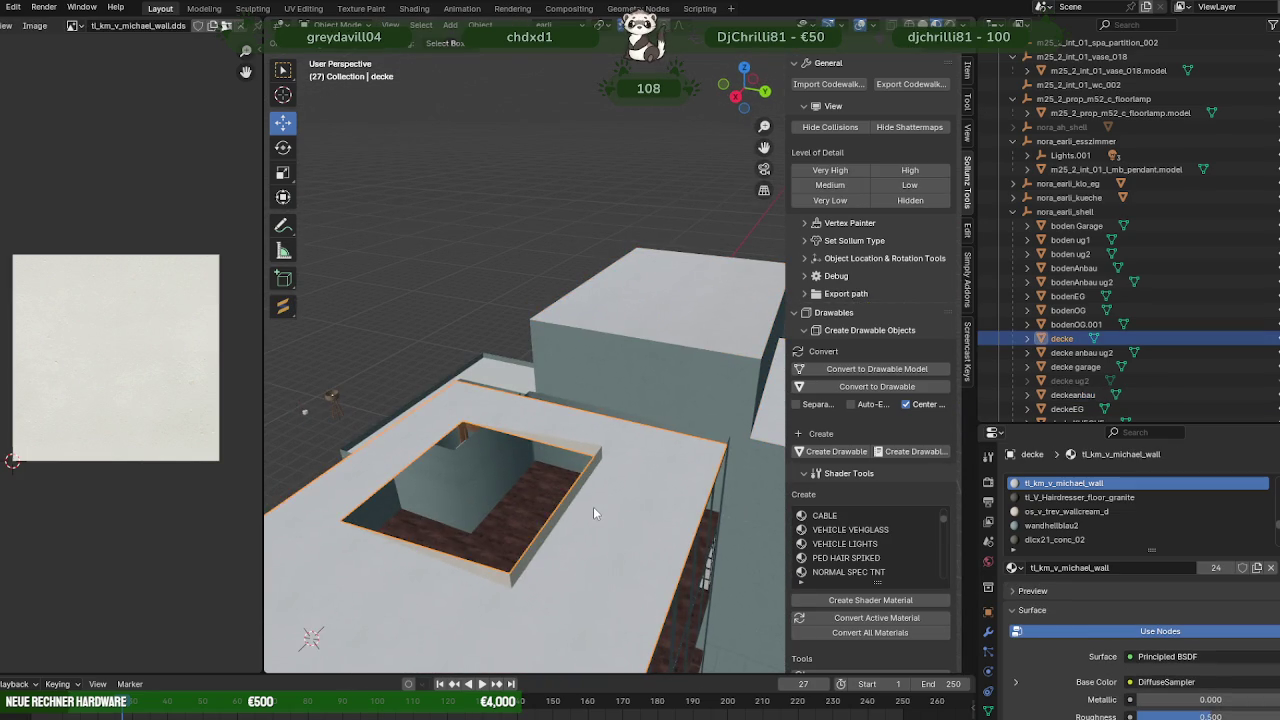
key(Tab)
click(593, 507)
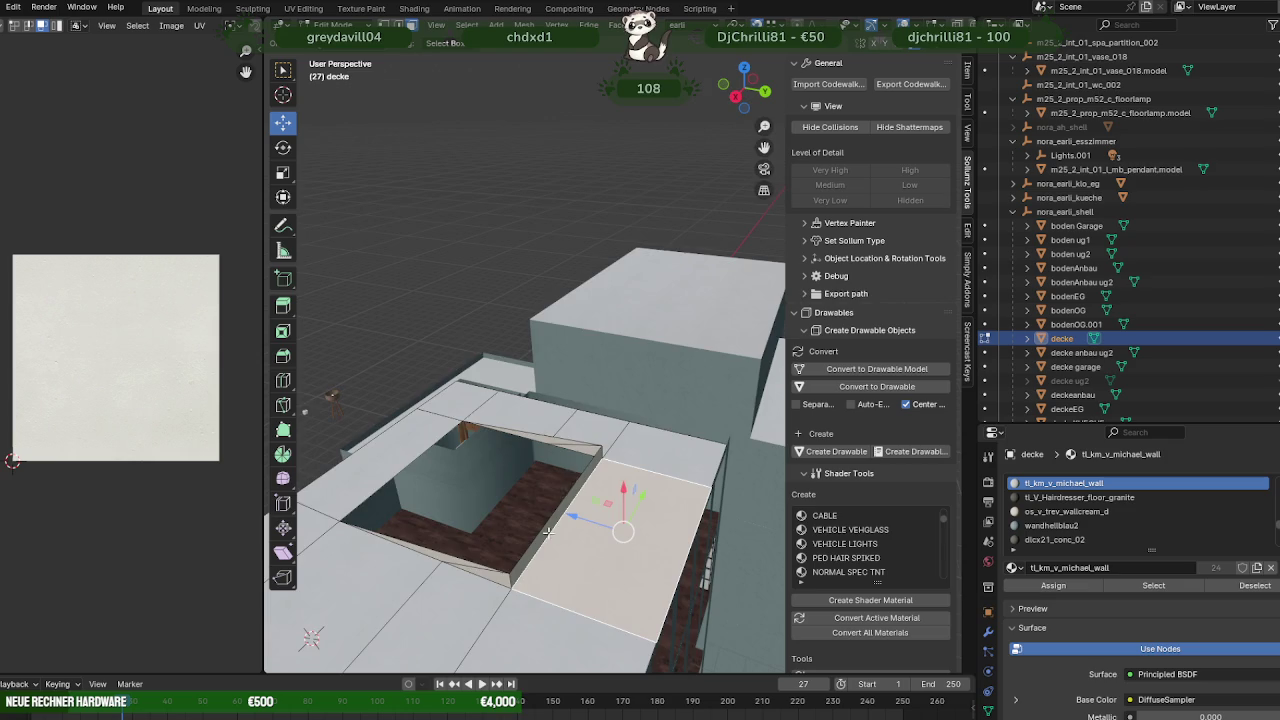
- In wireframe view, select the decke roof faces above the pool table room
mouse_move(548, 532)
middle_down()
mouse_move(602, 314)
mouse_move(577, 326)
mouse_move(580, 366)
mouse_move(608, 374)
mouse_move(607, 413)
middle_up()
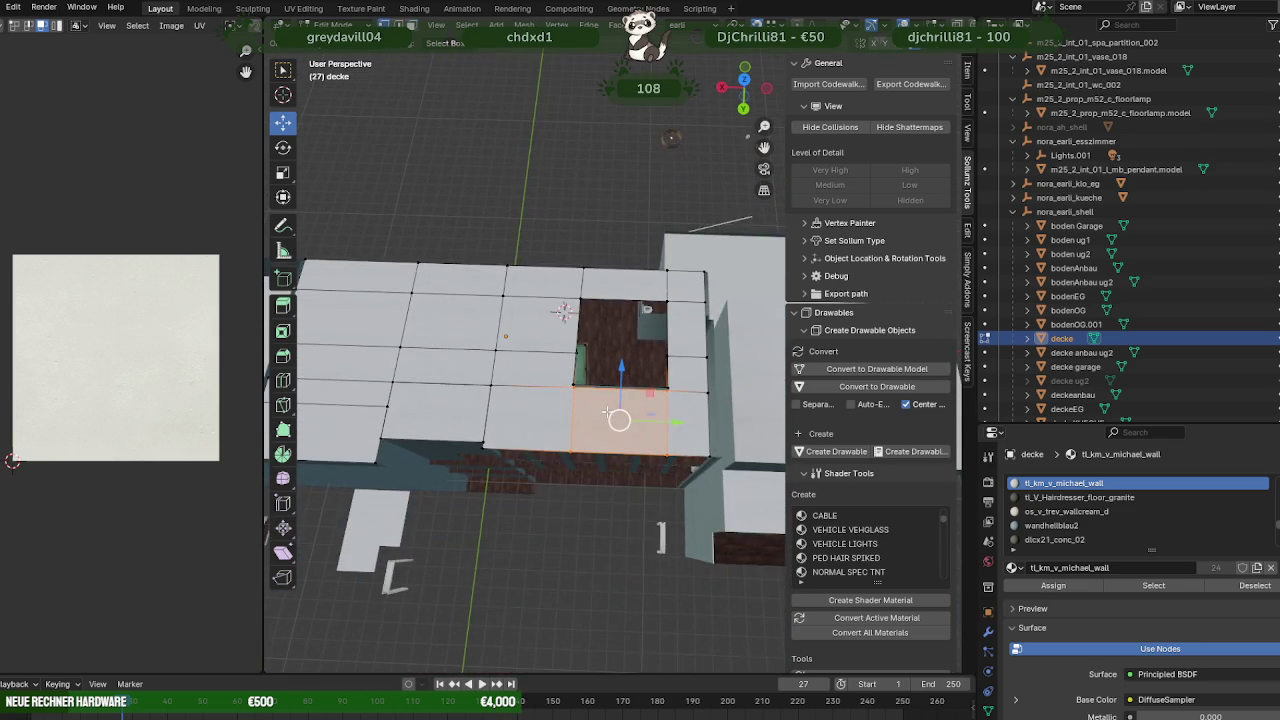
key(shift+z)
shift+click(559, 284)
shift+click(690, 300)
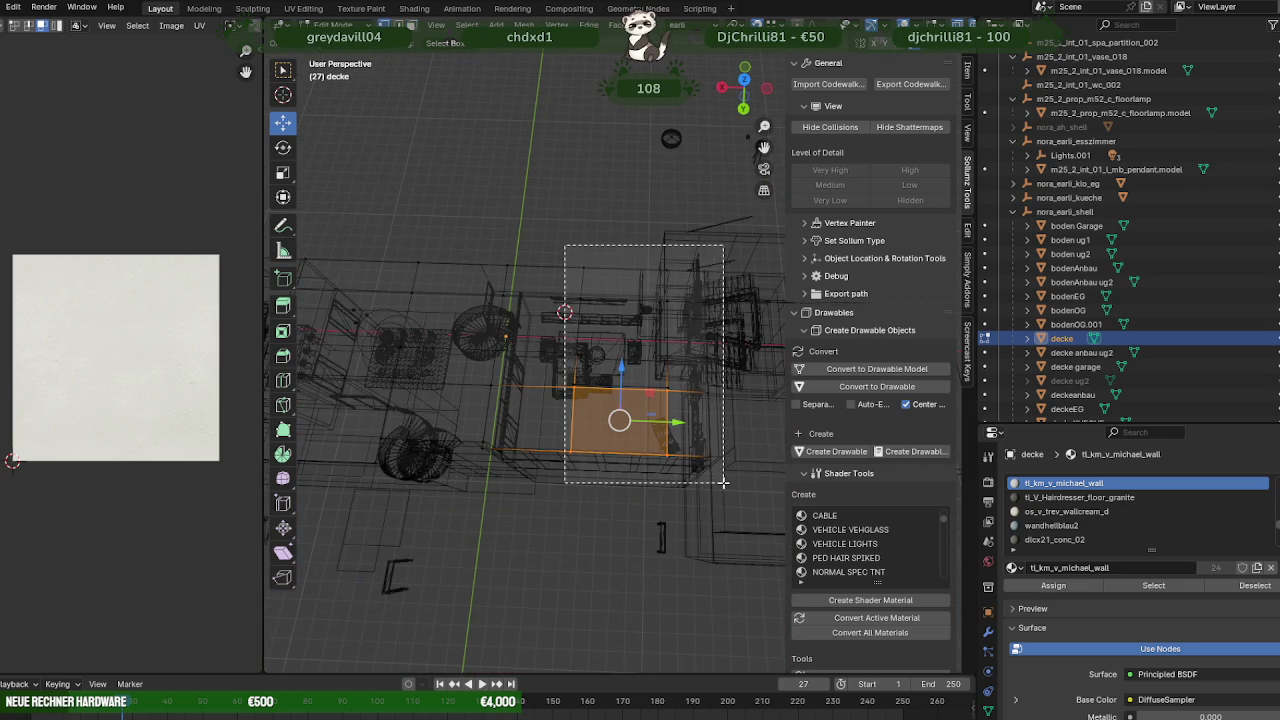
middle_drag(690, 300, 694, 426)
shift+click(646, 414)
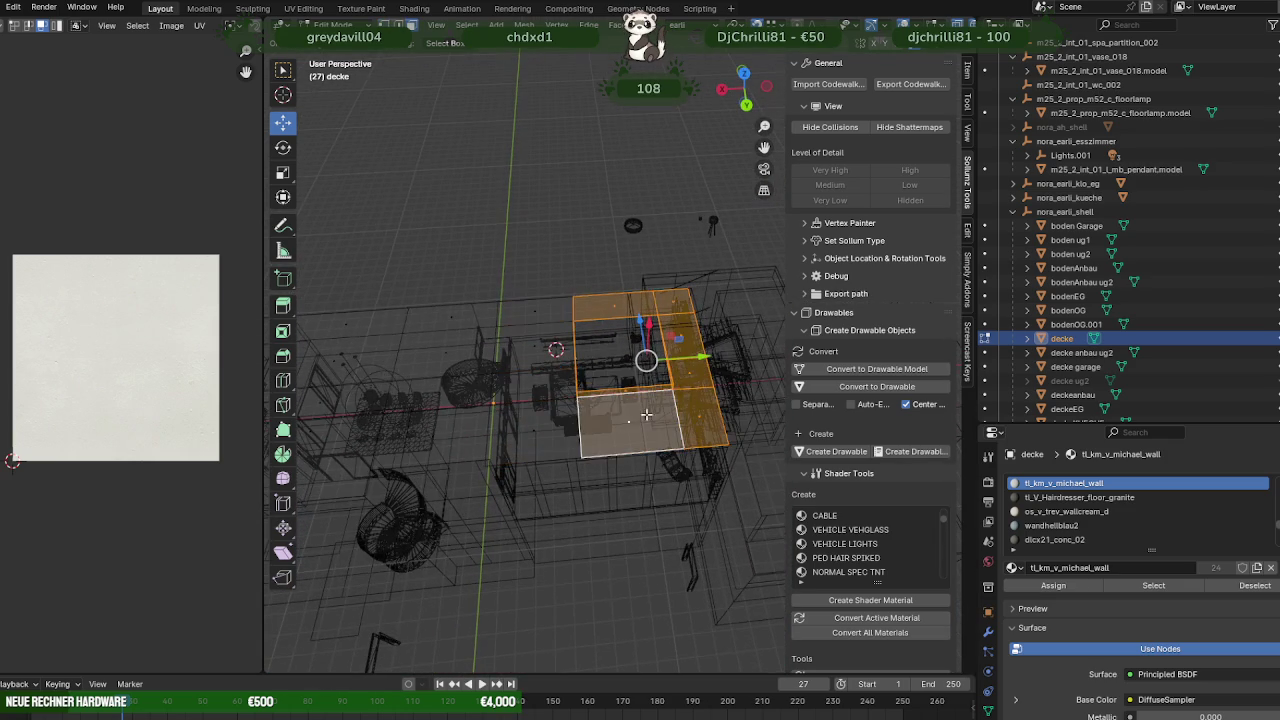
middle_drag(587, 396, 548, 378)
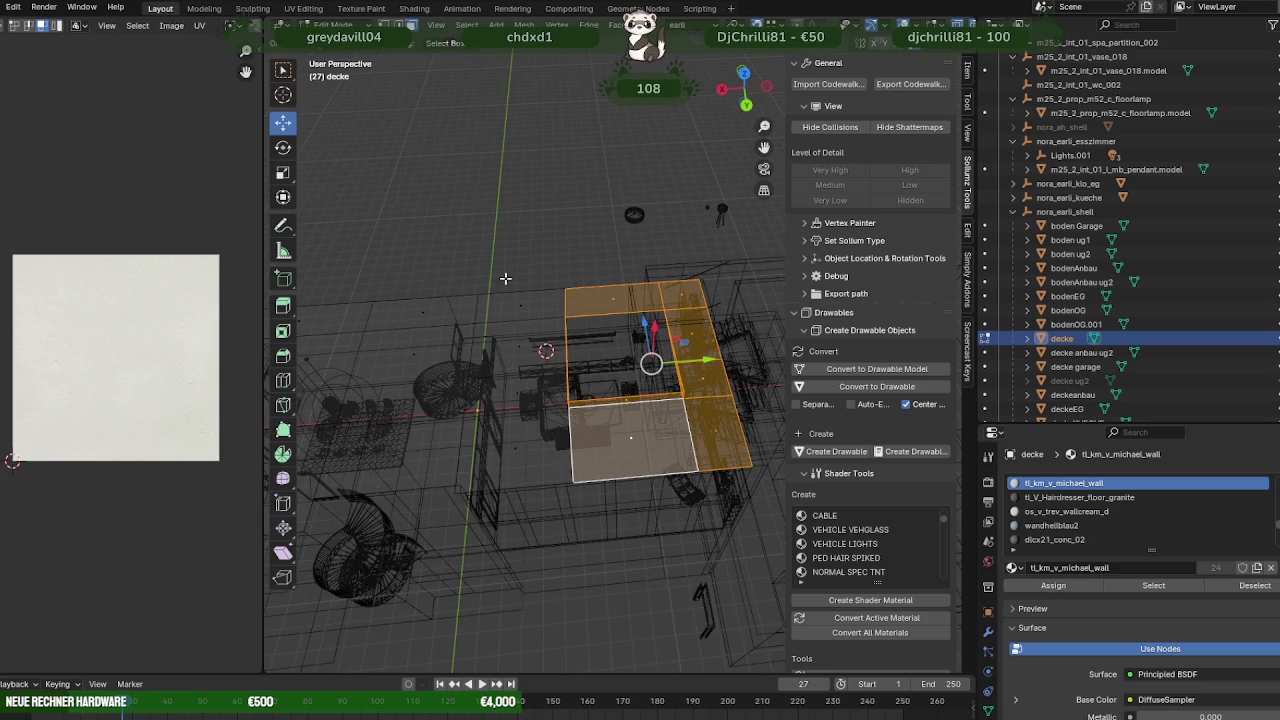
shift+click(525, 310)
mouse_move(525, 310)
middle_down()
mouse_move(570, 370)
mouse_move(691, 464)
mouse_move(539, 396)
middle_up()
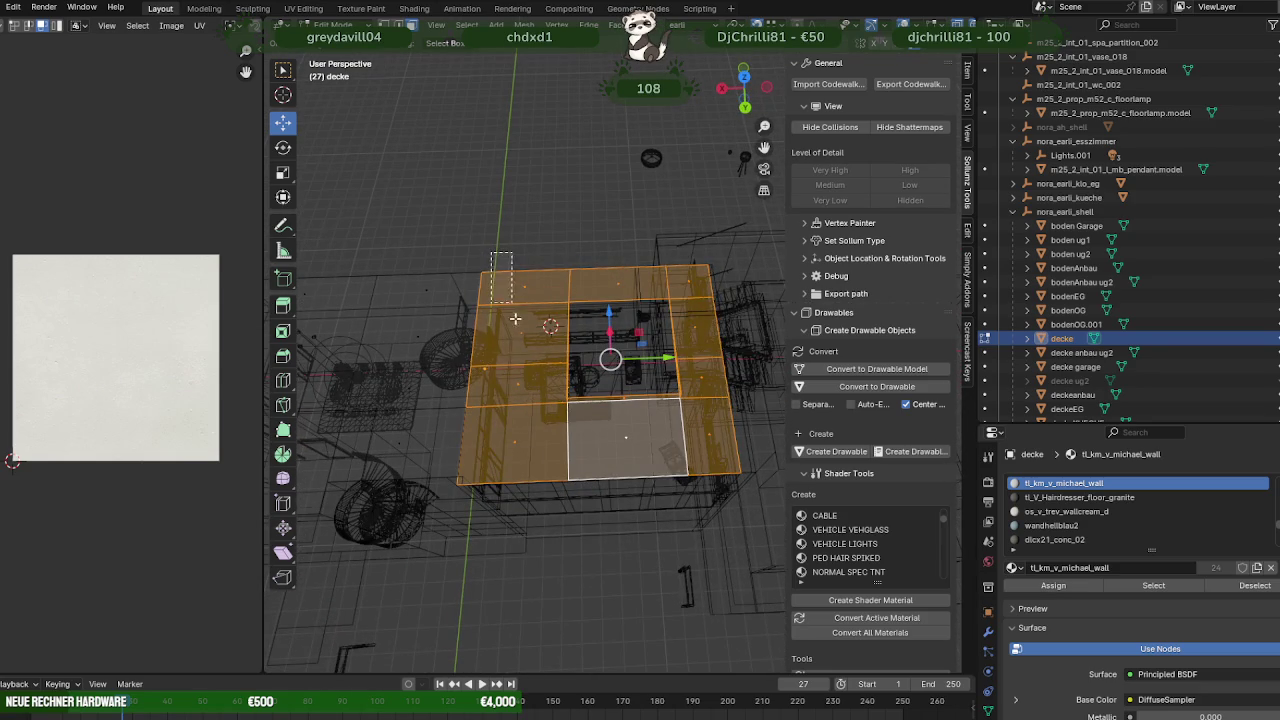
drag(515, 318, 521, 389)
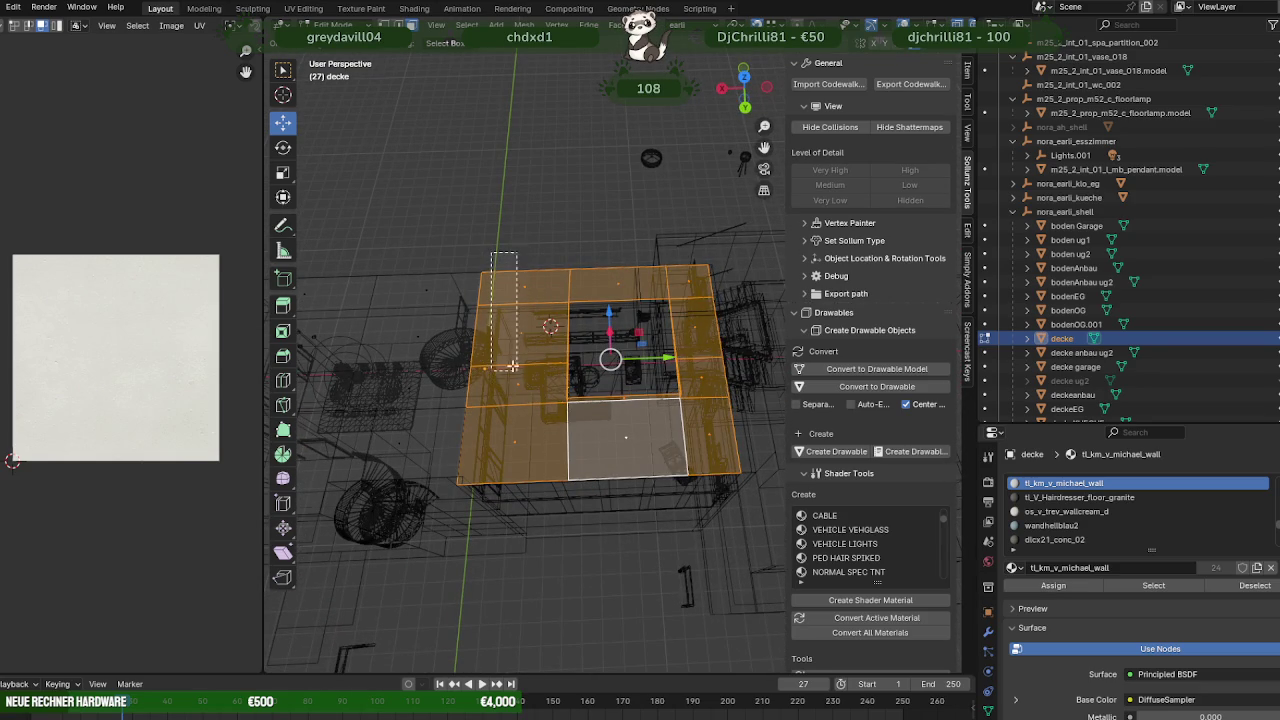
- Back in solid shading, delete the selected ceiling faces
key(alt+z)
mouse_move(477, 332)
middle_down()
mouse_move(550, 380)
mouse_move(568, 280)
mouse_move(495, 401)
middle_up()
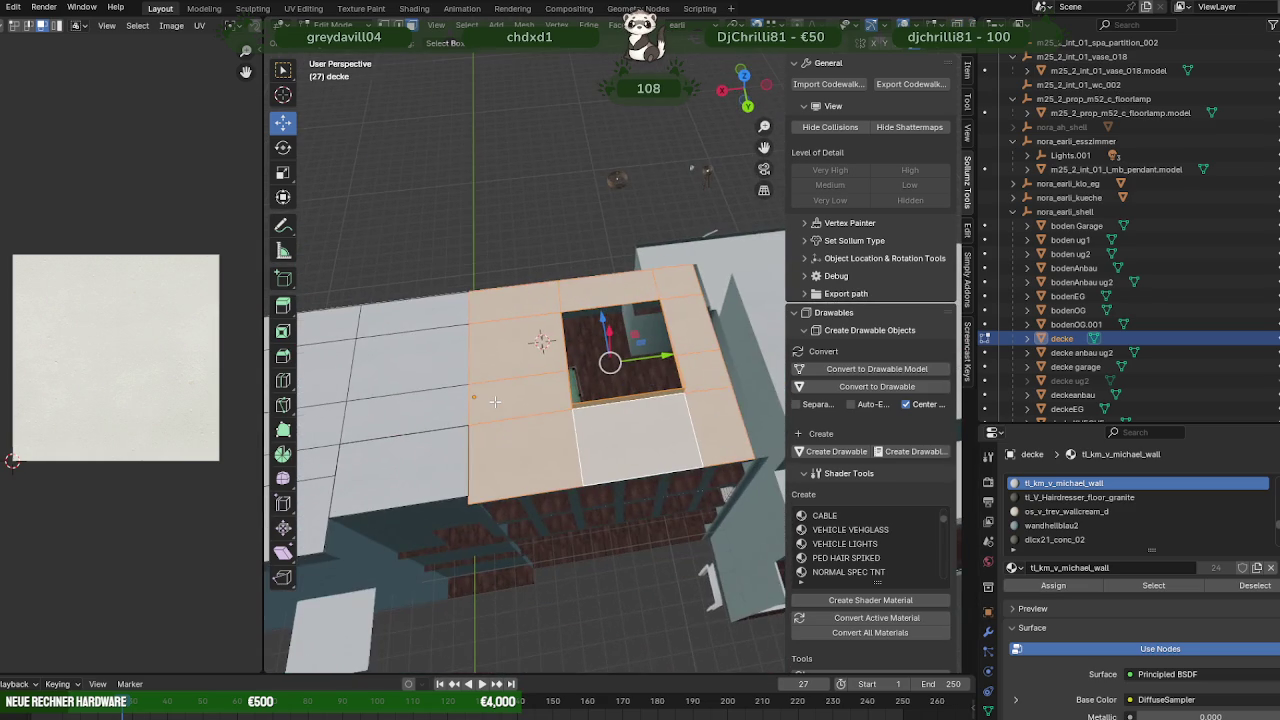
key(x)
click(494, 401)
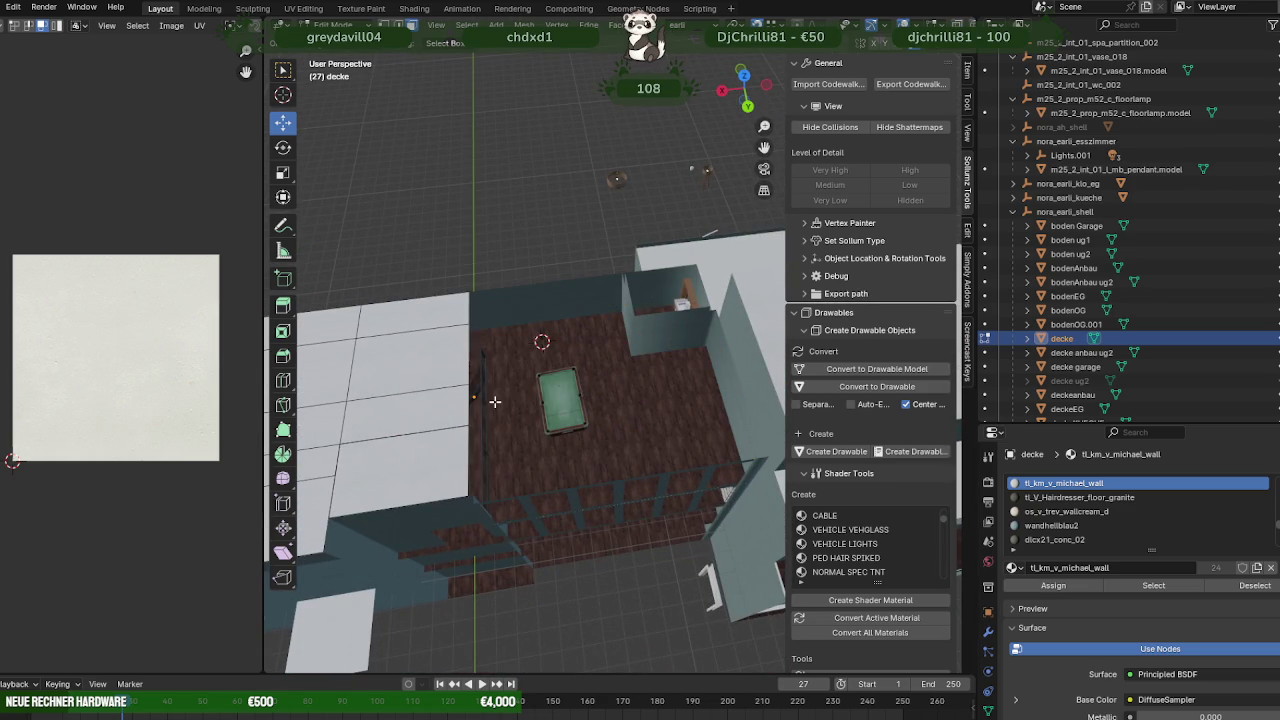
- Dissolve the right ceiling faces and the thin ceiling strip into single large faces
middle_drag(426, 366, 597, 273)
click(620, 375)
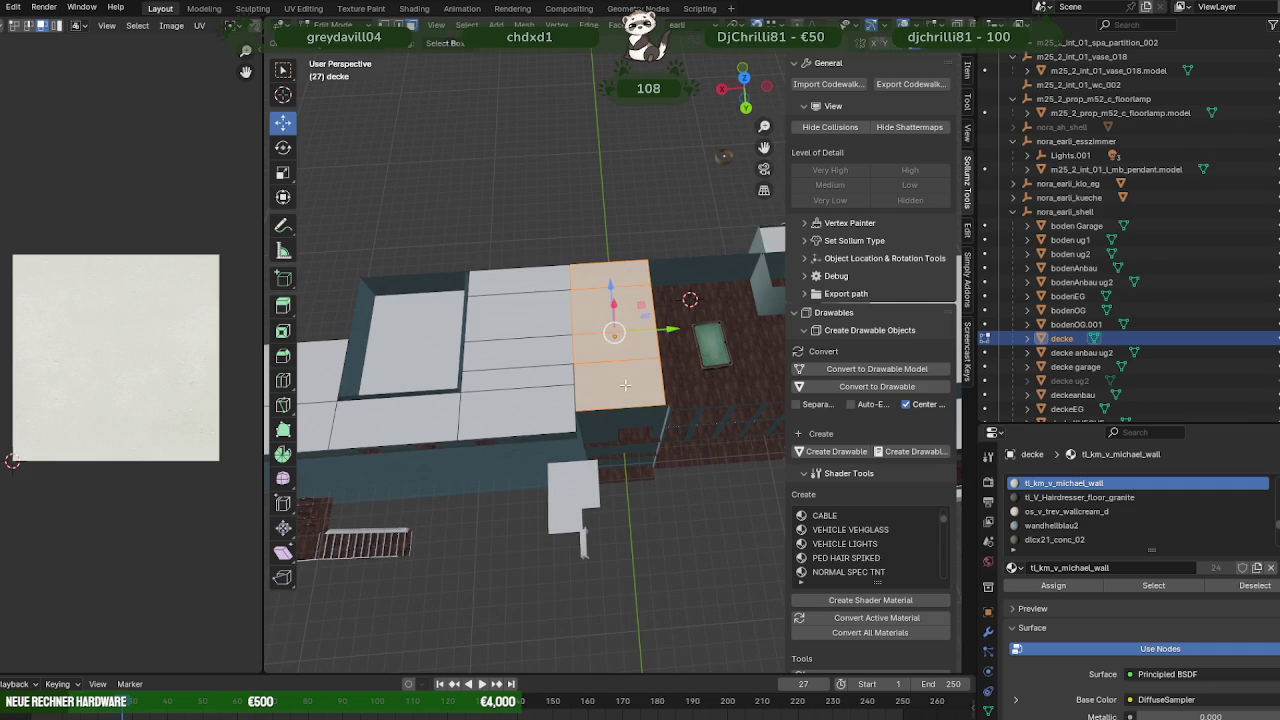
right_click(626, 386)
click(558, 618)
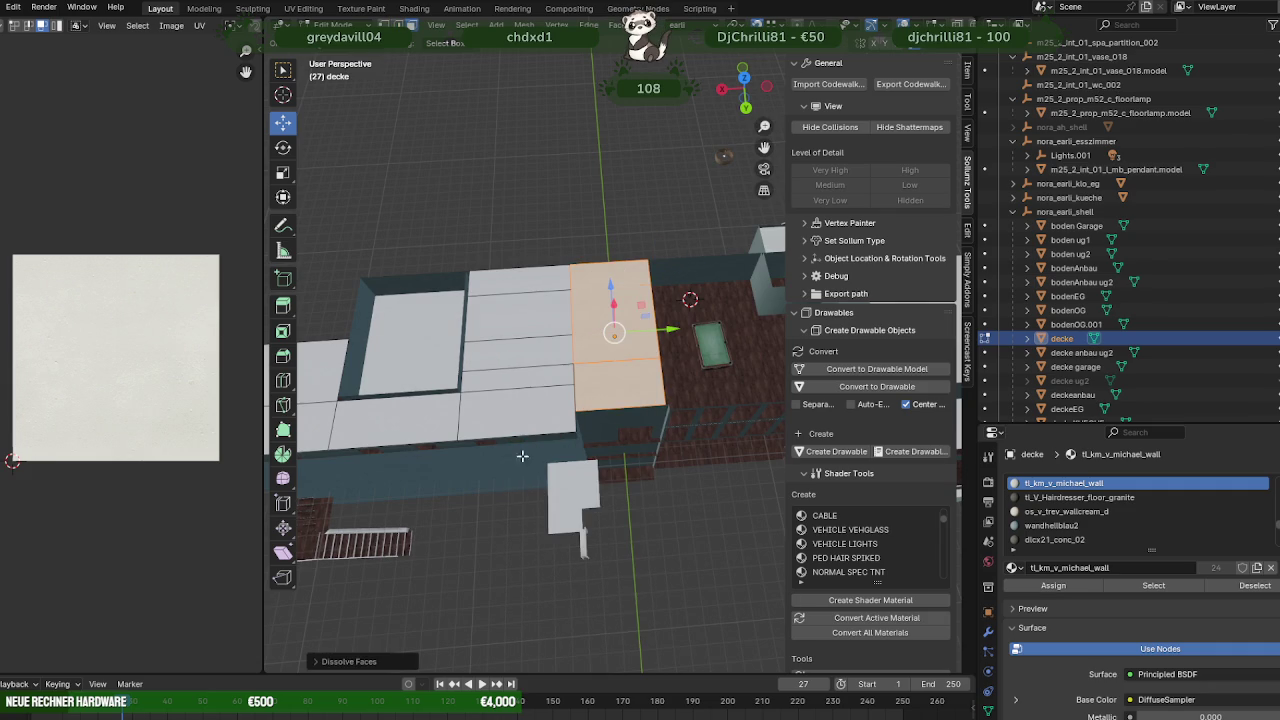
drag(503, 272, 523, 423)
right_click(521, 423)
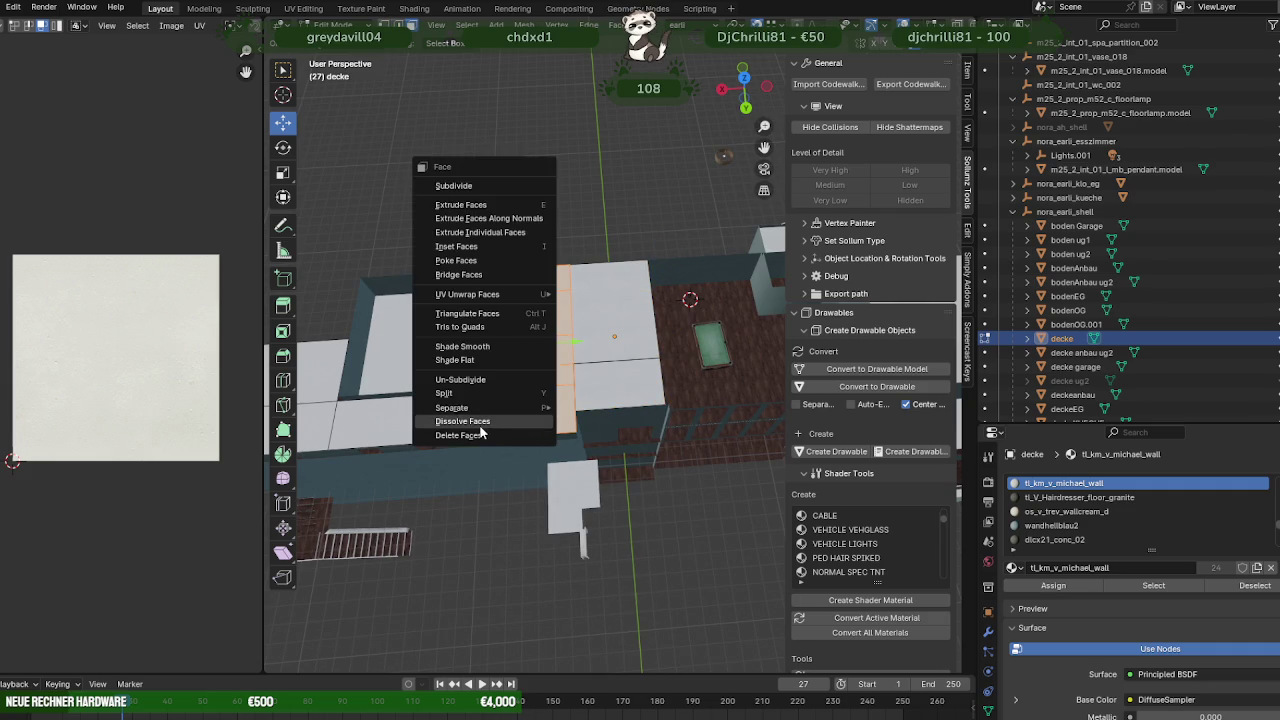
click(483, 425)
- Select the inner ceiling edge and the lower-right and adjacent upper ceiling faces
scroll(538, 378, up, 2)
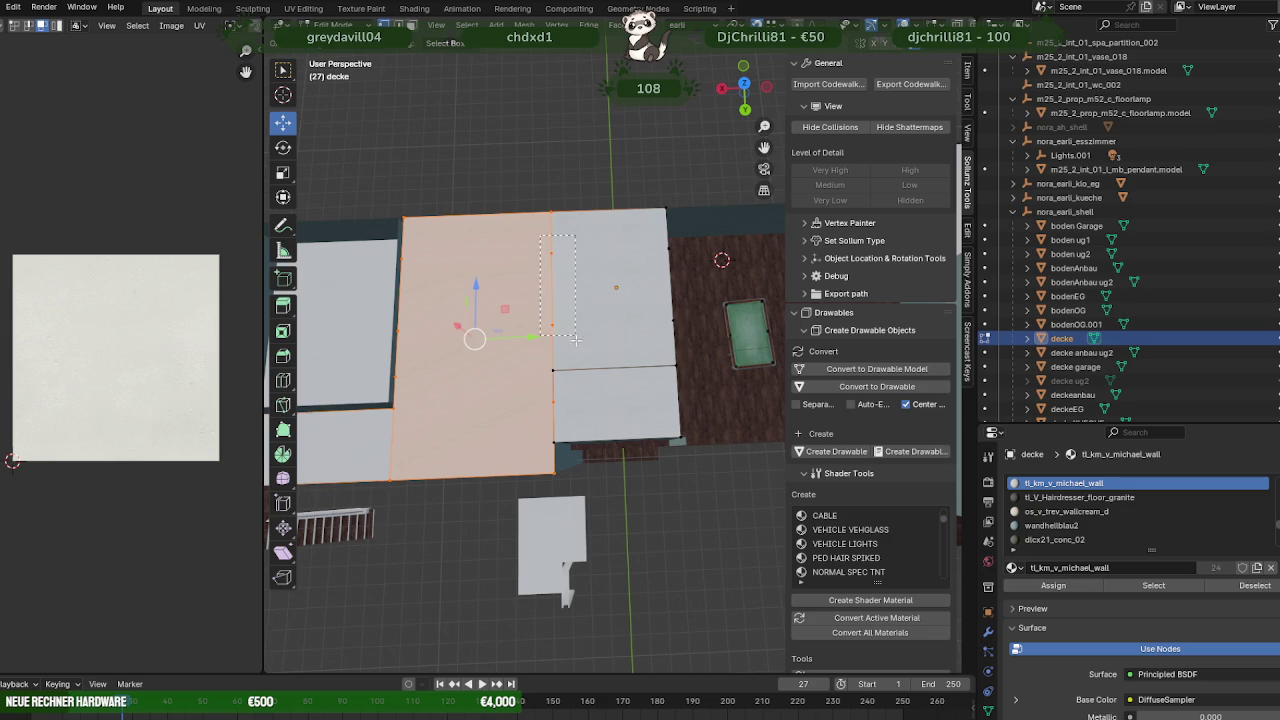
drag(576, 341, 577, 343)
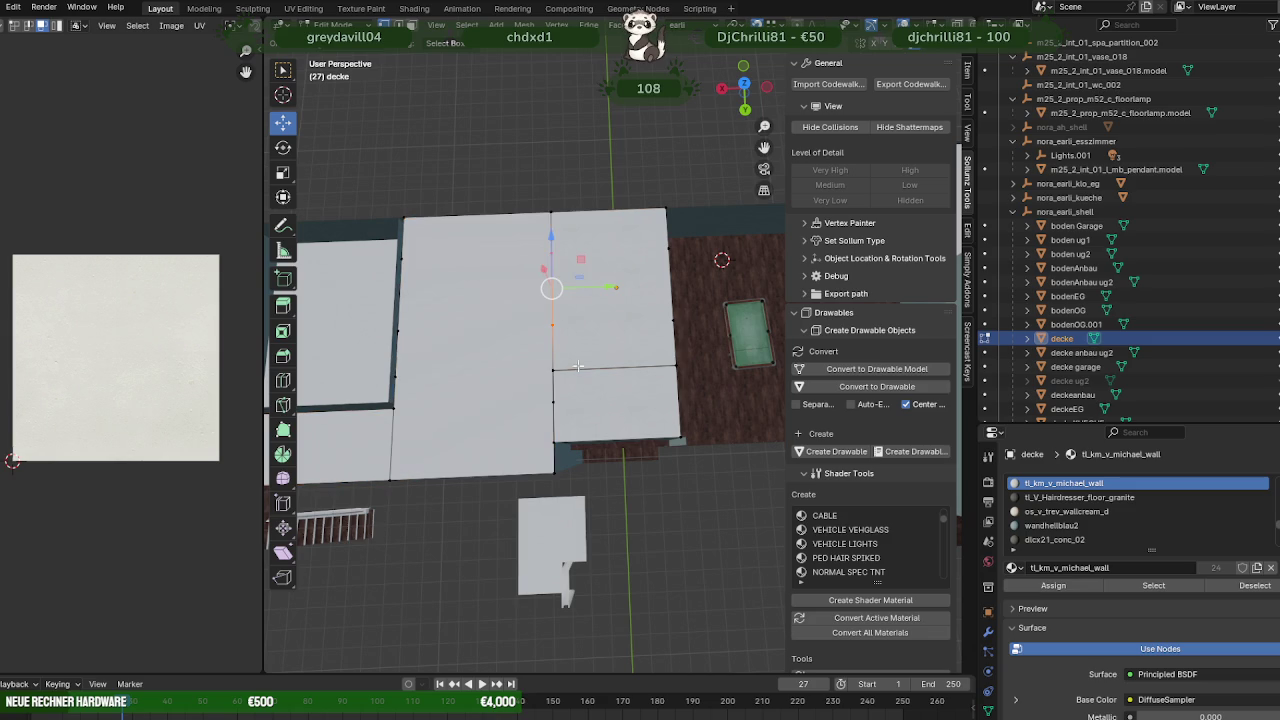
middle_drag(614, 397, 653, 381)
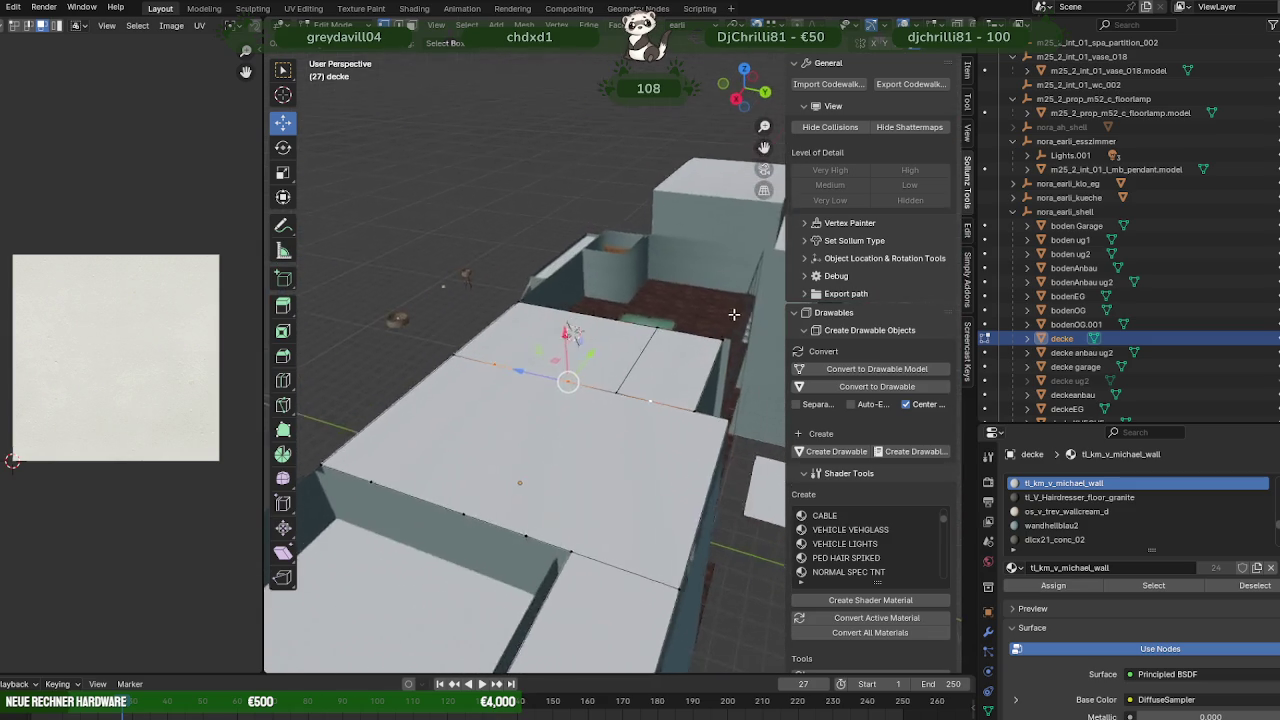
click(653, 381)
shift+click(608, 328)
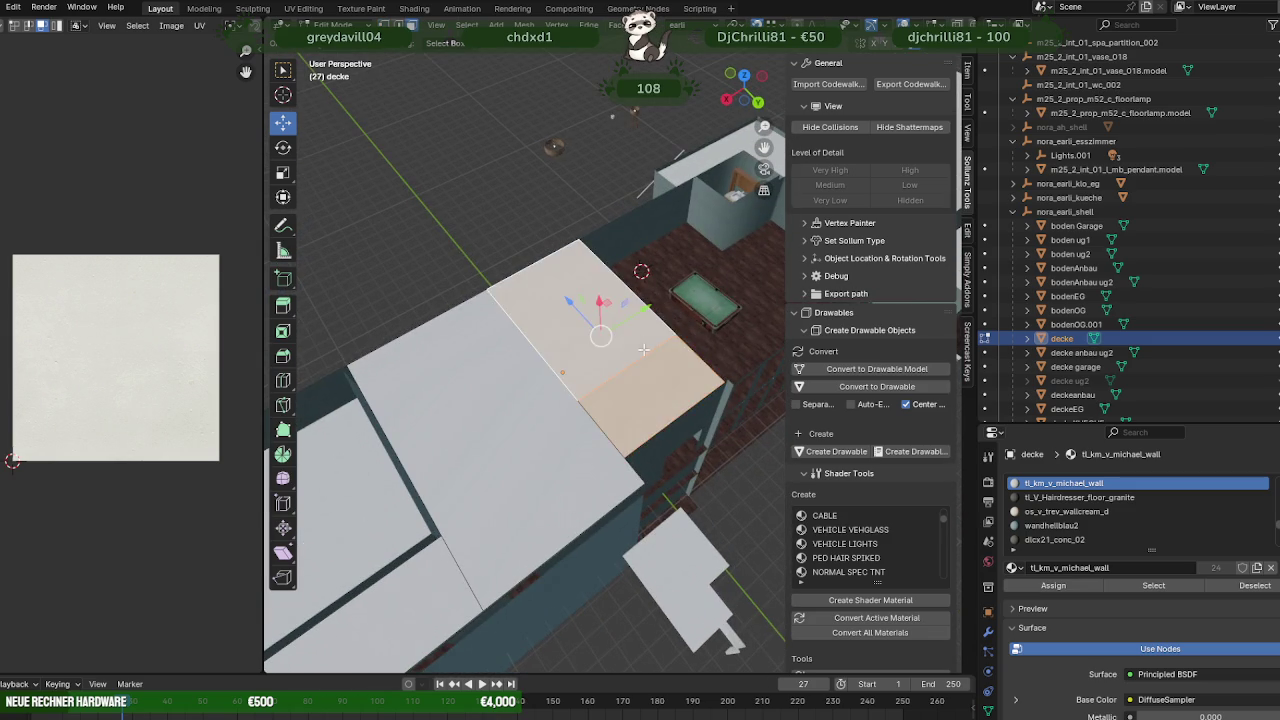
middle_drag(608, 328, 564, 362)
click(513, 257)
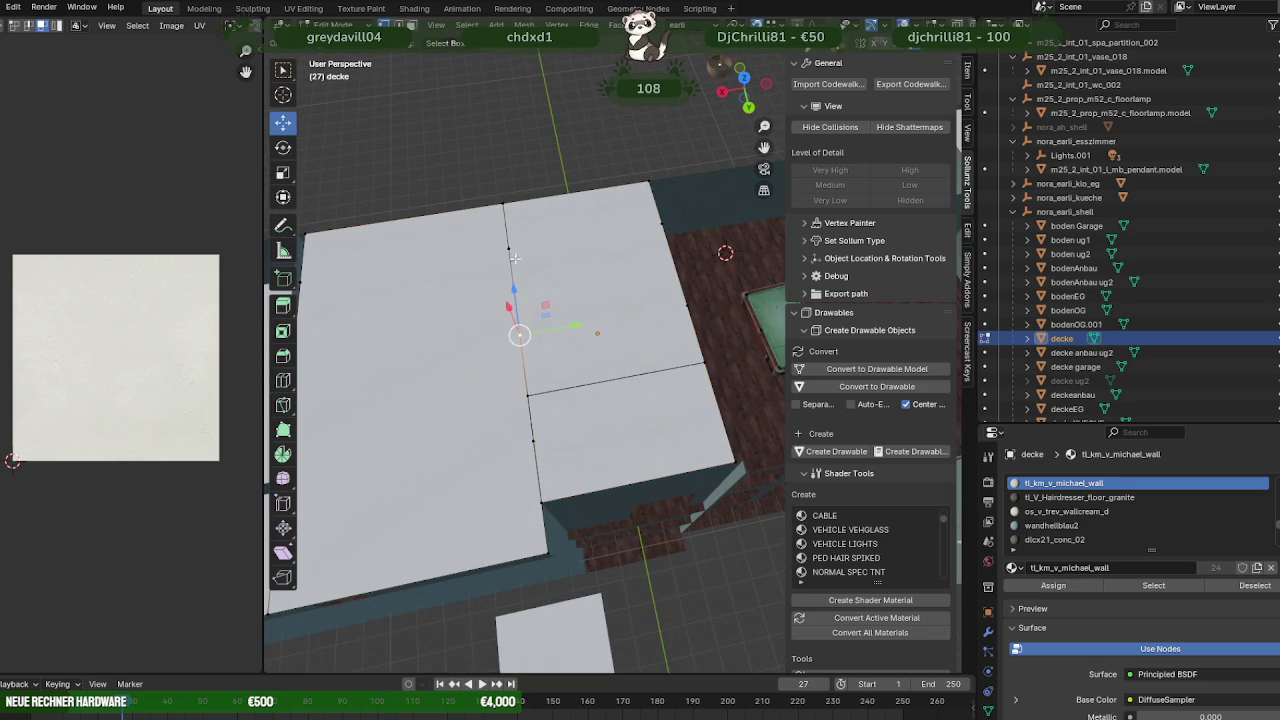
scroll(662, 259, down, 3)
- Delete one ceiling face and fill the hole with a single new face
click(488, 300)
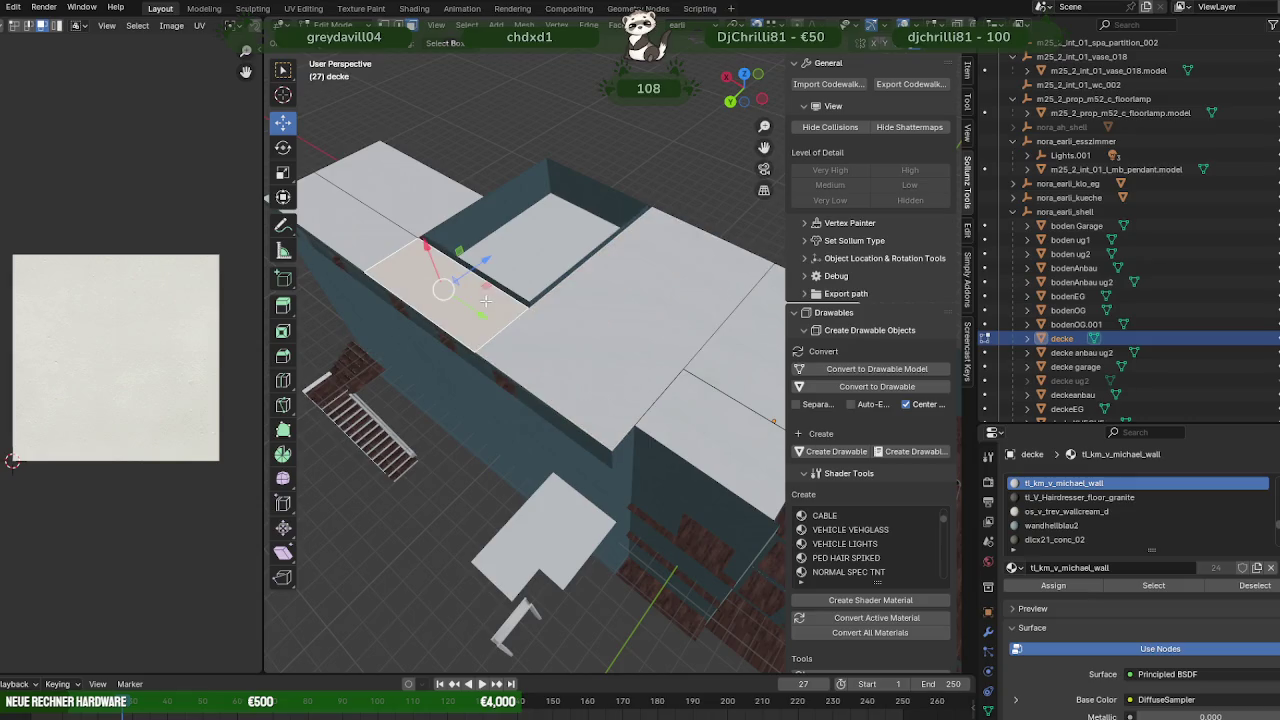
middle_drag(488, 300, 616, 464)
click(616, 464)
click(706, 432)
right_click(706, 432)
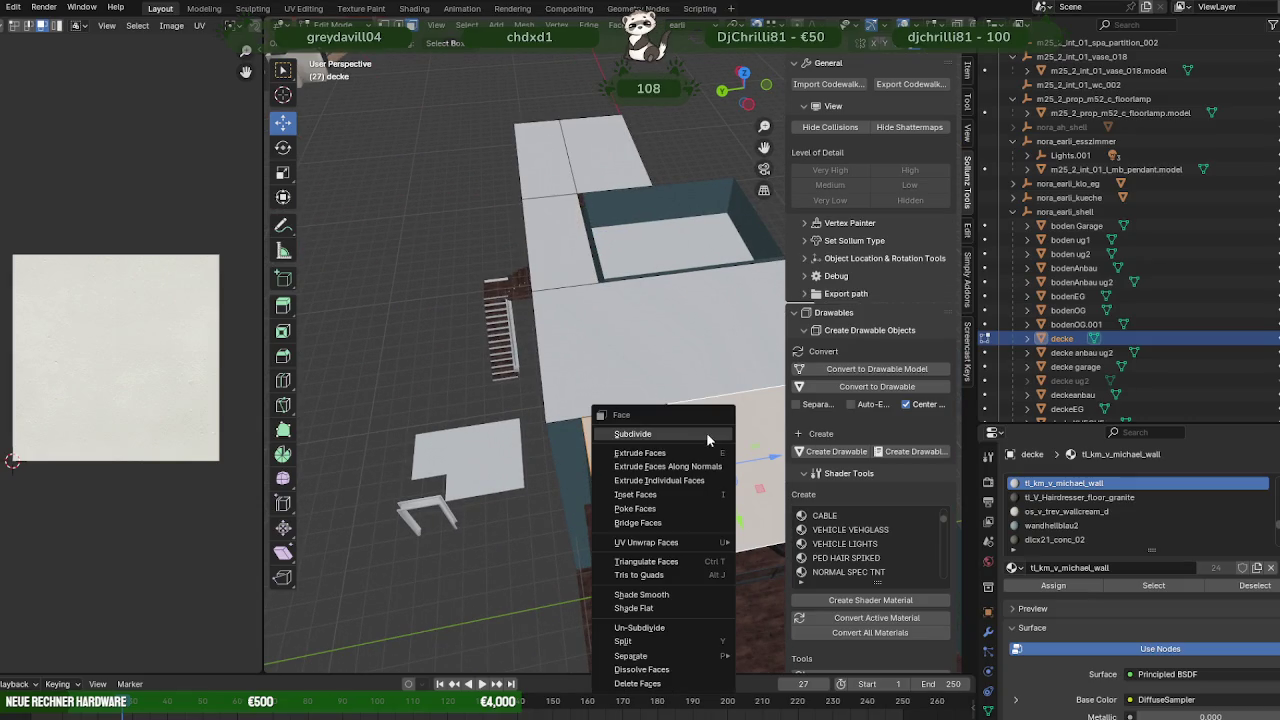
click(652, 683)
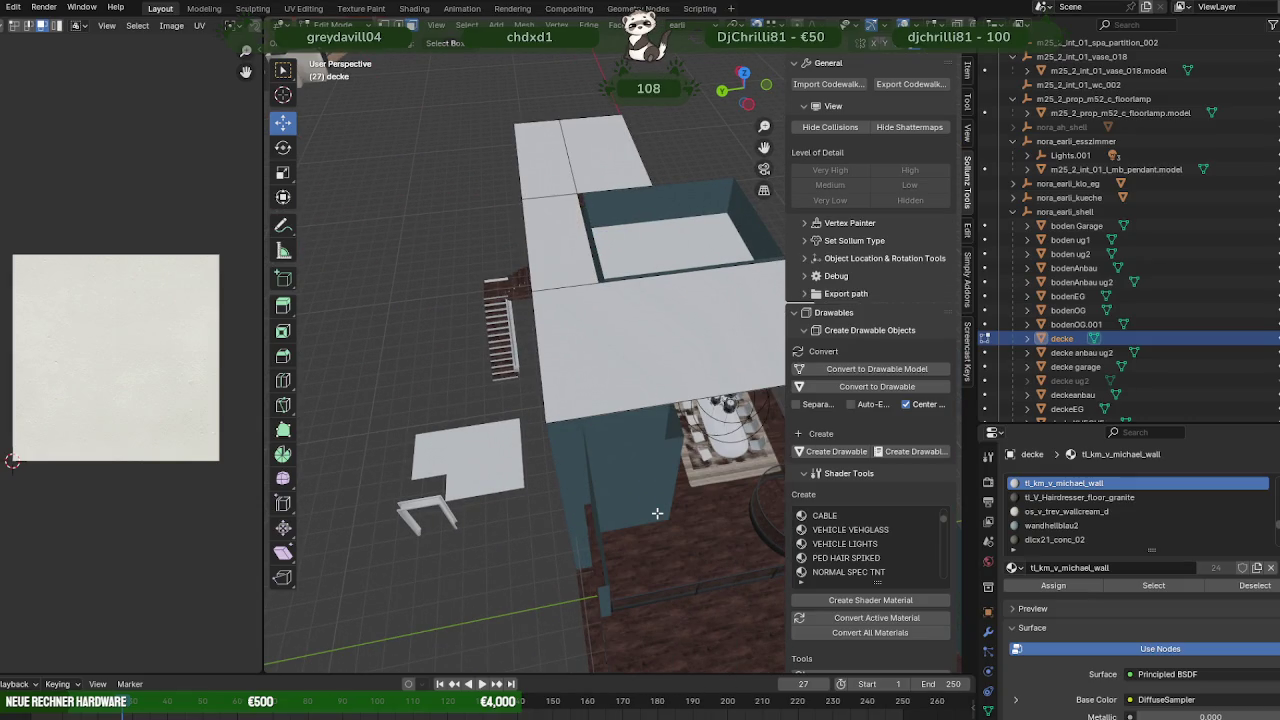
key(f)
scroll(680, 480, up, 2)
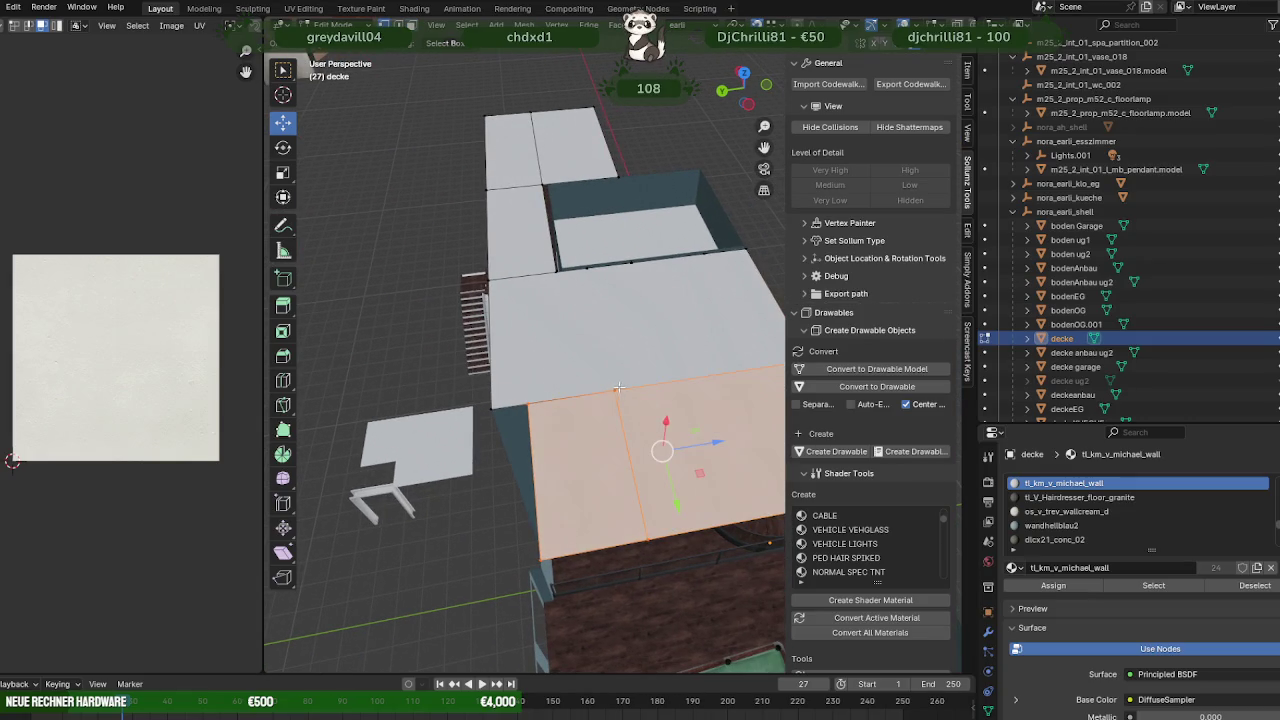
scroll(614, 377, up, 5)
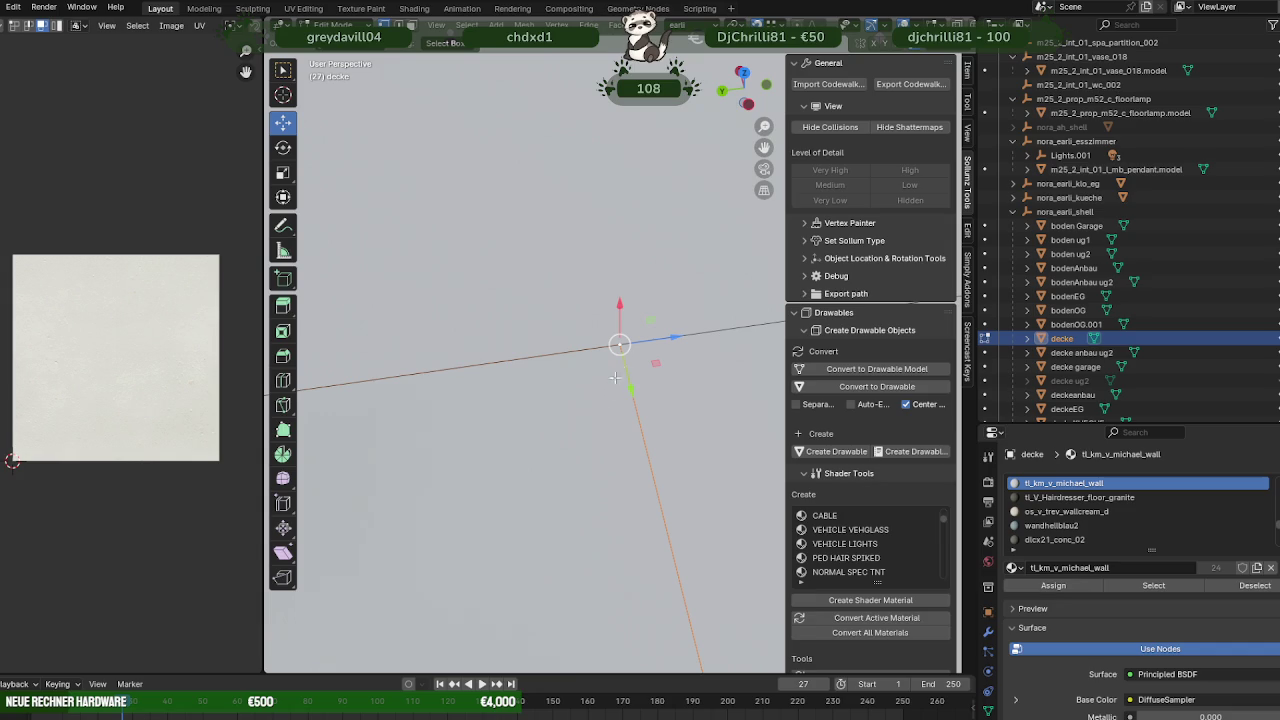
- In wireframe, merge selected ceiling vertices at centre and by distance
key(shift+z)
middle_drag(629, 385, 546, 342)
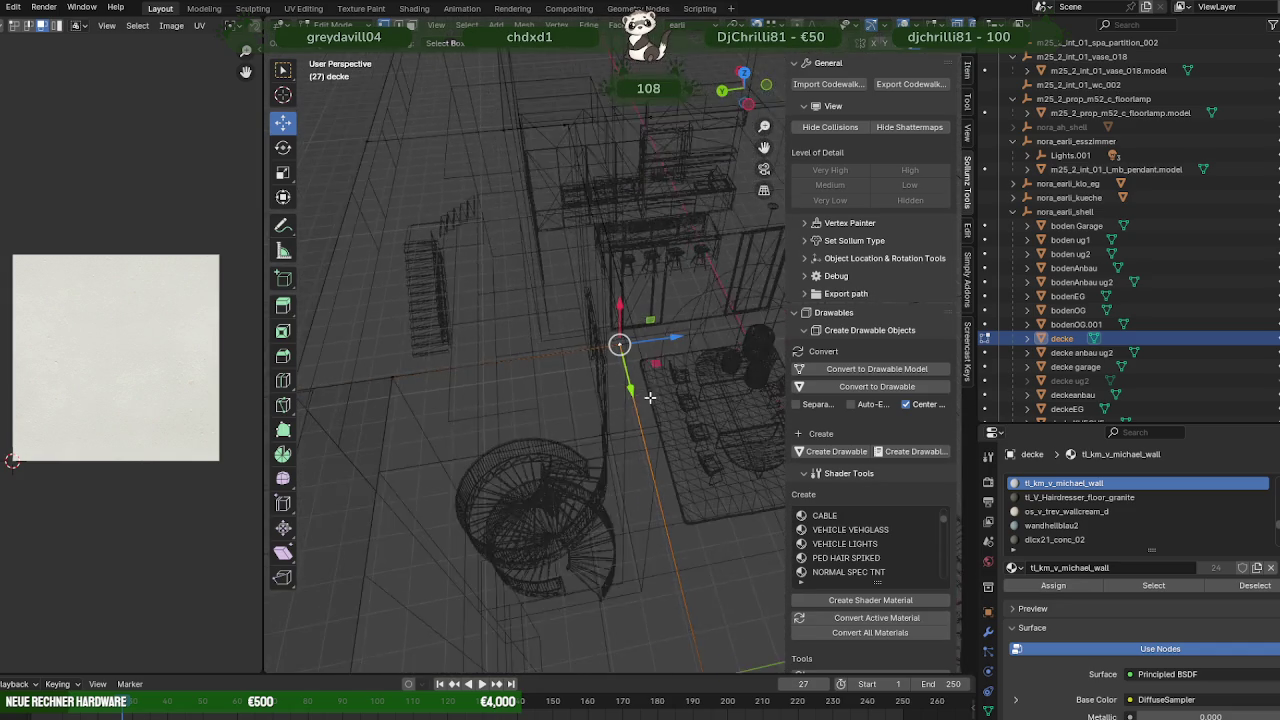
right_click(509, 431)
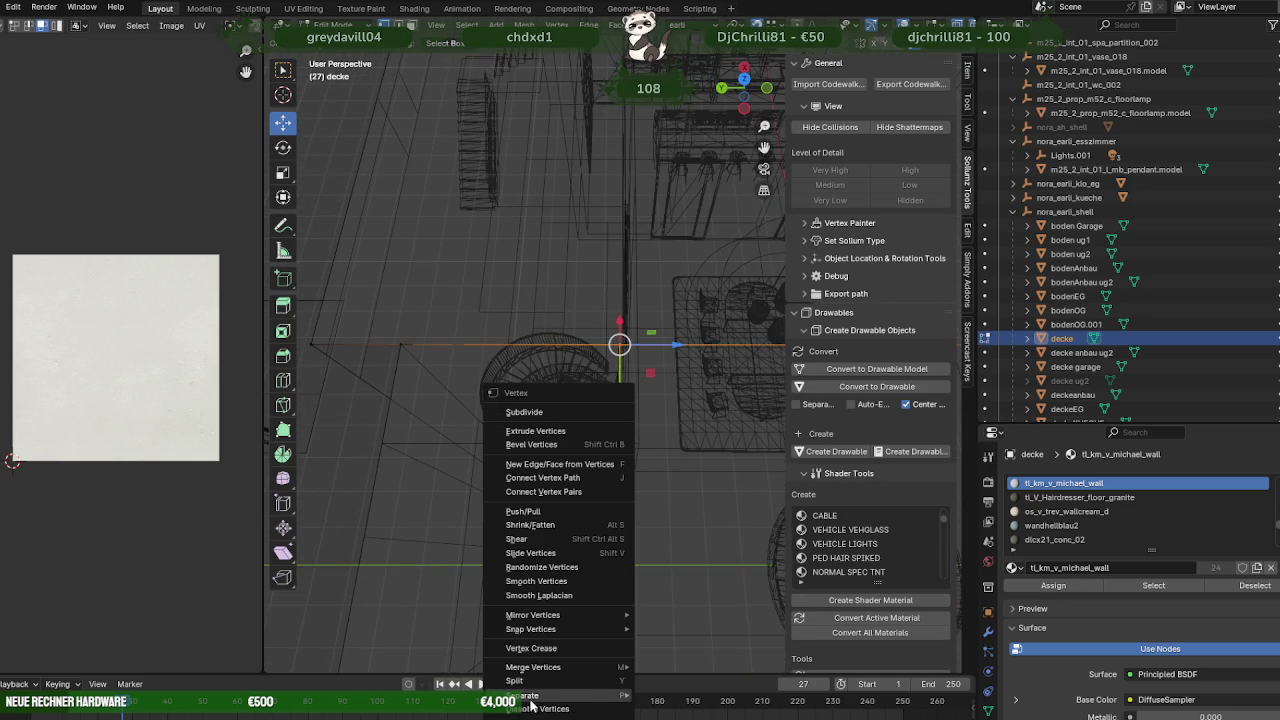
mouse_move(533, 667)
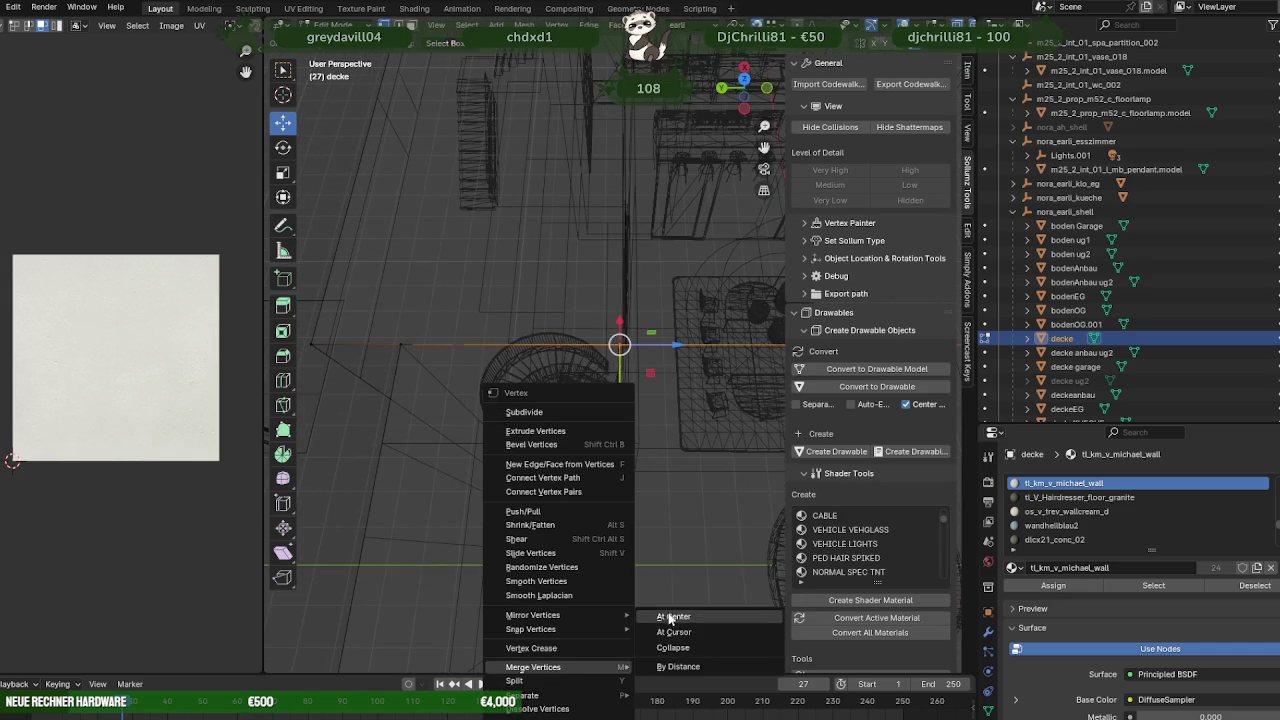
click(670, 618)
drag(603, 481, 657, 537)
right_click(652, 465)
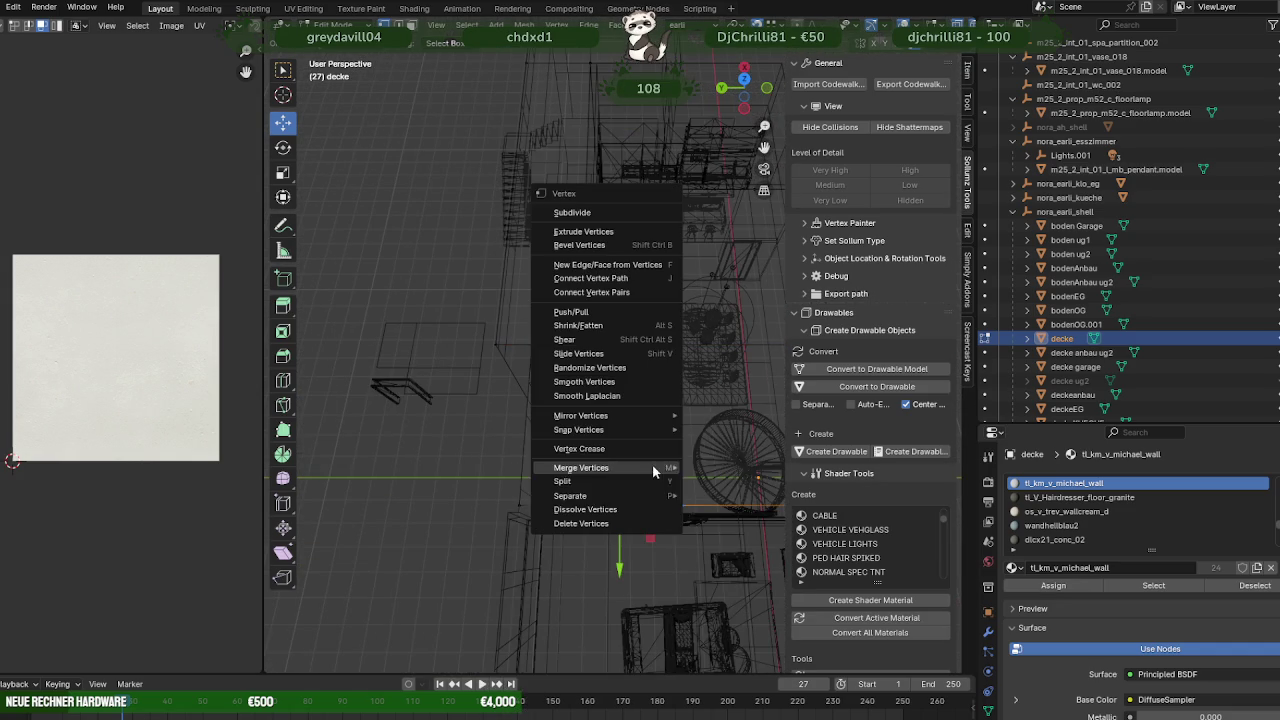
click(752, 515)
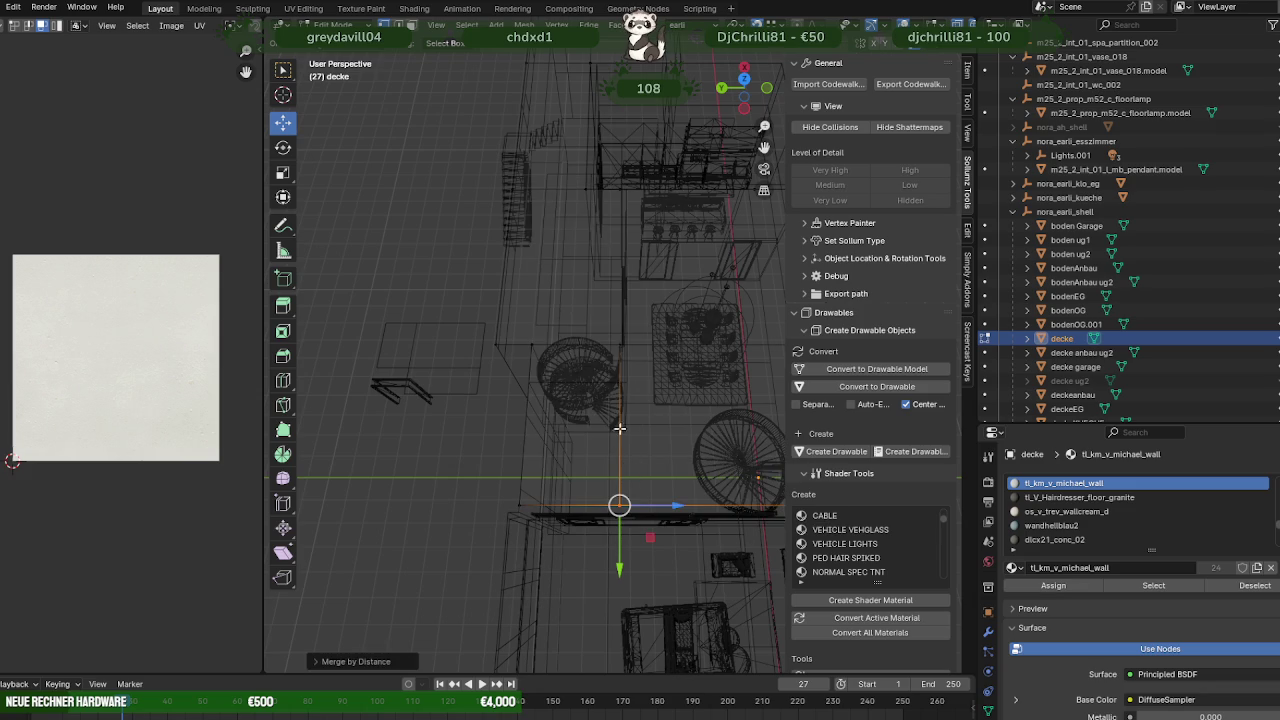
middle_drag(605, 371, 600, 367)
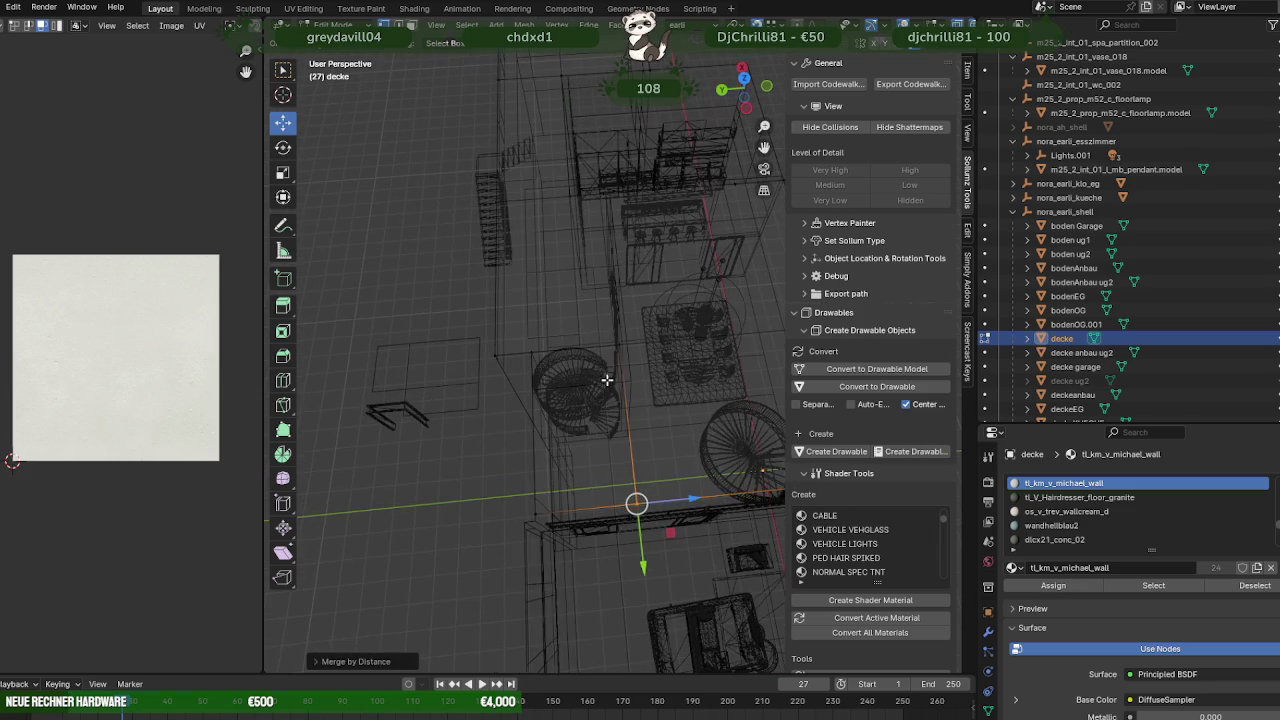
key(shift+z)
- Dissolve the left and right ceiling faces into one face
key(3)
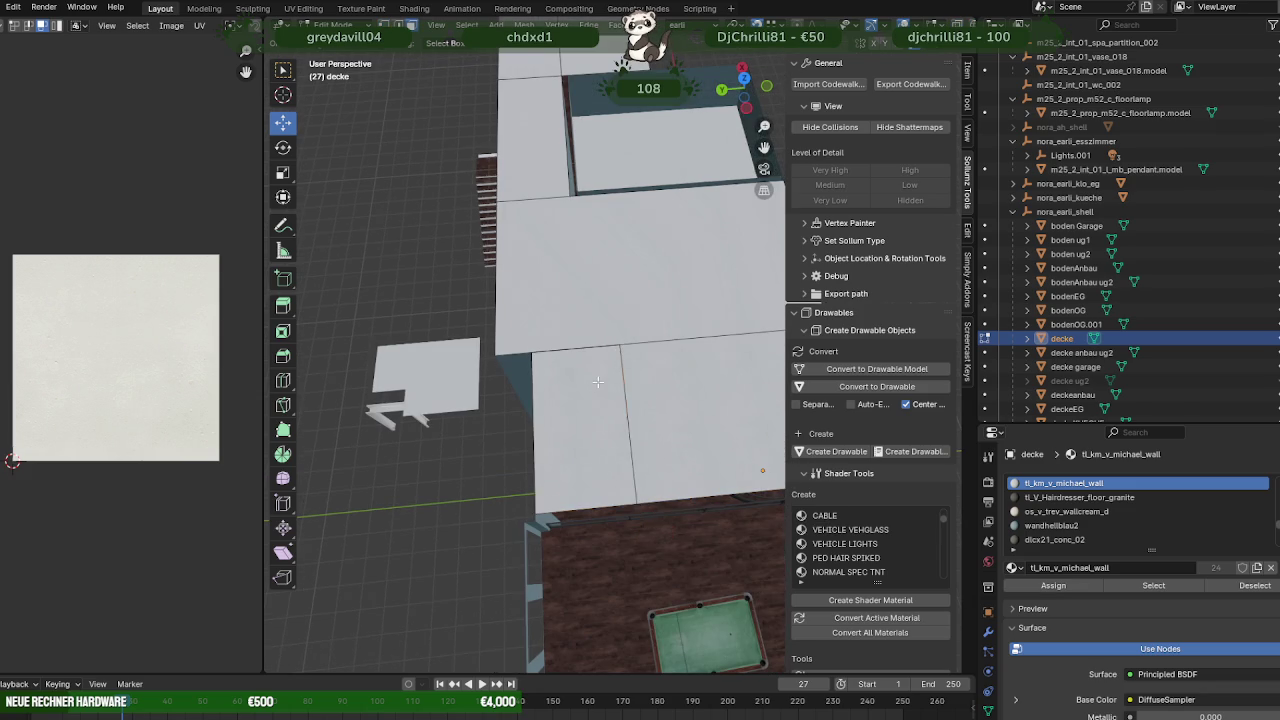
click(610, 365)
shift+click(630, 375)
right_click(630, 375)
click(604, 610)
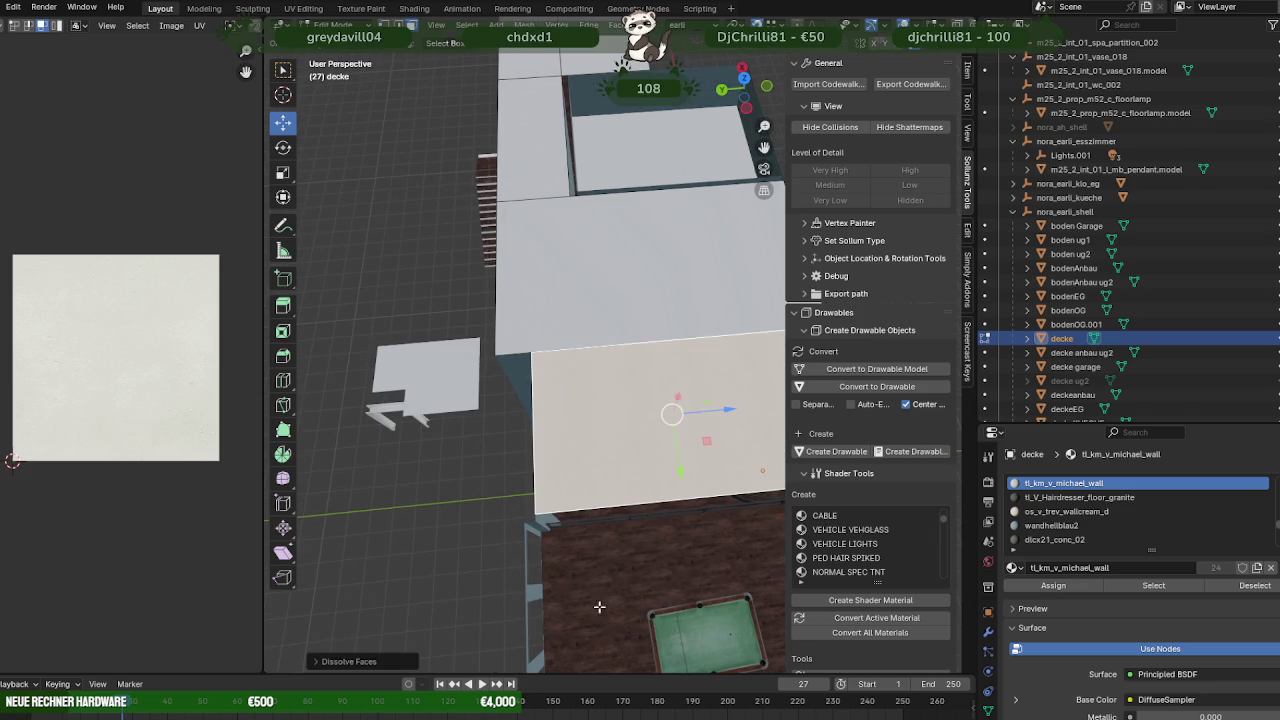
- Dissolve the stray vertices on the merged ceiling face
middle_drag(613, 431, 618, 342)
click(615, 390)
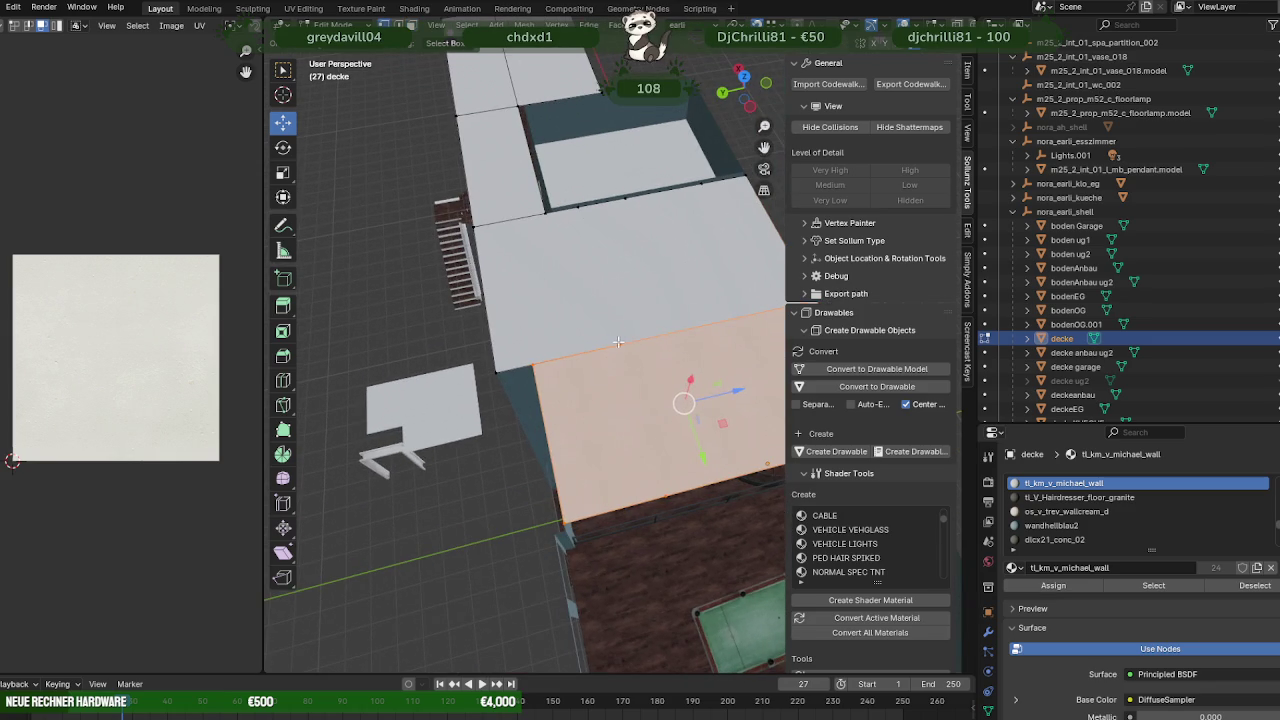
middle_drag(675, 493, 604, 375)
key(1)
right_click(604, 372)
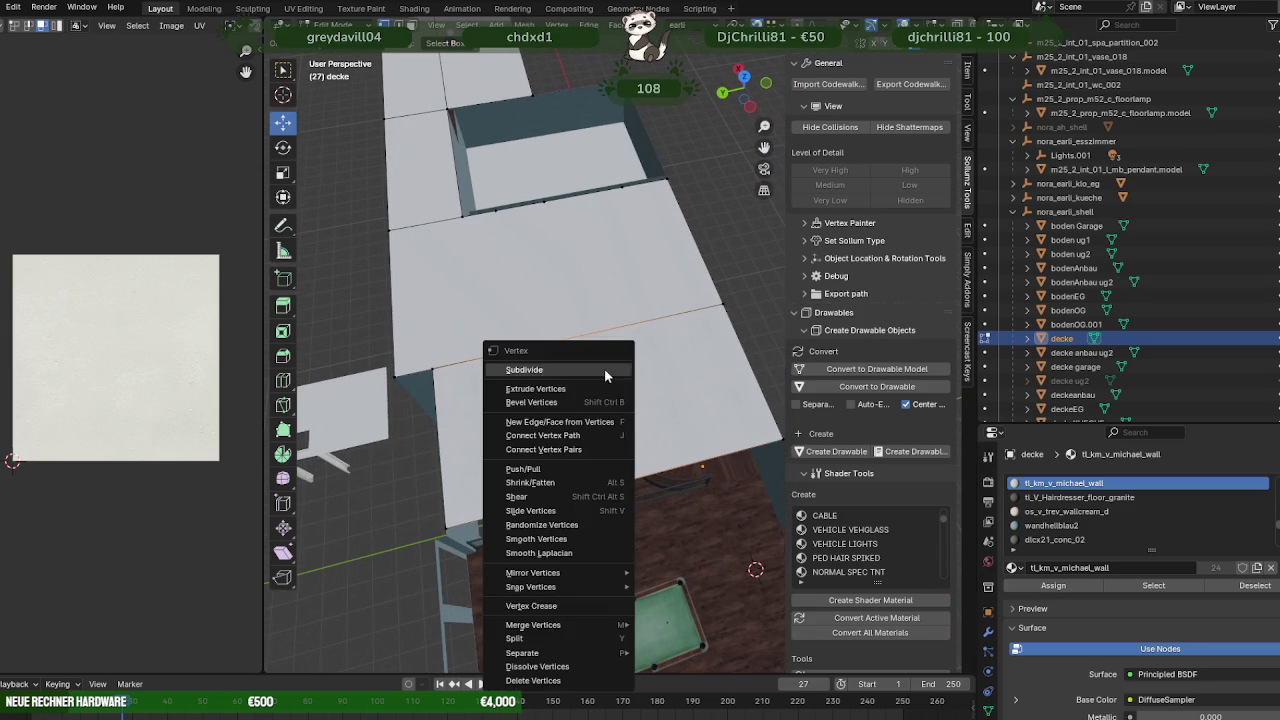
click(548, 667)
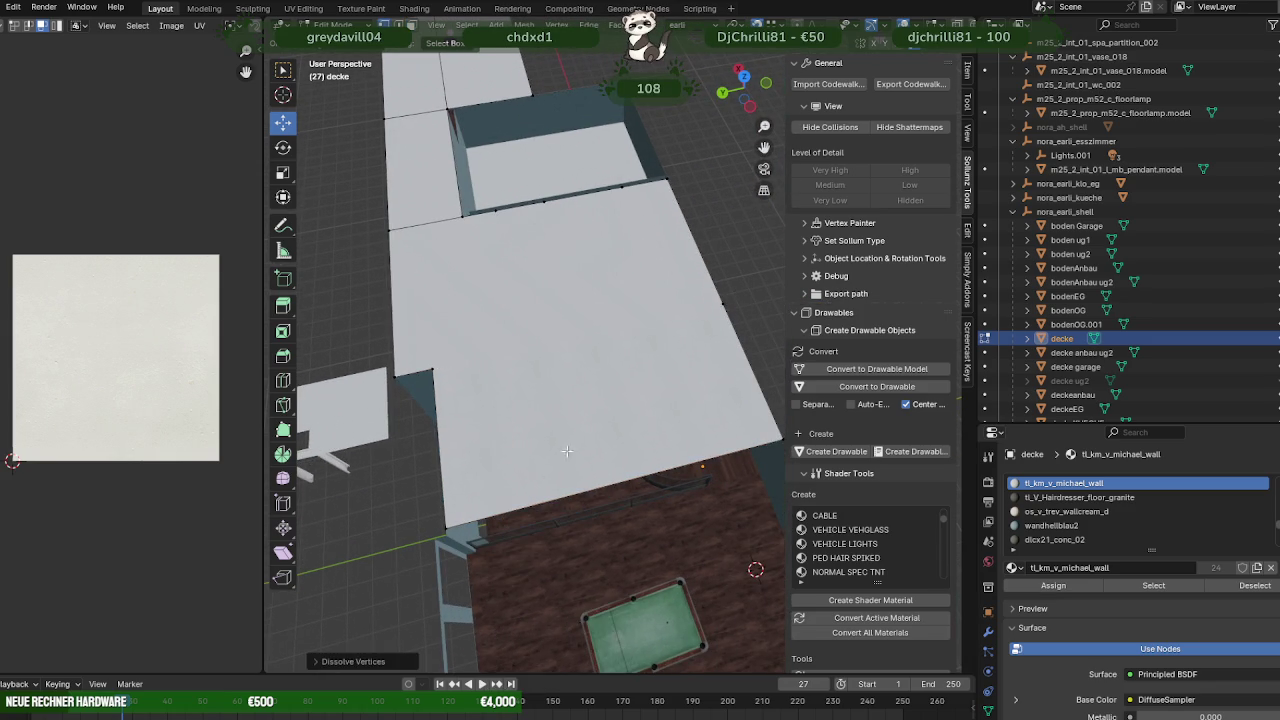
middle_drag(566, 451, 571, 440)
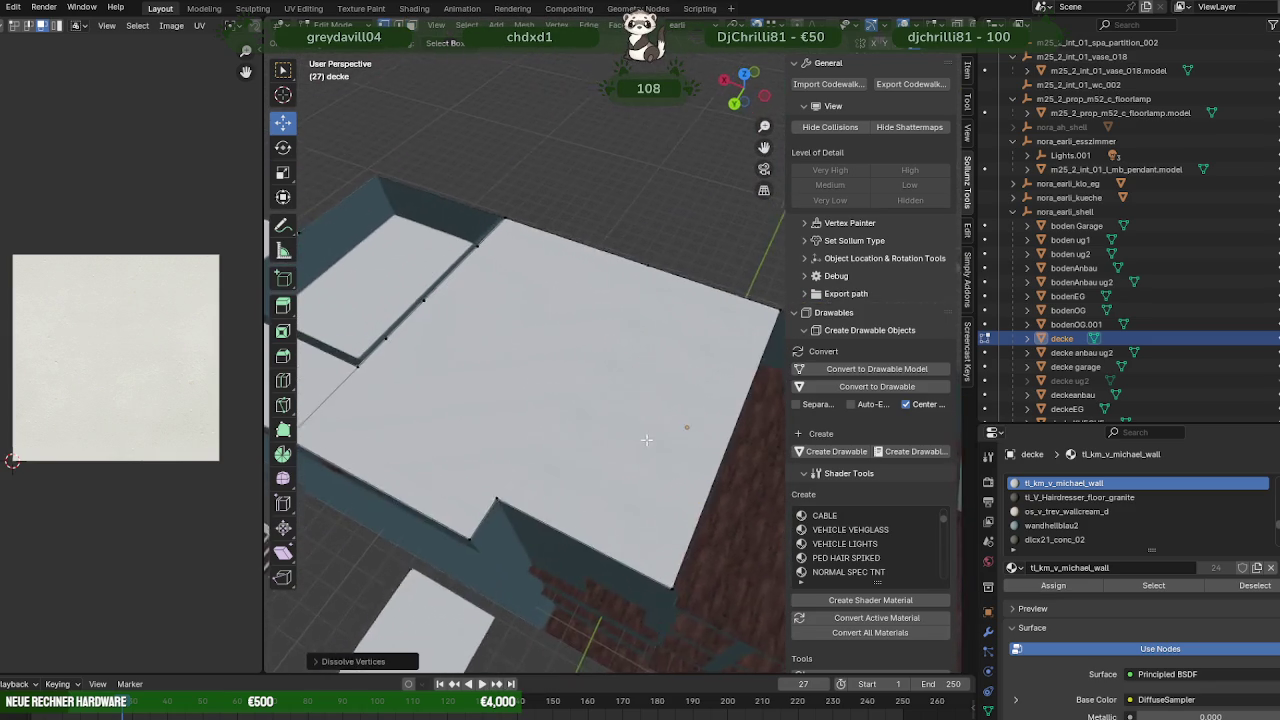
- Dissolve the vertices near the ceiling's top edge
key(Tab)
key(Tab)
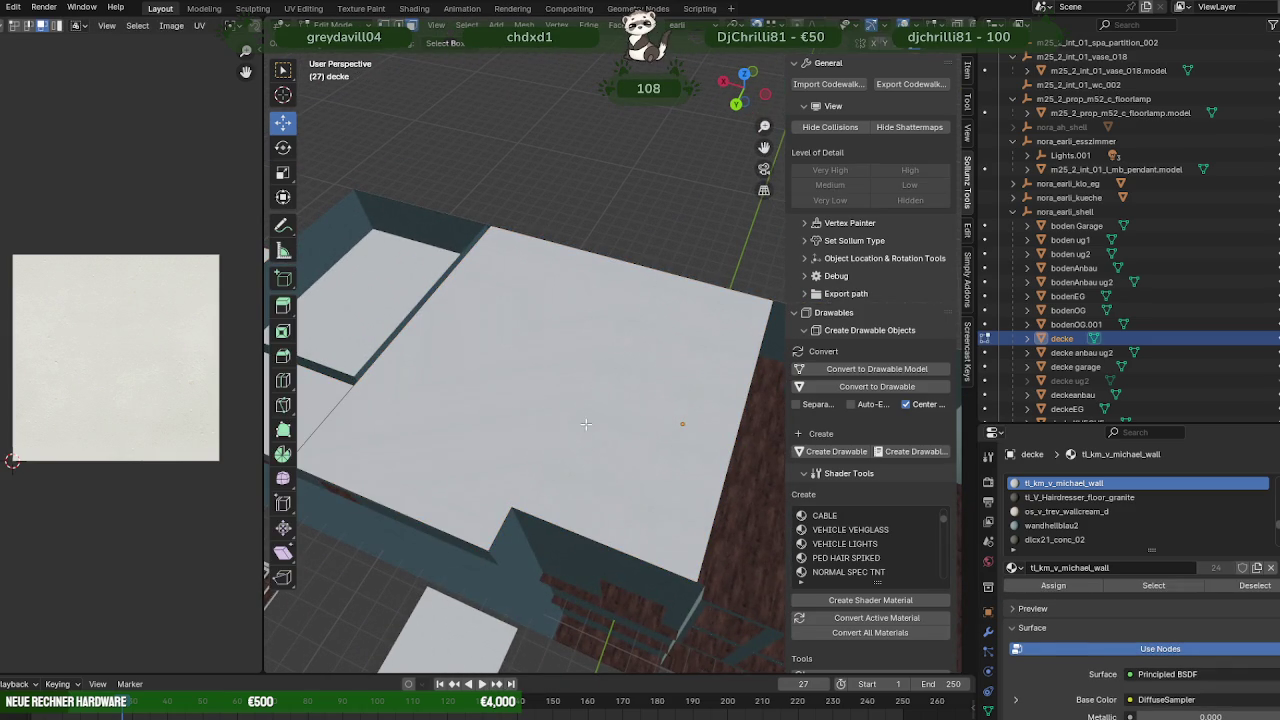
click(586, 424)
middle_drag(586, 426, 579, 478)
key(Tab)
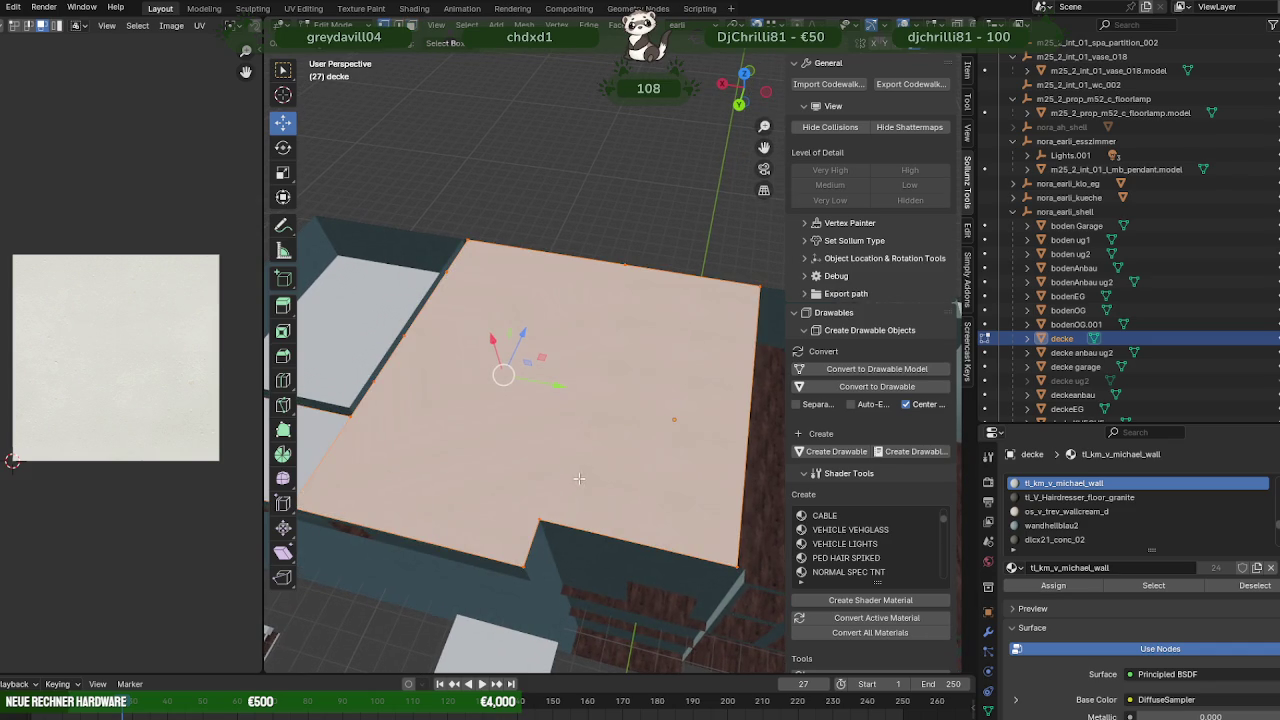
click(628, 263)
right_click(604, 320)
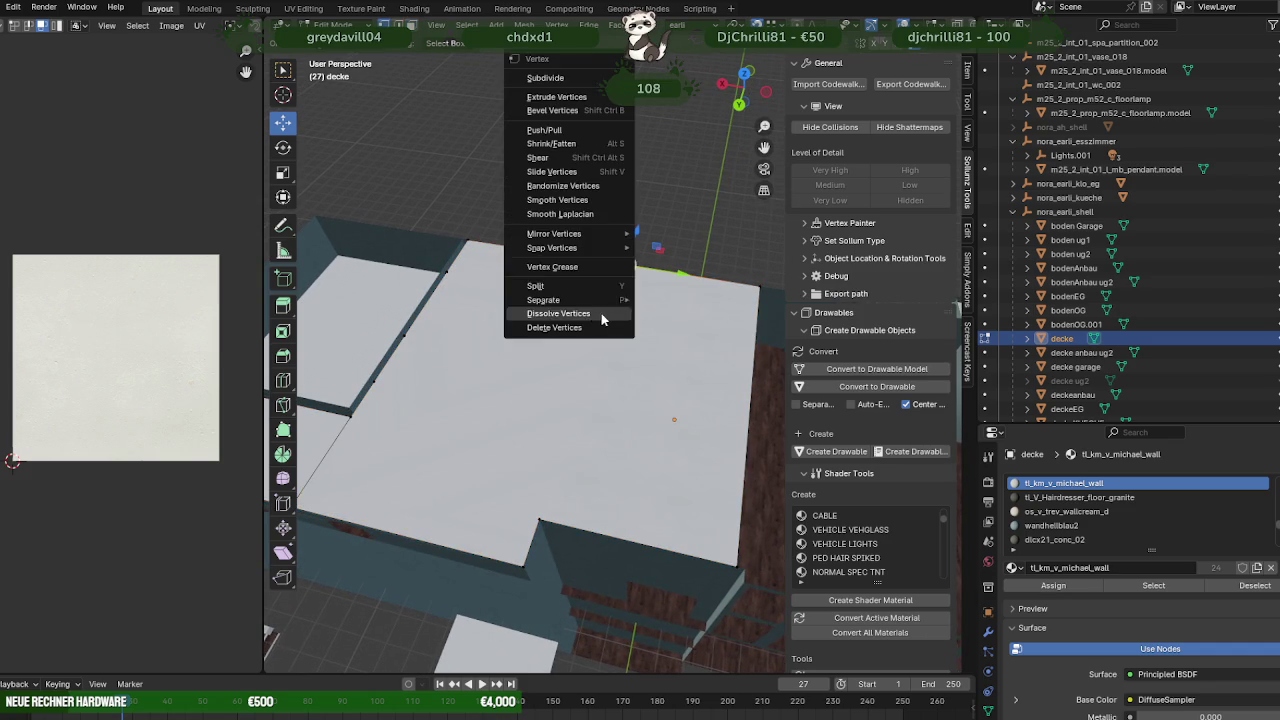
click(558, 313)
- Apply another operation from the ceiling's vertex options menu
key(Tab)
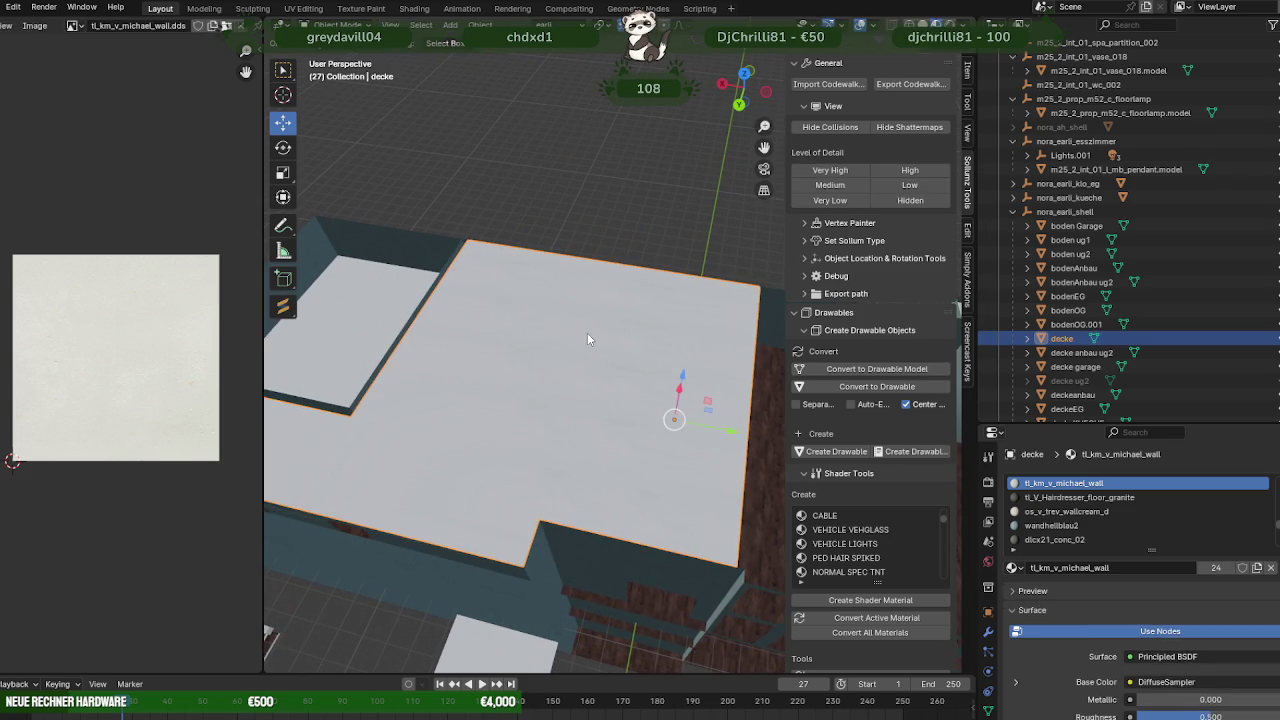
key(Tab)
middle_drag(477, 339, 550, 367)
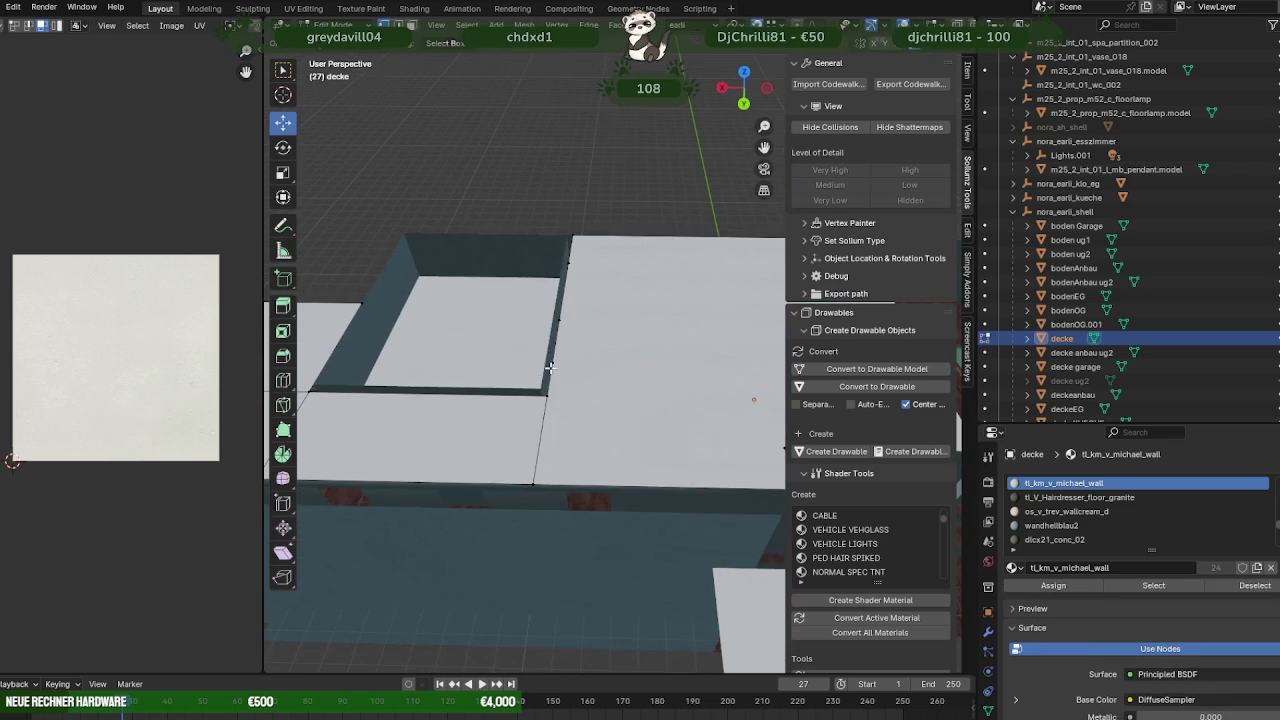
right_click(630, 322)
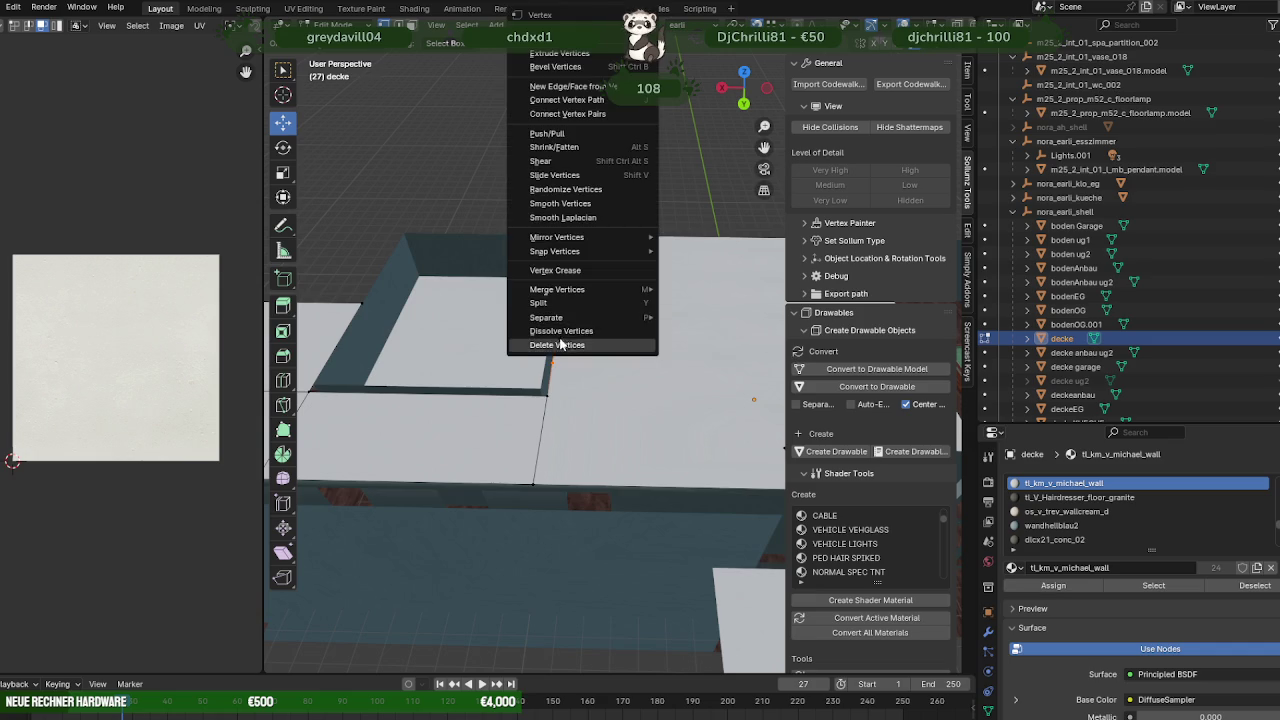
click(571, 334)
key(Tab)
middle_drag(571, 334, 621, 374)
key(Tab)
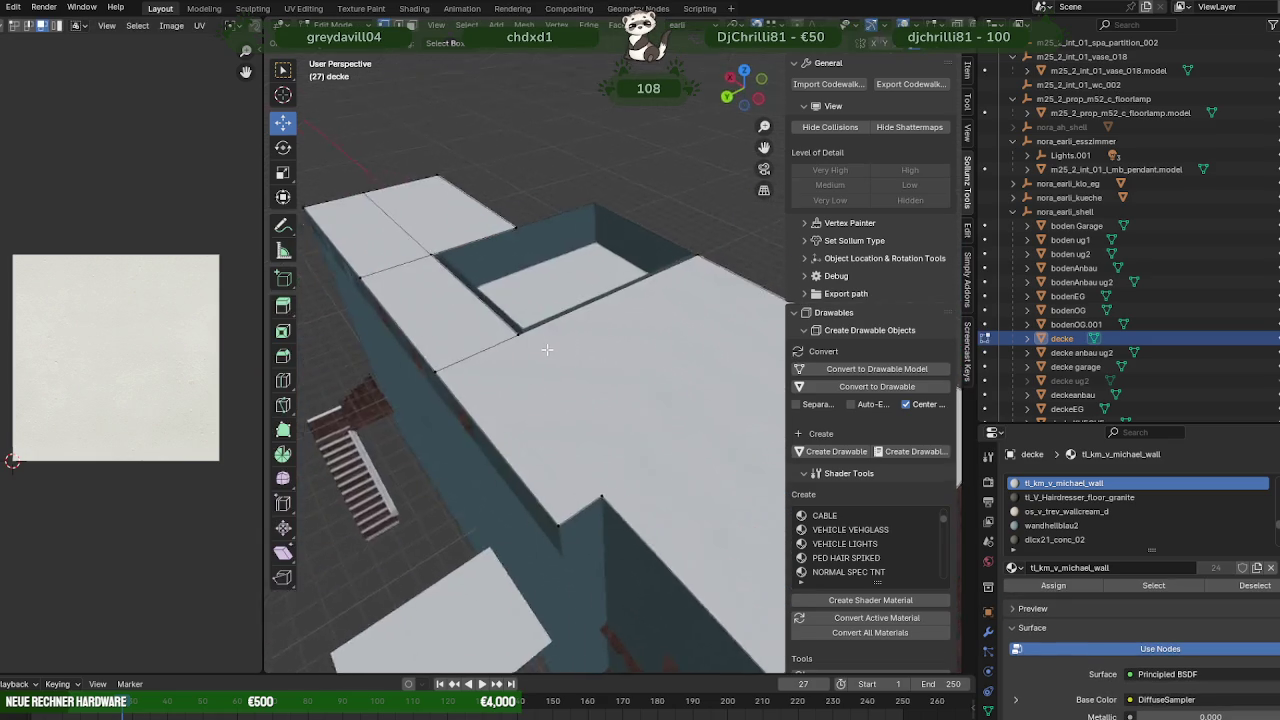
- Move the slanted ceiling face so its edge runs vertically beside the pool room
mouse_move(690, 412)
shift+middle_down()
mouse_move(581, 398)
mouse_move(641, 382)
mouse_move(620, 365)
mouse_move(653, 427)
shift+middle_up()
click(651, 388)
drag(653, 427, 633, 489)
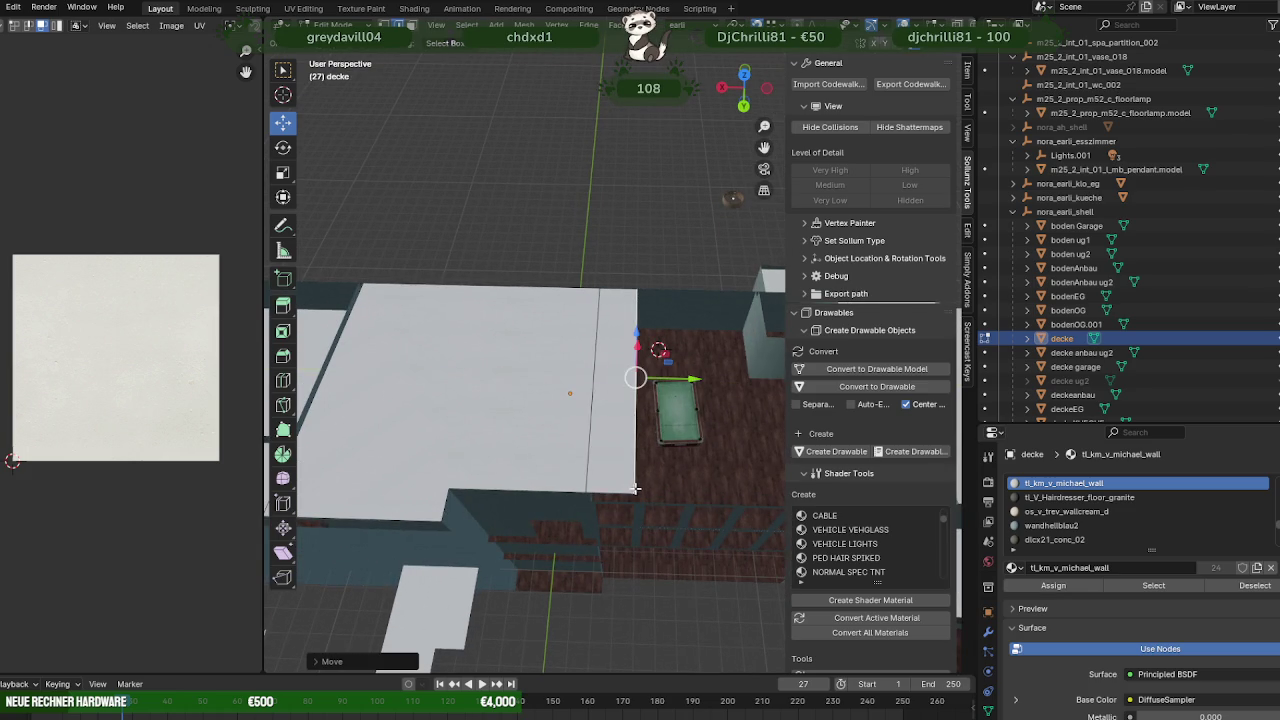
- Extrude the ceiling edge and stretch it out over the upstairs room
shift+middle_drag(661, 452, 543, 443)
key(e)
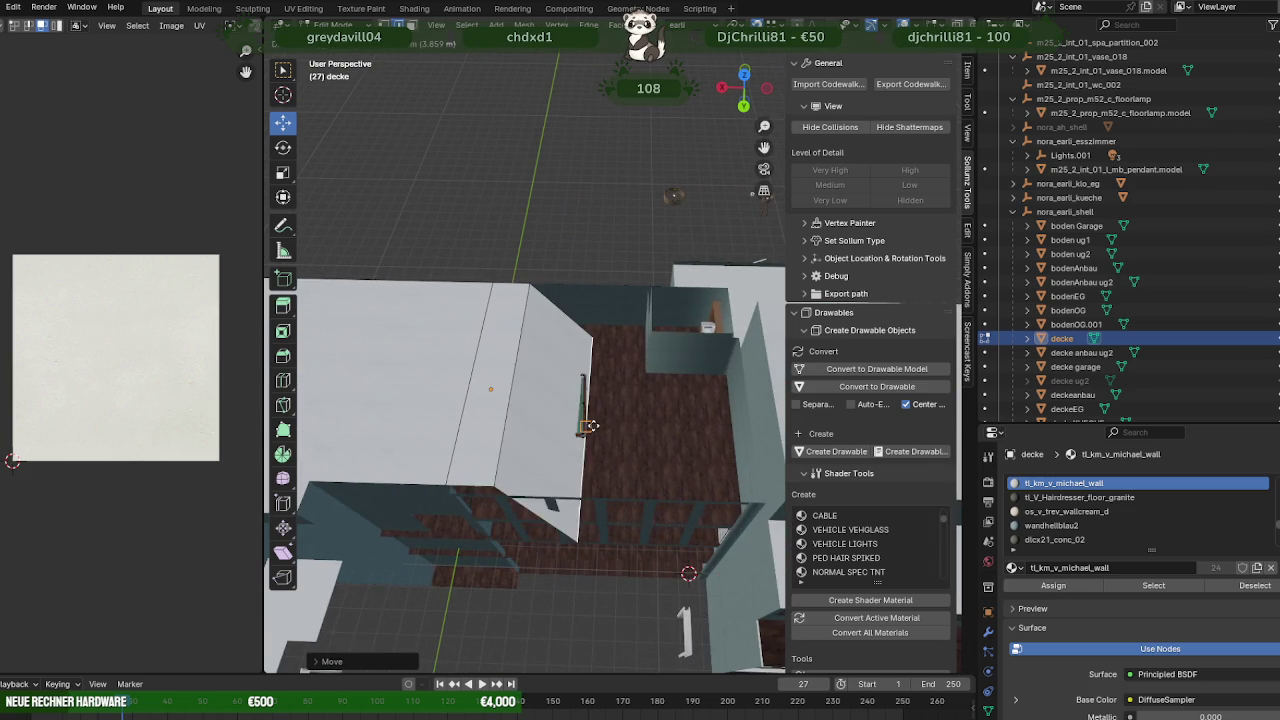
right_click(585, 429)
drag(570, 374, 722, 281)
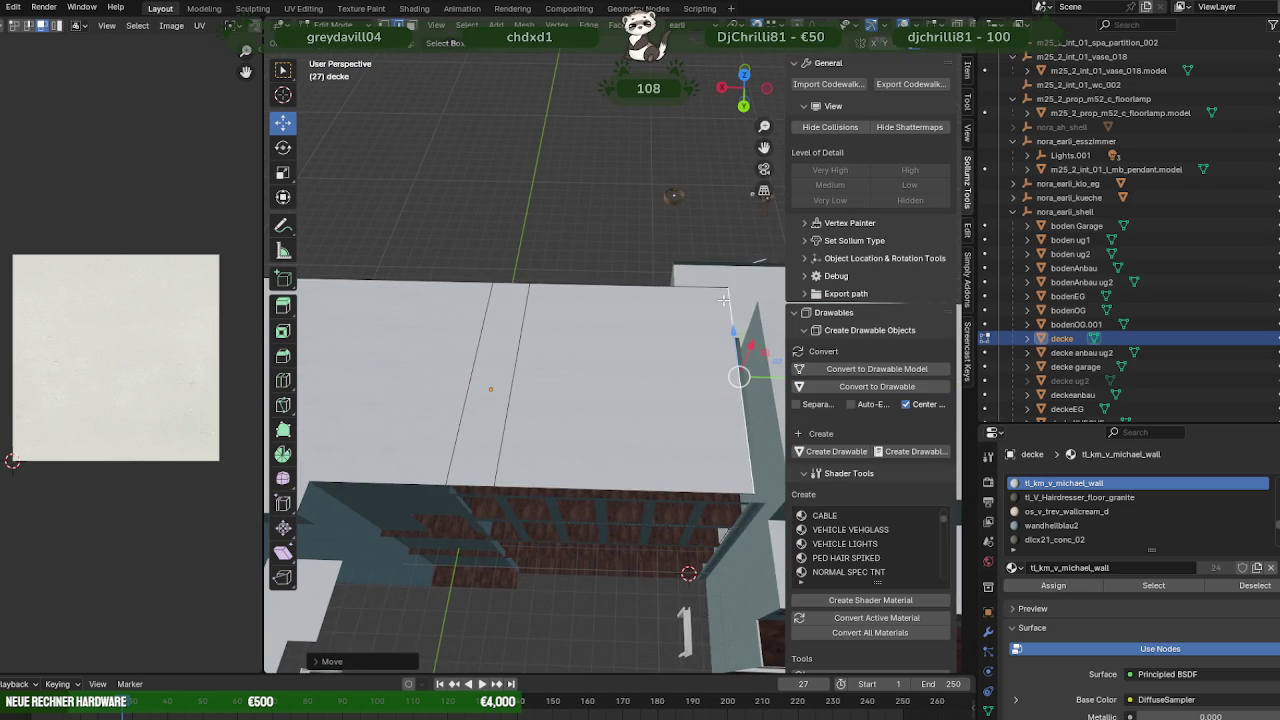
- Delete the narrow leftover ceiling strip
click(478, 426)
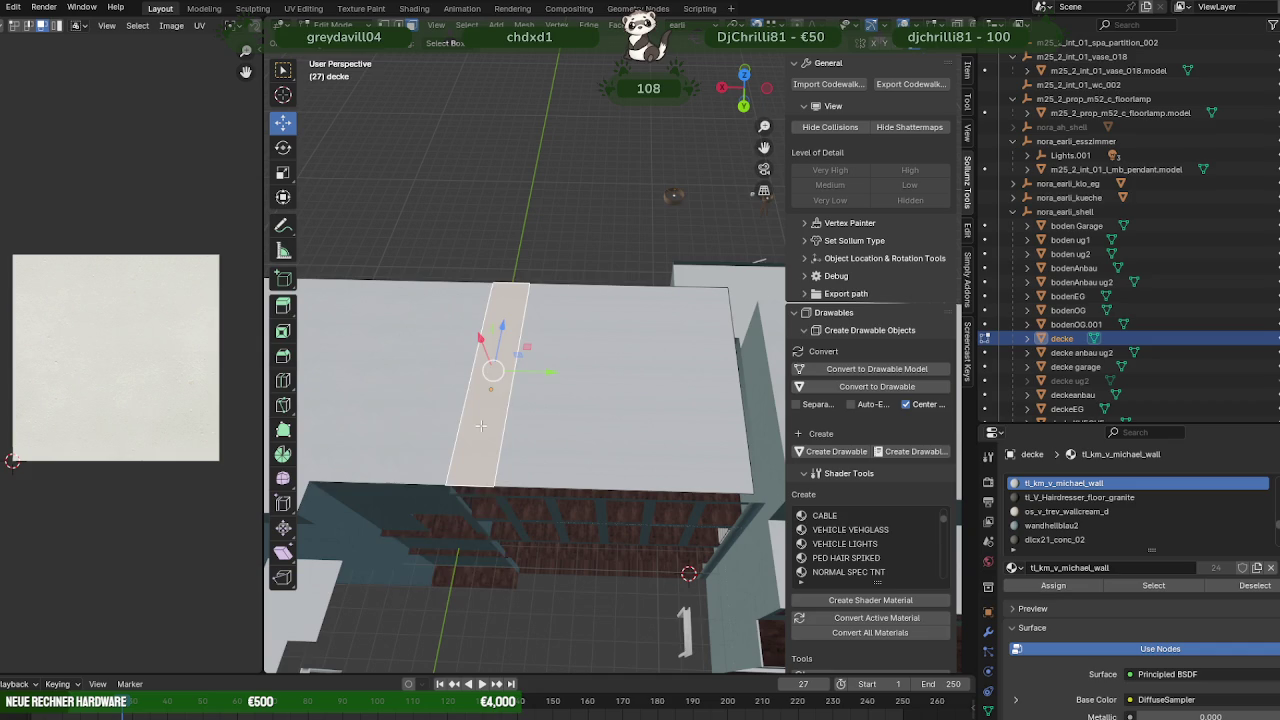
key(x)
click(480, 426)
middle_drag(584, 485, 538, 457)
- Slide the ceiling slab along Y up to the wall corner
drag(541, 393, 400, 381)
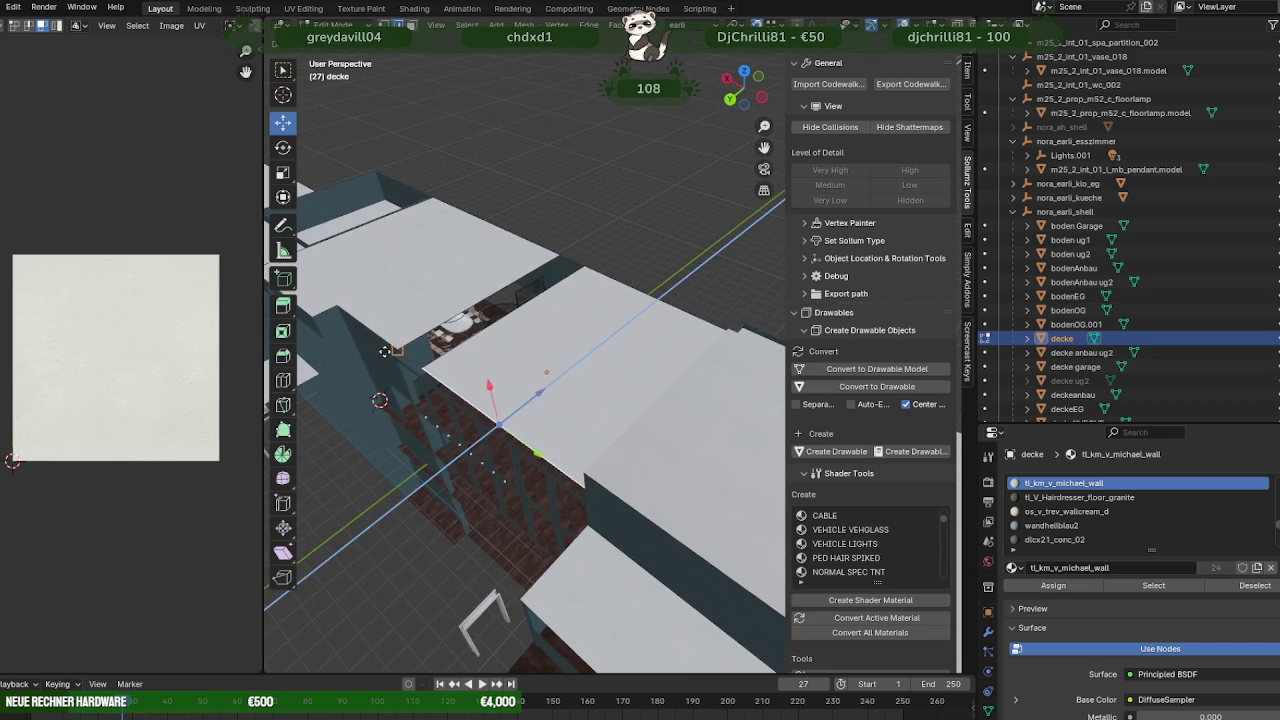
scroll(400, 381, up, 5)
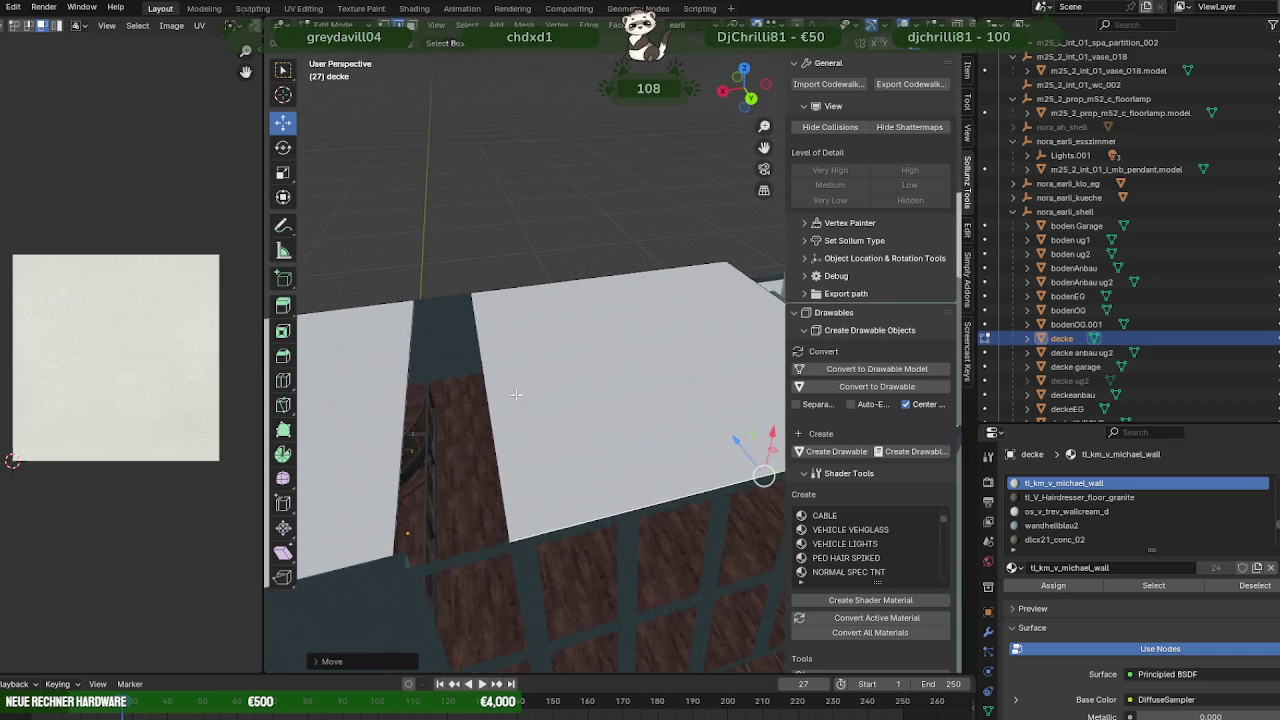
mouse_move(400, 381)
middle_down()
mouse_move(567, 346)
mouse_move(553, 340)
middle_up()
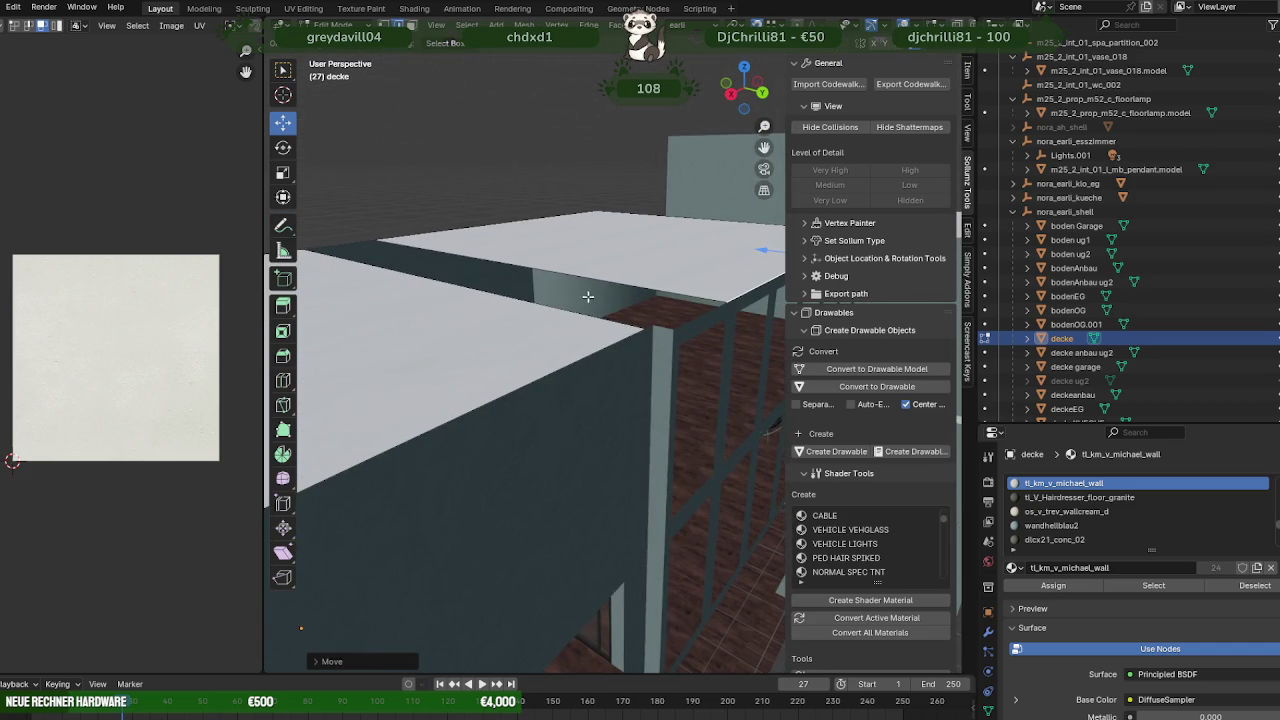
middle_drag(588, 296, 551, 311)
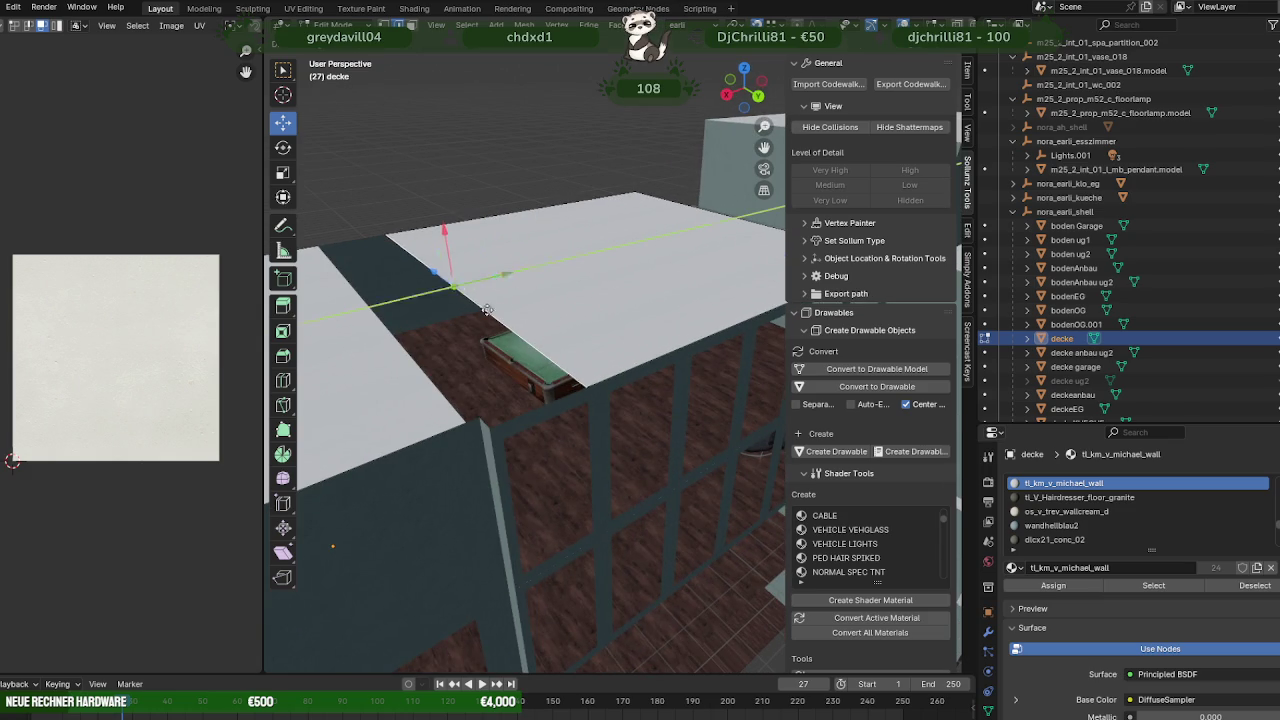
click(440, 397)
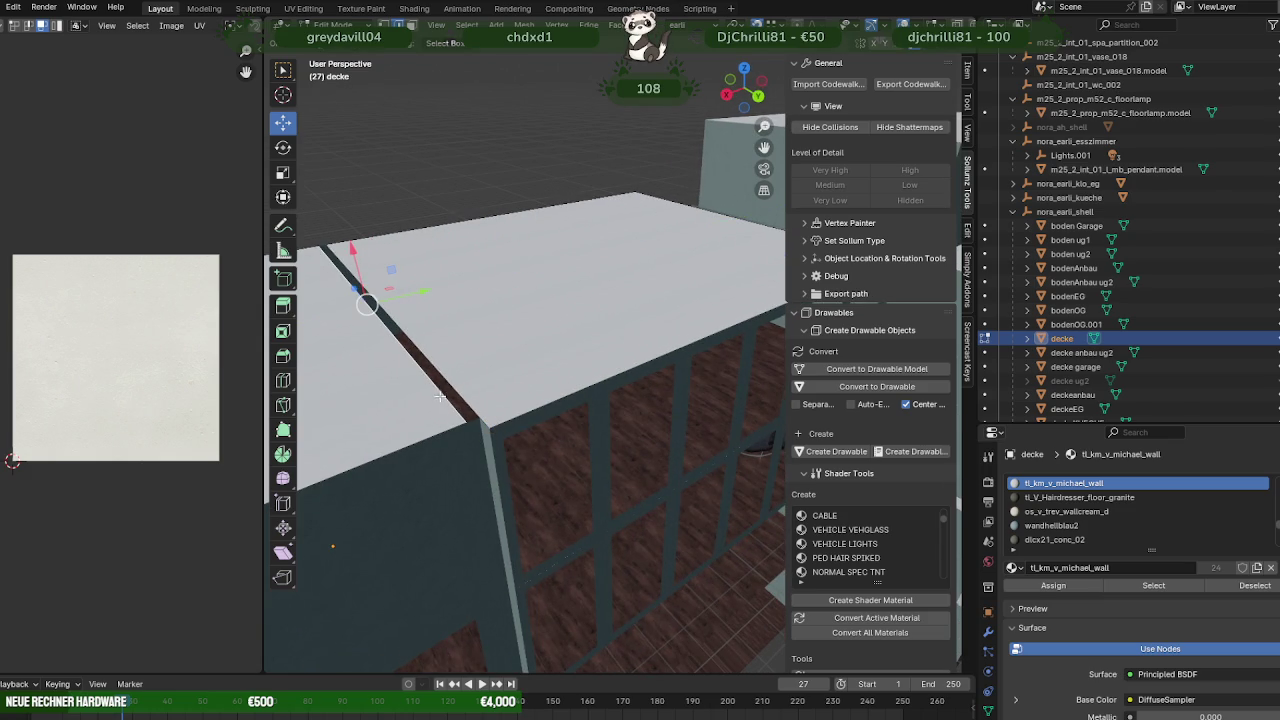
drag(428, 303, 485, 420)
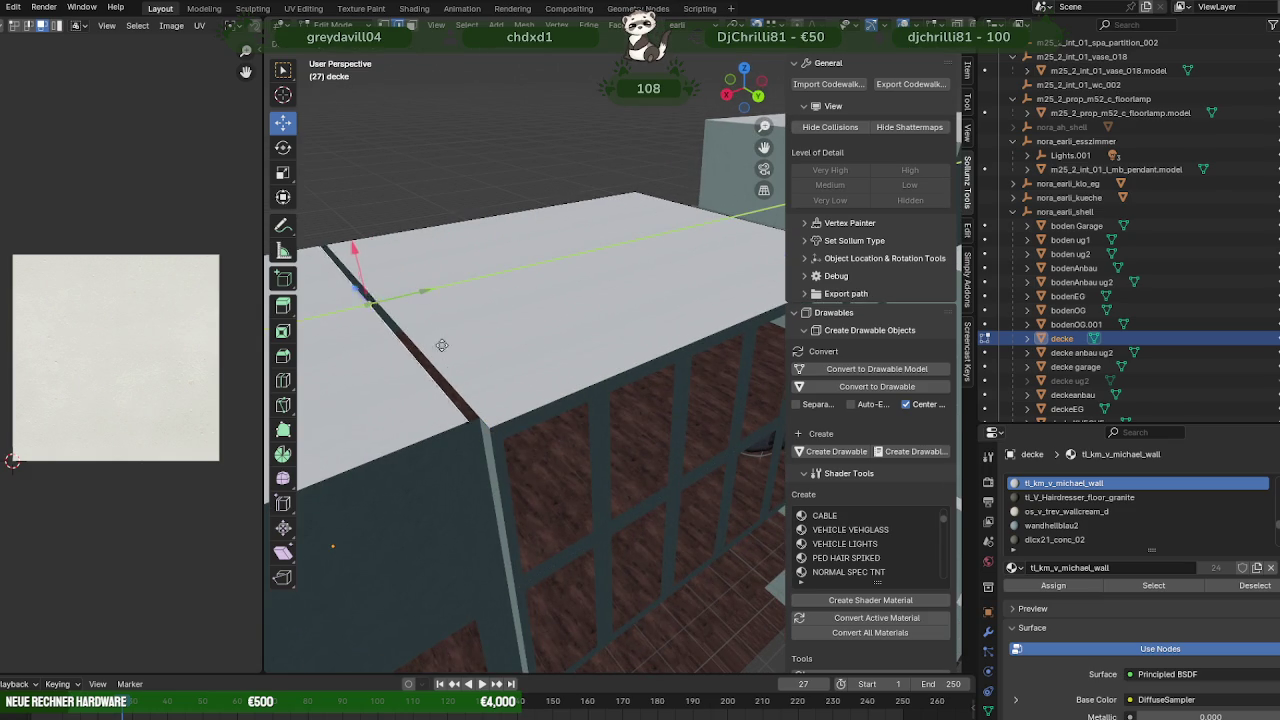
click(487, 430)
mouse_move(487, 430)
middle_down()
mouse_move(627, 400)
mouse_move(560, 382)
mouse_move(545, 360)
middle_up()
scroll(555, 380, up, 2)
scroll(550, 378, up, 2)
scroll(548, 377, up, 2)
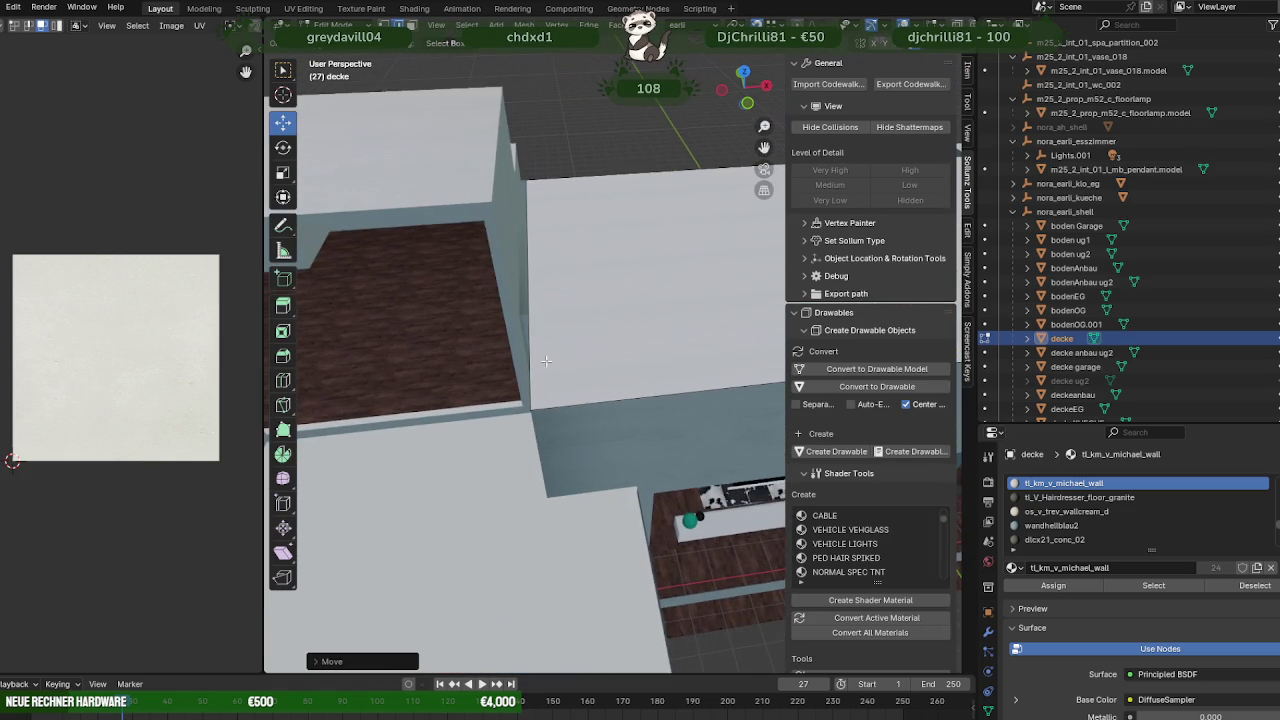
- Slide the corner vertex and stretch a new face left across the gap
click(527, 265)
right_click(501, 279)
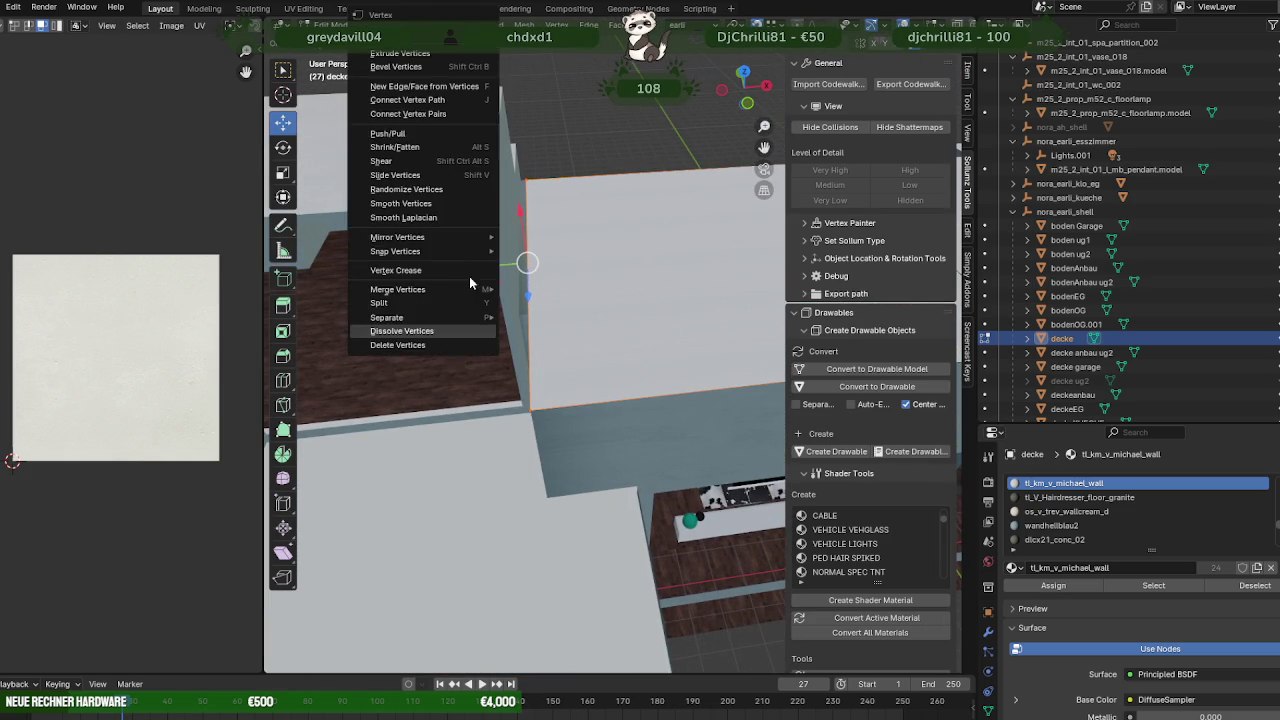
click(482, 280)
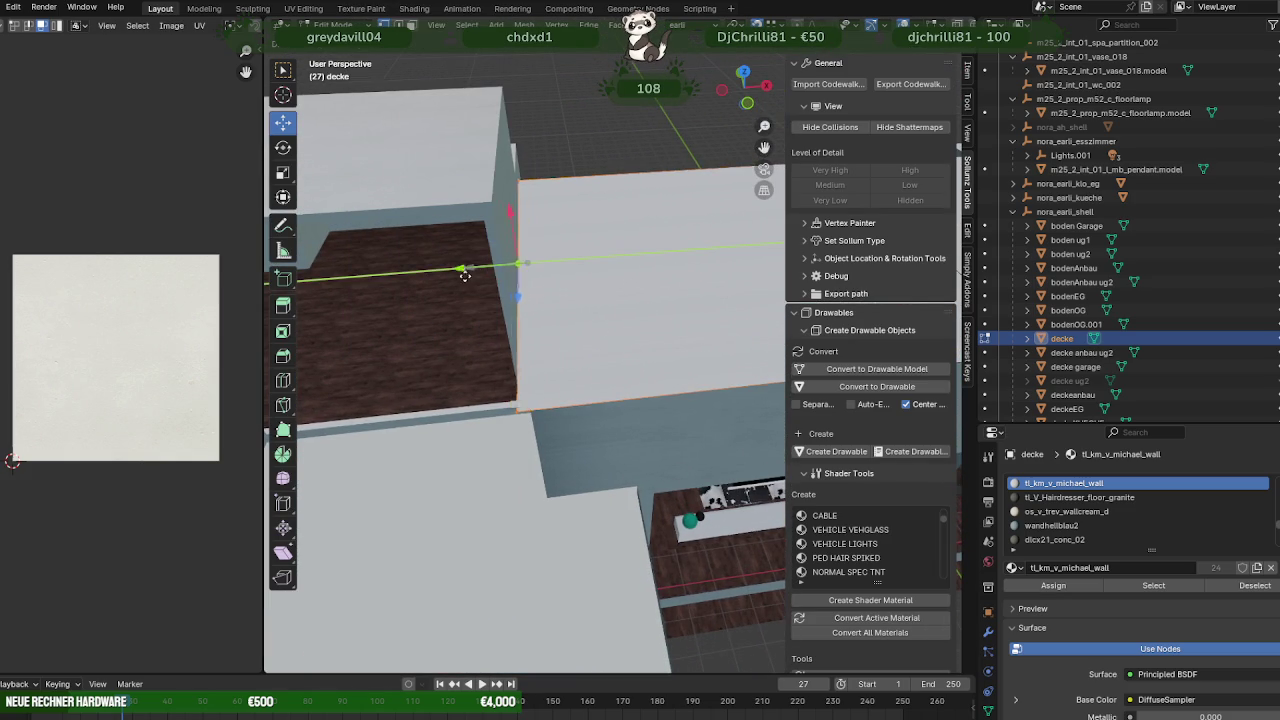
click(466, 271)
key(g)
click(472, 337)
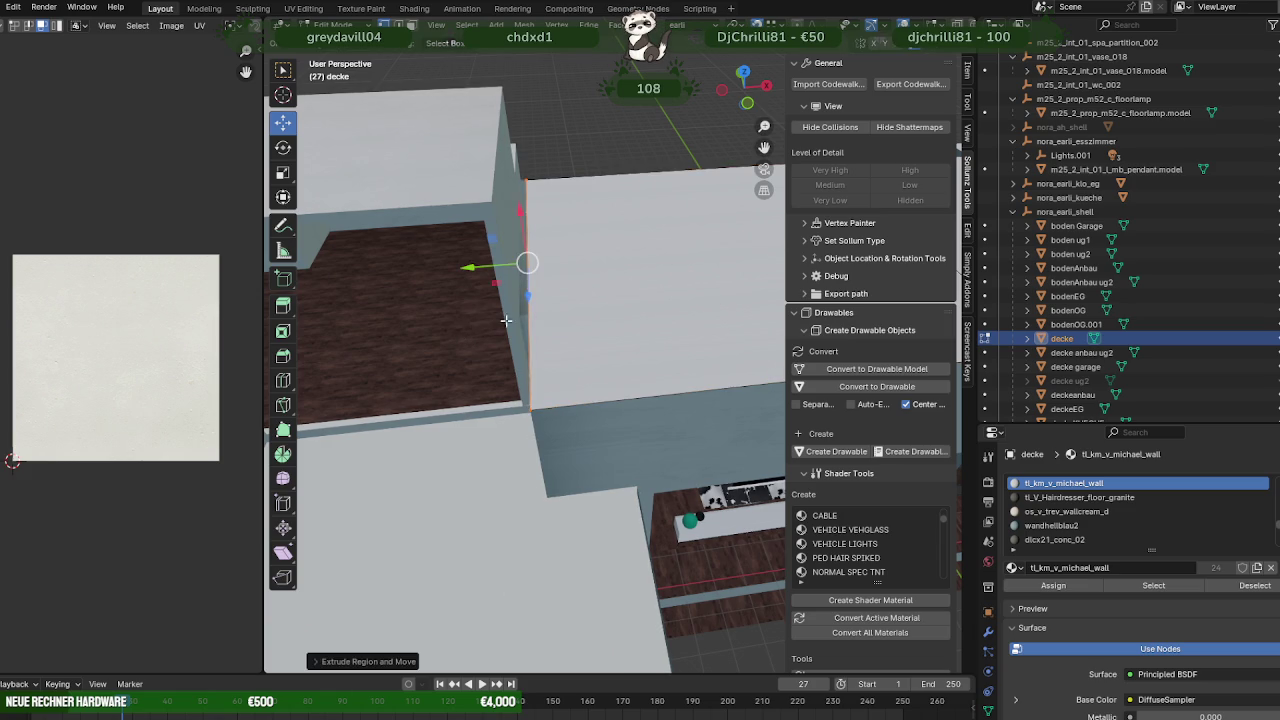
drag(485, 272, 383, 297)
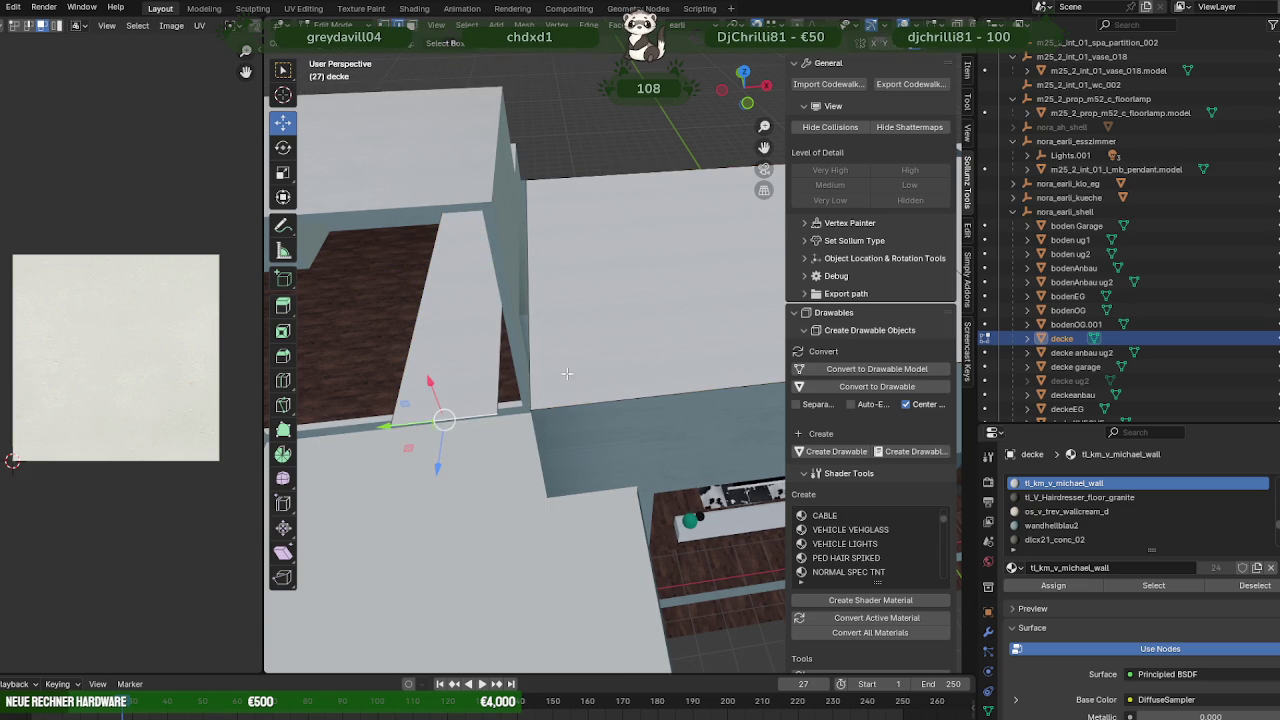
- Shorten the new face and move it along the vertical axis
middle_drag(567, 373, 569, 381)
drag(475, 419, 500, 315)
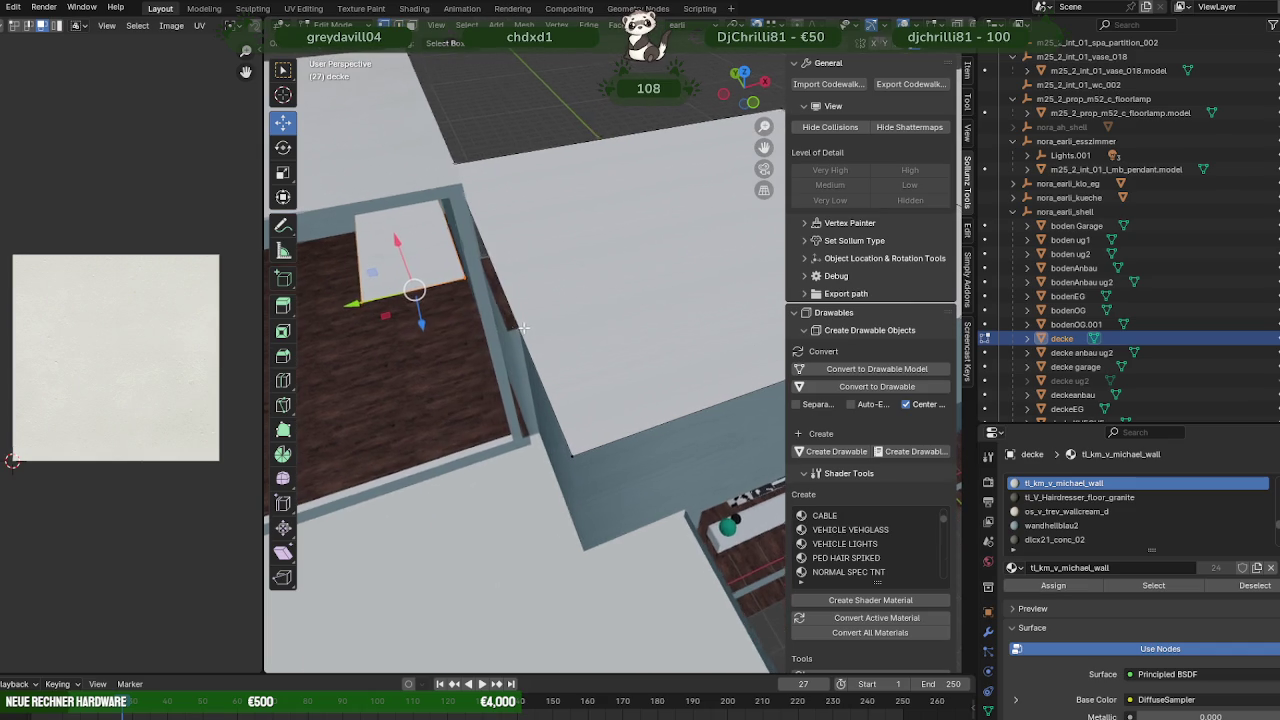
mouse_move(500, 315)
middle_down()
mouse_move(534, 331)
mouse_move(586, 327)
middle_up()
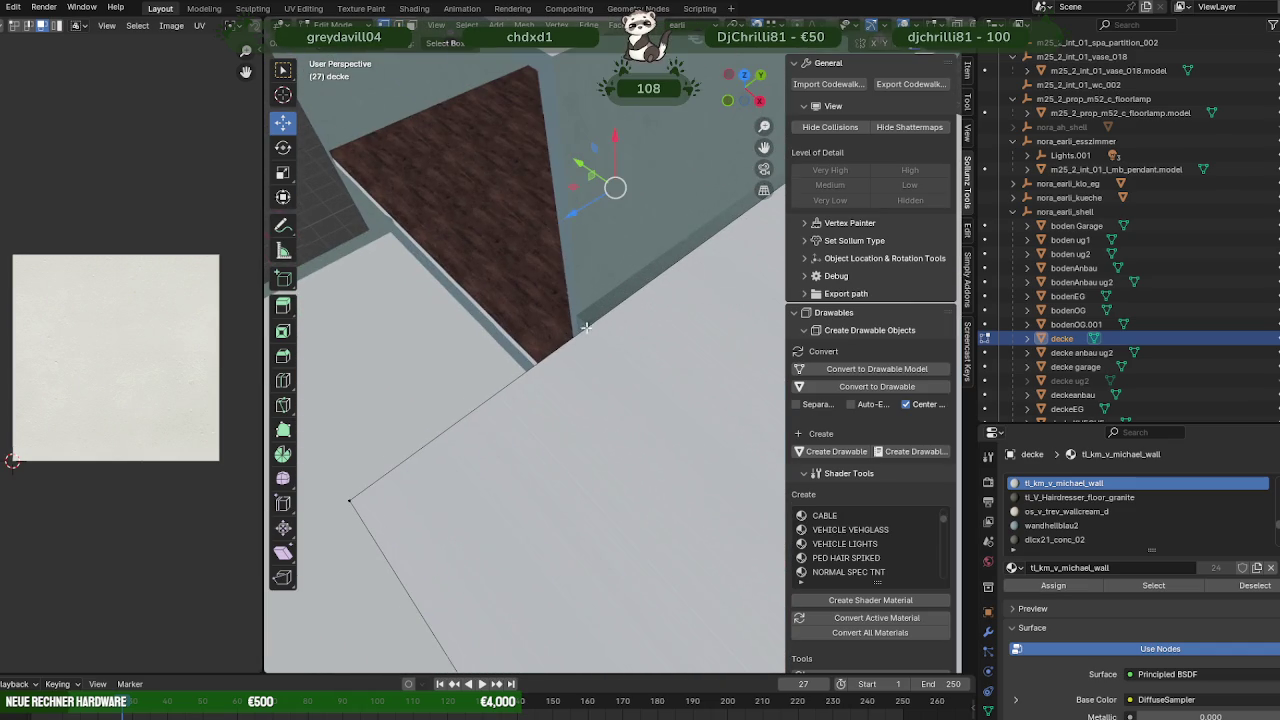
drag(568, 226, 579, 310)
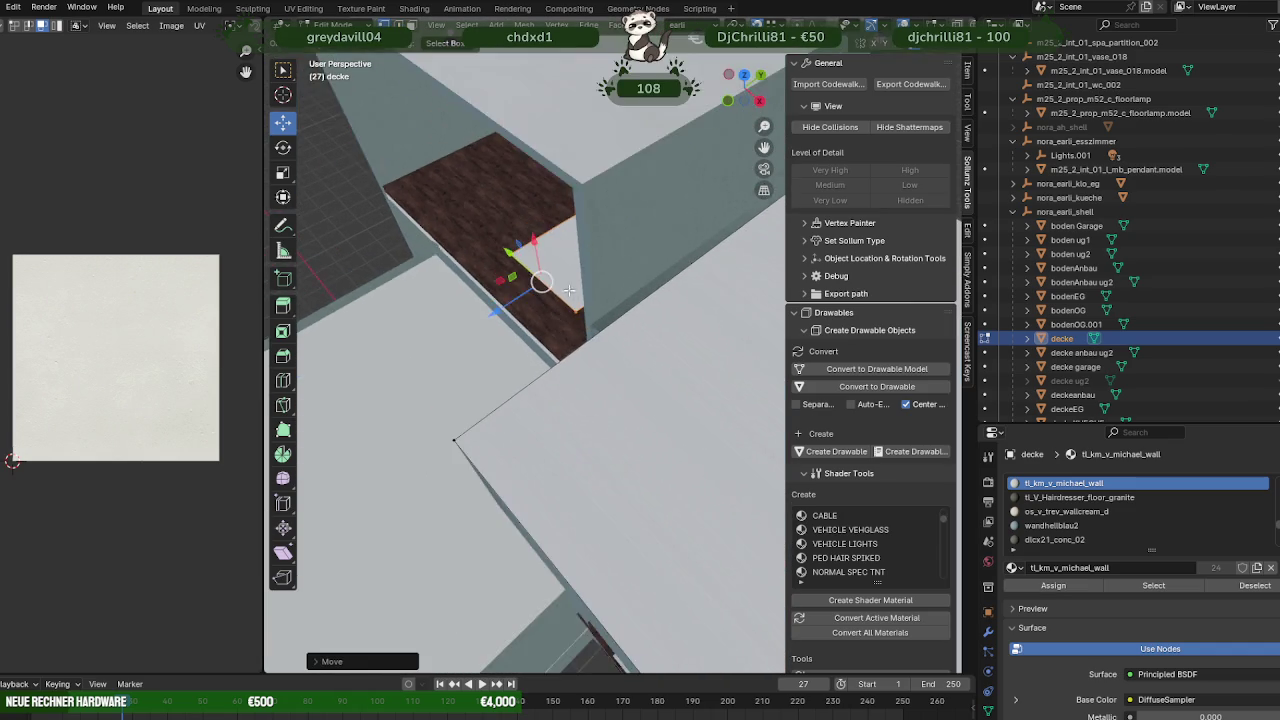
mouse_move(576, 315)
middle_down()
mouse_move(594, 266)
mouse_move(467, 213)
middle_up()
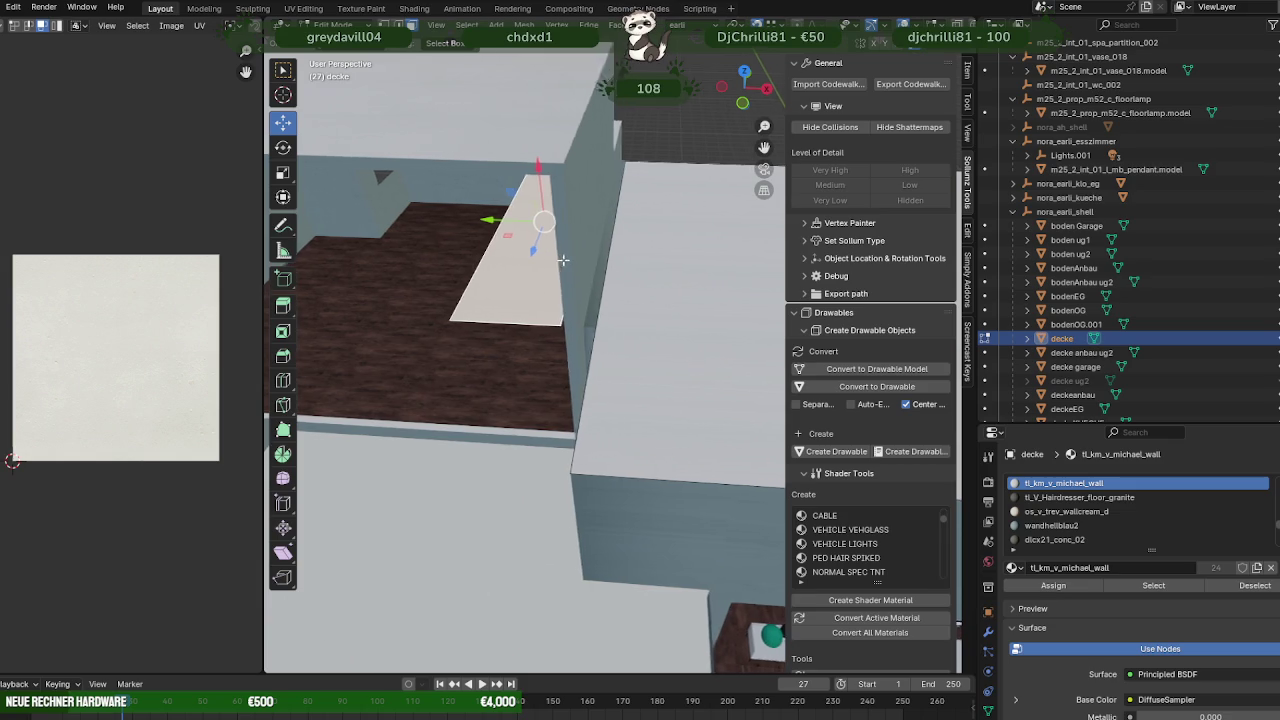
- Fit the triangular ceiling face against the wall and move its left edge to close the gap
click(514, 304)
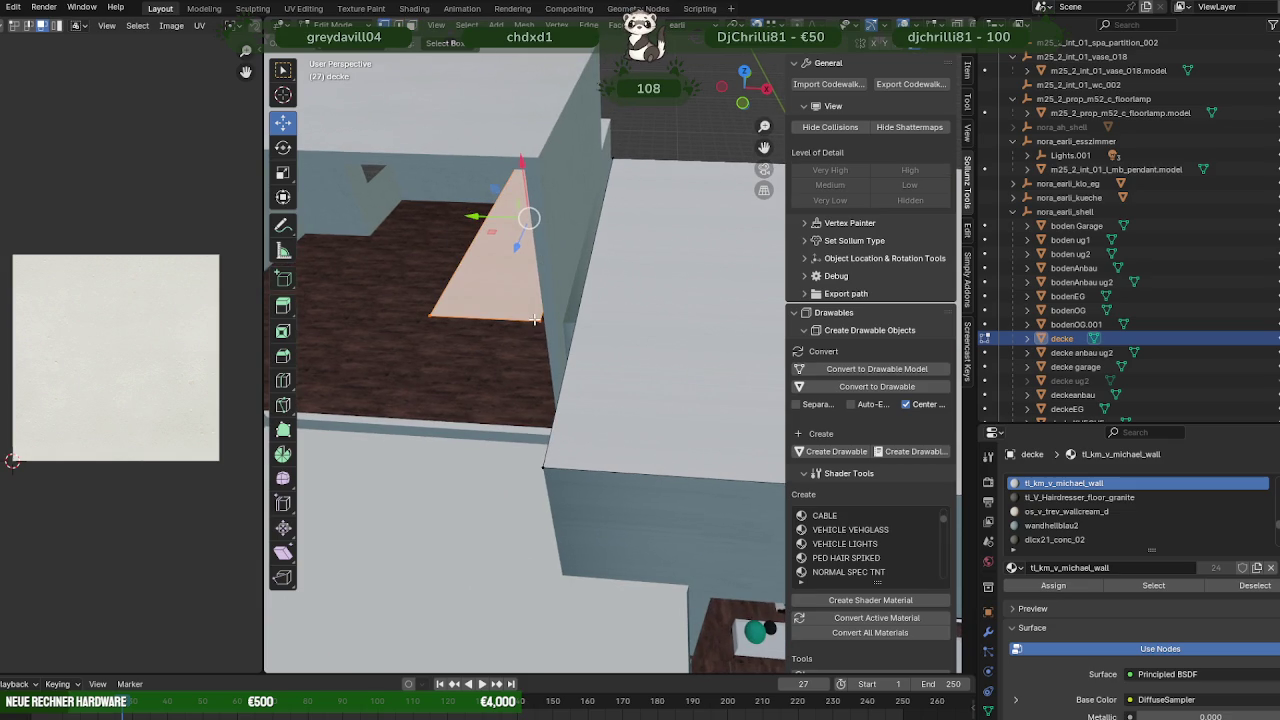
middle_drag(535, 320, 574, 284)
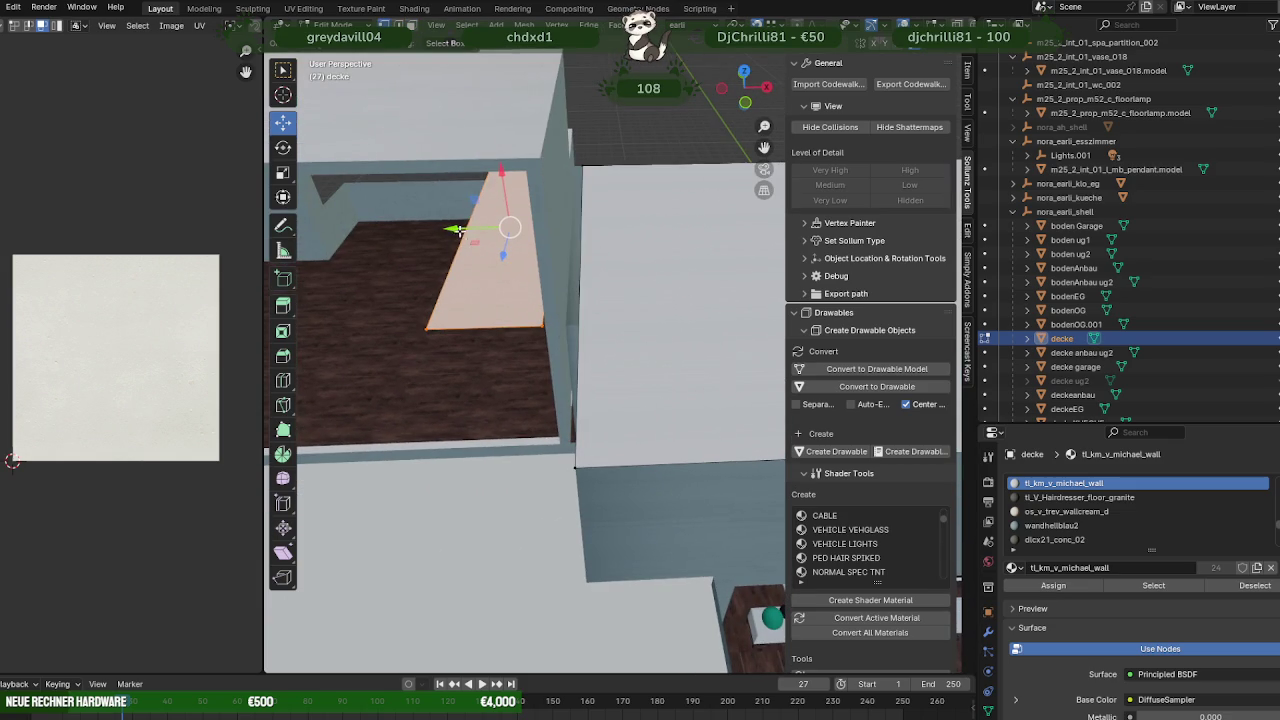
mouse_move(455, 230)
mouse_down()
mouse_move(564, 459)
mouse_move(567, 447)
mouse_up()
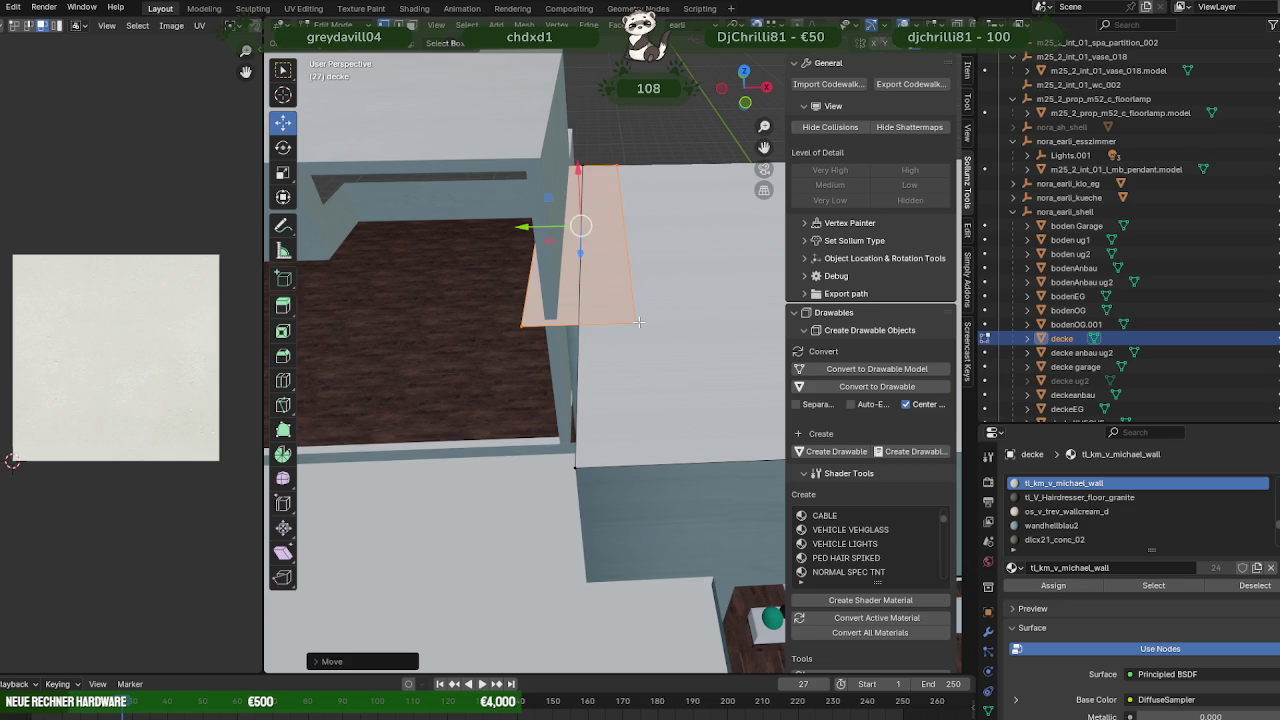
drag(536, 228, 541, 393)
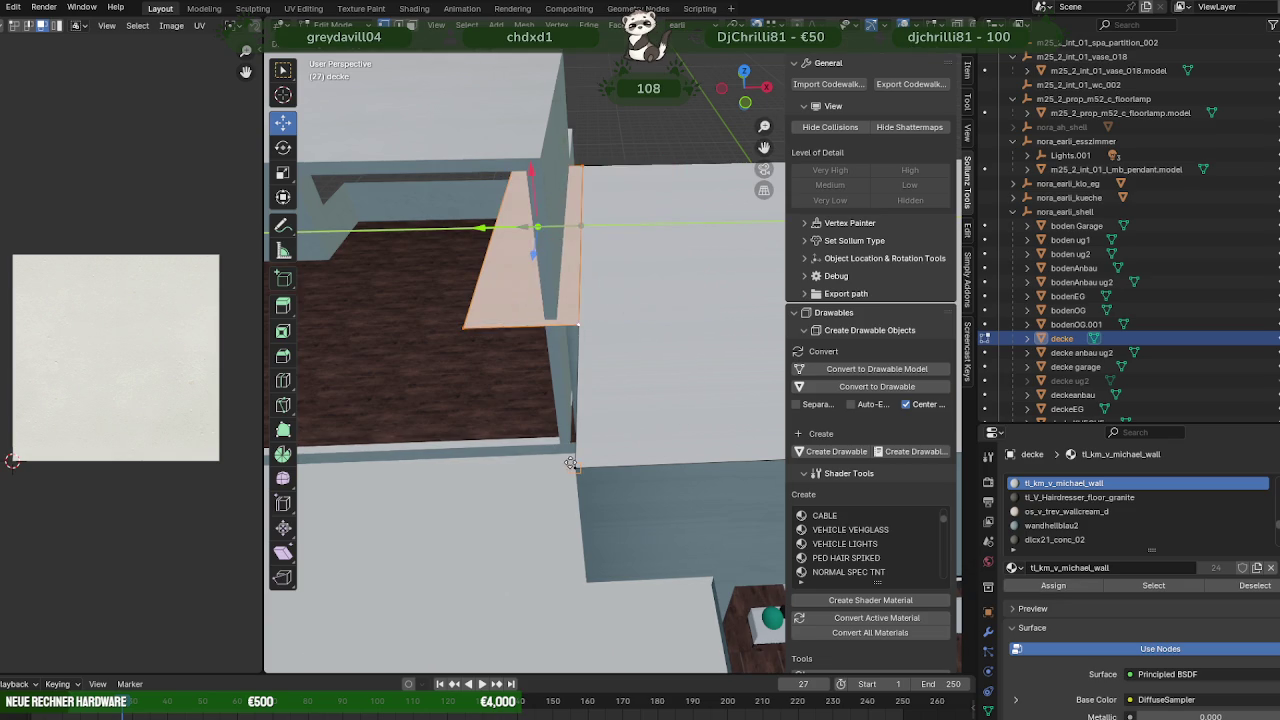
click(481, 263)
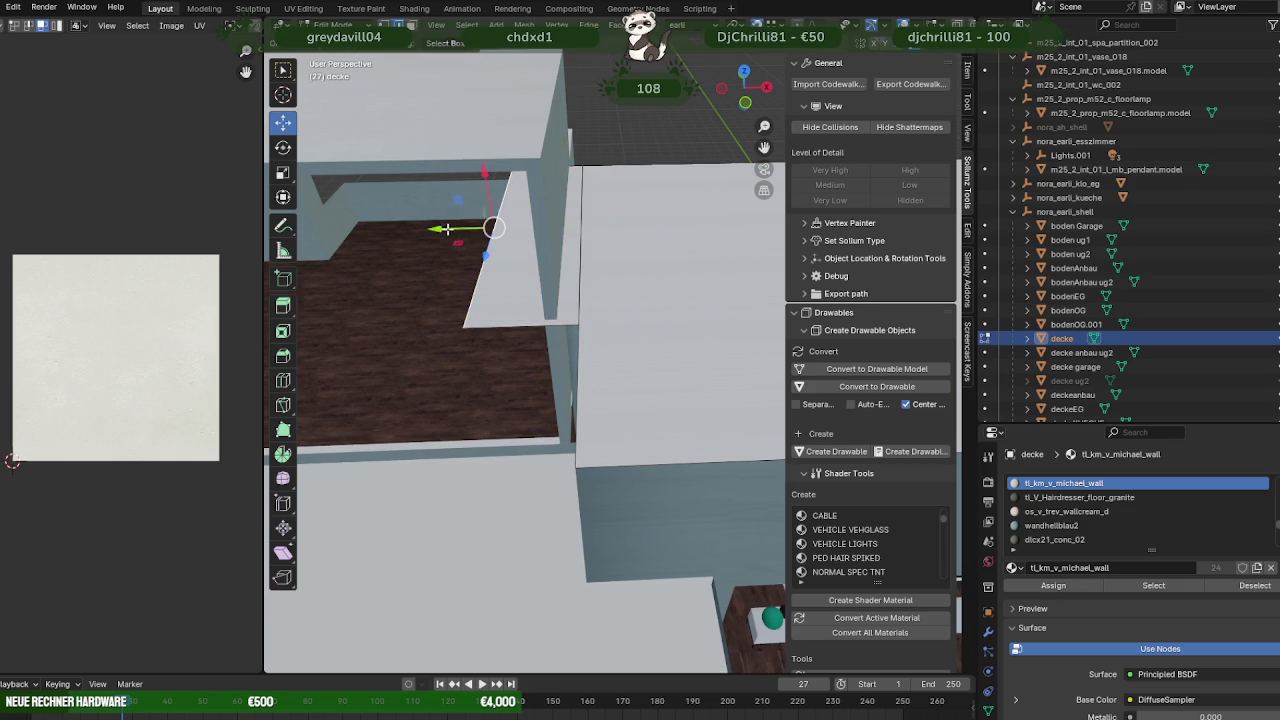
drag(447, 229, 514, 225)
mouse_move(514, 225)
middle_down()
mouse_move(583, 210)
mouse_move(667, 325)
middle_up()
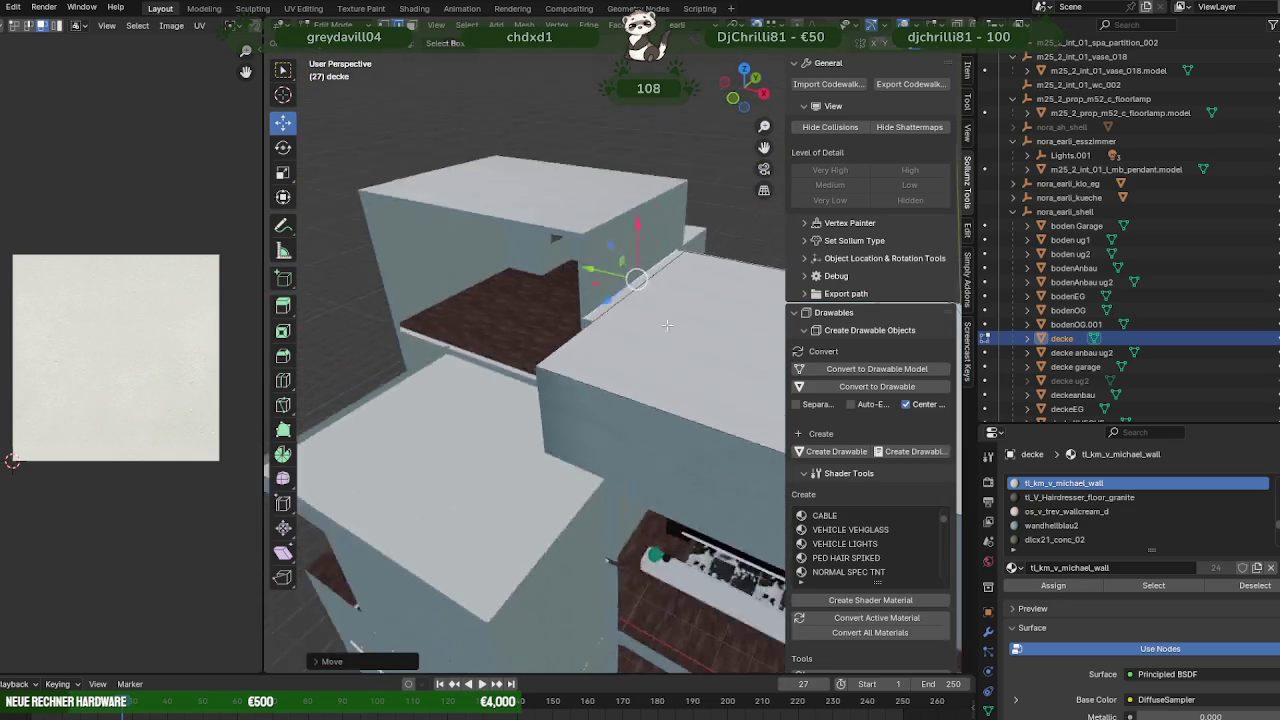
middle_drag(667, 325, 486, 354)
key(Tab)
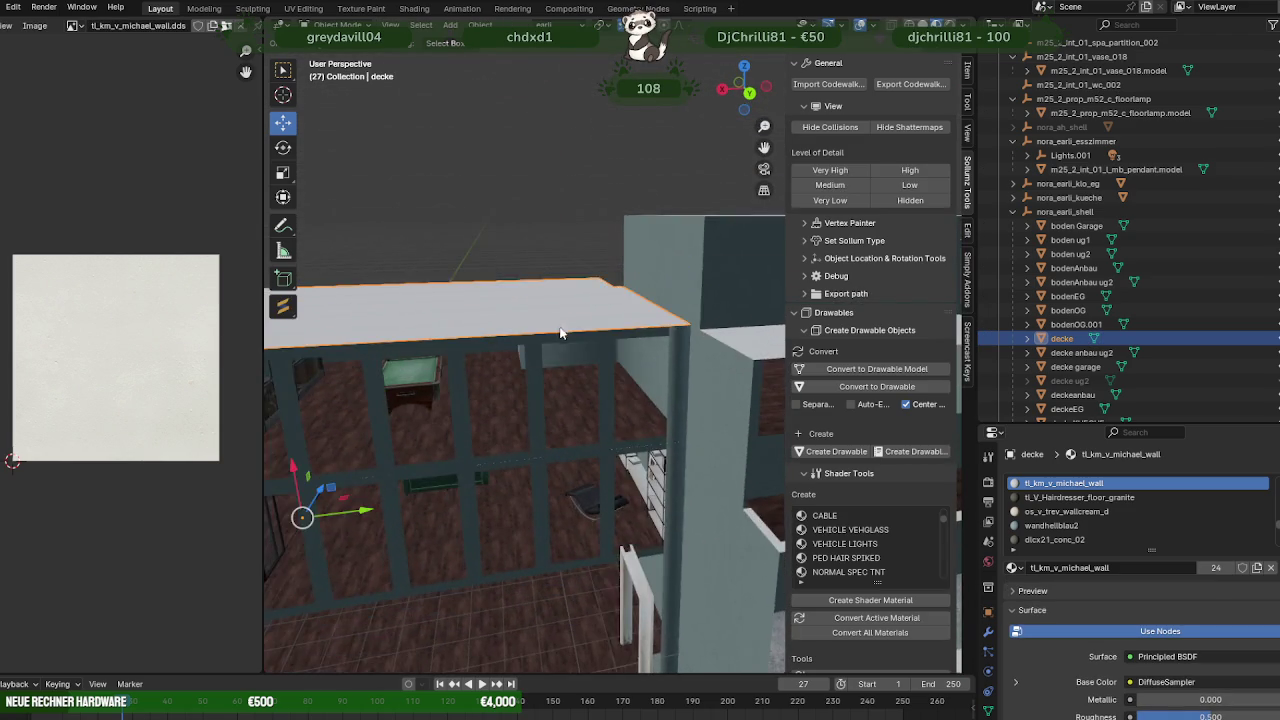
mouse_move(560, 333)
middle_down()
mouse_move(567, 406)
mouse_move(551, 387)
mouse_move(565, 342)
middle_up()
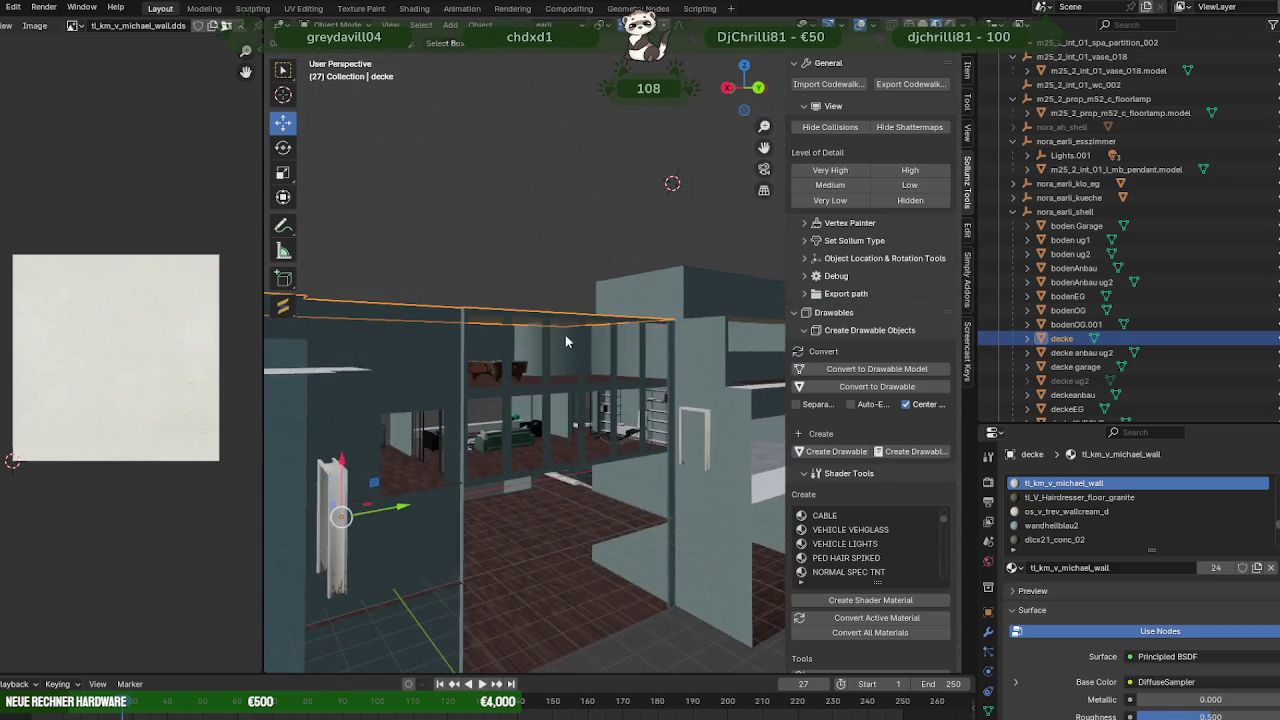
scroll(567, 342, up, 3)
scroll(658, 311, up, 3)
scroll(655, 315, up, 3)
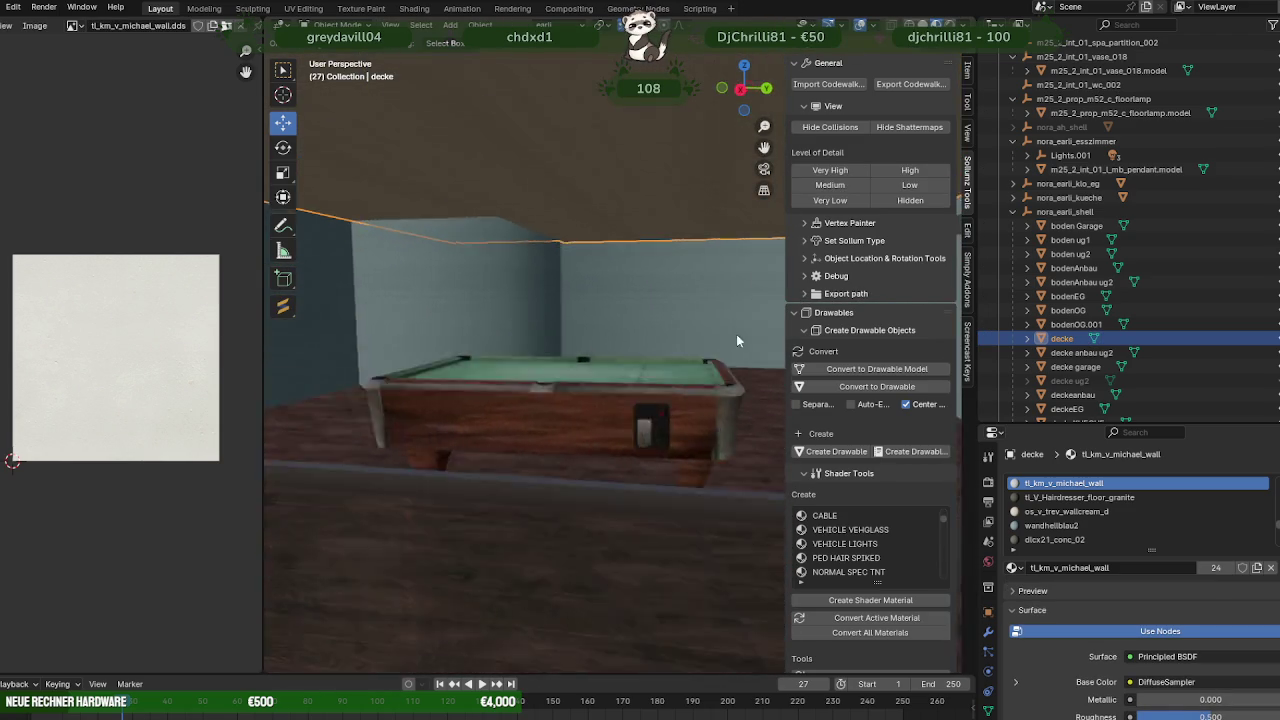
mouse_move(736, 341)
middle_down()
mouse_move(769, 338)
mouse_move(692, 331)
middle_up()
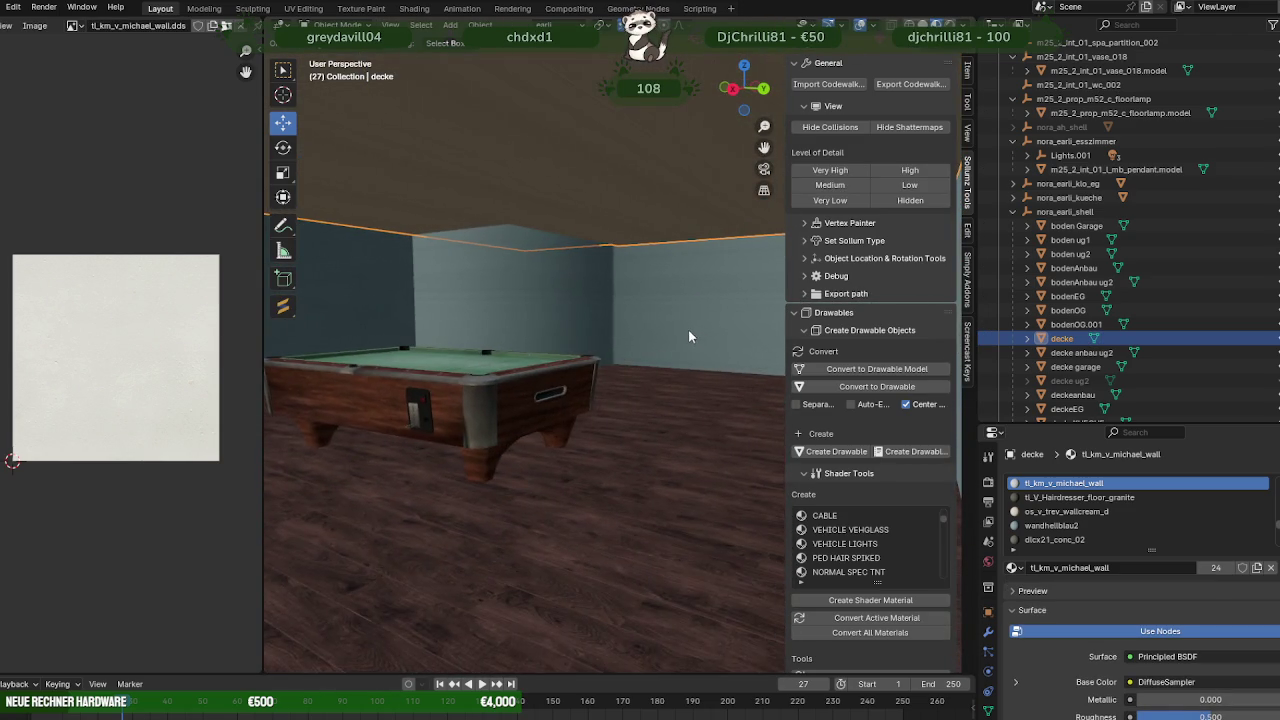
scroll(689, 337, down, 3)
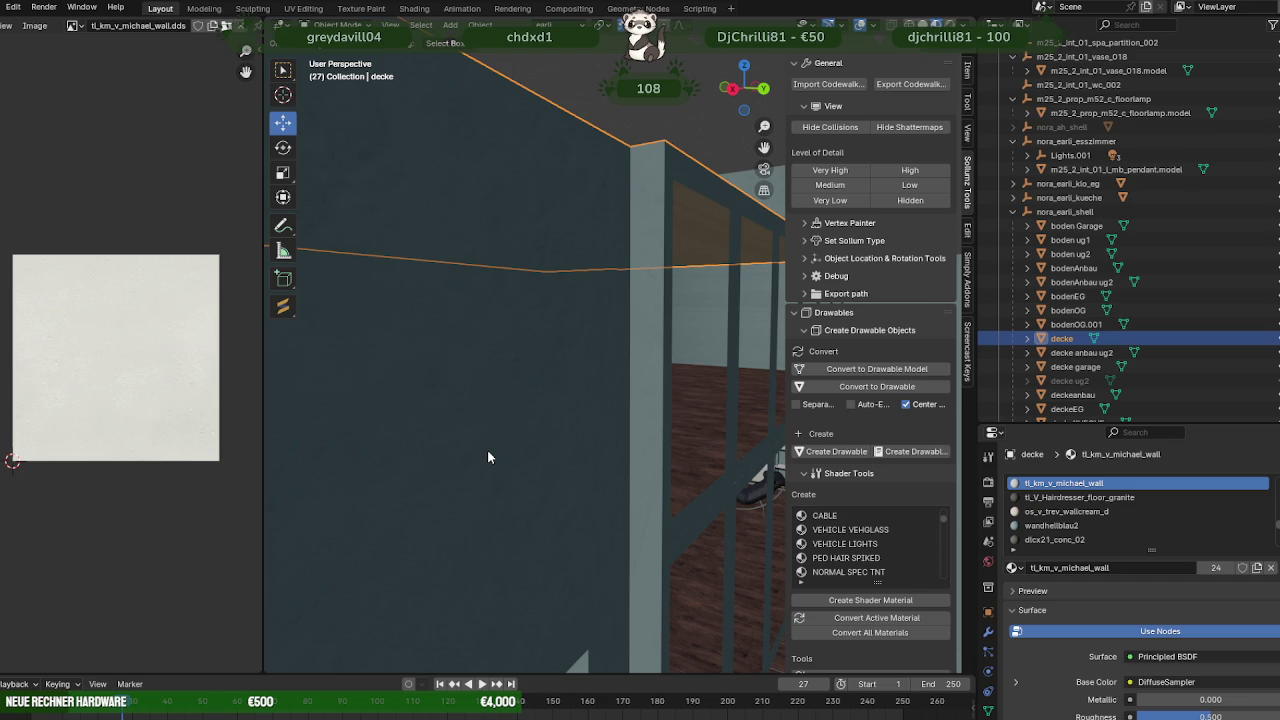
- Hide the ceiling and select the pool table from a top-down view of the room
mouse_move(532, 462)
middle_down()
mouse_move(556, 418)
mouse_move(575, 438)
middle_up()
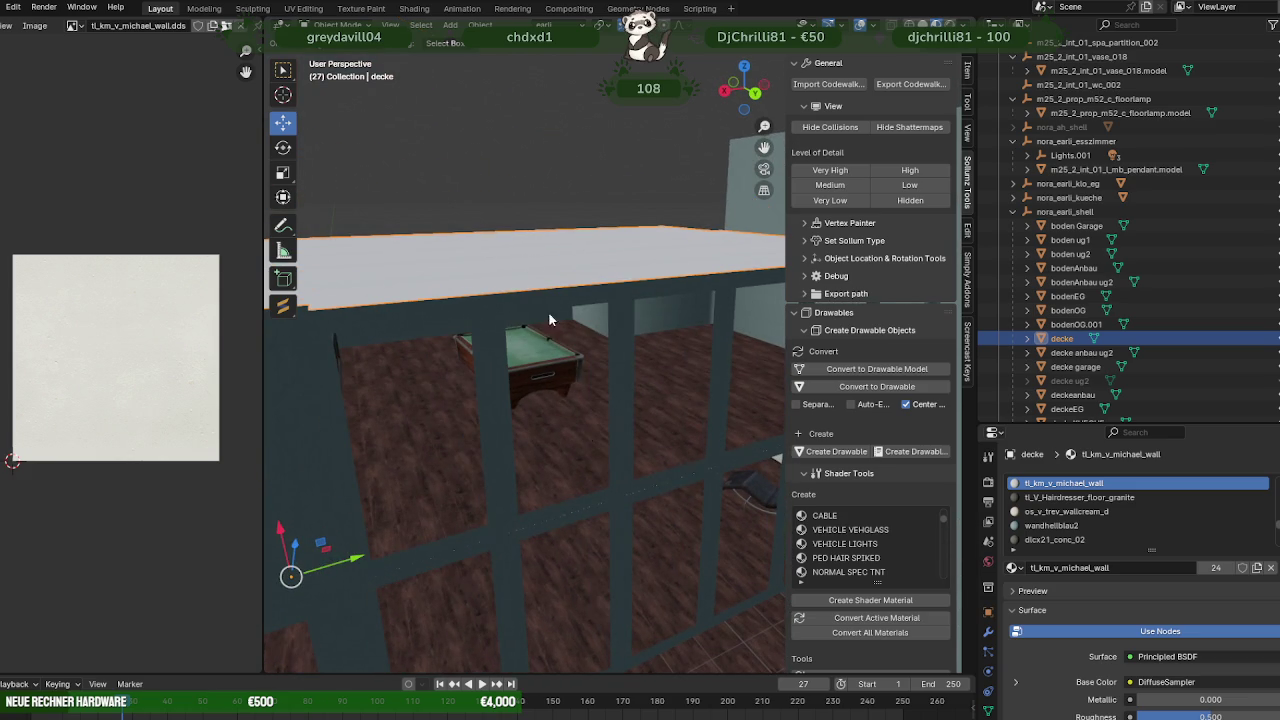
key(h)
mouse_move(560, 310)
middle_down()
mouse_move(584, 294)
mouse_move(649, 340)
middle_up()
click(628, 461)
mouse_move(628, 461)
middle_down()
mouse_move(566, 360)
mouse_move(678, 412)
mouse_move(658, 374)
mouse_move(683, 359)
mouse_move(637, 355)
mouse_move(818, 89)
middle_up()
key(Tab)
key(Tab)
- Import ex_office_03b_desk.ydr.xml through Codewalker and select the imported desk
click(818, 89)
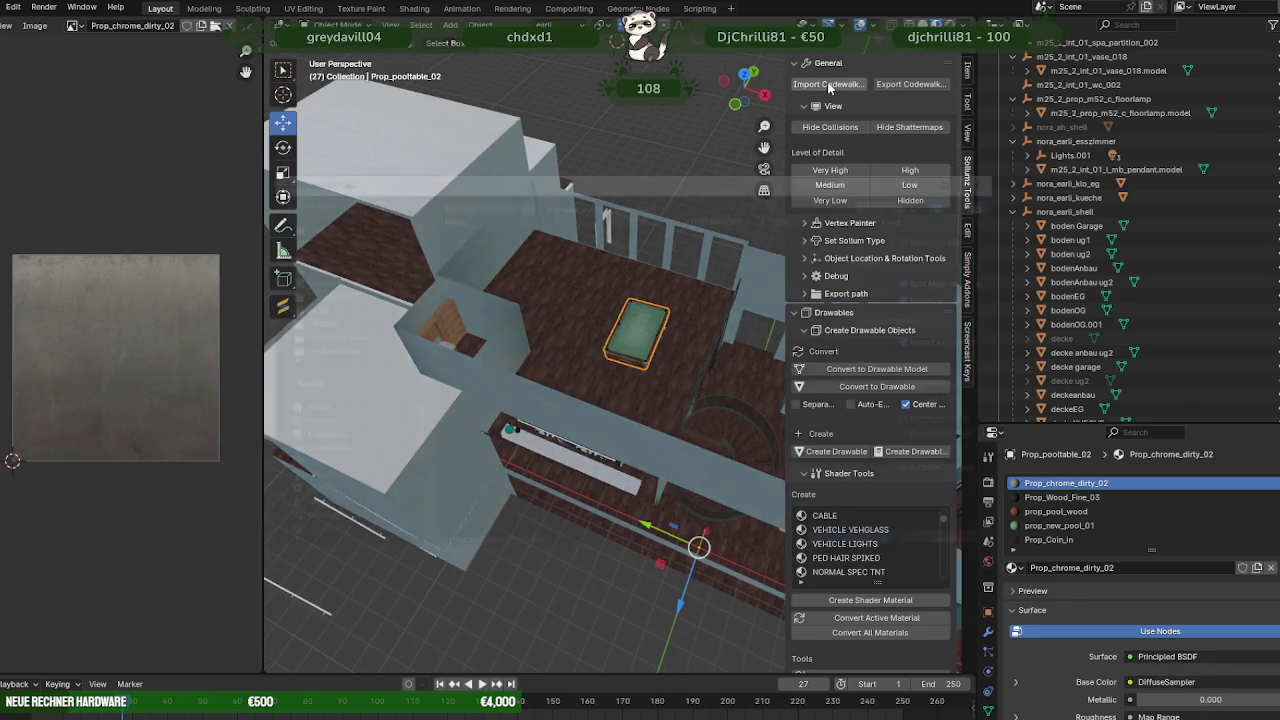
scroll(545, 403, down, 2)
scroll(545, 403, down, 5)
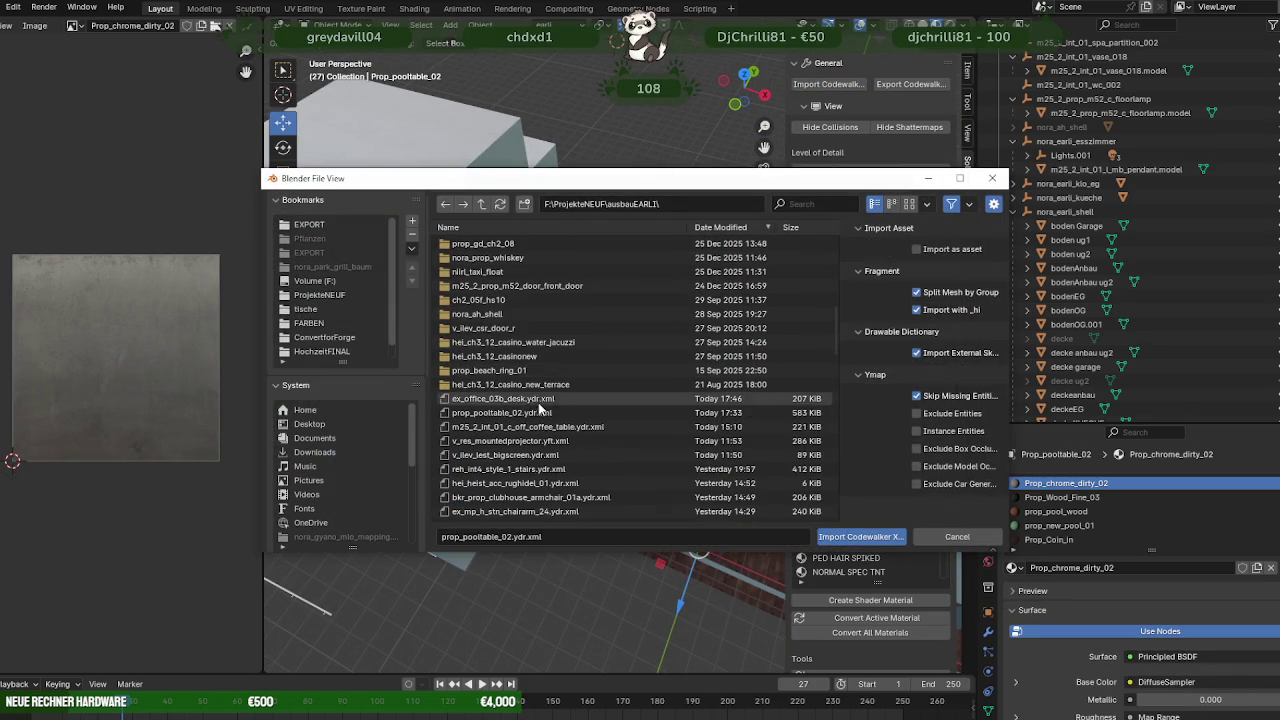
click(503, 398)
click(848, 537)
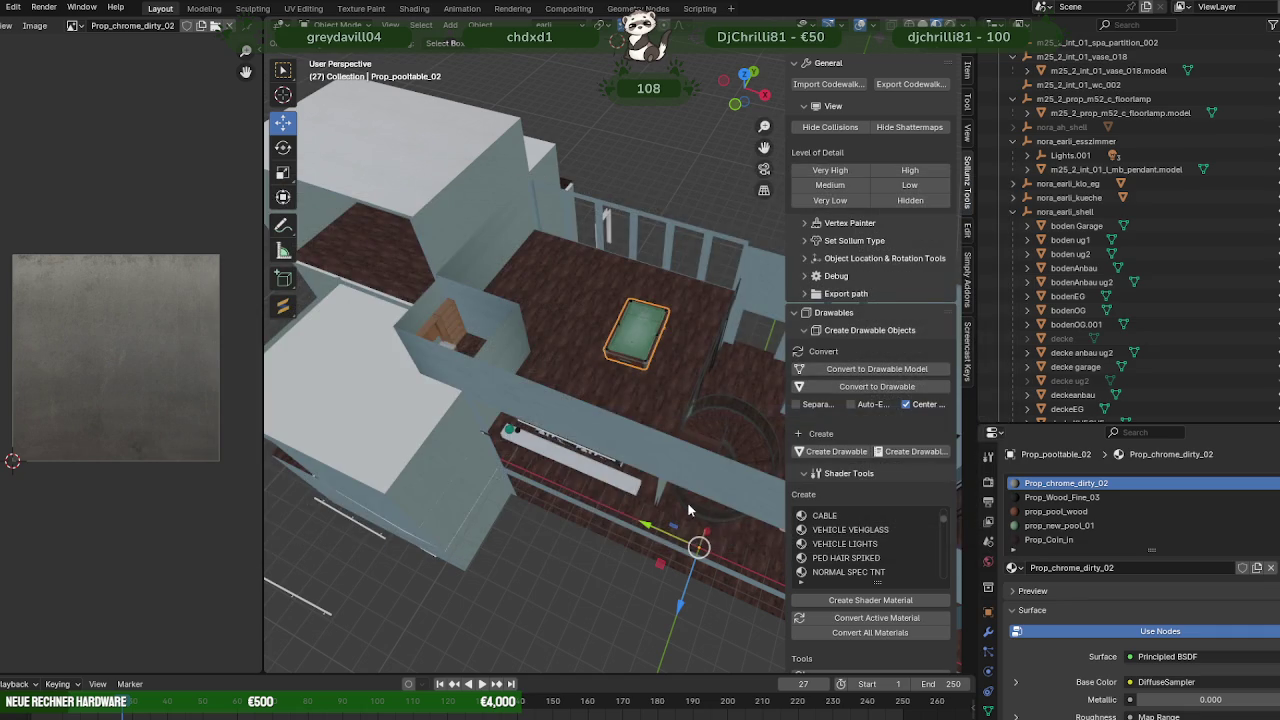
mouse_move(687, 502)
middle_down()
mouse_move(680, 470)
mouse_move(565, 349)
mouse_move(524, 468)
middle_up()
scroll(673, 446, up, 2)
click(521, 476)
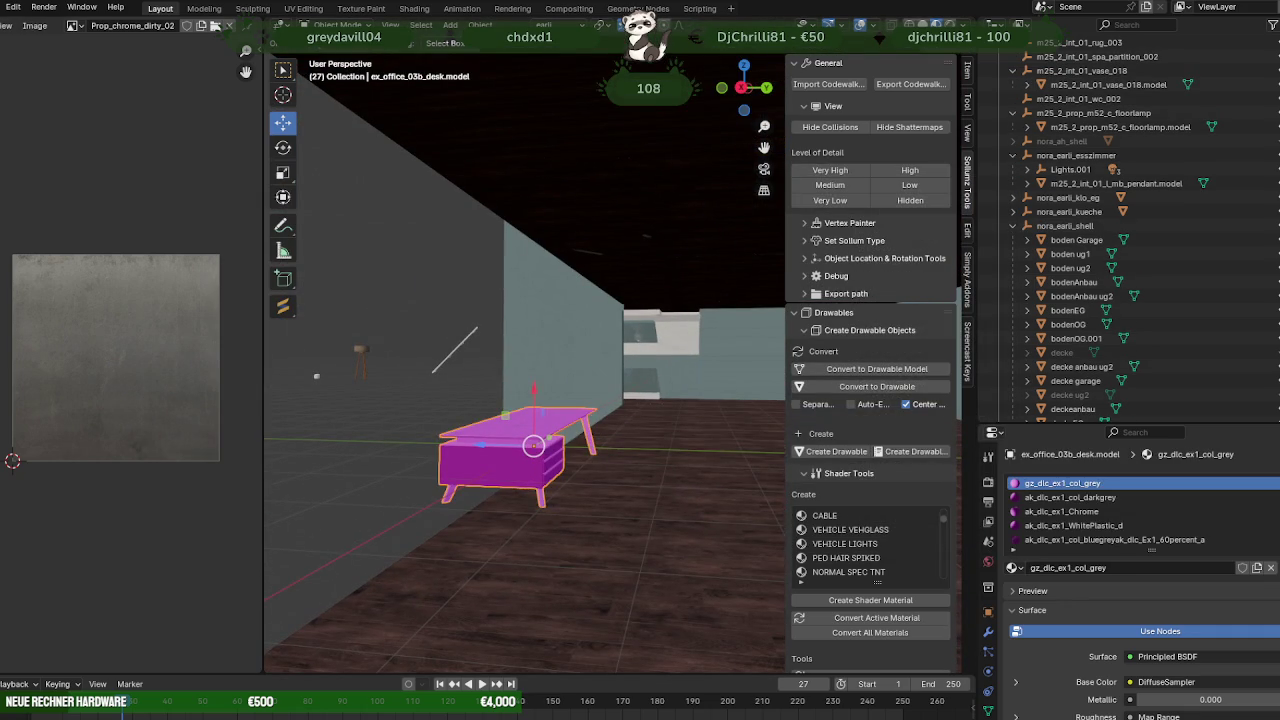
- Find the desk's missing texture files and expand its entry to reveal the model
click(3, 7)
mouse_move(25, 240)
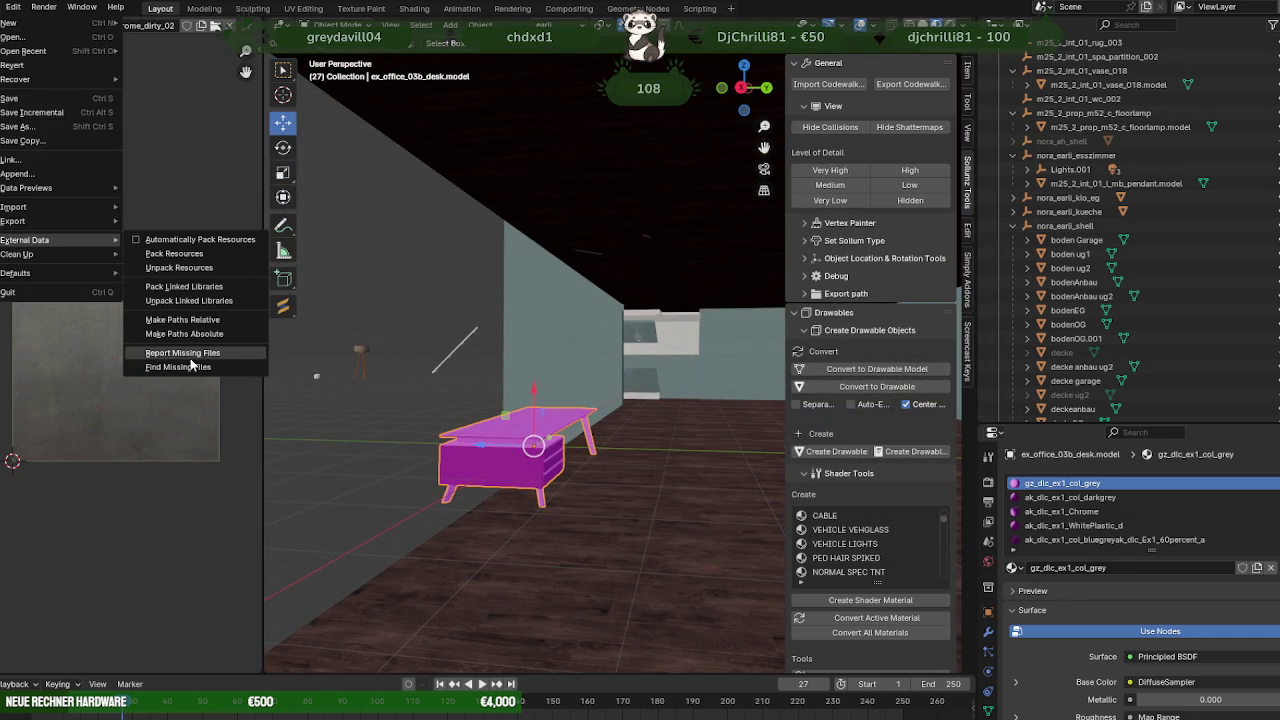
click(191, 366)
click(870, 538)
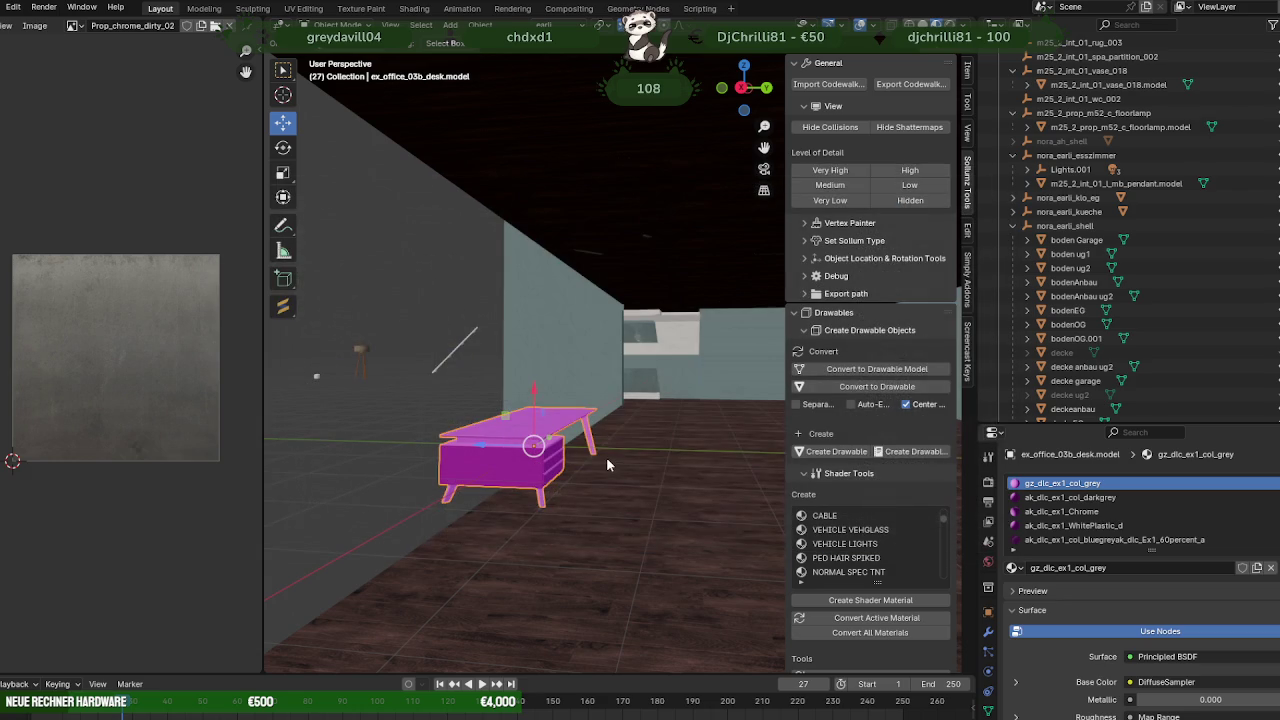
scroll(1156, 323, down, 10)
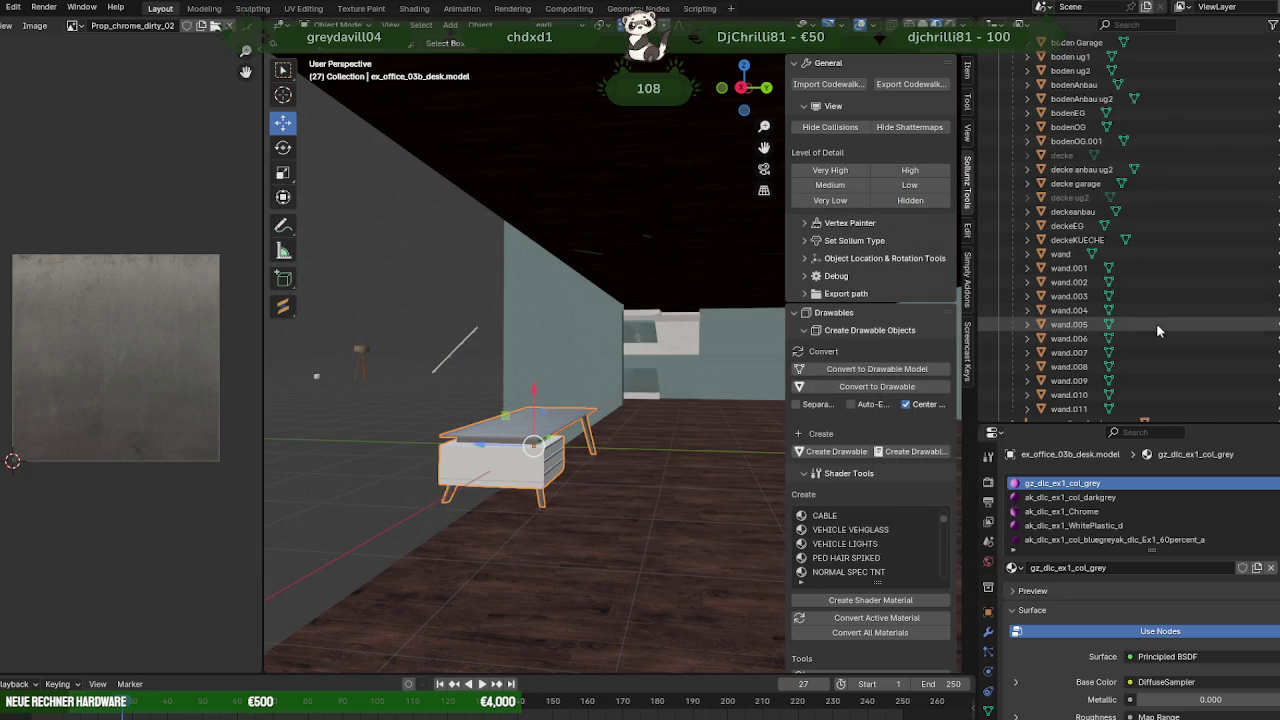
scroll(1154, 341, up, 5)
scroll(1147, 362, up, 5)
scroll(1159, 305, up, 5)
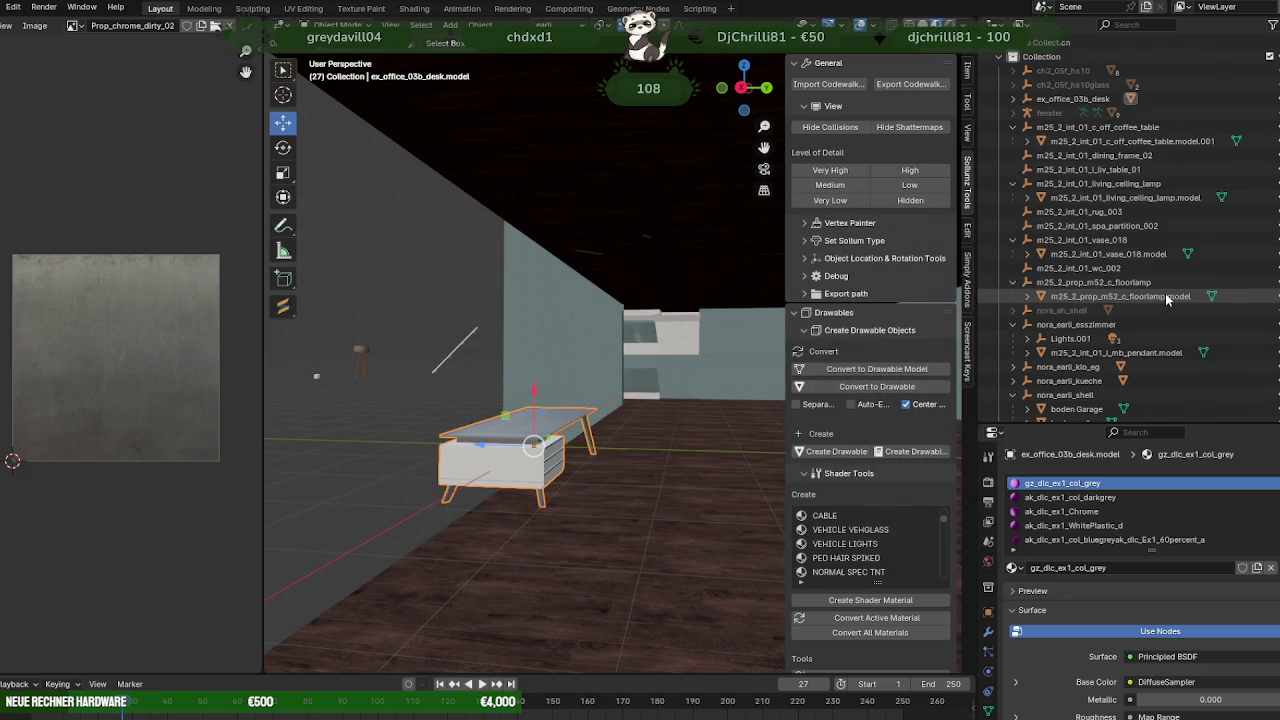
click(1013, 99)
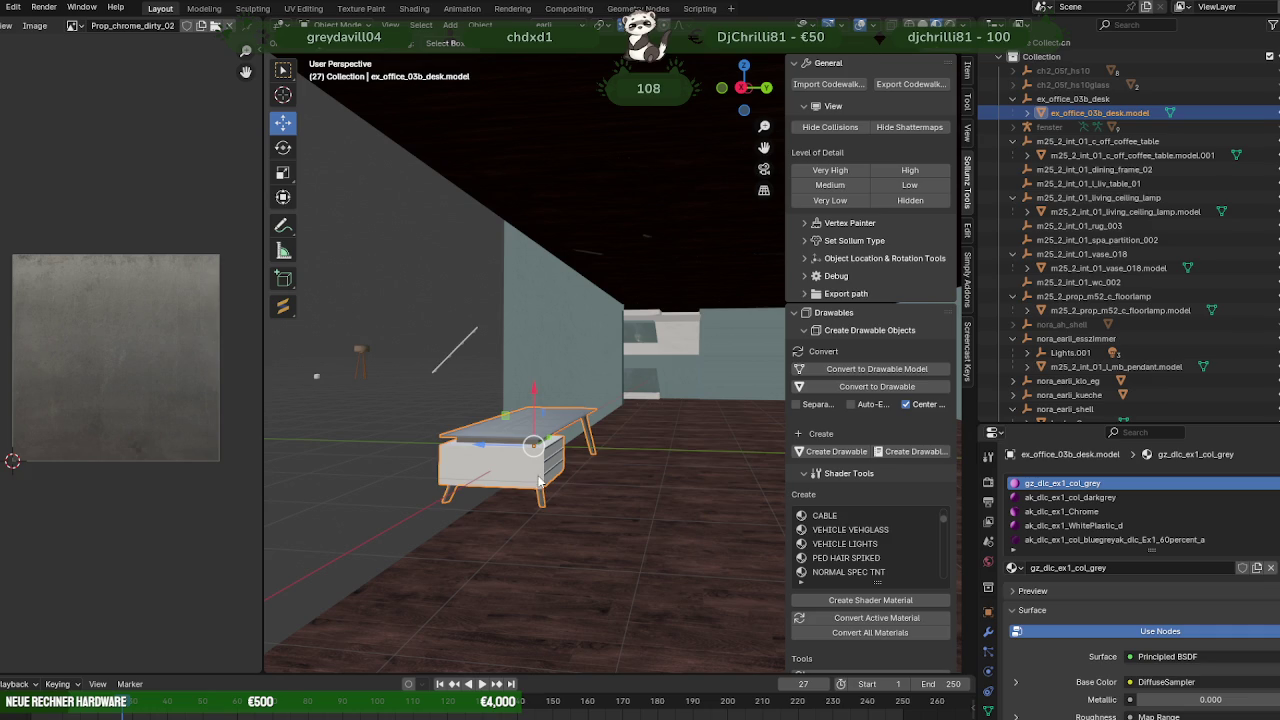
click(480, 24)
mouse_move(530, 41)
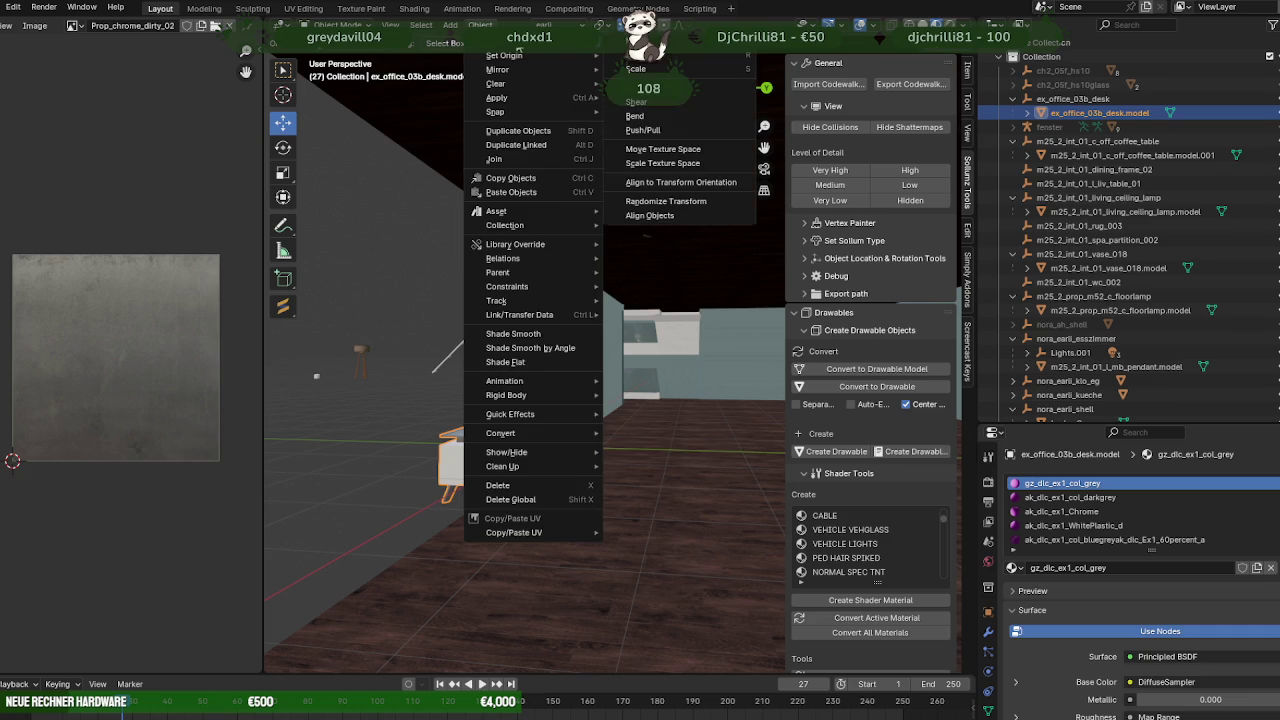
- Align the desk to the transform orientation and rotate its mesh to lie flat
click(680, 188)
key(Tab)
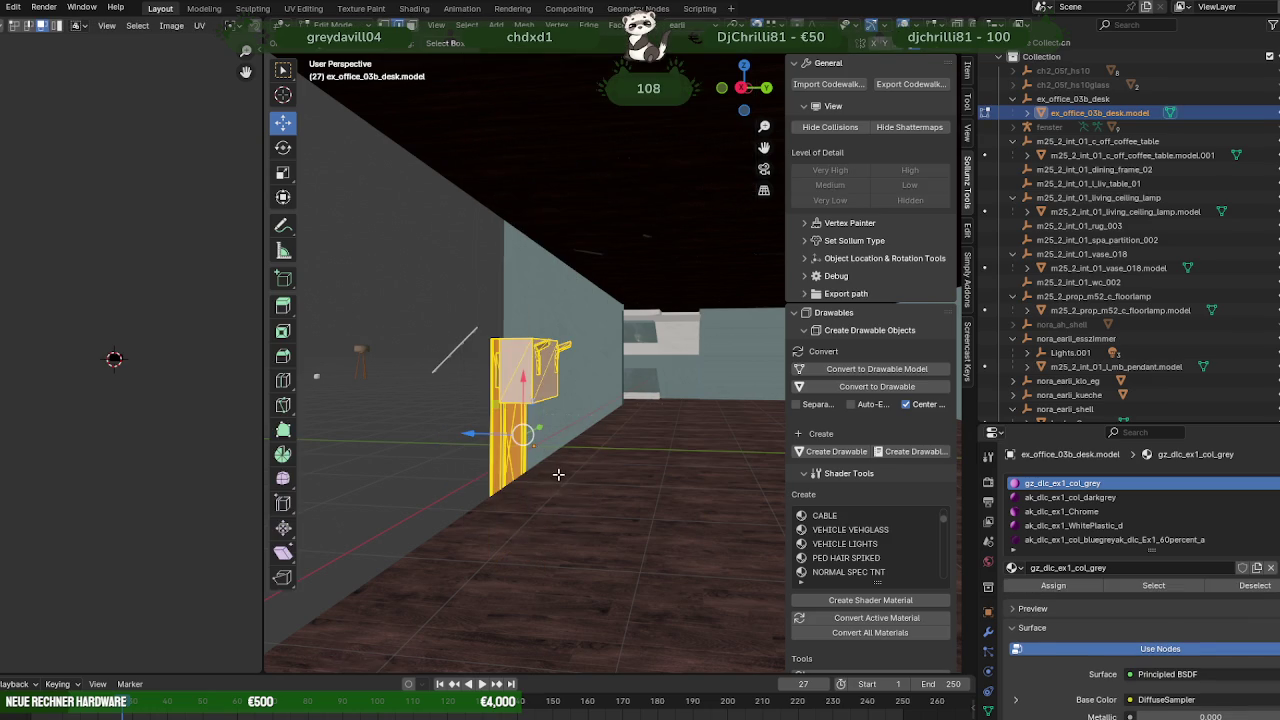
key(shift+space)
key(r)
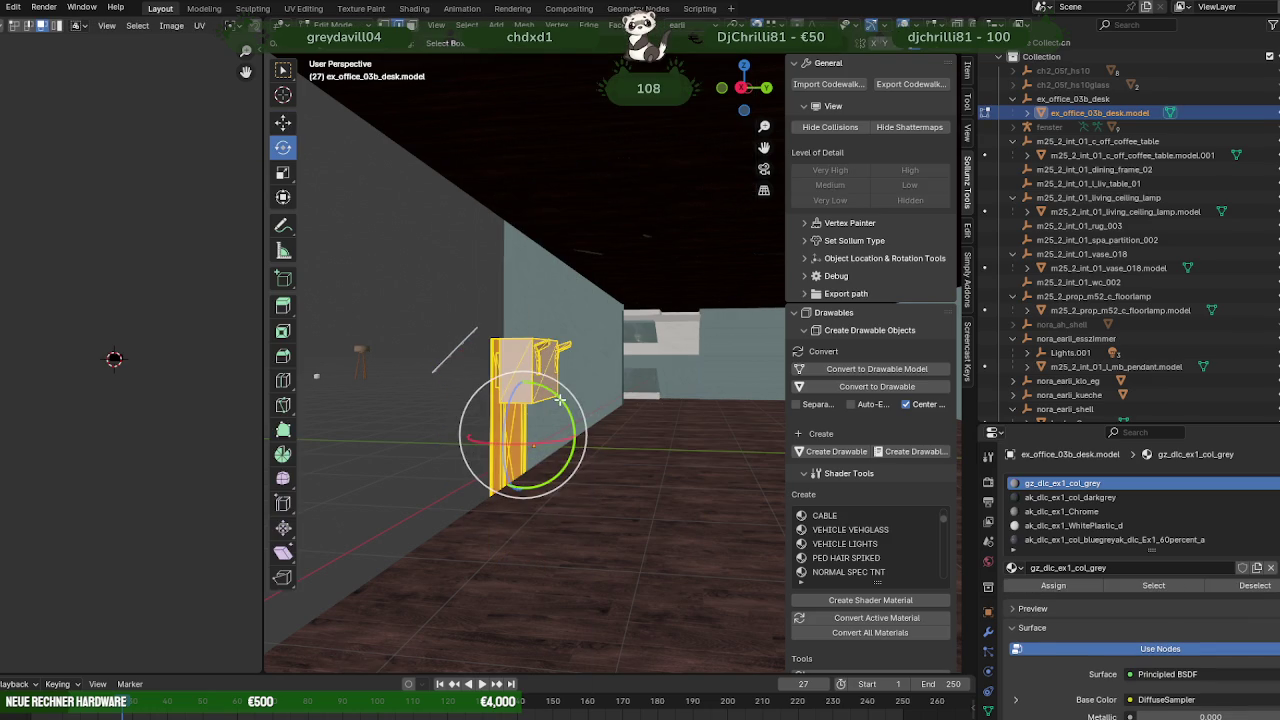
drag(560, 400, 610, 455)
key(shift+space)
key(g)
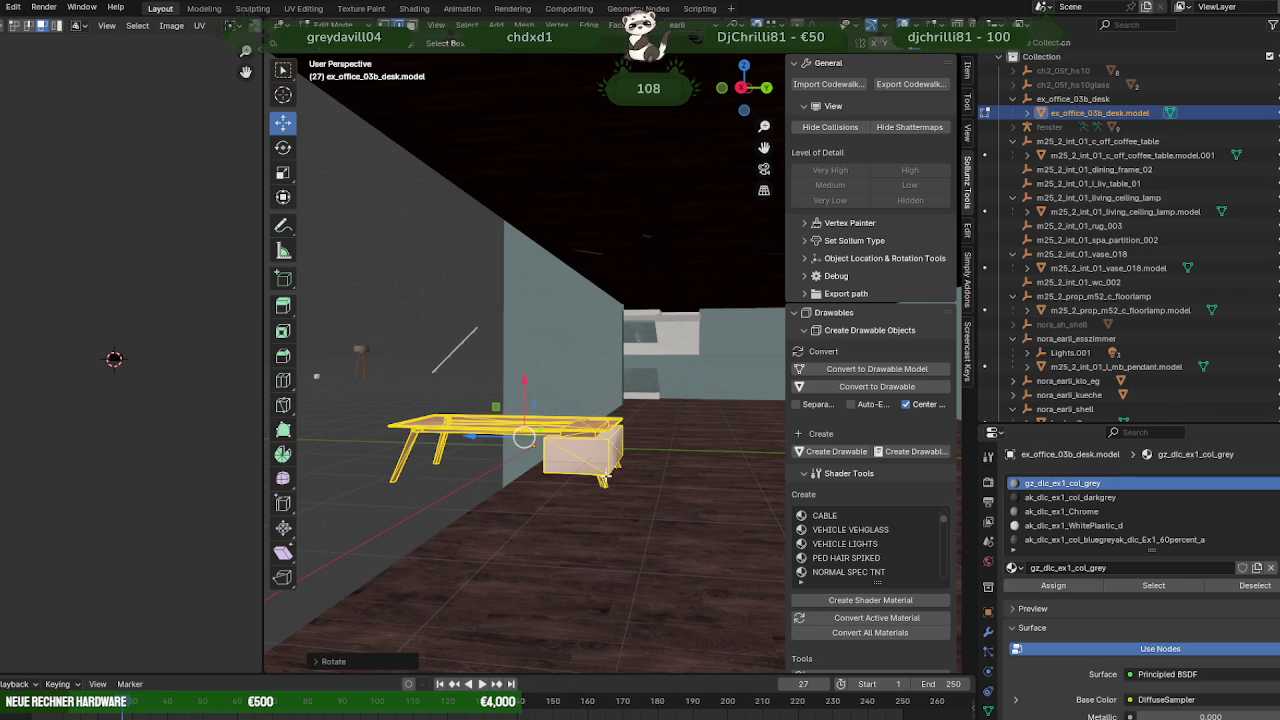
- Raise the desk to floor level and slide it against the wall near the pool table
middle_drag(594, 503, 648, 455)
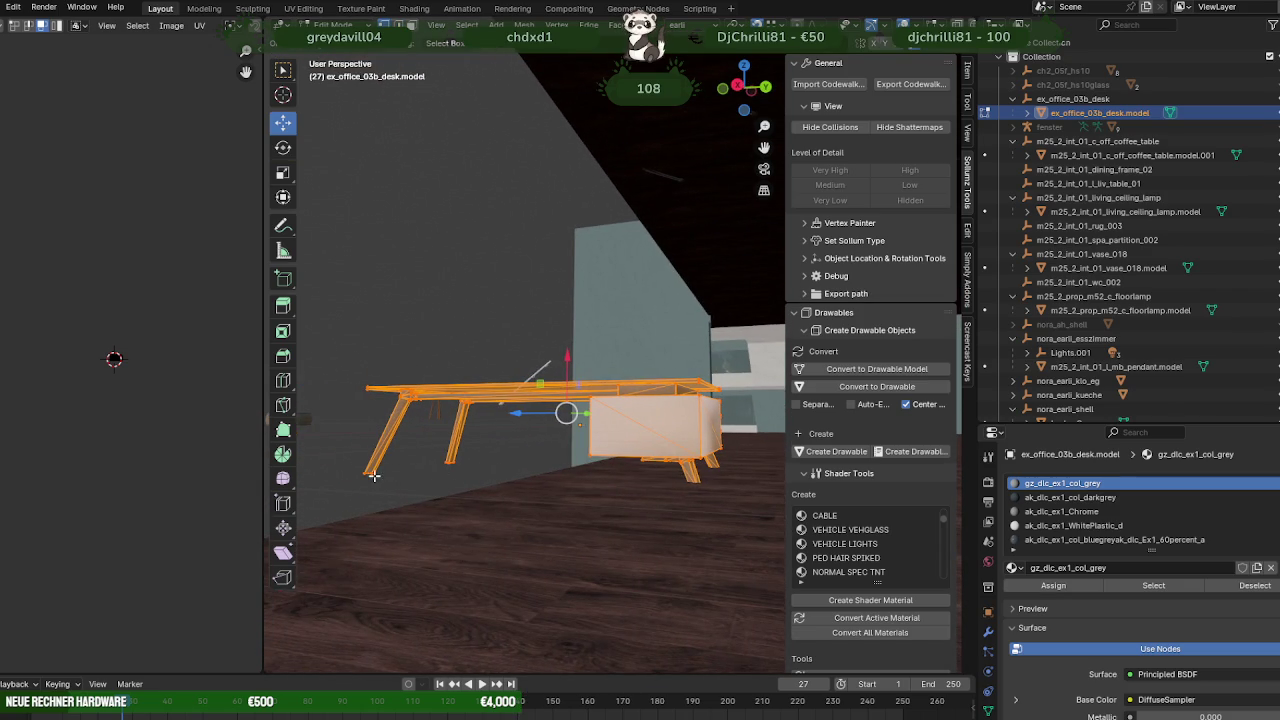
mouse_move(370, 476)
middle_down()
mouse_move(608, 457)
mouse_move(600, 491)
mouse_move(614, 537)
mouse_move(637, 477)
mouse_move(583, 514)
mouse_move(573, 361)
middle_up()
drag(573, 361, 730, 330)
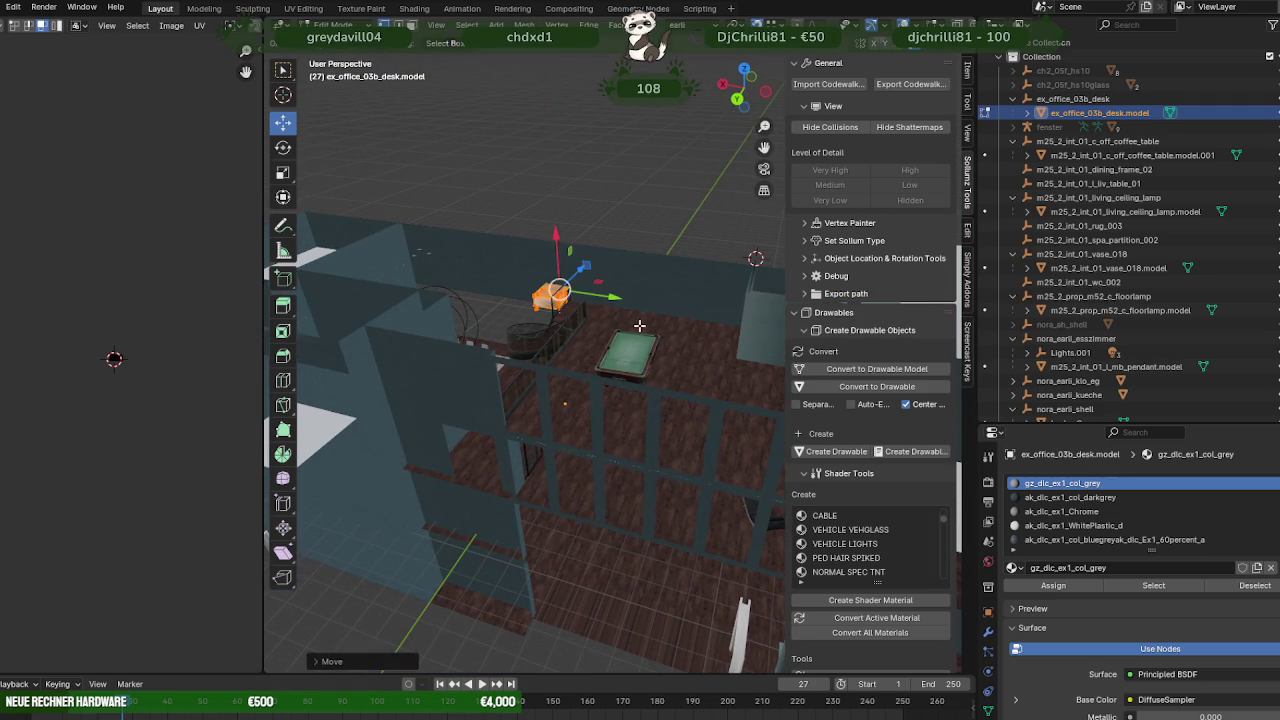
mouse_move(730, 330)
middle_down()
mouse_move(641, 412)
mouse_move(635, 385)
middle_up()
drag(667, 347, 629, 465)
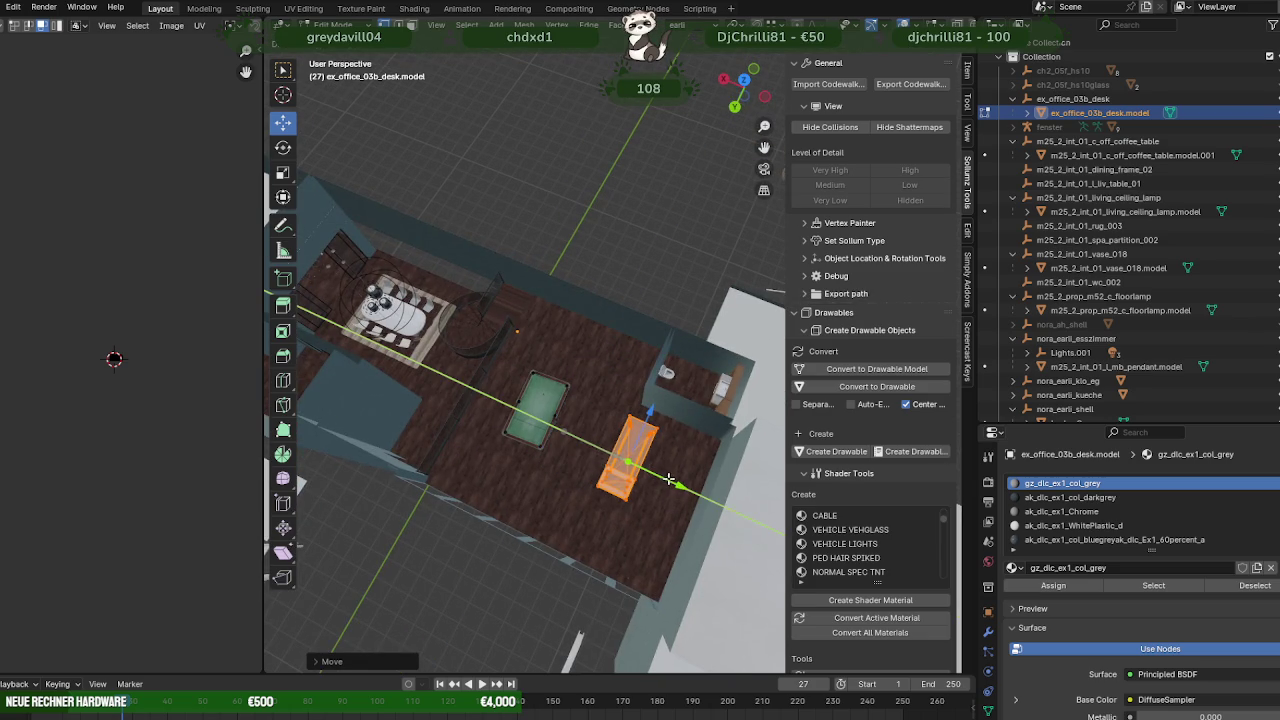
click(669, 479)
mouse_move(669, 479)
middle_down()
mouse_move(582, 403)
mouse_move(612, 393)
mouse_move(610, 440)
mouse_move(606, 423)
mouse_move(623, 417)
mouse_move(445, 457)
mouse_move(605, 315)
middle_up()
- Slide an edge of wall wand.011 along Y, then return to Object Mode
click(445, 457)
scroll(610, 305, up, 4)
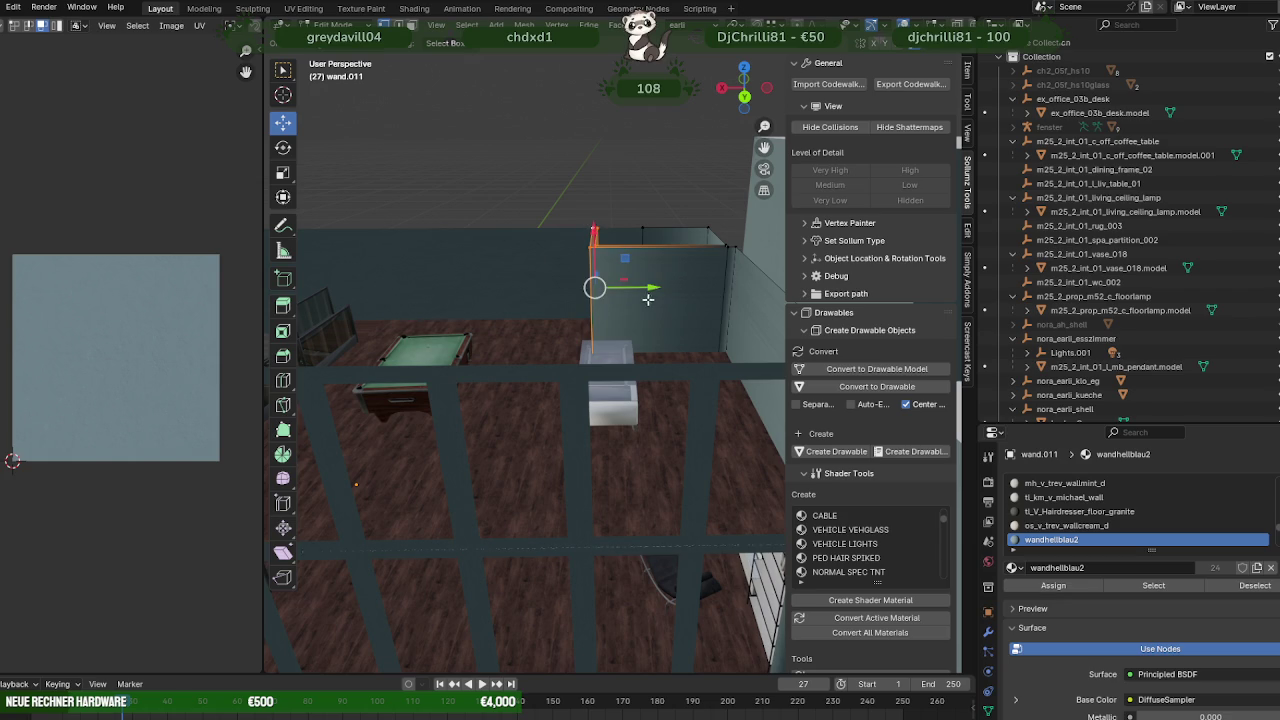
mouse_move(650, 286)
mouse_down()
mouse_move(445, 383)
mouse_move(491, 377)
mouse_up()
mouse_move(491, 377)
middle_down()
mouse_move(703, 449)
mouse_move(662, 319)
middle_up()
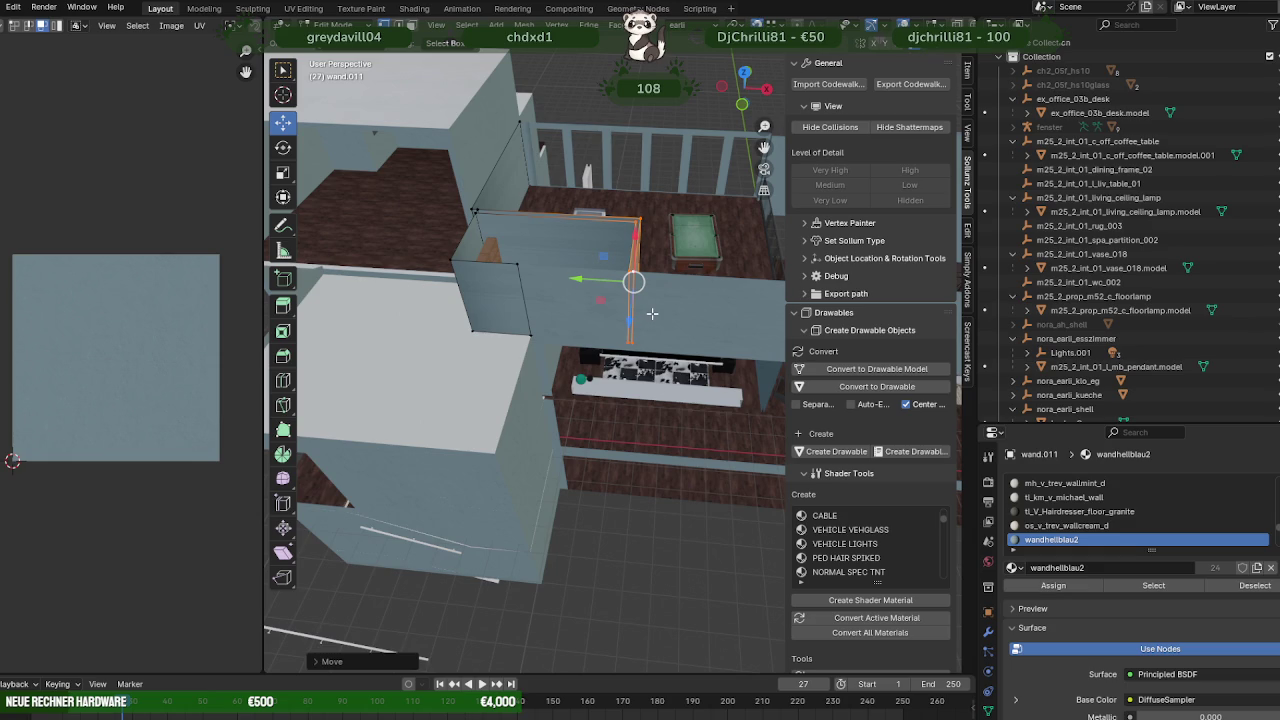
drag(586, 280, 588, 285)
click(587, 285)
mouse_move(587, 285)
middle_down()
mouse_move(637, 356)
mouse_move(623, 374)
mouse_move(598, 340)
mouse_move(751, 345)
middle_up()
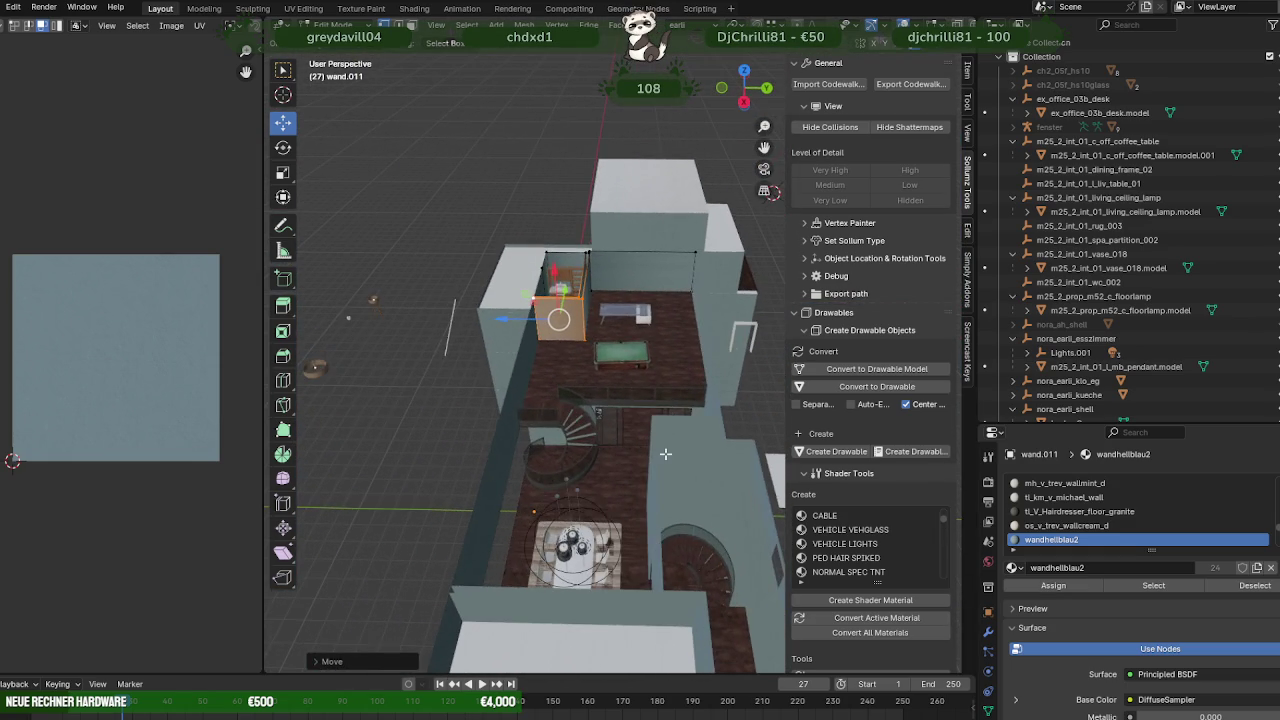
mouse_move(665, 453)
middle_down()
mouse_move(697, 380)
mouse_move(603, 391)
mouse_move(666, 391)
mouse_move(659, 421)
mouse_move(532, 254)
middle_up()
key(Tab)
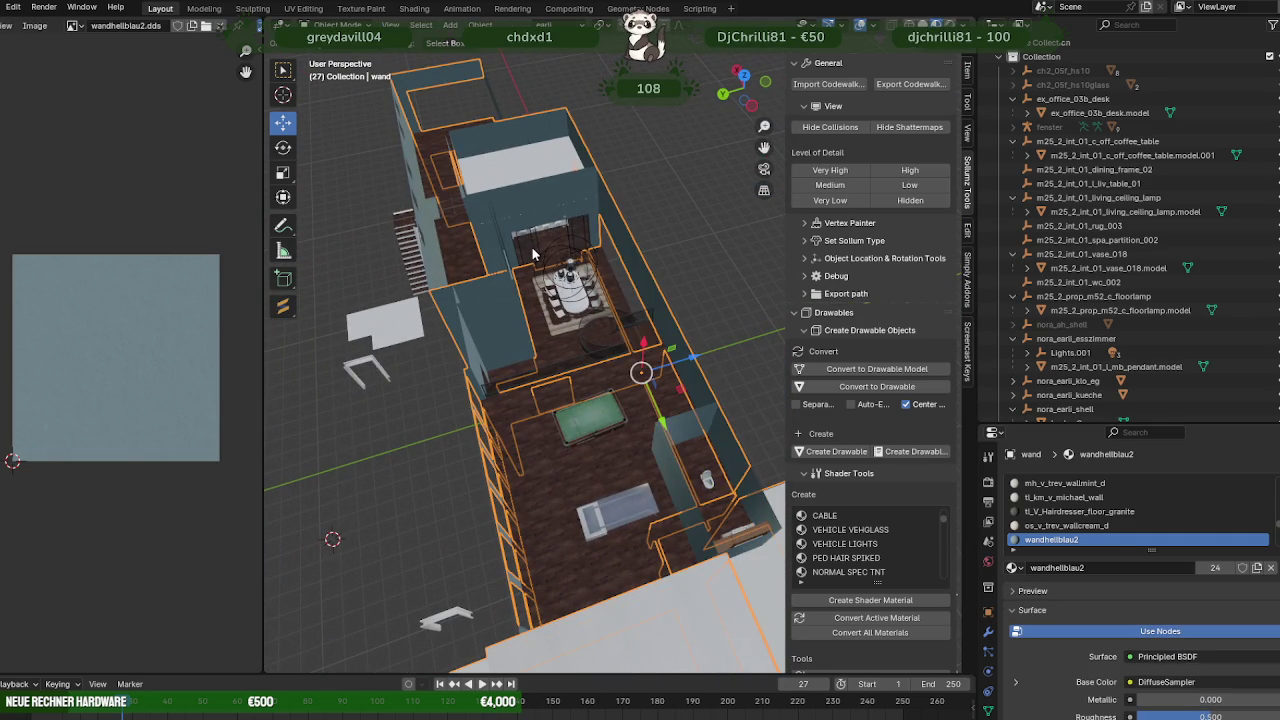
- Edit the glazed doors beside the dining table, viewed in wireframe from above
click(531, 249)
key(Tab)
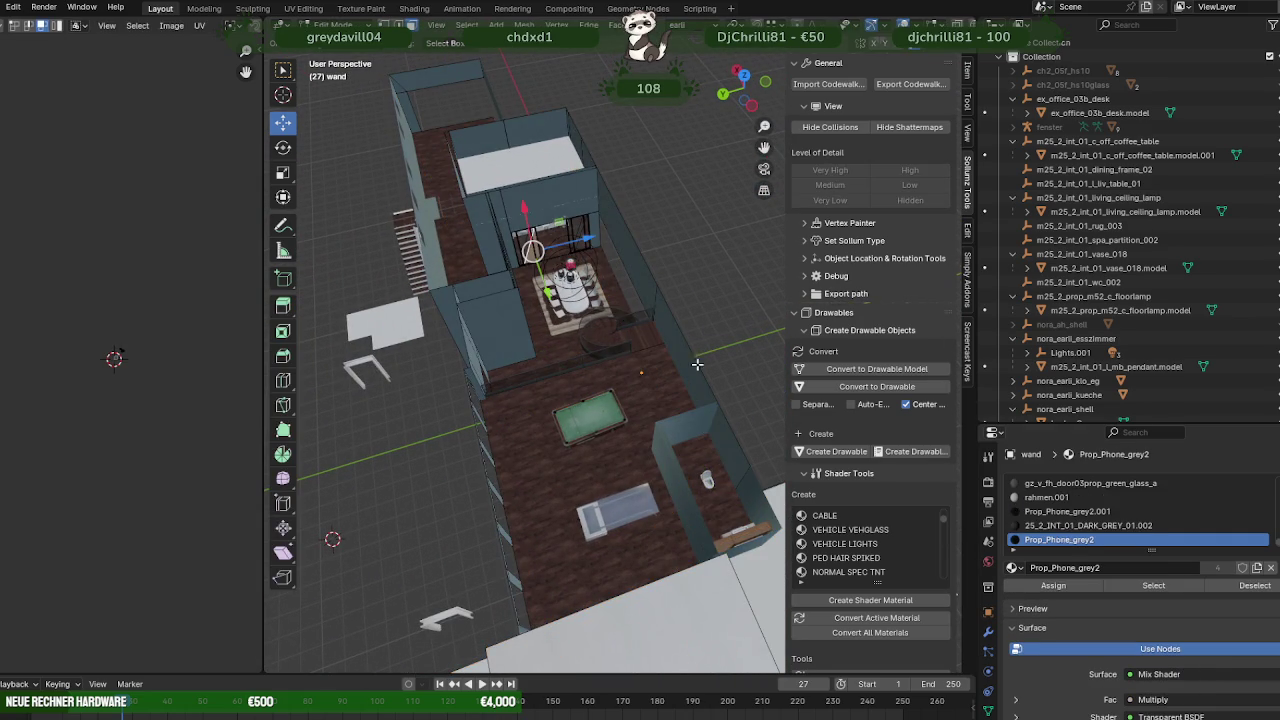
key(KP_Decimal)
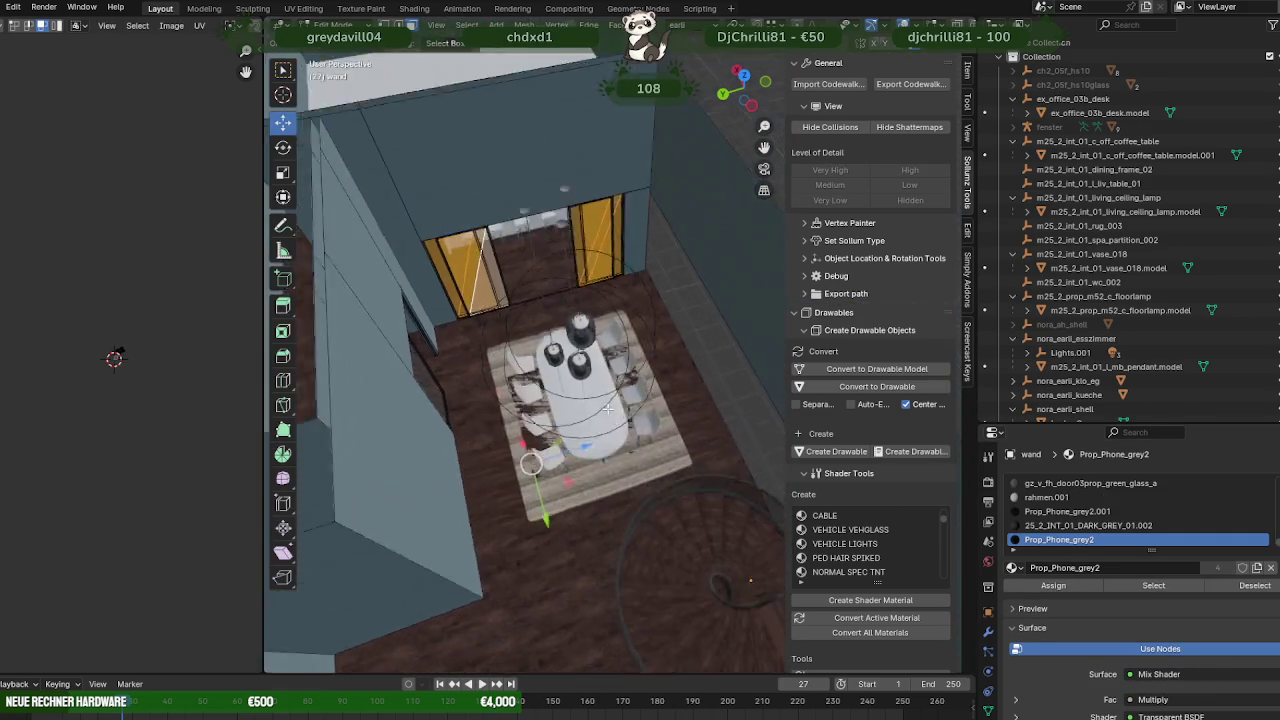
middle_drag(605, 285, 576, 188)
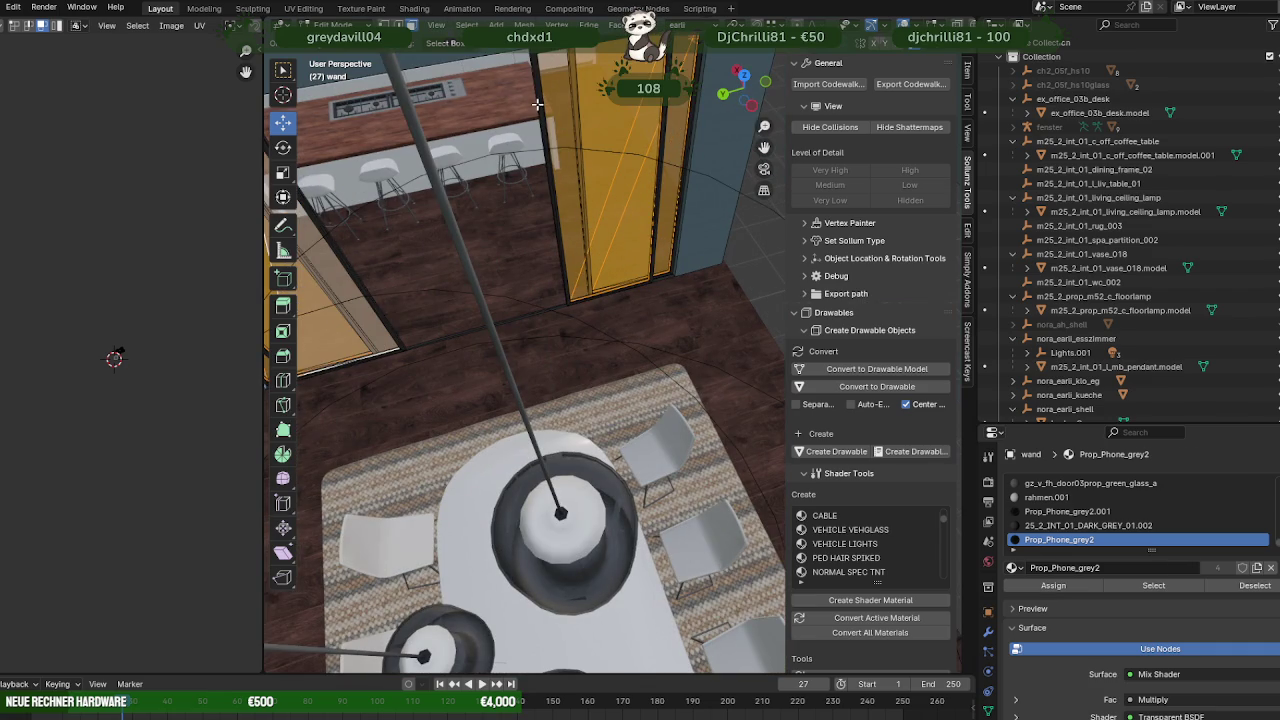
scroll(585, 375, down, 8)
key(shift+z)
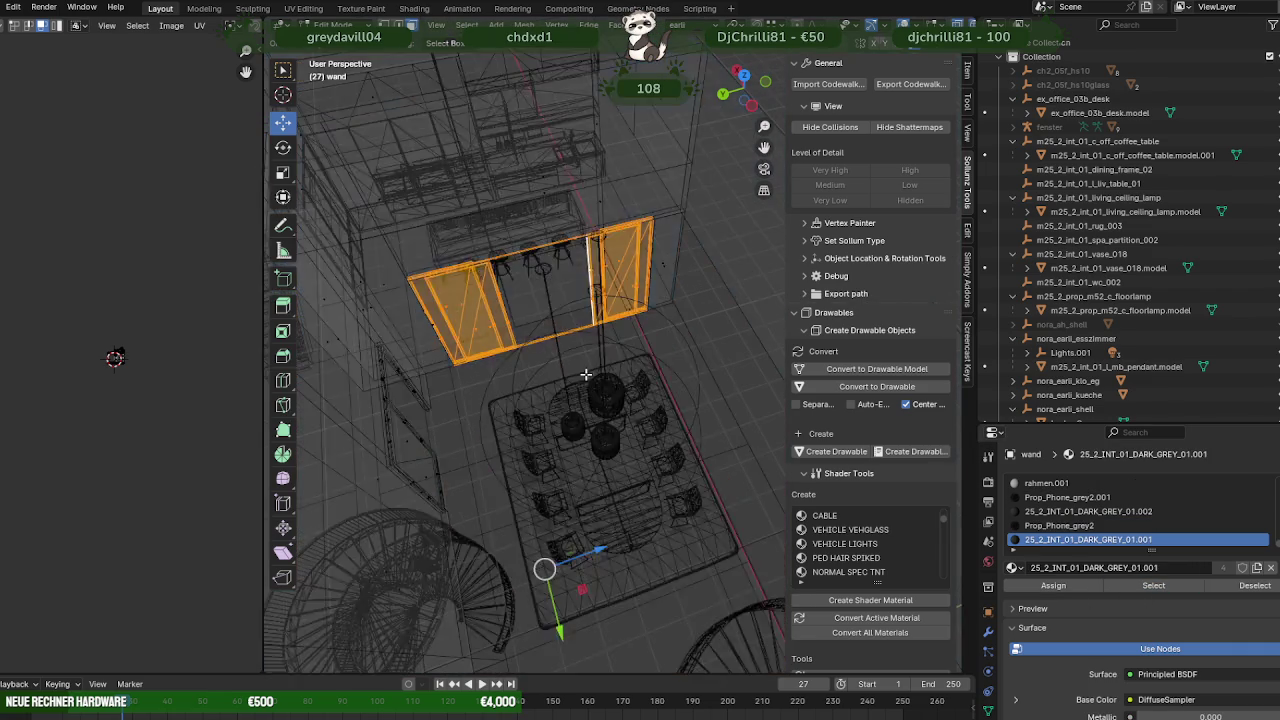
mouse_move(585, 375)
middle_down()
mouse_move(612, 472)
mouse_move(571, 179)
middle_up()
- Duplicate the door faces, separate them into wand.012, and edit that new object
key(shift+d)
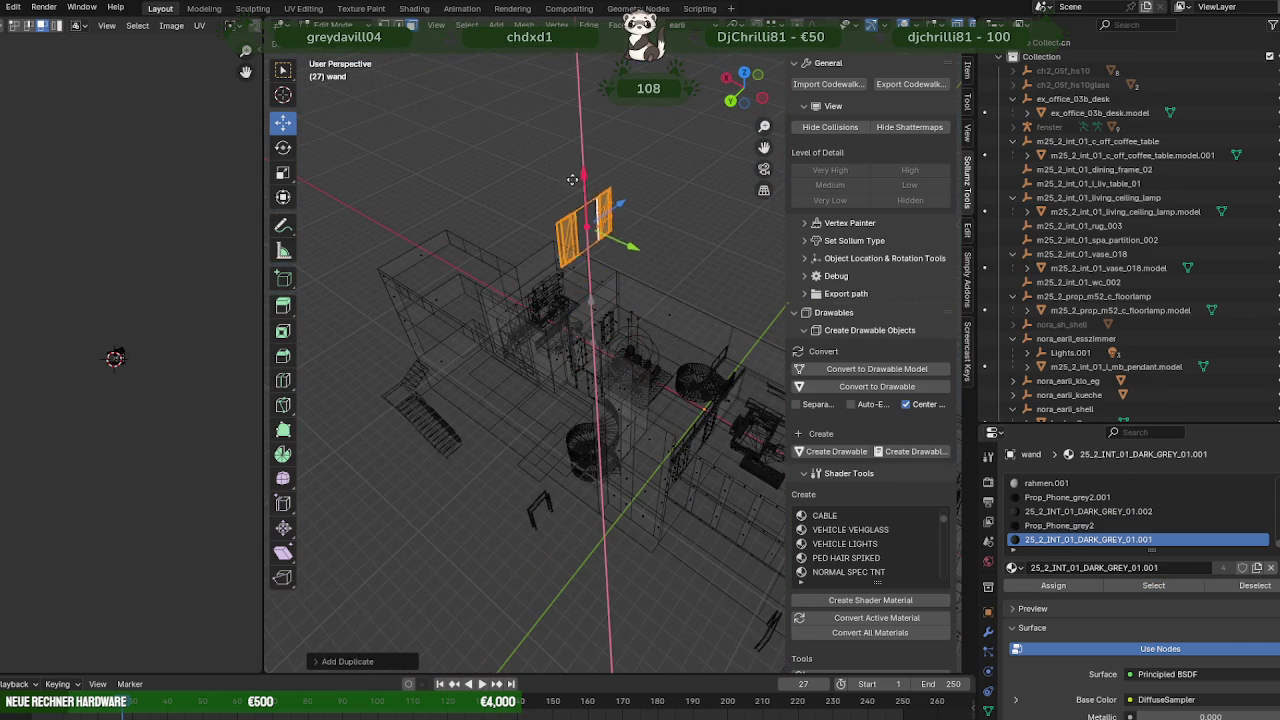
click(571, 179)
right_click(600, 238)
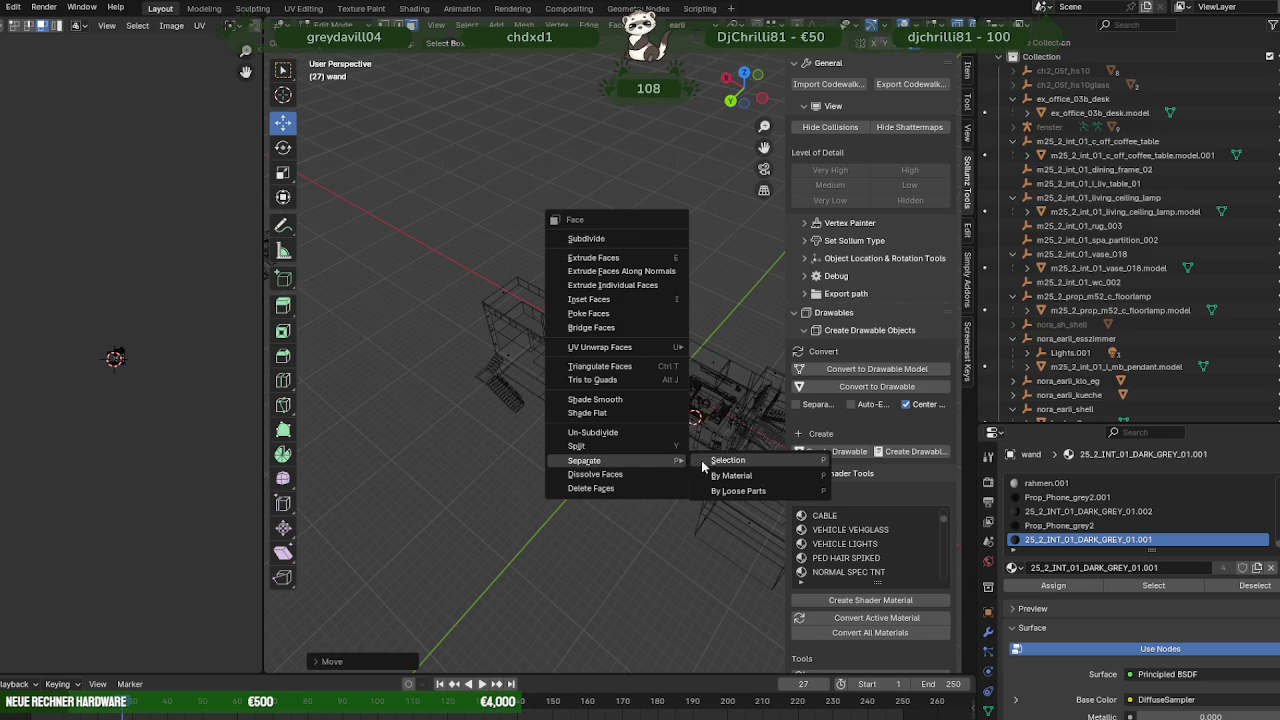
click(725, 460)
key(Tab)
click(608, 280)
key(Tab)
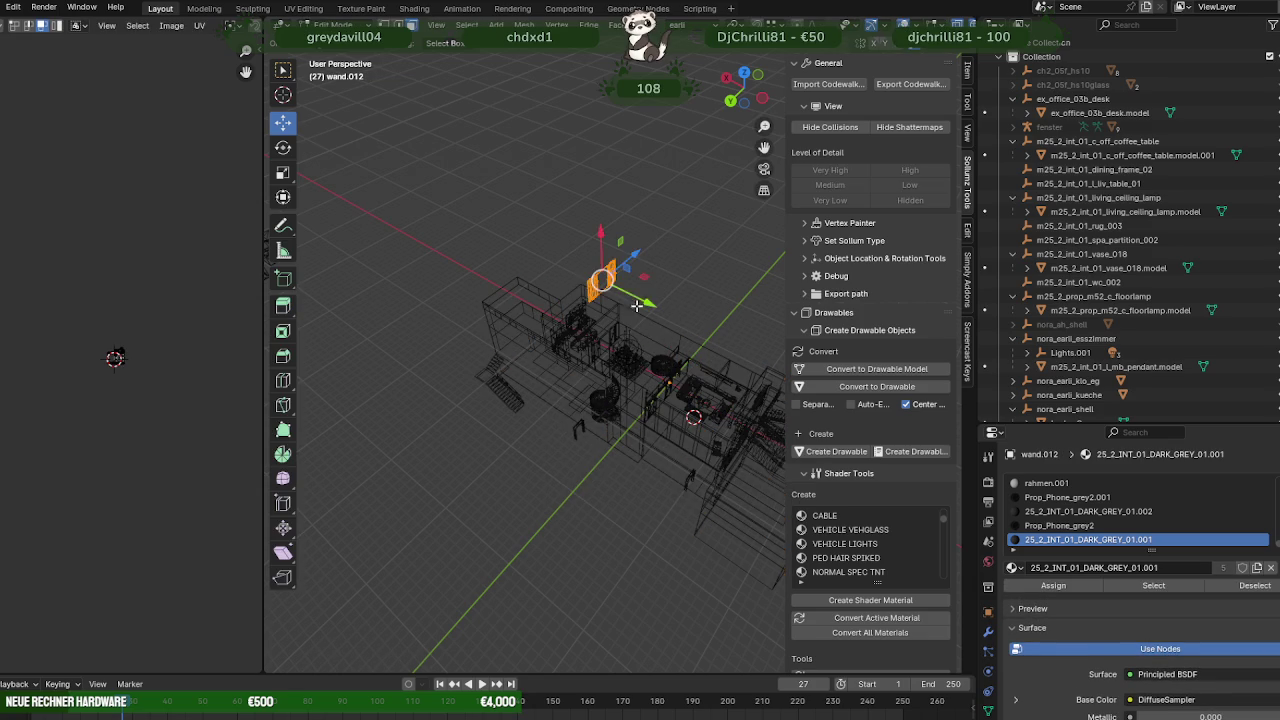
- Move the wand.012 door frame along Y and into the room in solid shading
drag(637, 305, 760, 383)
mouse_move(760, 383)
middle_down()
mouse_move(698, 414)
mouse_move(680, 366)
middle_up()
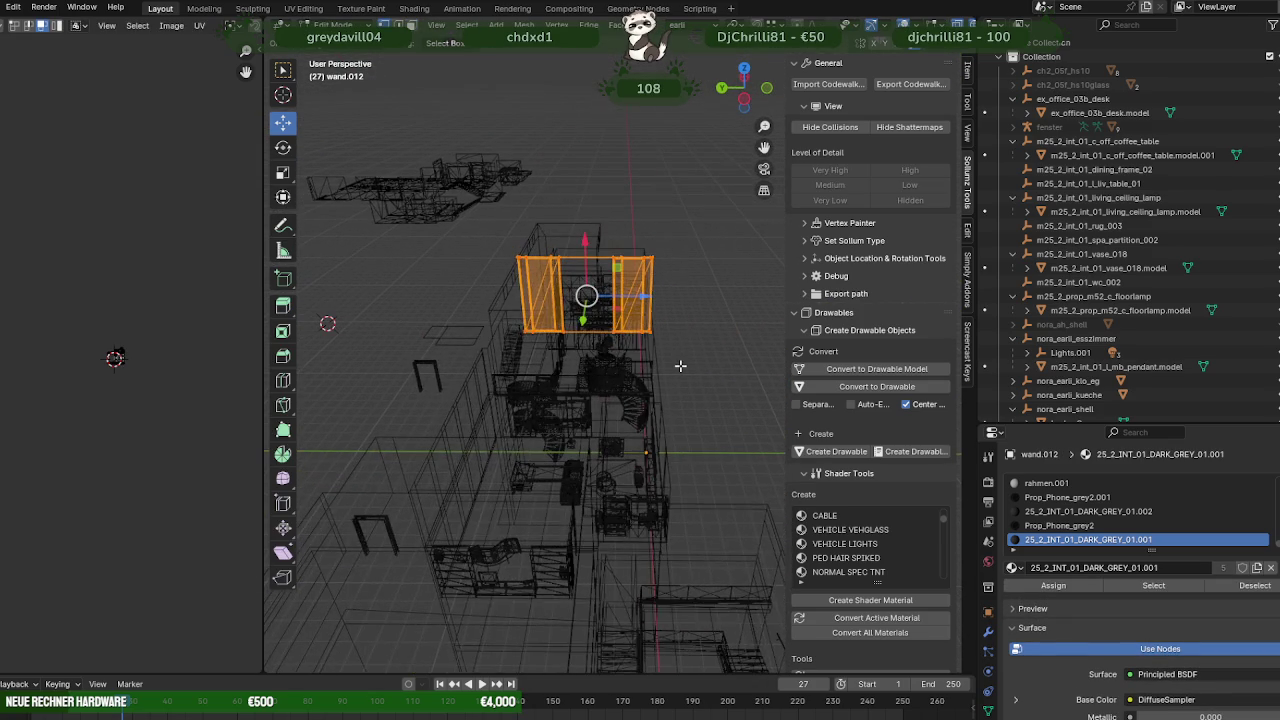
key(shift+z)
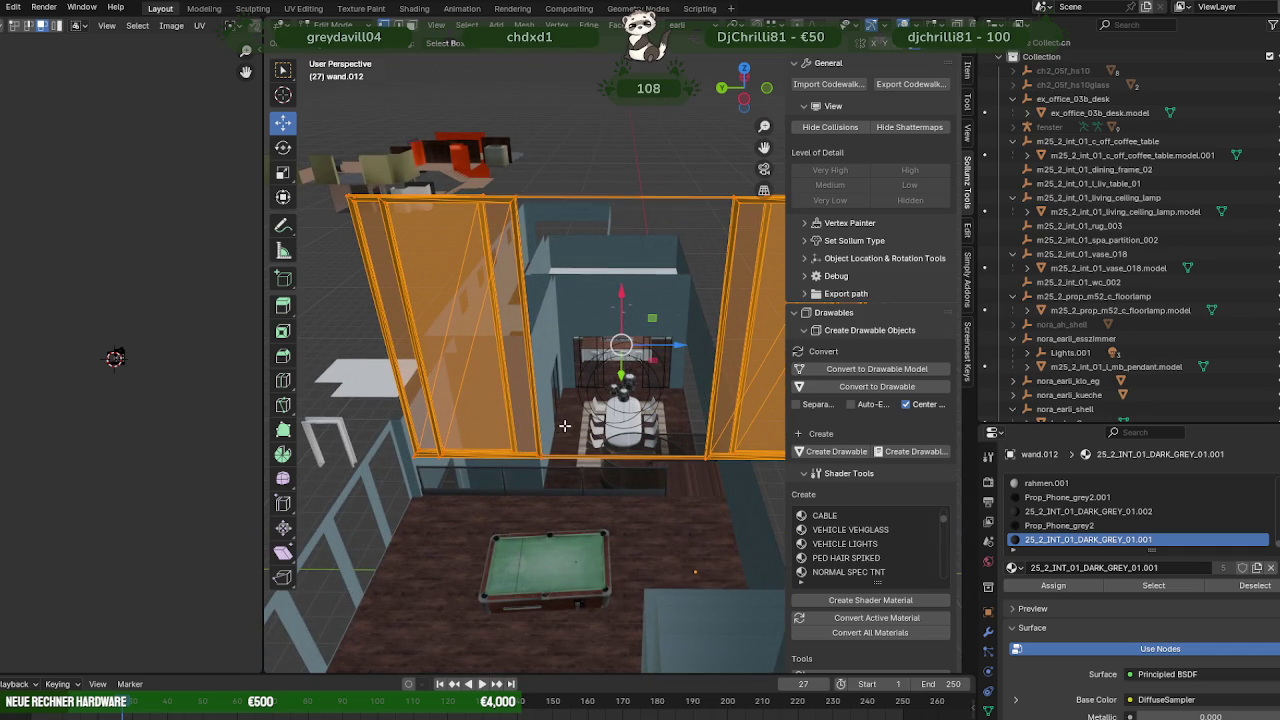
mouse_move(565, 426)
middle_down()
mouse_move(620, 424)
mouse_move(693, 481)
middle_up()
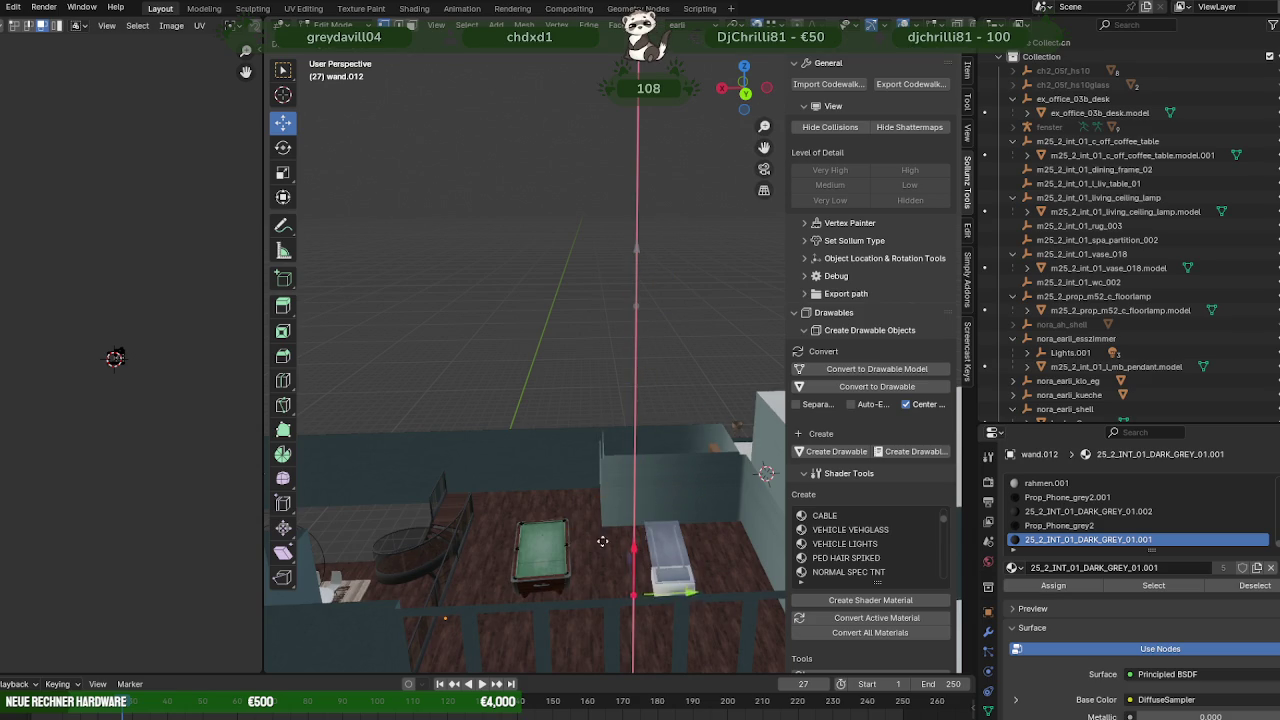
drag(642, 248, 617, 525)
mouse_move(617, 525)
middle_down()
mouse_move(610, 418)
mouse_move(659, 421)
middle_up()
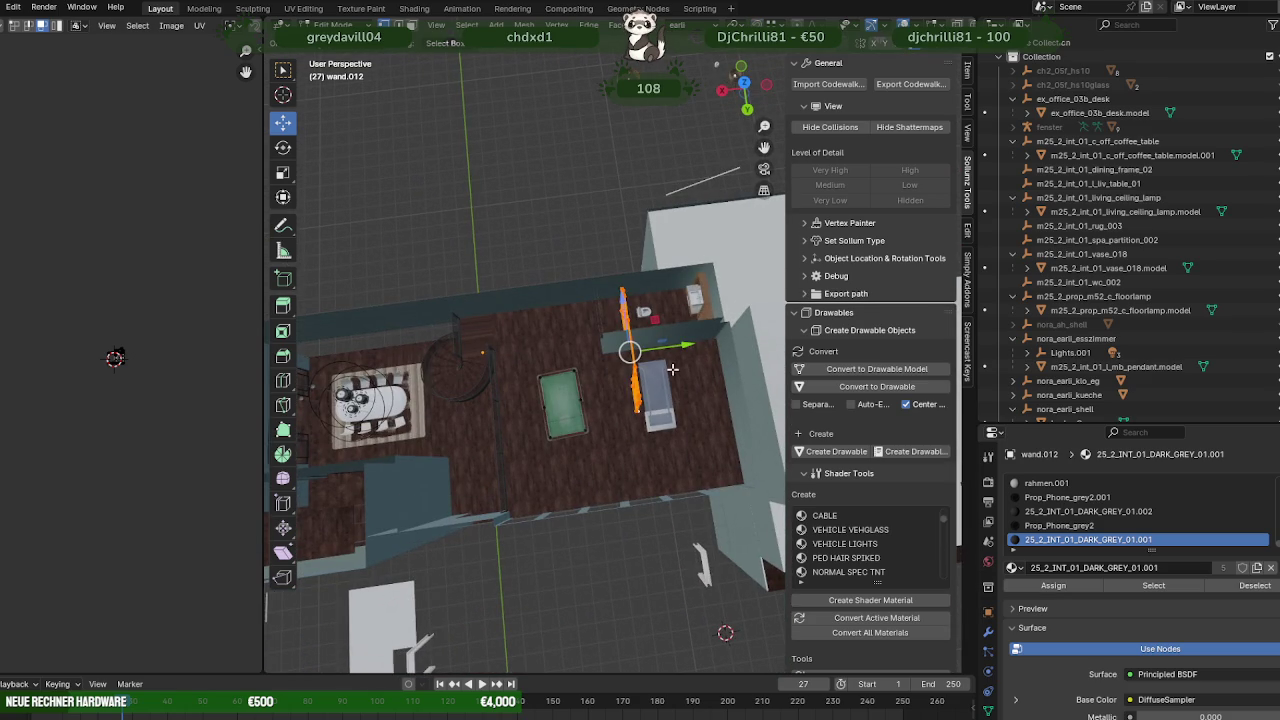
- Slide the door frame sideways so it sits beside the pool table
drag(677, 346, 648, 357)
mouse_move(648, 357)
middle_down()
mouse_move(608, 413)
mouse_move(669, 446)
mouse_move(663, 500)
mouse_move(626, 523)
mouse_move(680, 471)
mouse_move(625, 416)
middle_up()
scroll(669, 446, up, 3)
scroll(663, 500, up, 3)
scroll(680, 471, up, 3)
mouse_move(640, 510)
middle_down()
mouse_move(571, 523)
mouse_move(699, 537)
mouse_move(540, 458)
mouse_move(600, 461)
mouse_move(589, 457)
mouse_move(600, 449)
mouse_move(671, 511)
middle_up()
scroll(699, 537, down, 5)
scroll(624, 511, up, 3)
scroll(680, 505, up, 2)
- In Material Preview, drag wand.012 along Z until it stands on the floor
key(shift+z)
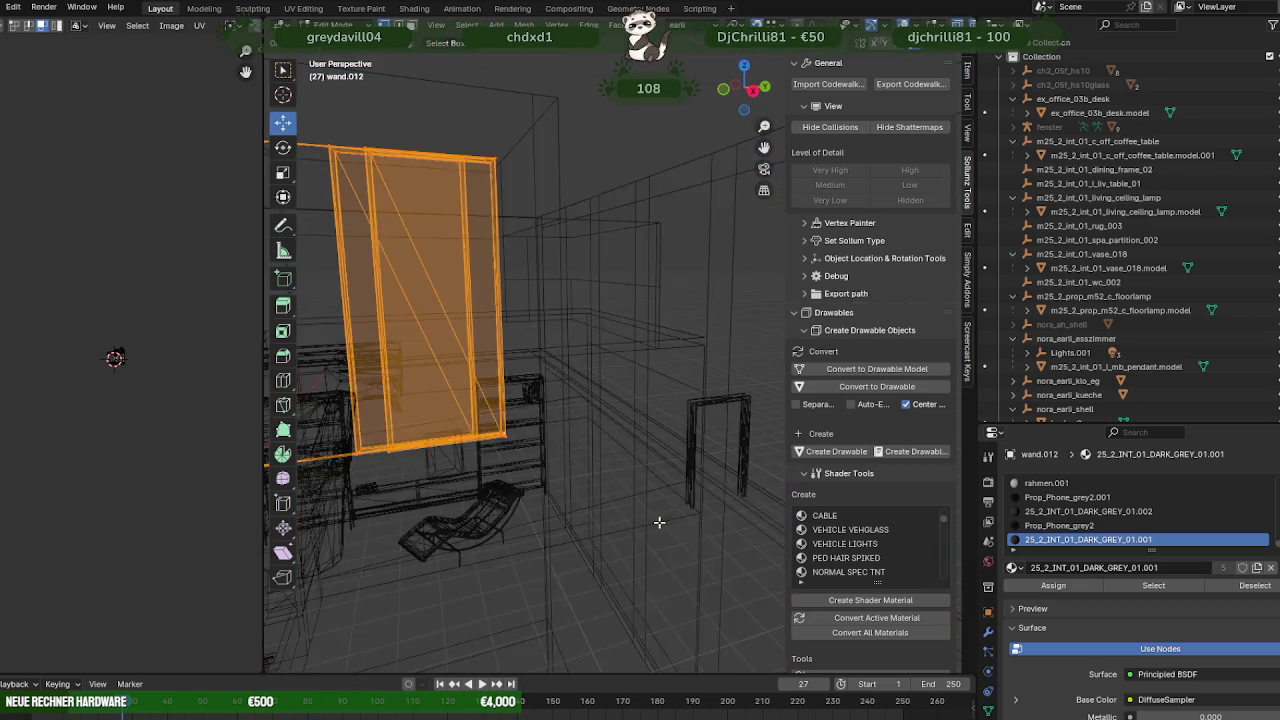
key(KP_Decimal)
mouse_move(534, 491)
middle_down()
mouse_move(533, 528)
mouse_move(529, 513)
mouse_move(611, 406)
middle_up()
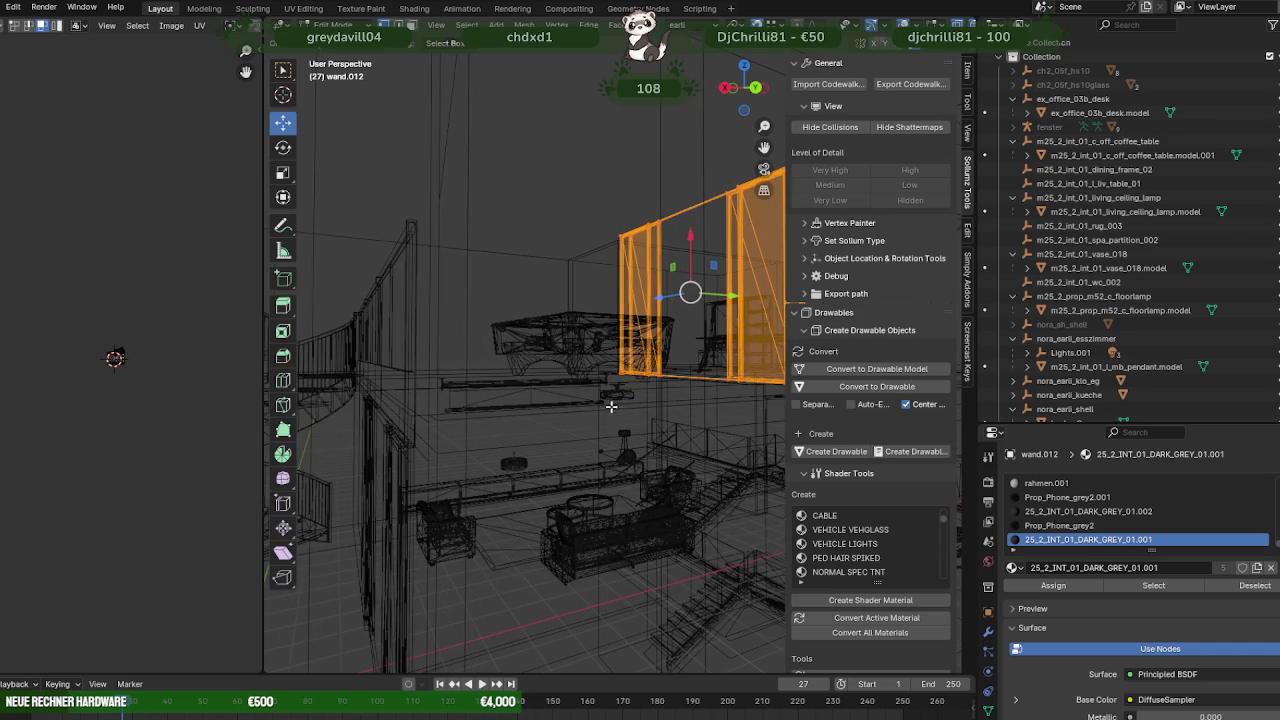
click(681, 246)
mouse_move(681, 246)
middle_down()
mouse_move(616, 448)
mouse_move(673, 576)
mouse_move(651, 486)
mouse_move(634, 557)
mouse_move(635, 326)
middle_up()
key(shift+z)
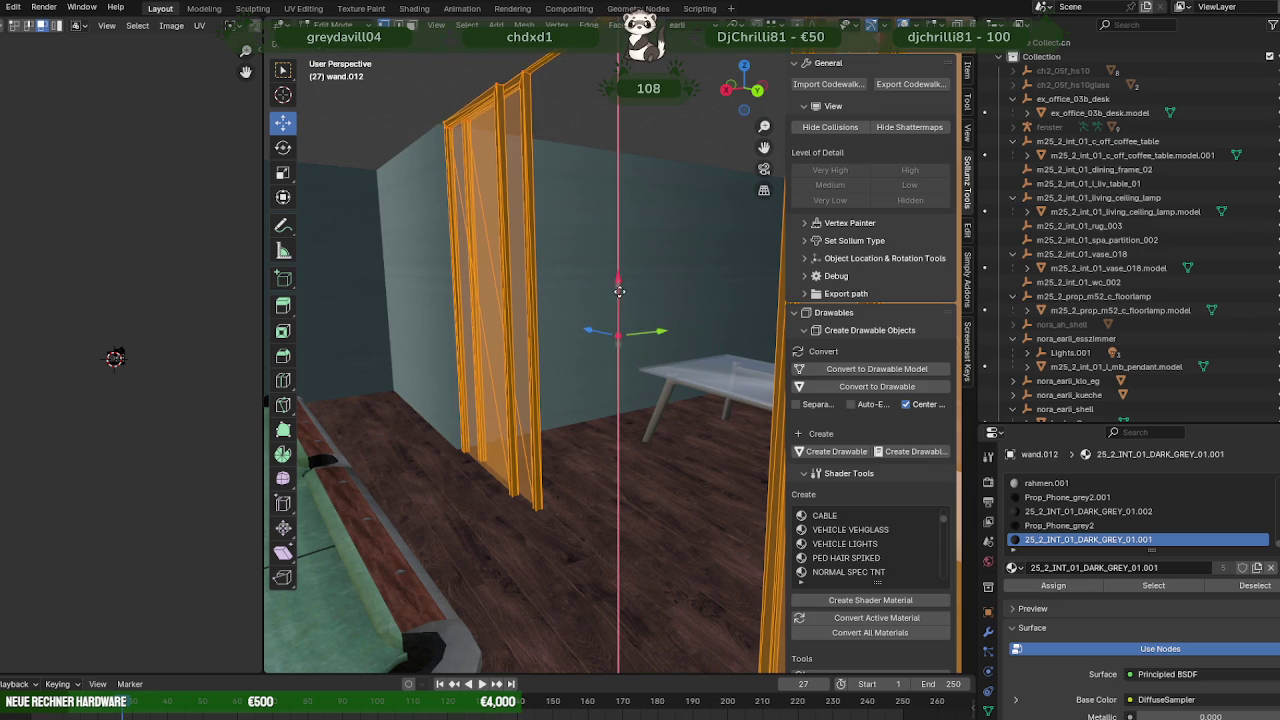
drag(614, 286, 594, 268)
mouse_move(600, 300)
middle_down()
mouse_move(514, 371)
mouse_move(663, 410)
mouse_move(523, 423)
mouse_move(534, 343)
mouse_move(543, 366)
mouse_move(690, 440)
mouse_move(618, 443)
mouse_move(641, 429)
middle_up()
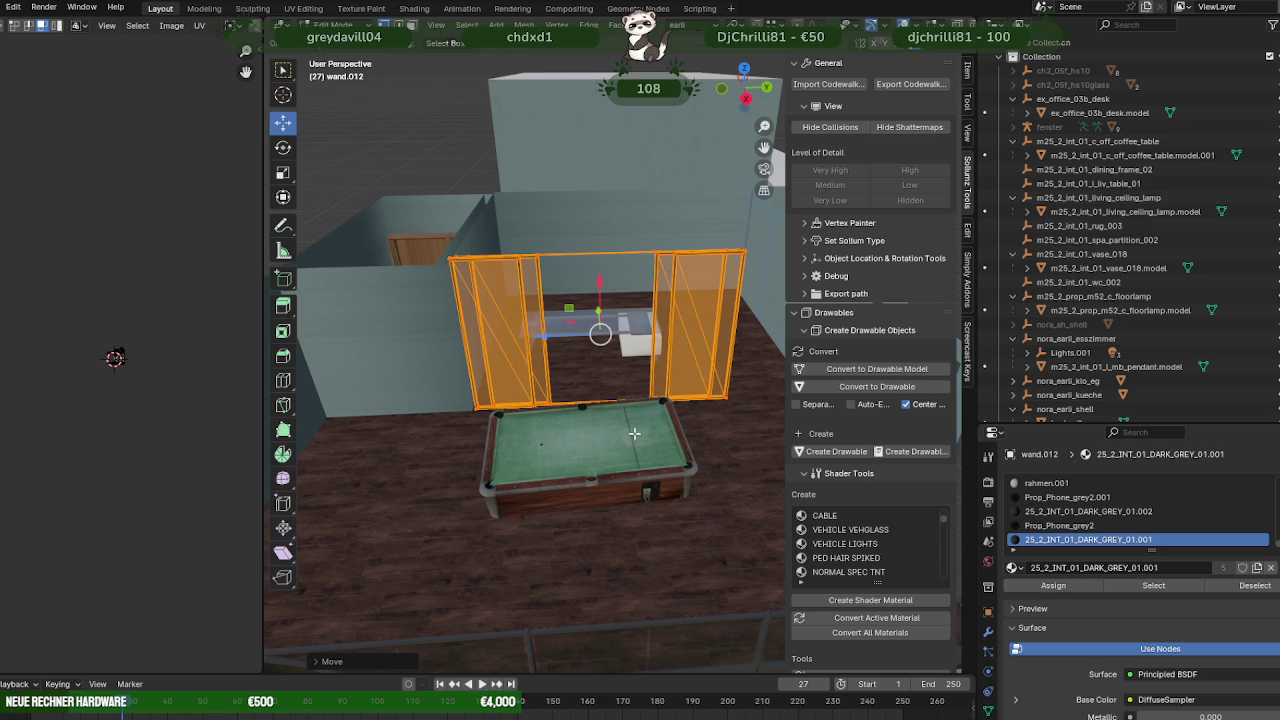
mouse_move(634, 433)
middle_down()
mouse_move(680, 429)
mouse_move(463, 403)
mouse_move(570, 485)
middle_up()
- Duplicate wand.011's end face in place and move the copy to the right
click(570, 485)
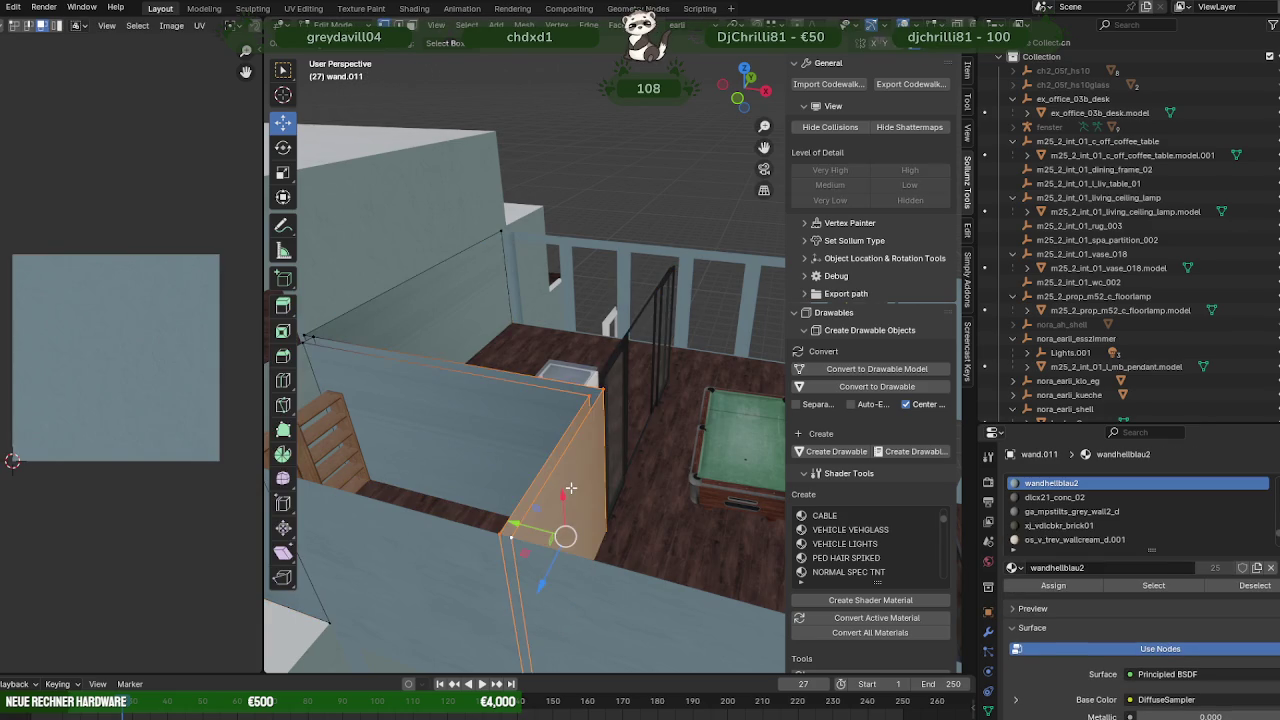
click(564, 483)
mouse_move(542, 468)
middle_down()
mouse_move(587, 450)
mouse_move(560, 440)
middle_up()
key(shift+d)
right_click(587, 450)
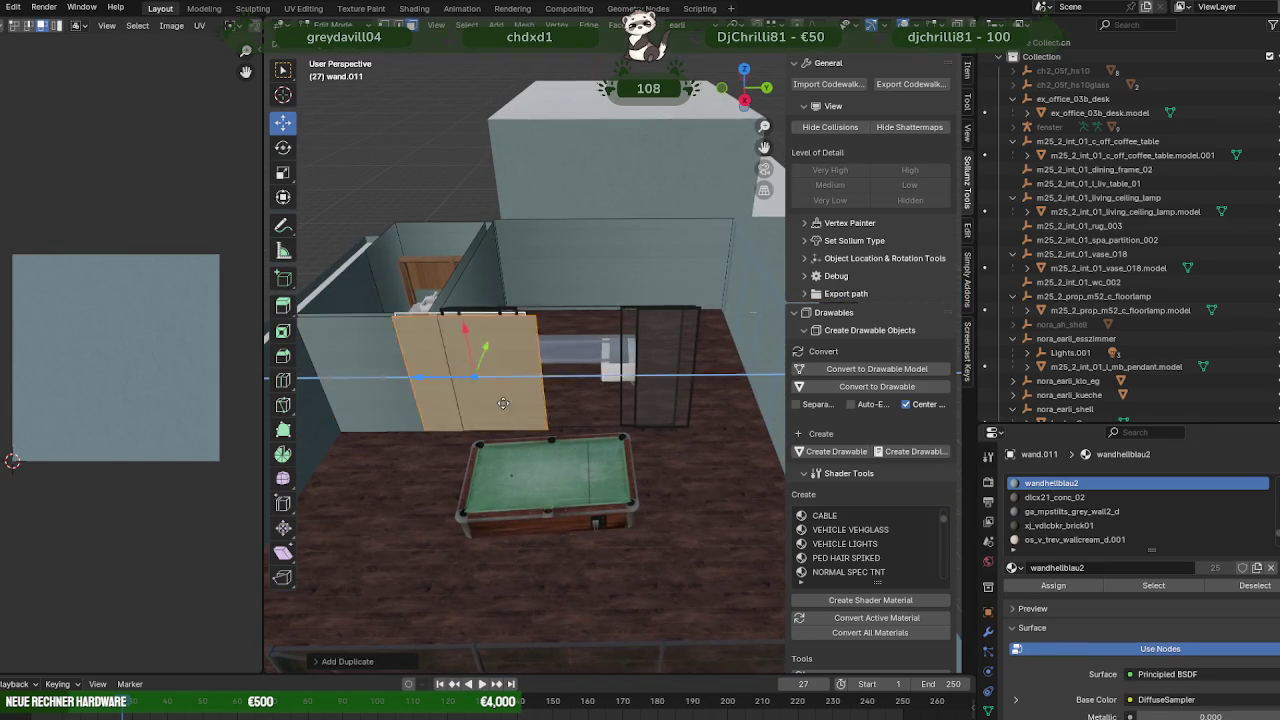
drag(420, 390, 615, 380)
middle_drag(615, 400, 662, 459)
- Position the new panel beside the glass doors and stretch its edge vertically
middle_drag(726, 366, 611, 442)
drag(578, 421, 659, 293)
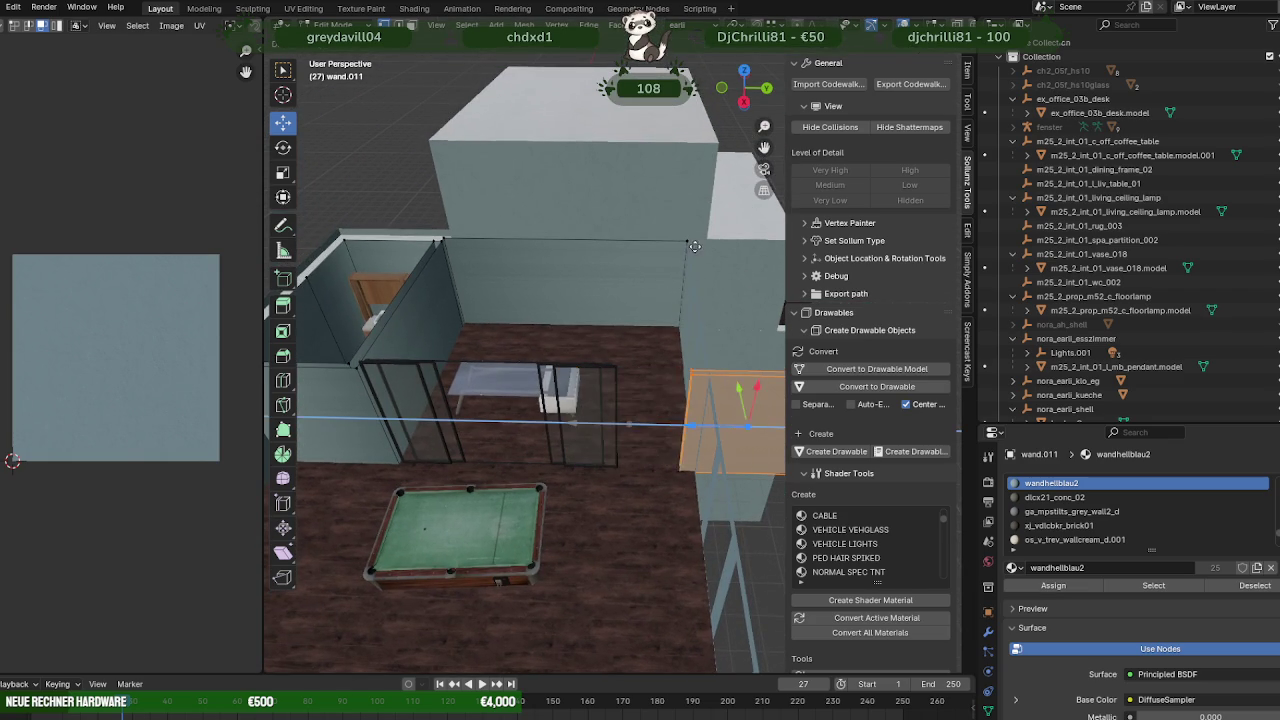
drag(681, 428, 669, 333)
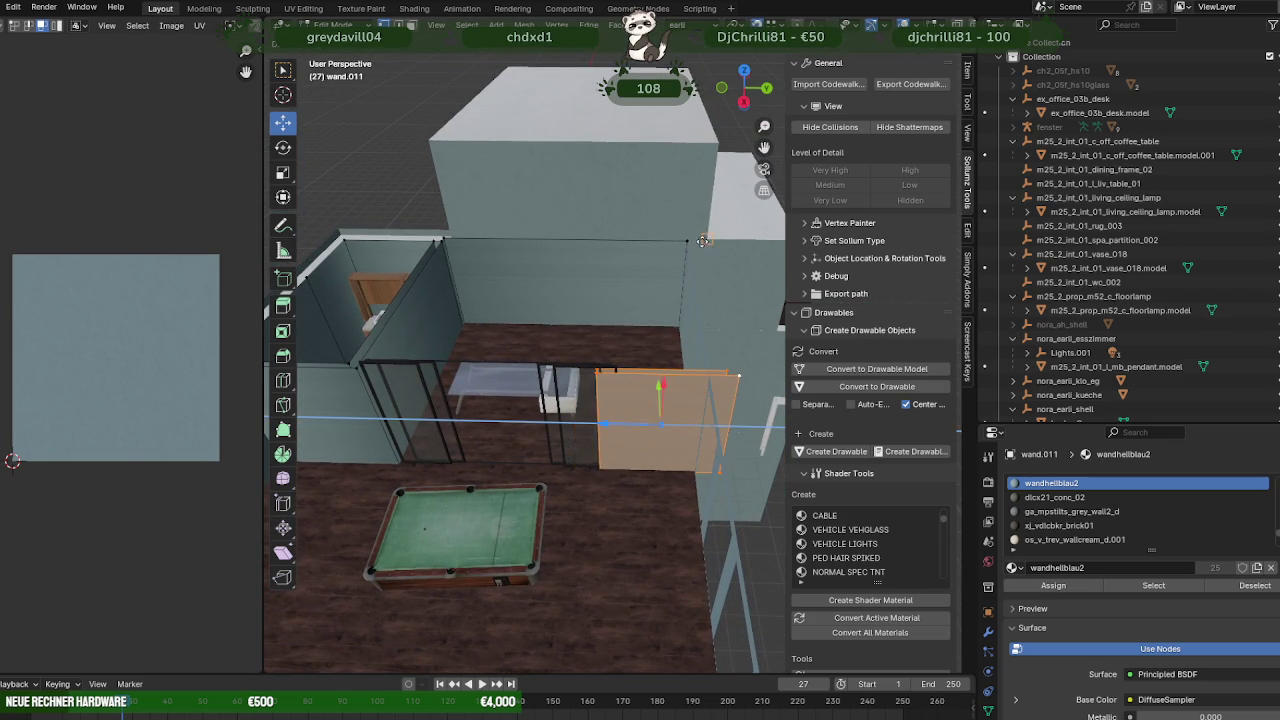
mouse_move(669, 333)
middle_down()
mouse_move(518, 392)
mouse_move(749, 394)
mouse_move(614, 377)
mouse_move(615, 464)
mouse_move(585, 420)
middle_up()
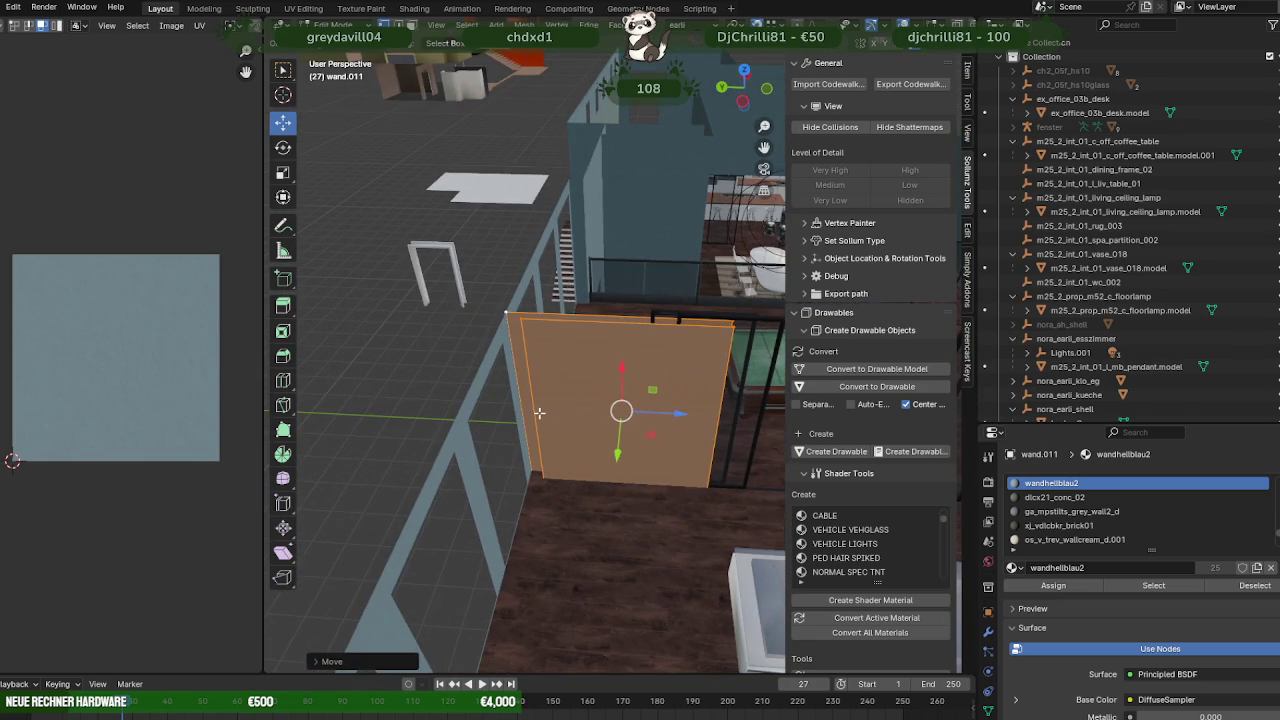
click(531, 400)
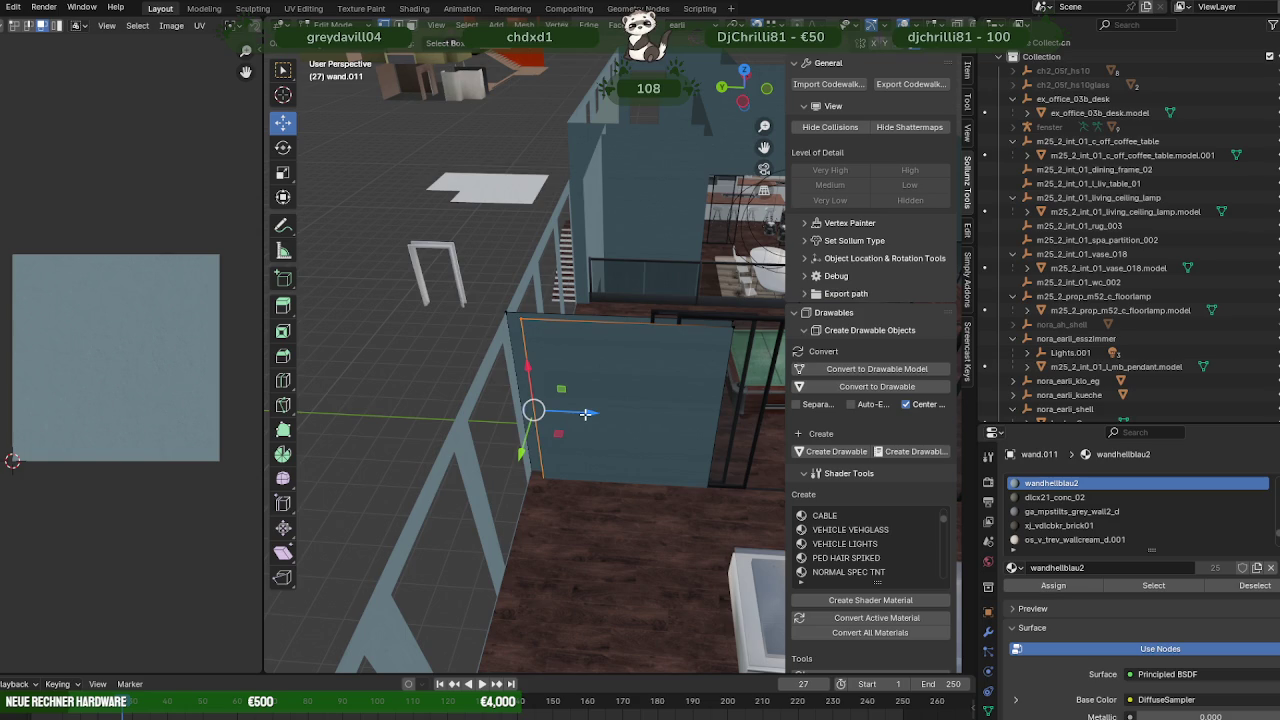
drag(585, 413, 569, 414)
mouse_move(569, 414)
middle_down()
mouse_move(695, 546)
mouse_move(652, 532)
mouse_move(663, 520)
mouse_move(662, 580)
mouse_move(600, 530)
mouse_move(578, 466)
middle_up()
- Slide the pool table along Y away from the glass doors and return to Object Mode
click(585, 508)
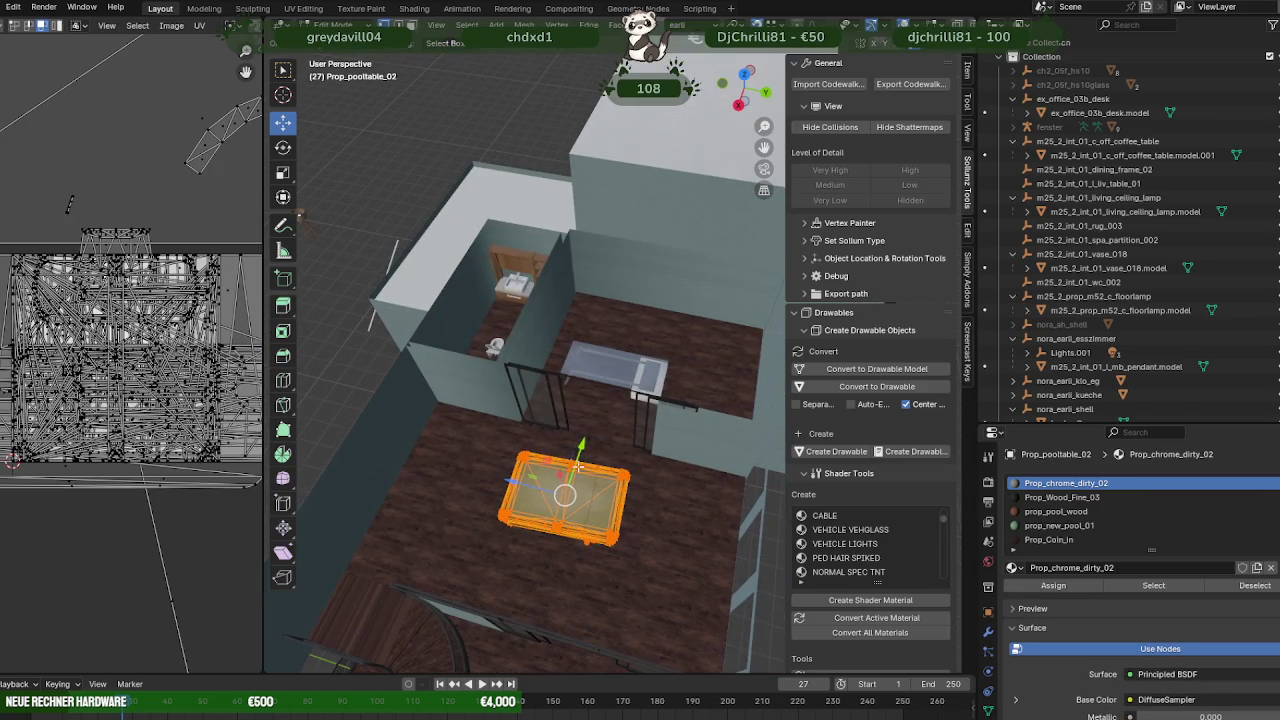
drag(578, 466, 561, 485)
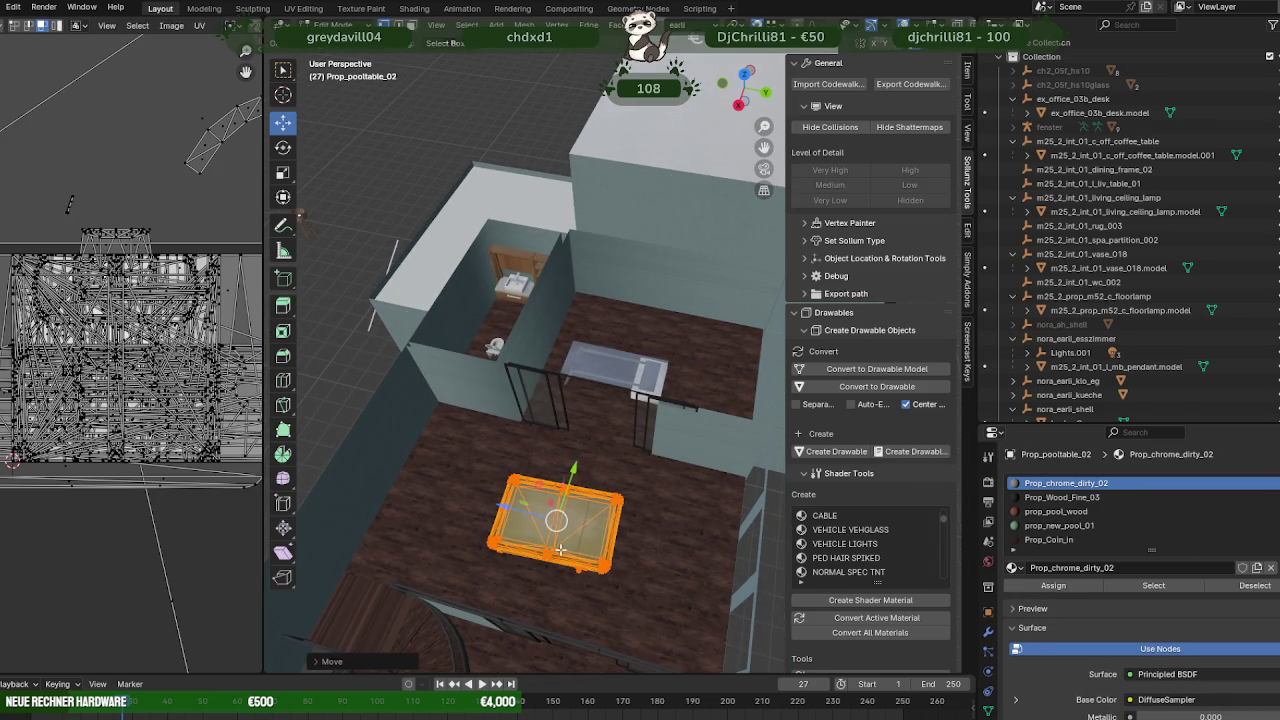
key(Tab)
mouse_move(561, 485)
middle_down()
mouse_move(598, 505)
mouse_move(592, 478)
mouse_move(605, 484)
middle_up()
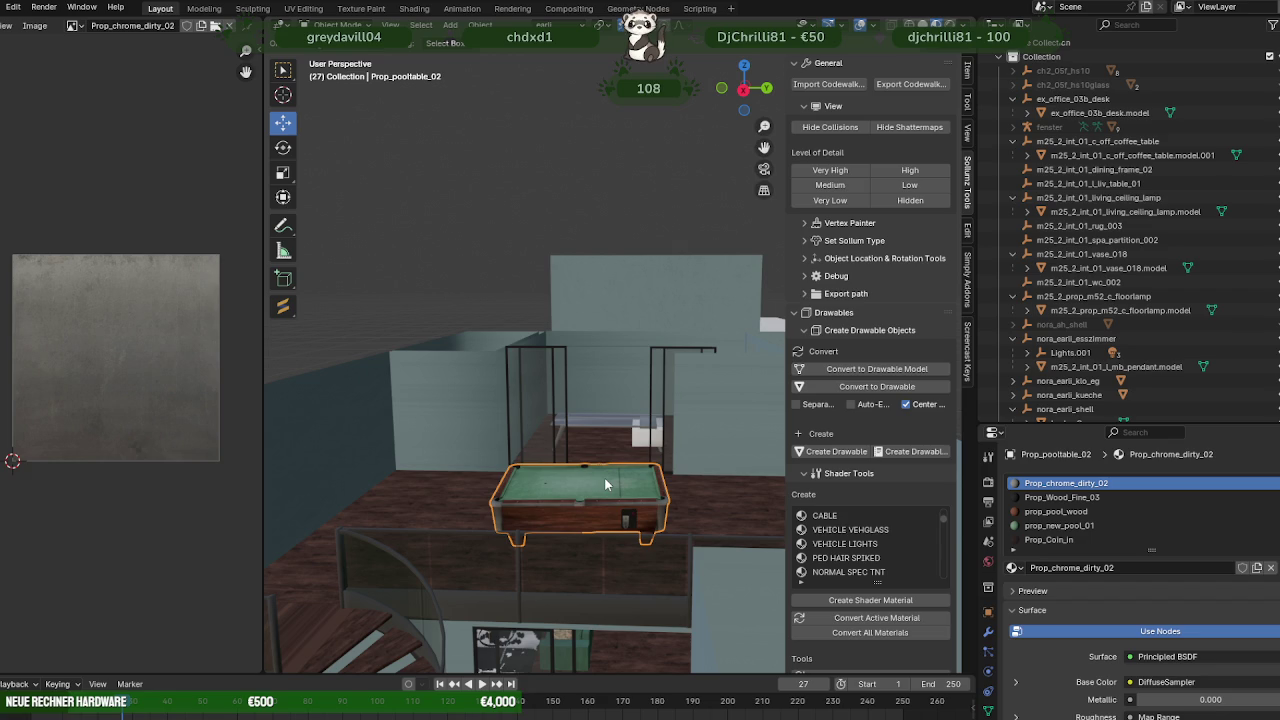
middle_drag(605, 485, 500, 388)
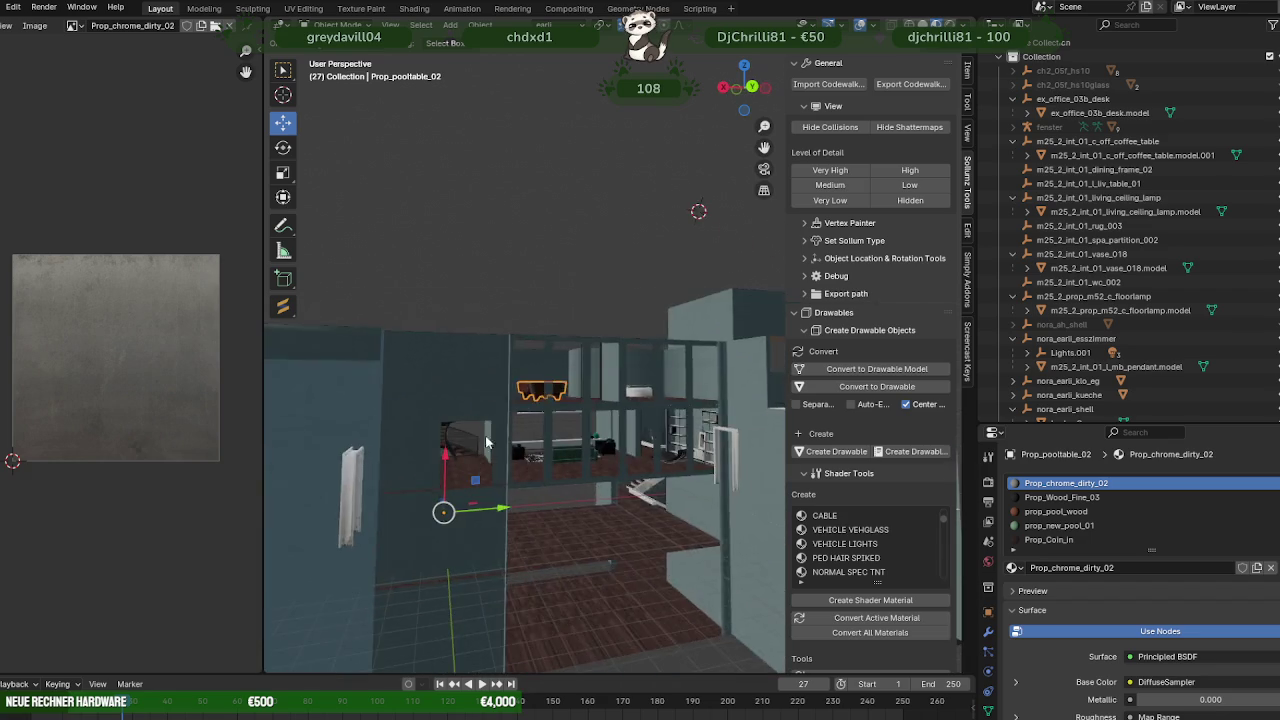
mouse_move(518, 494)
middle_down()
mouse_move(555, 480)
mouse_move(692, 500)
mouse_move(673, 577)
mouse_move(639, 526)
mouse_move(580, 534)
mouse_move(643, 503)
mouse_move(593, 537)
mouse_move(598, 436)
mouse_move(614, 409)
mouse_move(598, 376)
middle_up()
- Lower wand.012's top edges slightly along Z in wireframe, then restore solid shading
click(614, 409)
key(Tab)
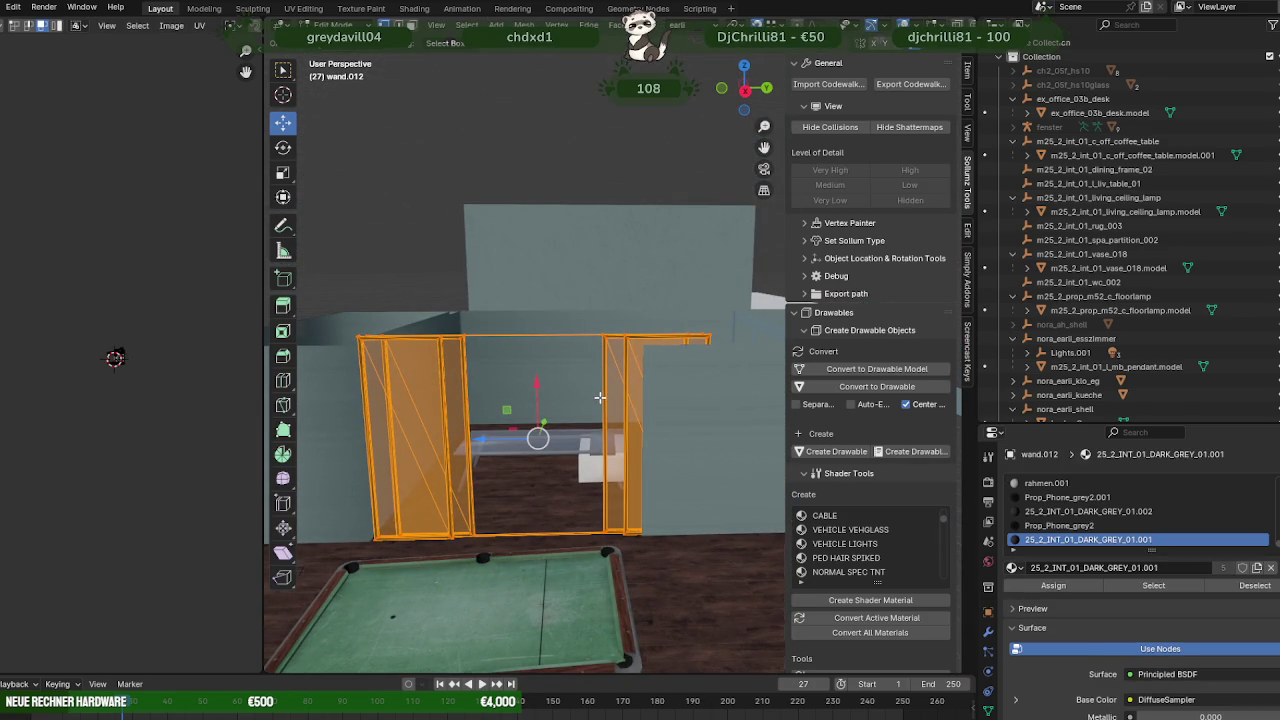
key(shift+z)
drag(366, 318, 694, 370)
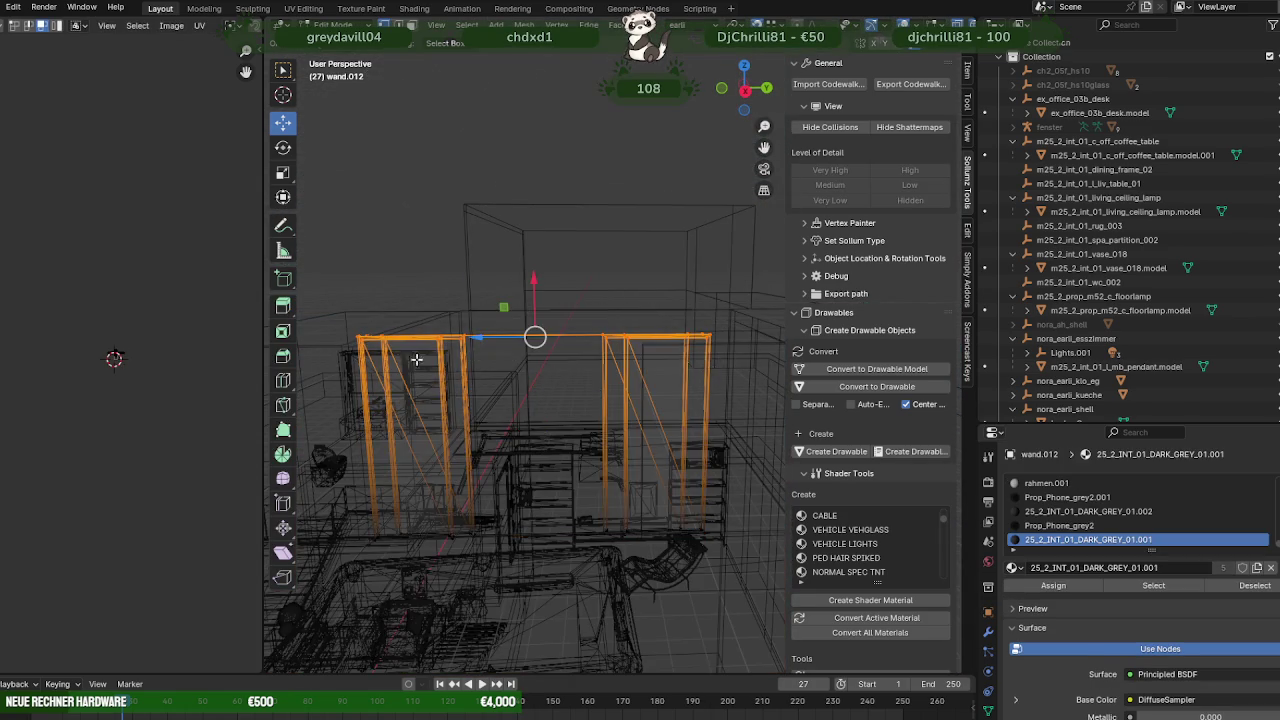
middle_drag(694, 370, 504, 374)
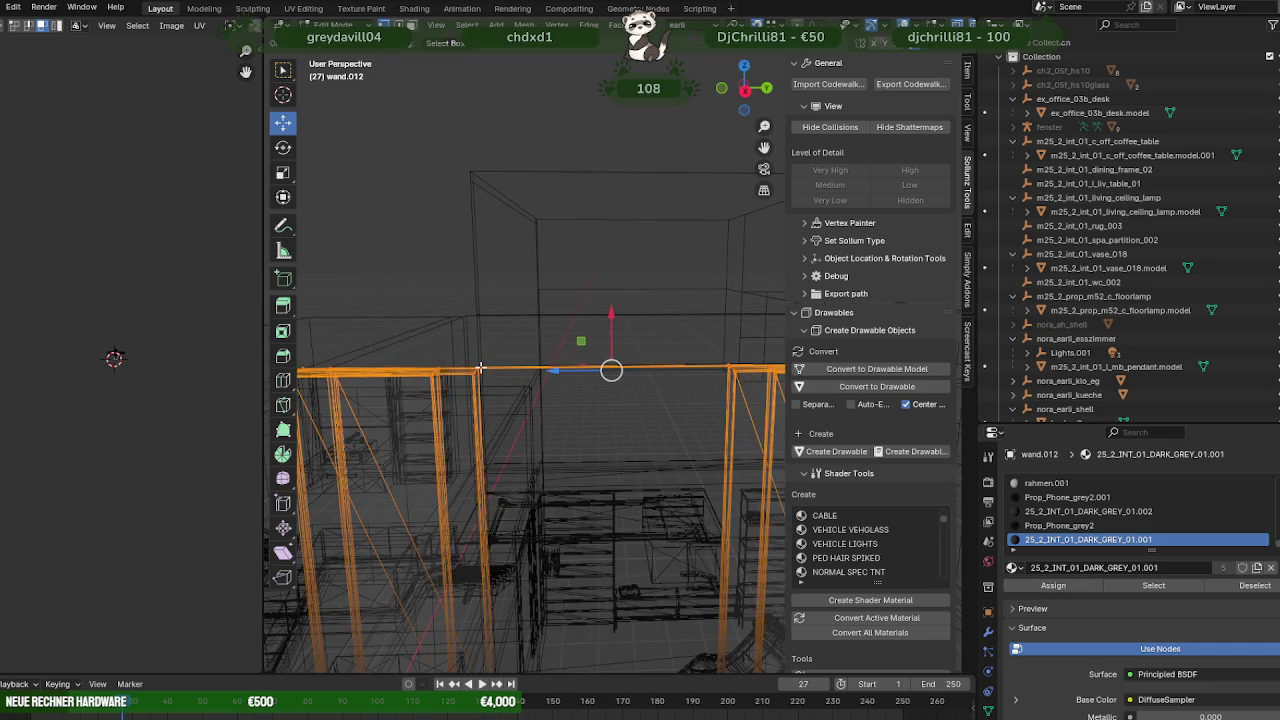
middle_drag(559, 331, 553, 326)
drag(576, 311, 578, 325)
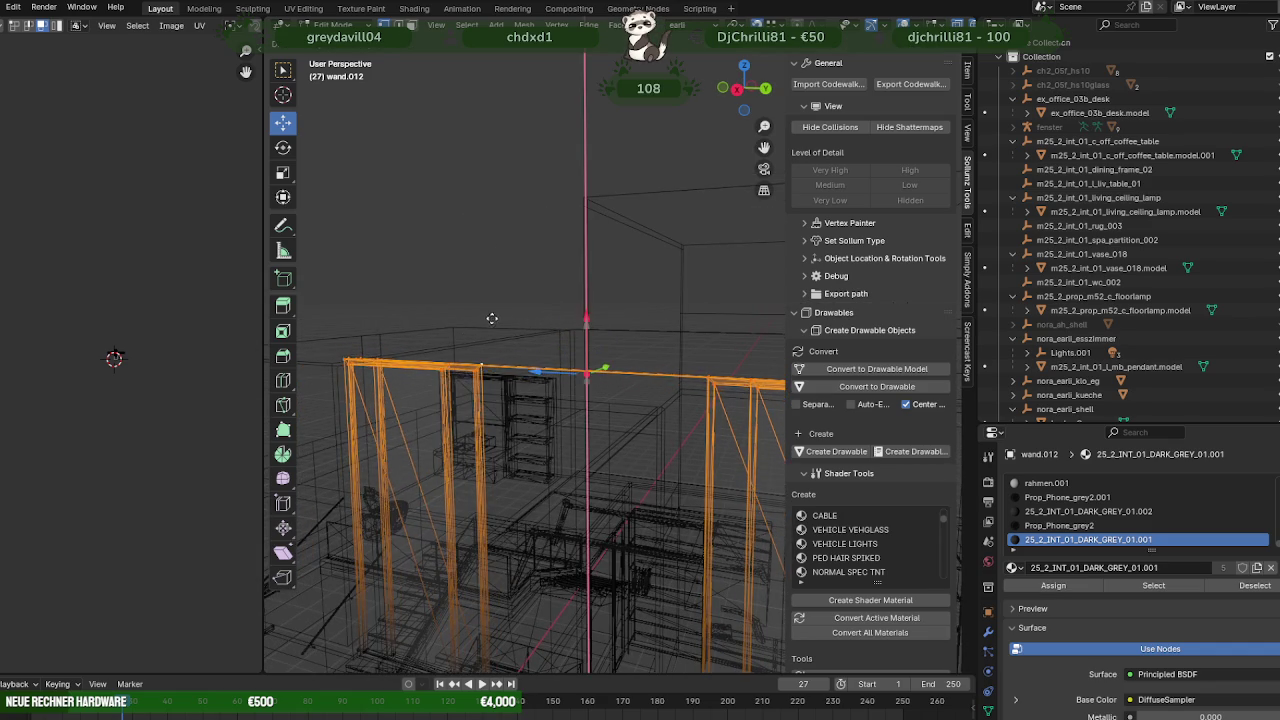
drag(578, 325, 578, 330)
mouse_move(578, 330)
middle_down()
mouse_move(563, 470)
mouse_move(546, 428)
mouse_move(636, 441)
mouse_move(670, 383)
middle_up()
key(shift+z)
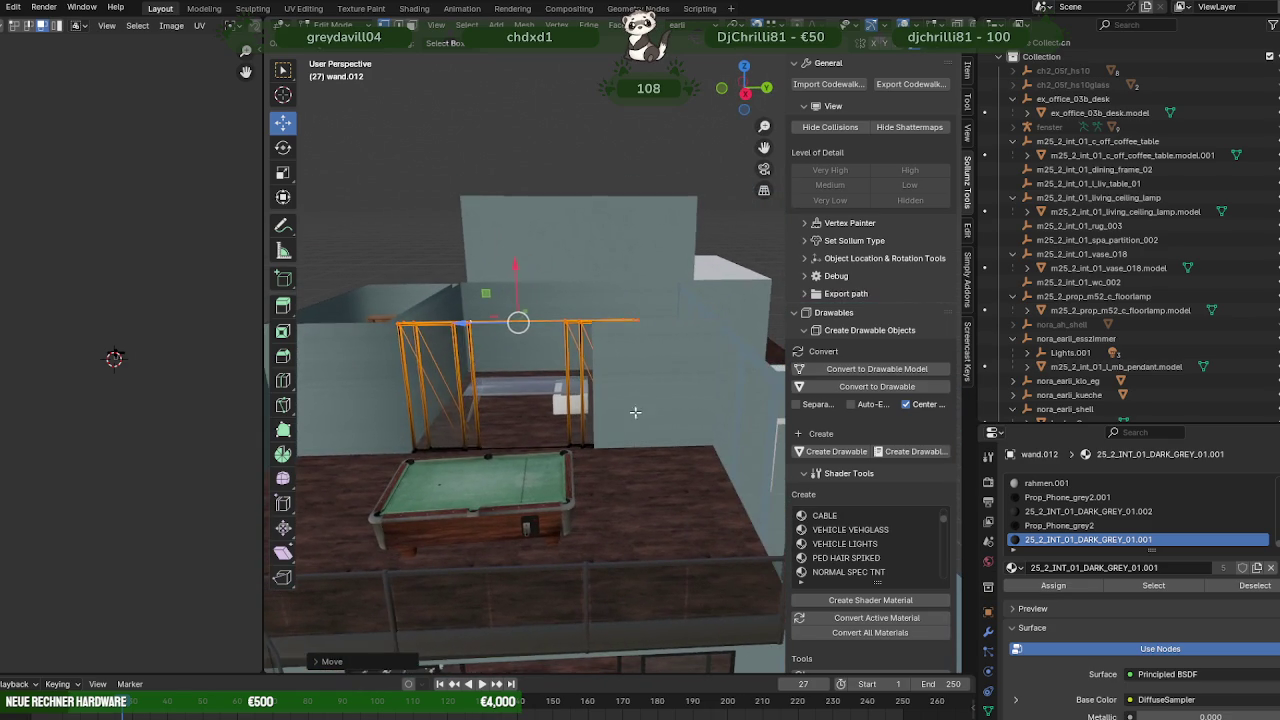
- Move wall wand.011 along Z into place beside the doorway, then return to Object Mode
click(670, 383)
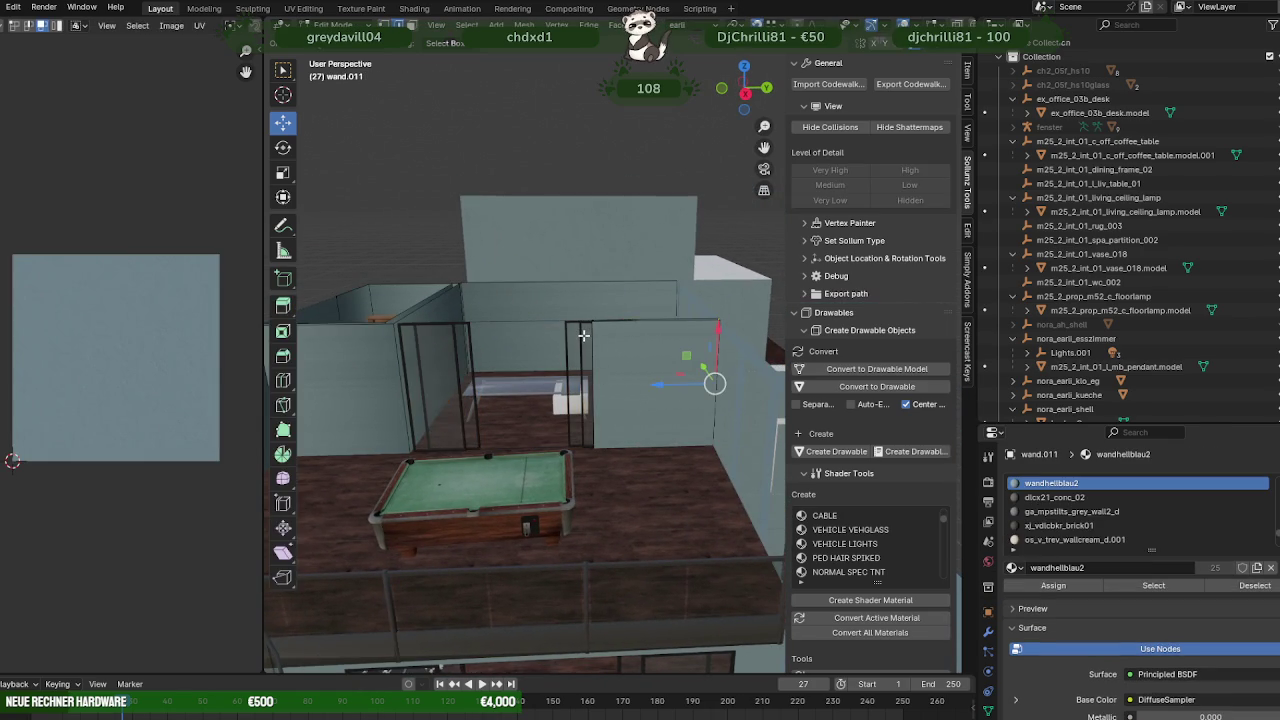
key(shift+z)
mouse_move(614, 489)
middle_down()
mouse_move(636, 467)
mouse_move(576, 325)
middle_up()
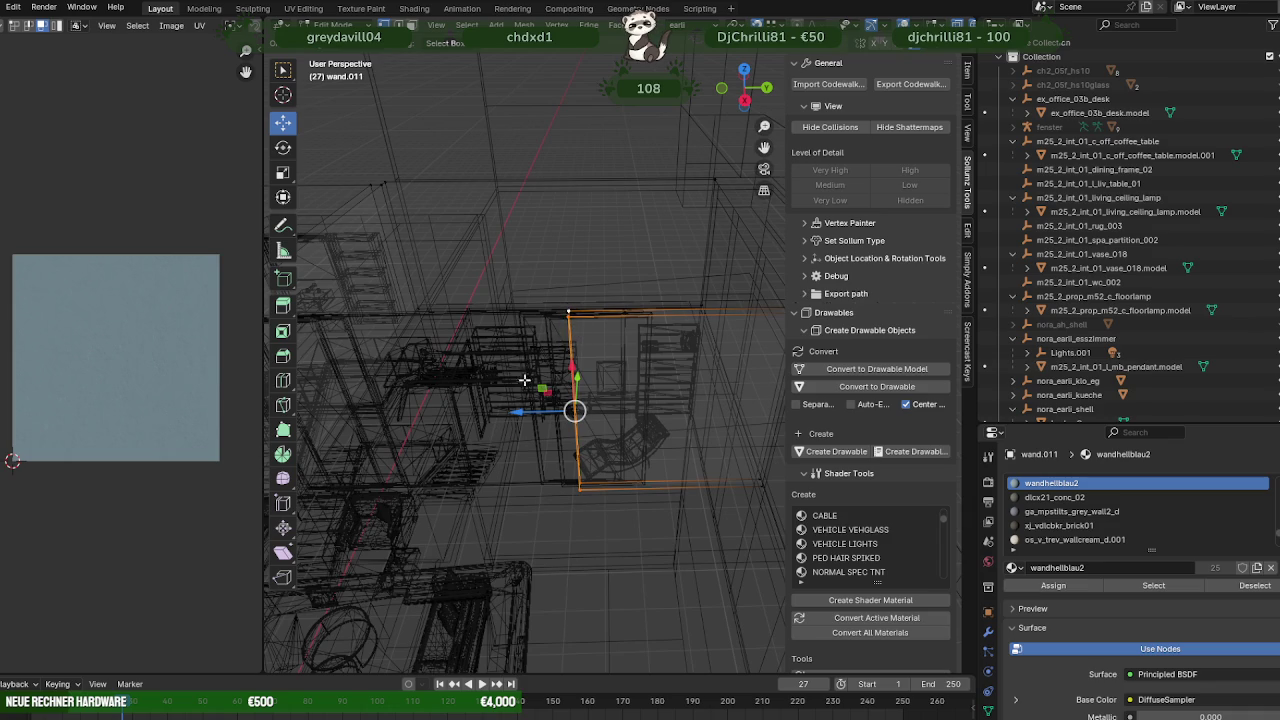
drag(519, 412, 594, 411)
key(shift+z)
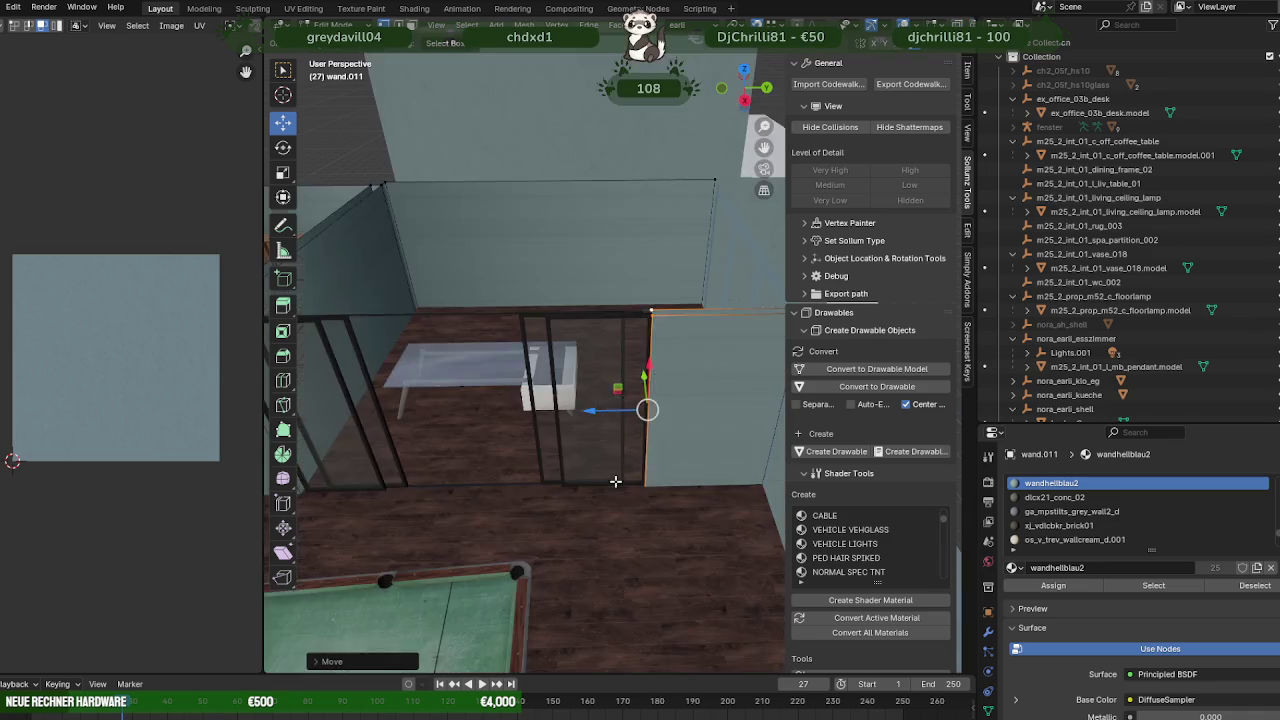
mouse_move(614, 480)
middle_down()
mouse_move(603, 518)
mouse_move(637, 437)
mouse_move(617, 425)
mouse_move(609, 443)
middle_up()
key(Tab)
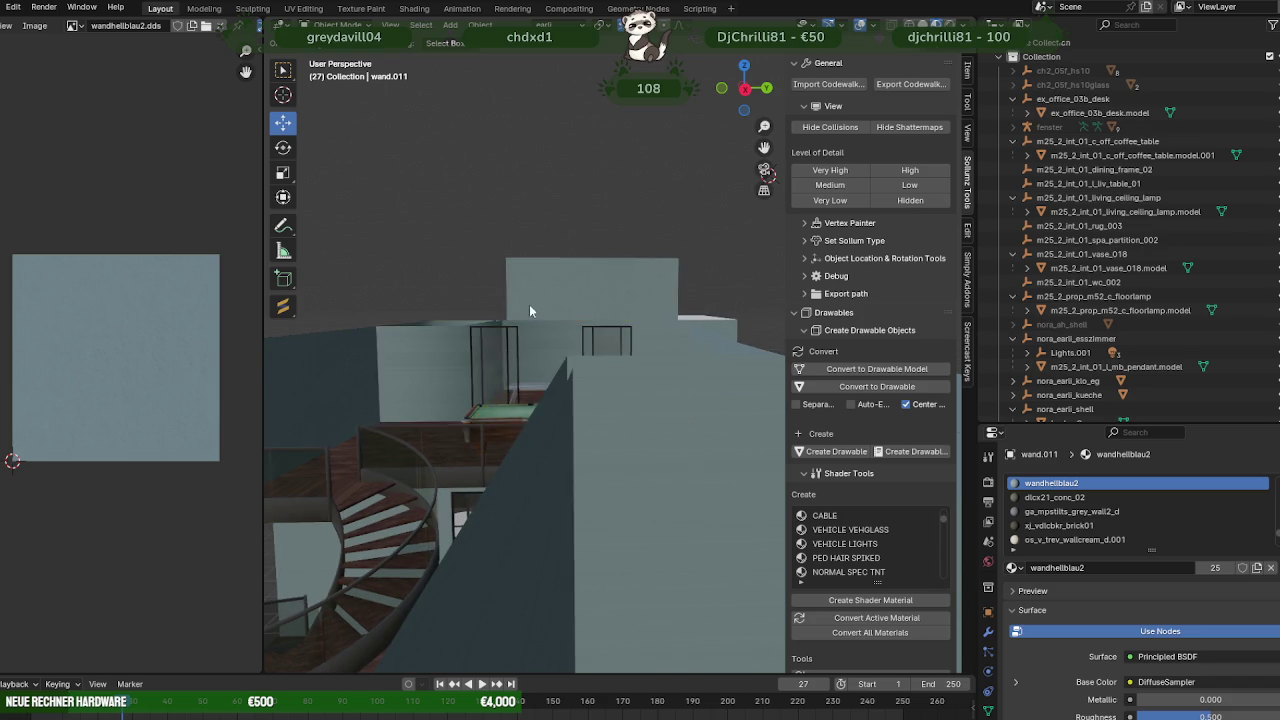
mouse_move(529, 306)
middle_down()
mouse_move(614, 458)
mouse_move(544, 450)
mouse_move(569, 436)
mouse_move(695, 437)
mouse_move(663, 442)
middle_up()
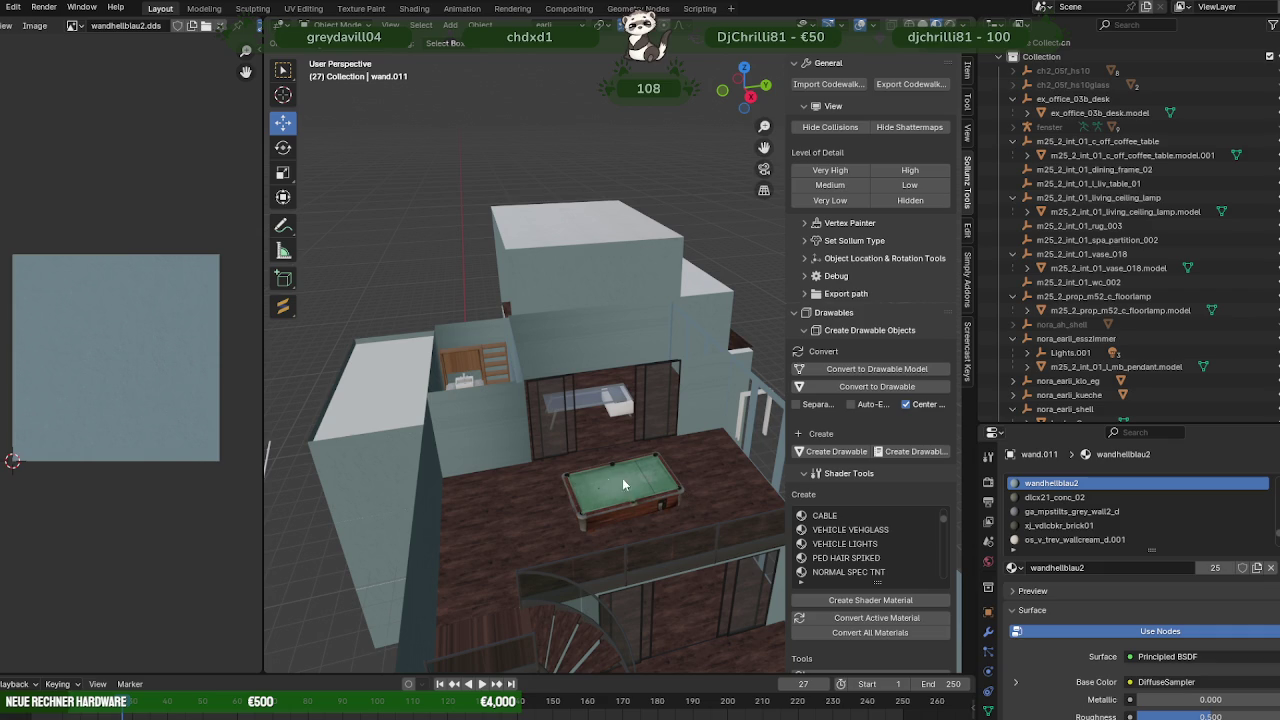
middle_drag(622, 478, 642, 483)
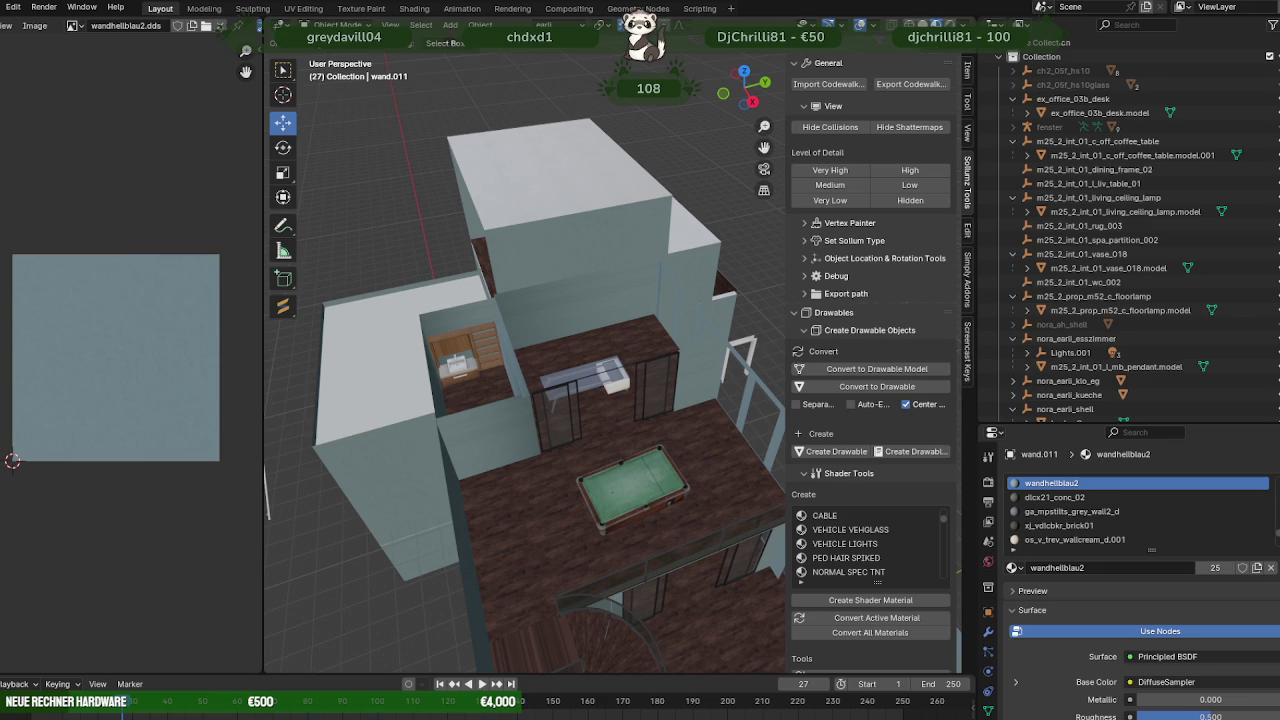
- Separate the selected faces of the small room's wall into their own object
mouse_move(629, 432)
middle_down()
mouse_move(730, 460)
mouse_move(640, 420)
mouse_move(657, 410)
middle_up()
key(Tab)
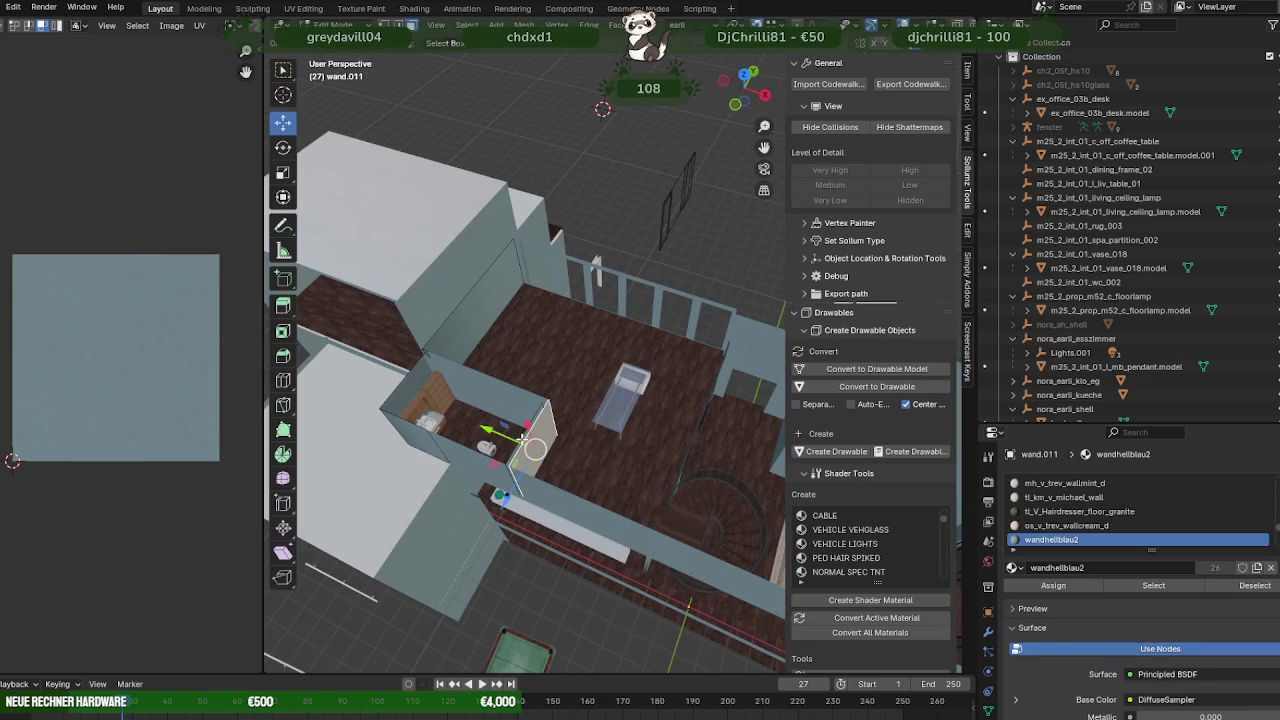
right_click(522, 441)
click(586, 443)
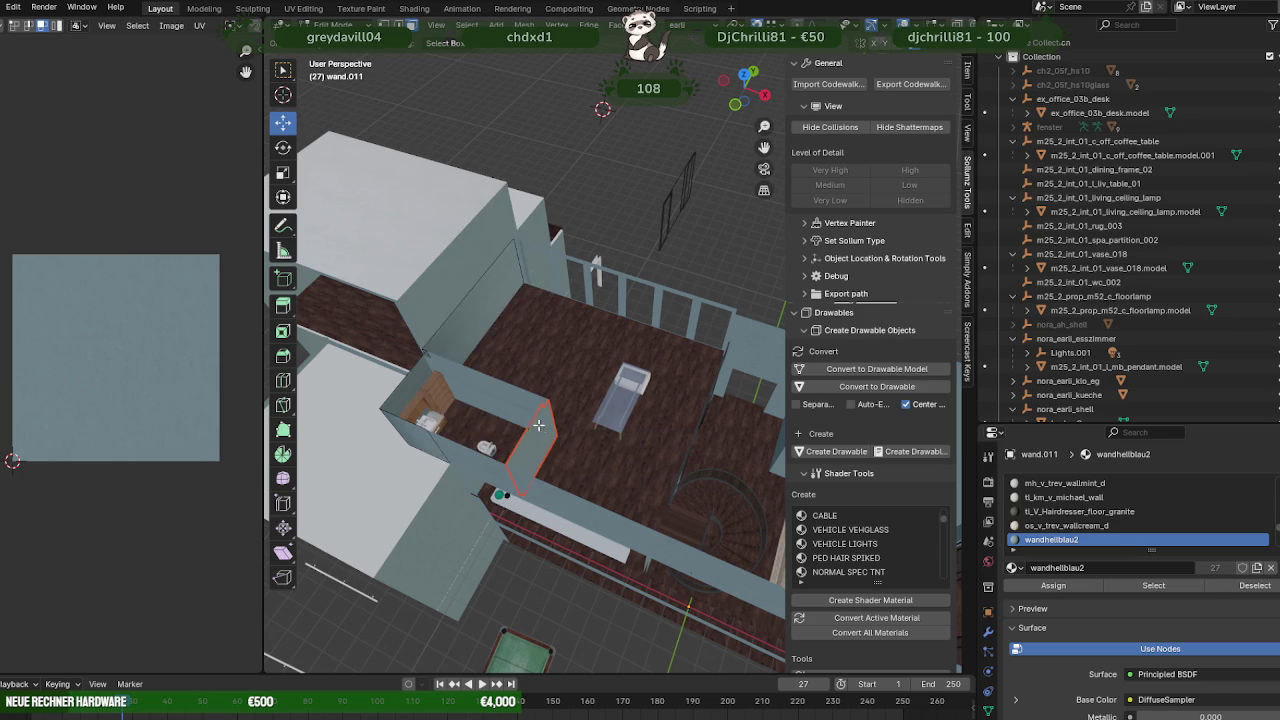
key(Tab)
- Join the separated piece with the other wall into one L-shaped wall and merge its vertices by distance
click(537, 427)
right_click(518, 402)
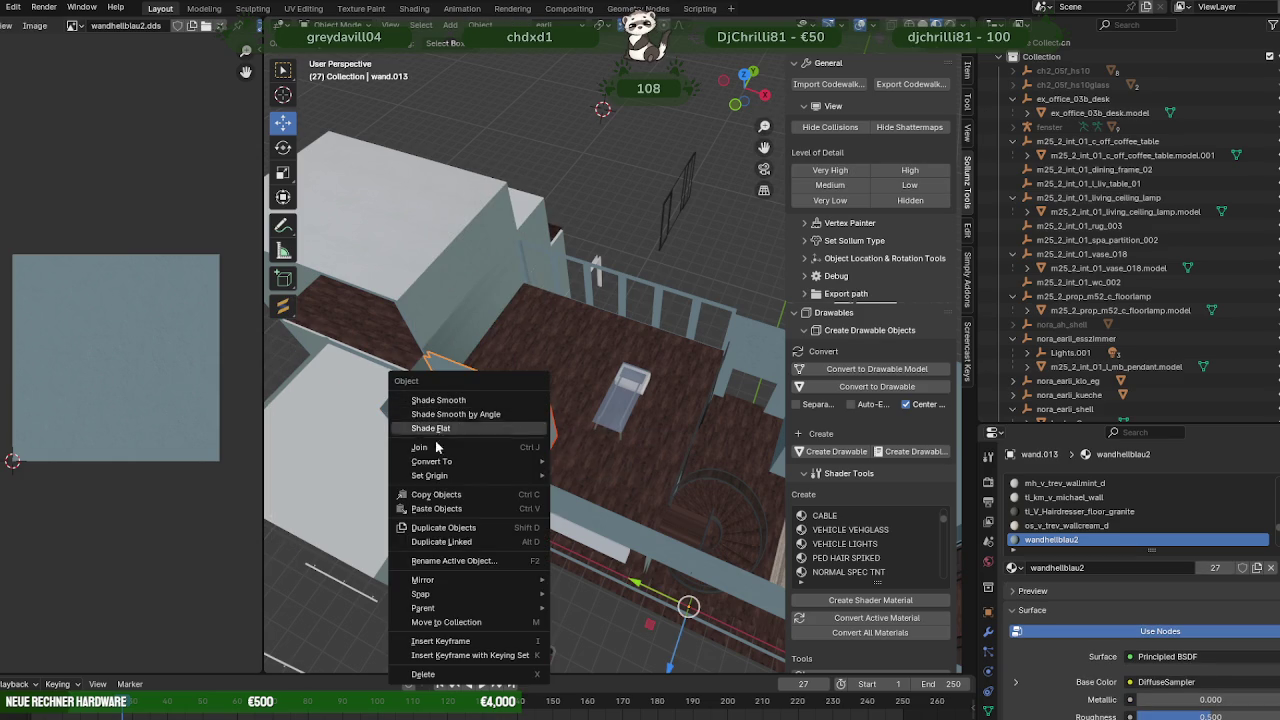
click(487, 448)
key(Tab)
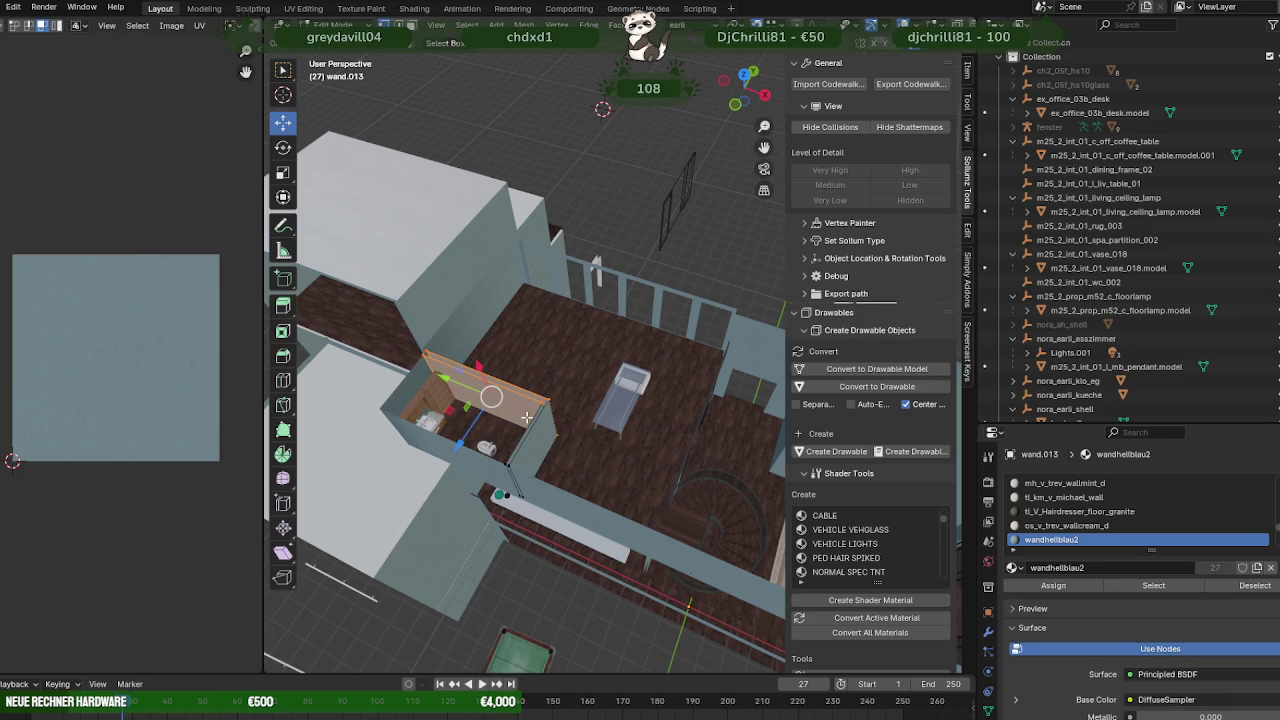
right_click(528, 408)
mouse_move(461, 375)
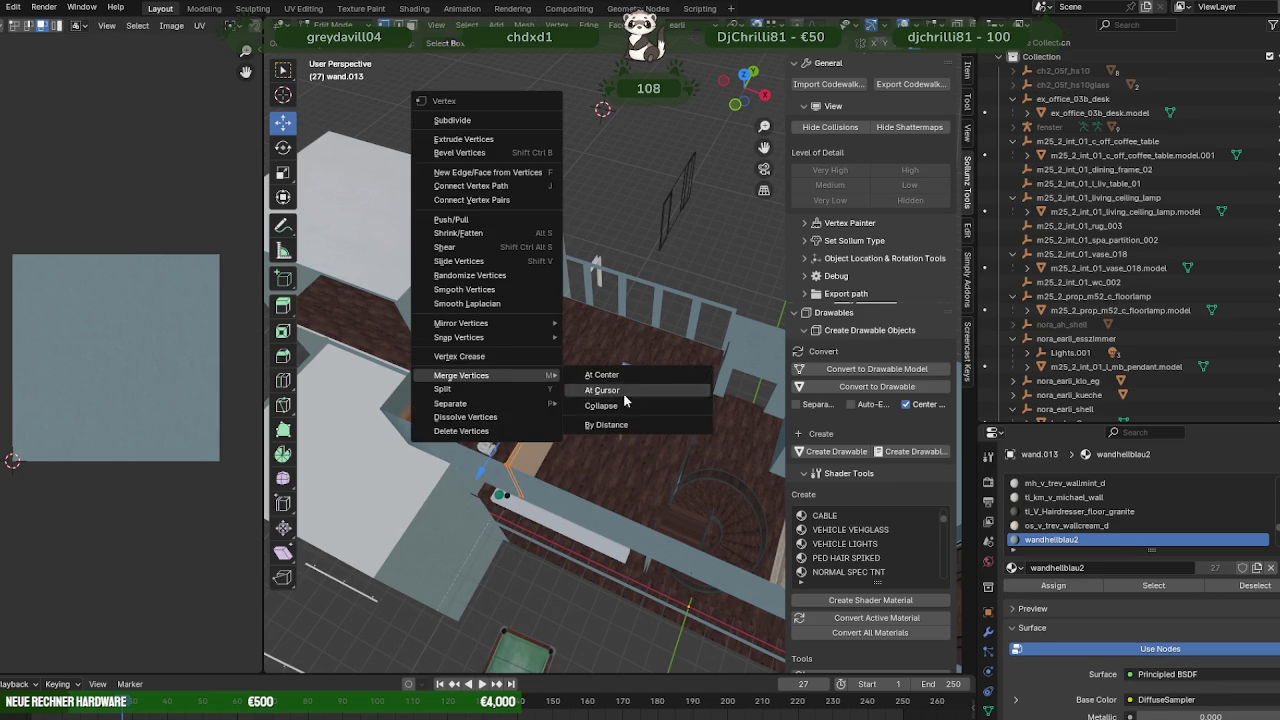
click(625, 427)
- Box-select the wall's vertices in wireframe view and move that wall part up
mouse_move(524, 422)
middle_down()
mouse_move(533, 452)
mouse_move(518, 455)
middle_up()
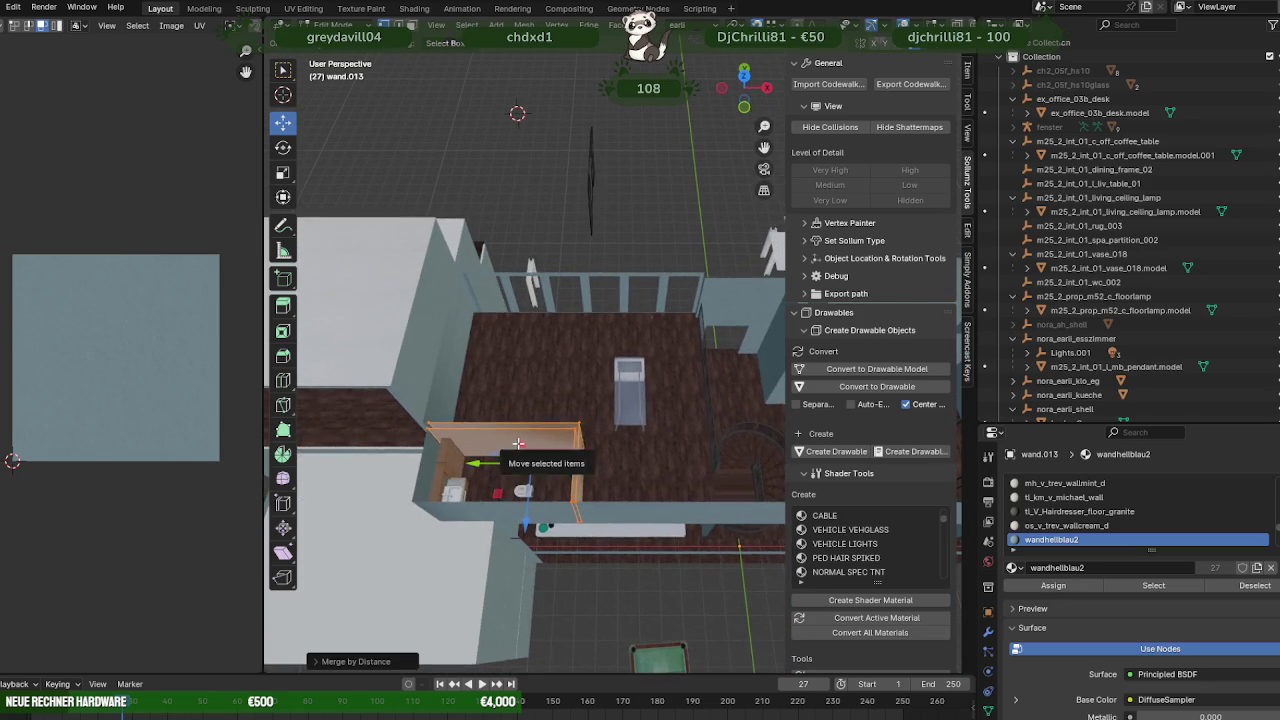
key(shift+z)
key(shift+z)
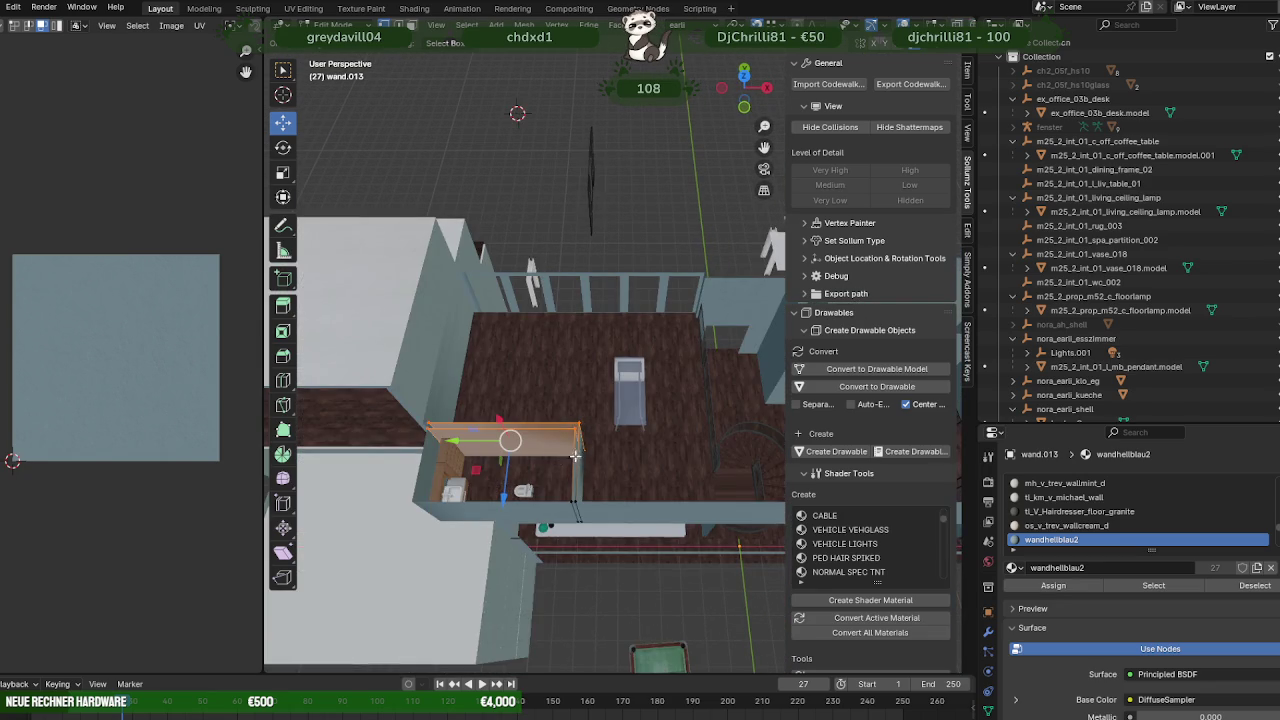
middle_drag(575, 457, 564, 475)
key(shift+z)
drag(404, 390, 606, 462)
key(shift+z)
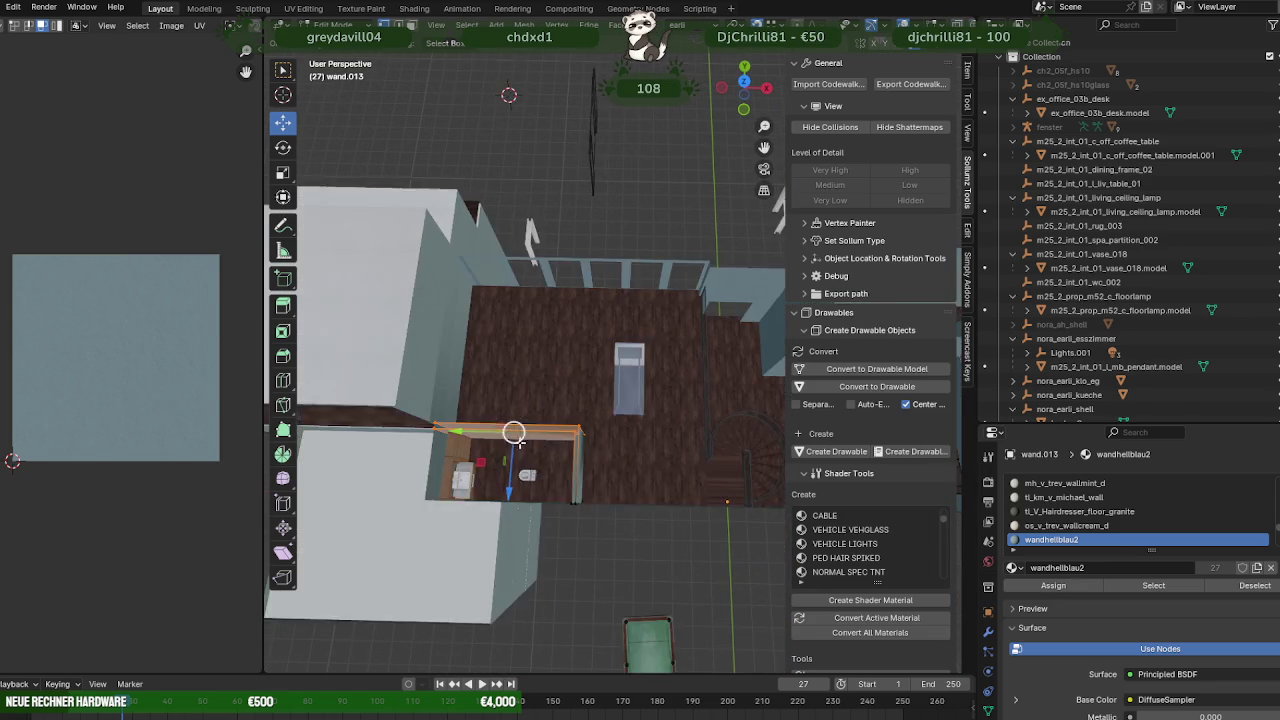
middle_drag(518, 480, 521, 494)
drag(521, 494, 540, 385)
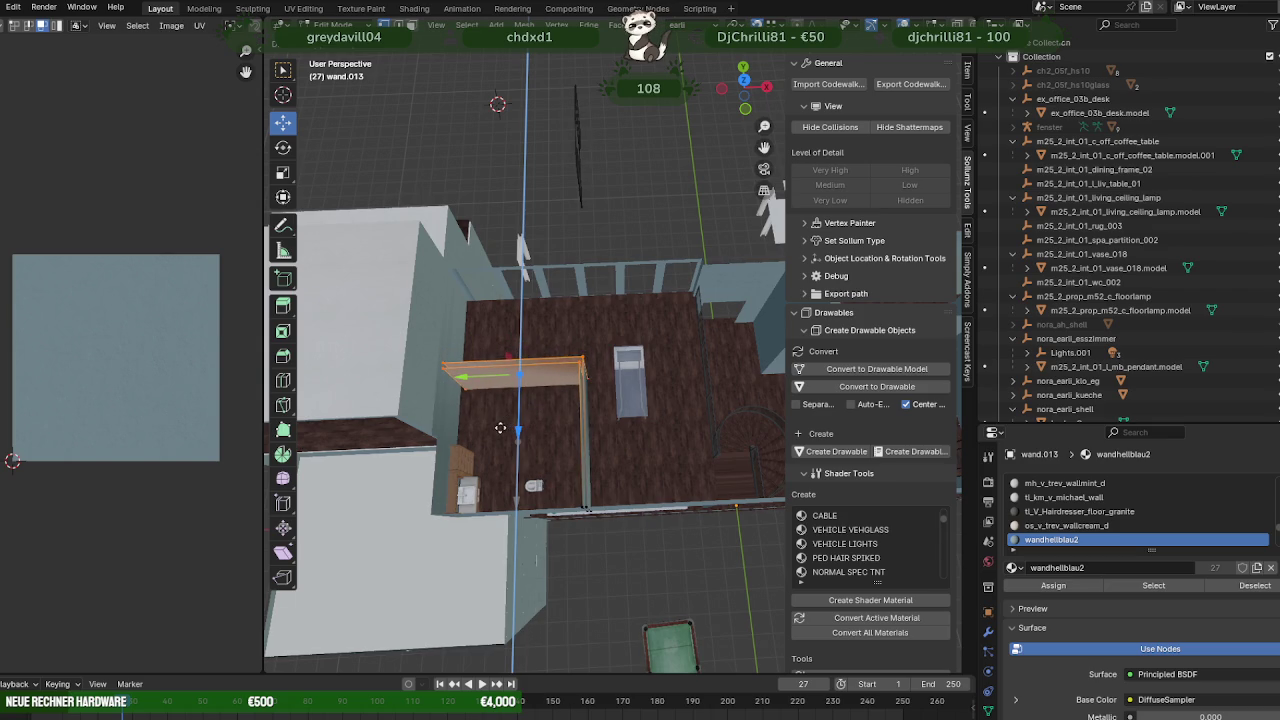
- Box-select the wall's right end and move it along the Y axis
key(shift+z)
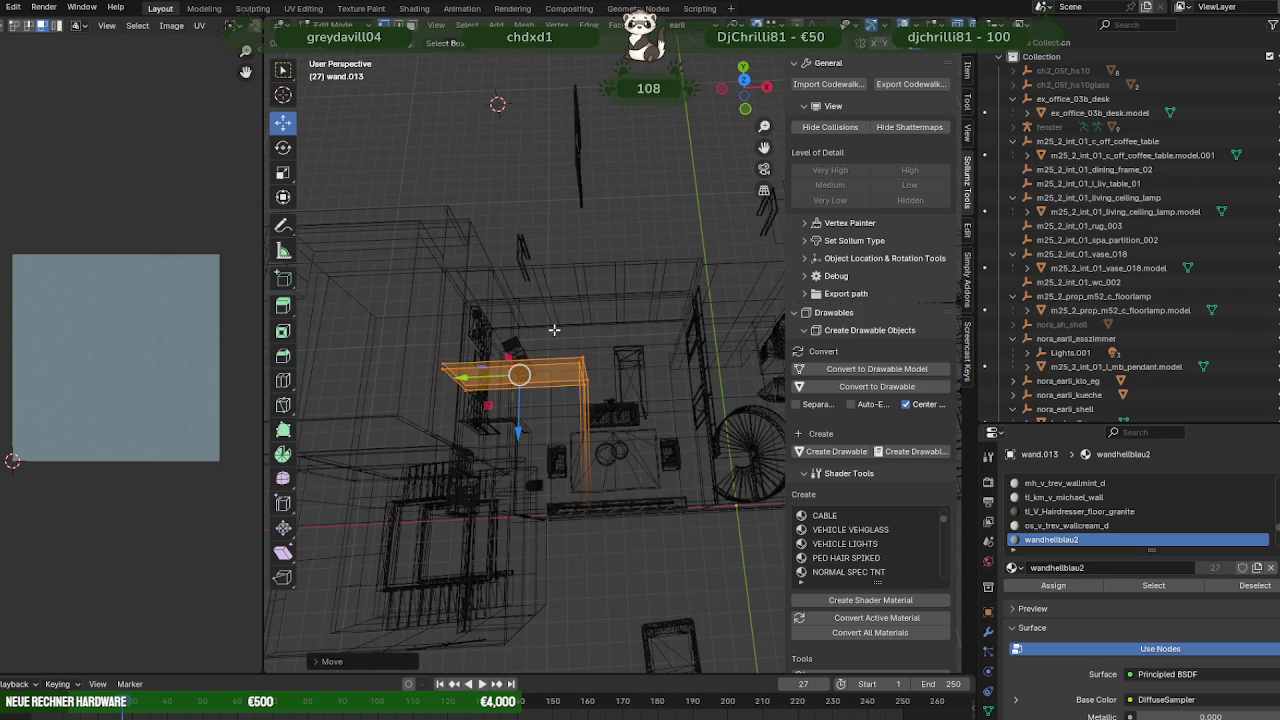
drag(553, 340, 630, 555)
key(shift+z)
key(g)
key(y)
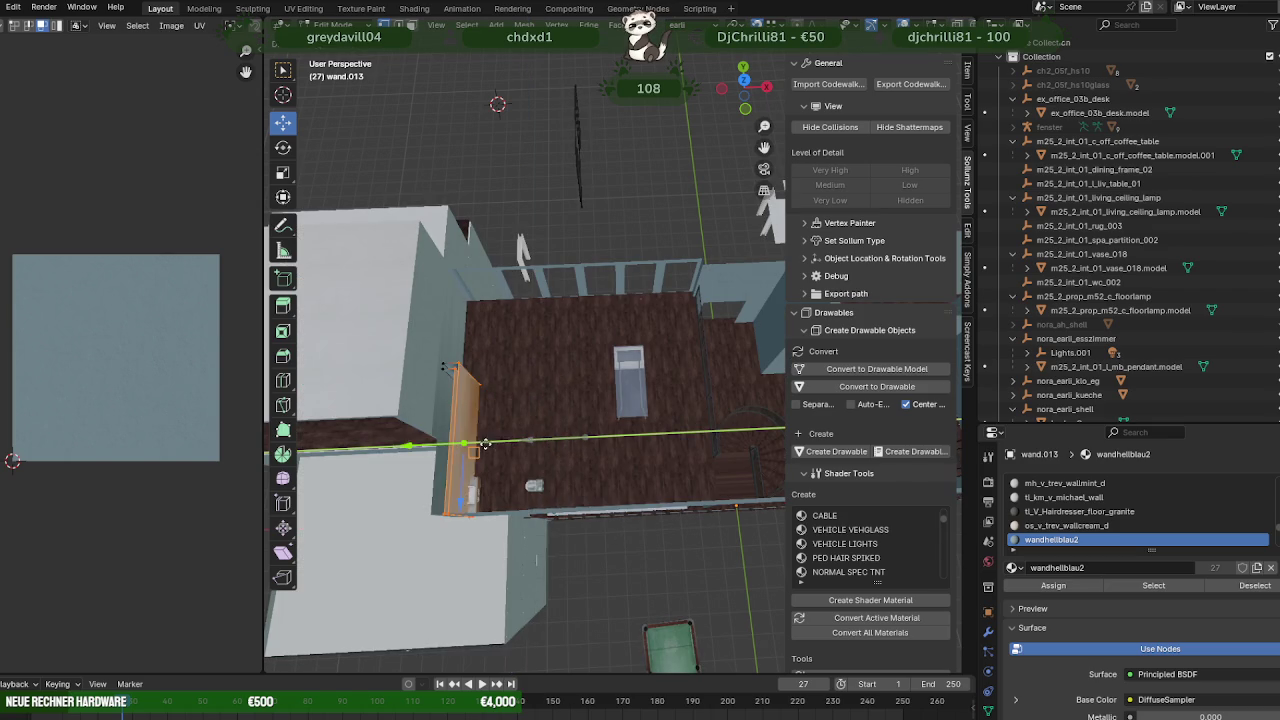
click(486, 443)
- Select the wall's bottom corner vertex and slide it along the Y axis
mouse_move(486, 443)
middle_down()
mouse_move(610, 400)
mouse_move(701, 405)
middle_up()
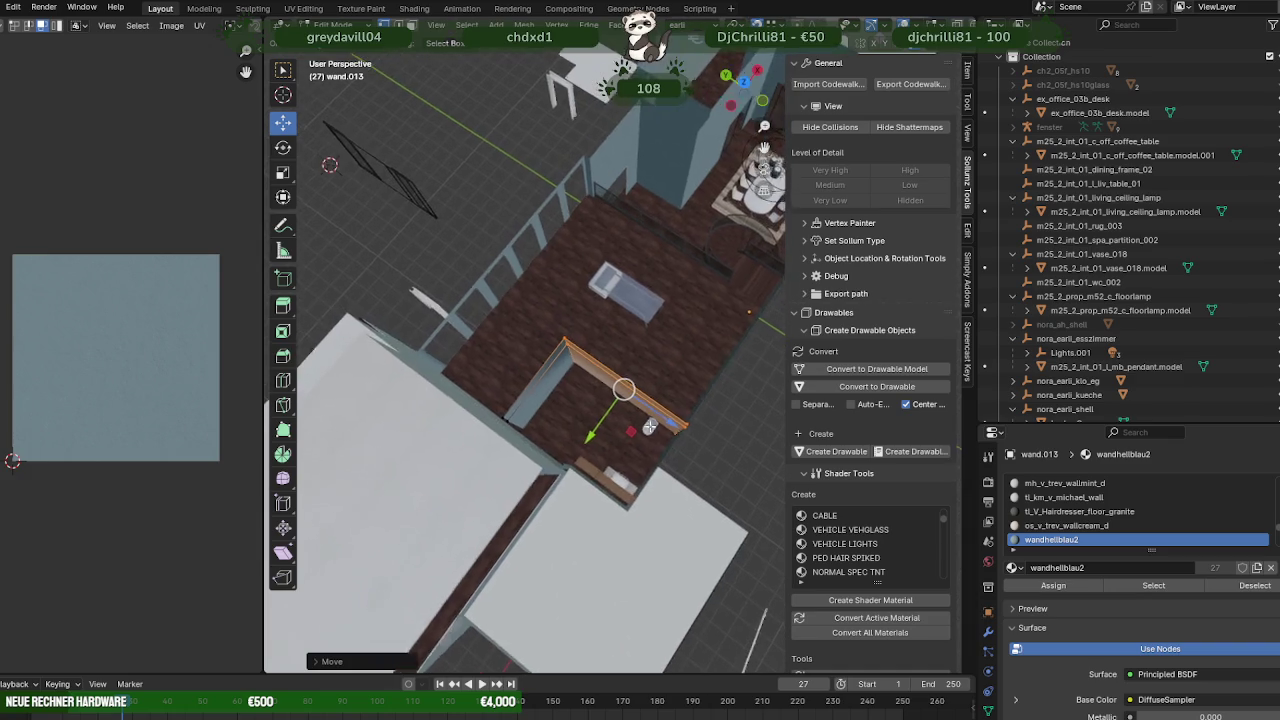
scroll(701, 405, up, 3)
middle_drag(701, 405, 570, 440)
scroll(582, 438, up, 3)
shift+click(610, 603)
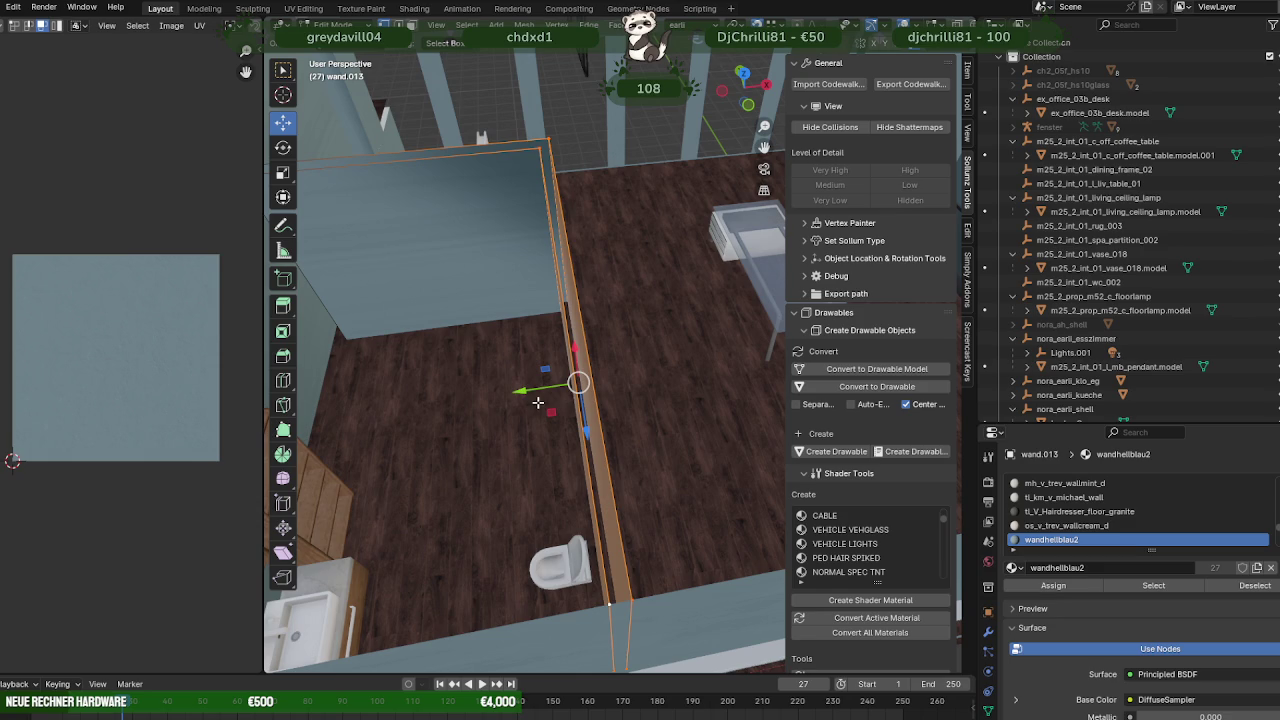
key(g)
key(y)
key(Return)
middle_drag(570, 500, 613, 532)
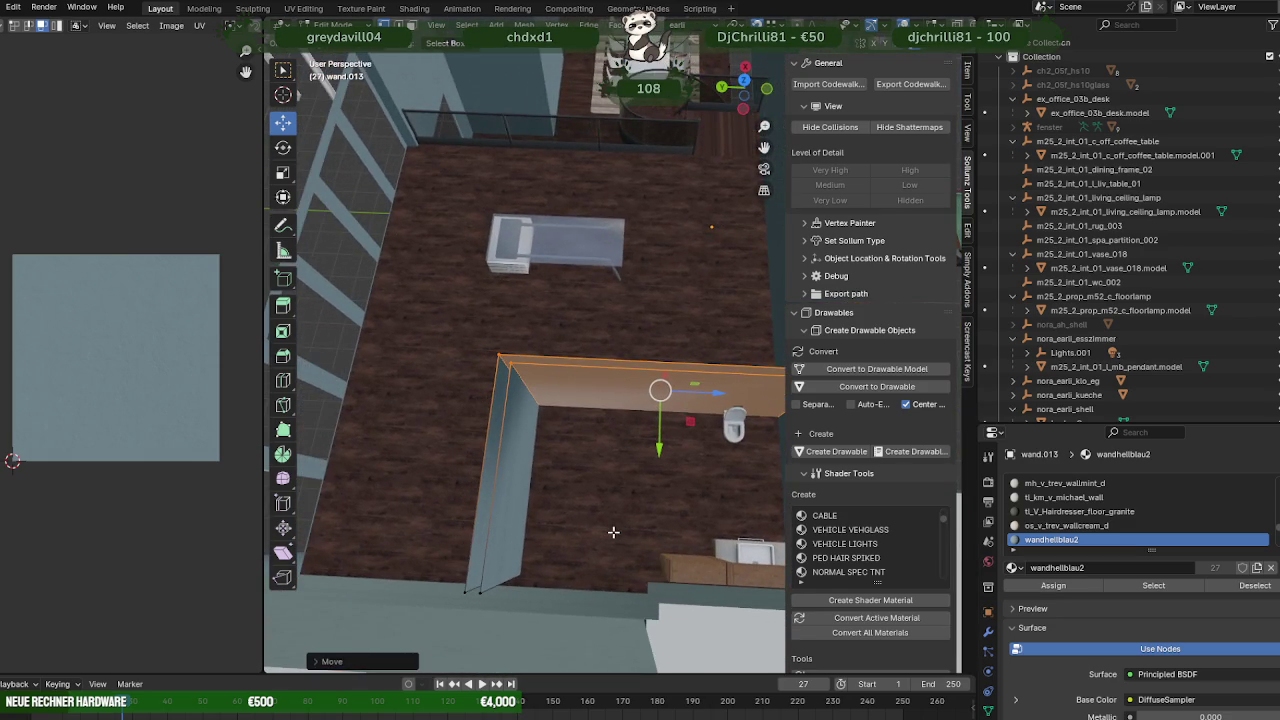
- Box-select the vertical wall piece in X-ray view and slide it right around the toilet area
key(alt+z)
drag(426, 306, 560, 628)
key(alt+z)
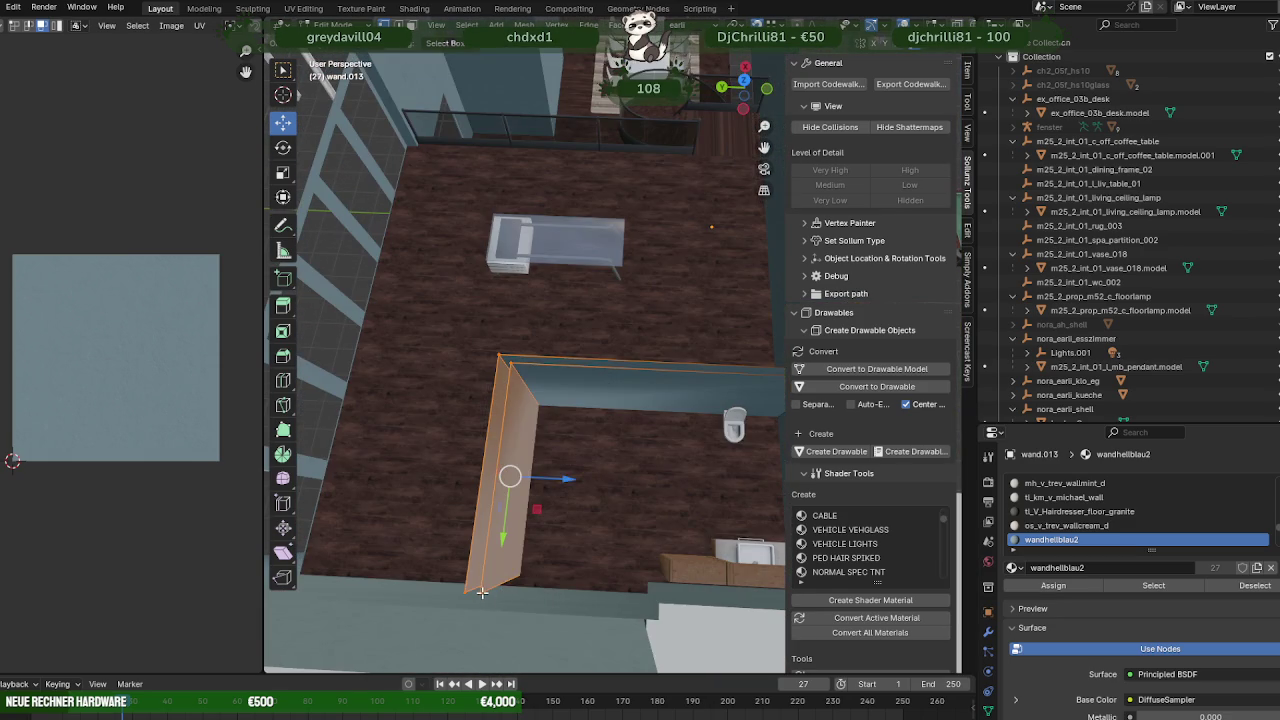
drag(561, 479, 718, 482)
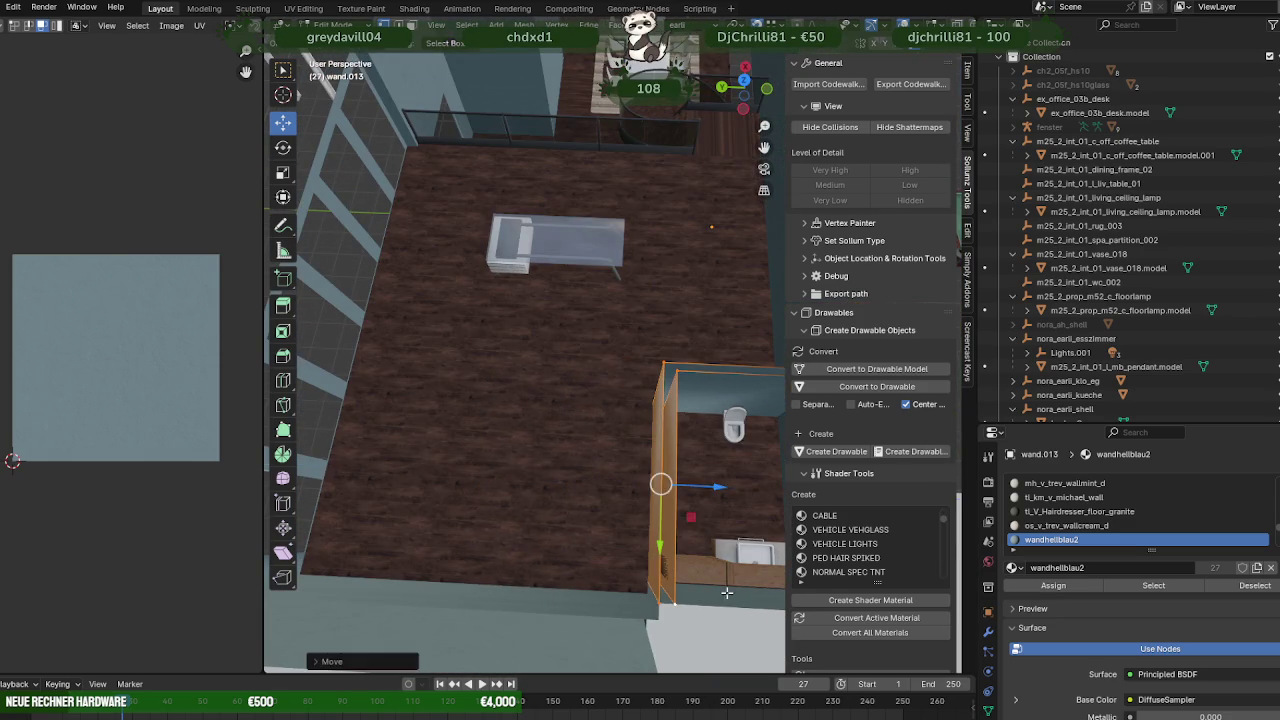
mouse_move(718, 482)
middle_down()
mouse_move(689, 547)
mouse_move(706, 491)
mouse_move(542, 480)
mouse_move(594, 490)
middle_up()
- Move the ex_office_03b_desk across the floor and adjust its height
click(525, 435)
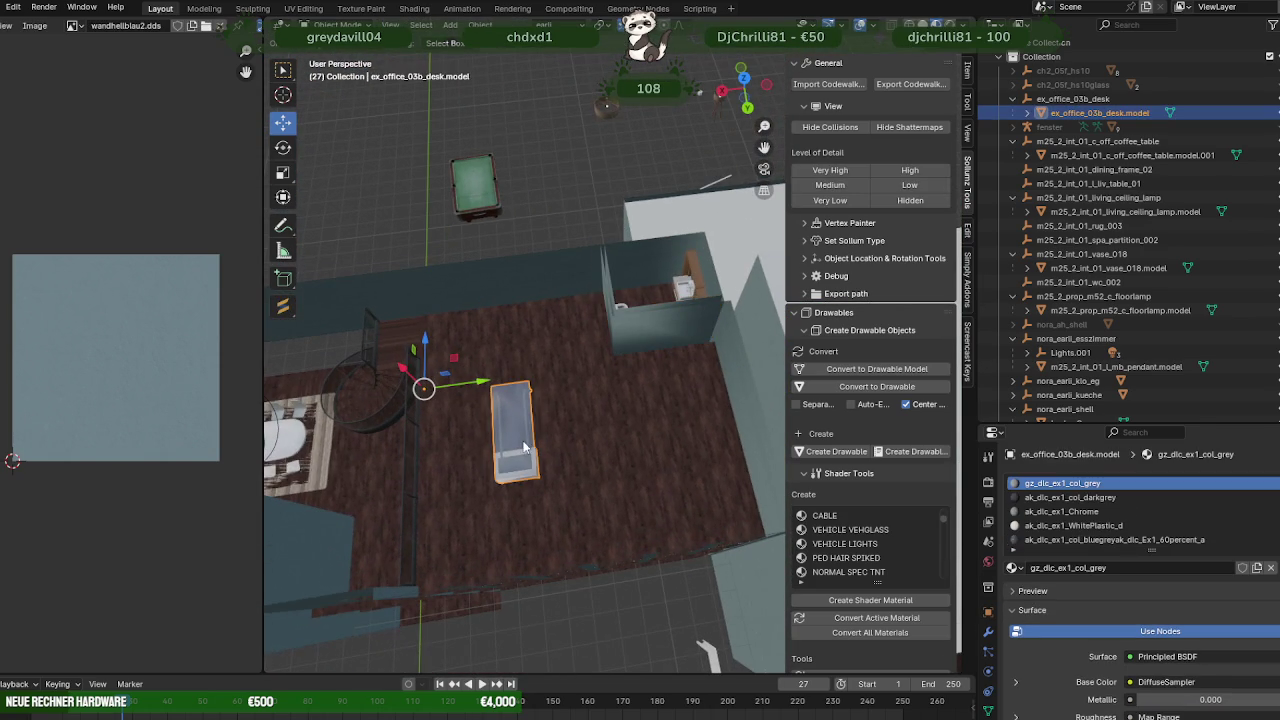
key(Tab)
drag(570, 431, 600, 420)
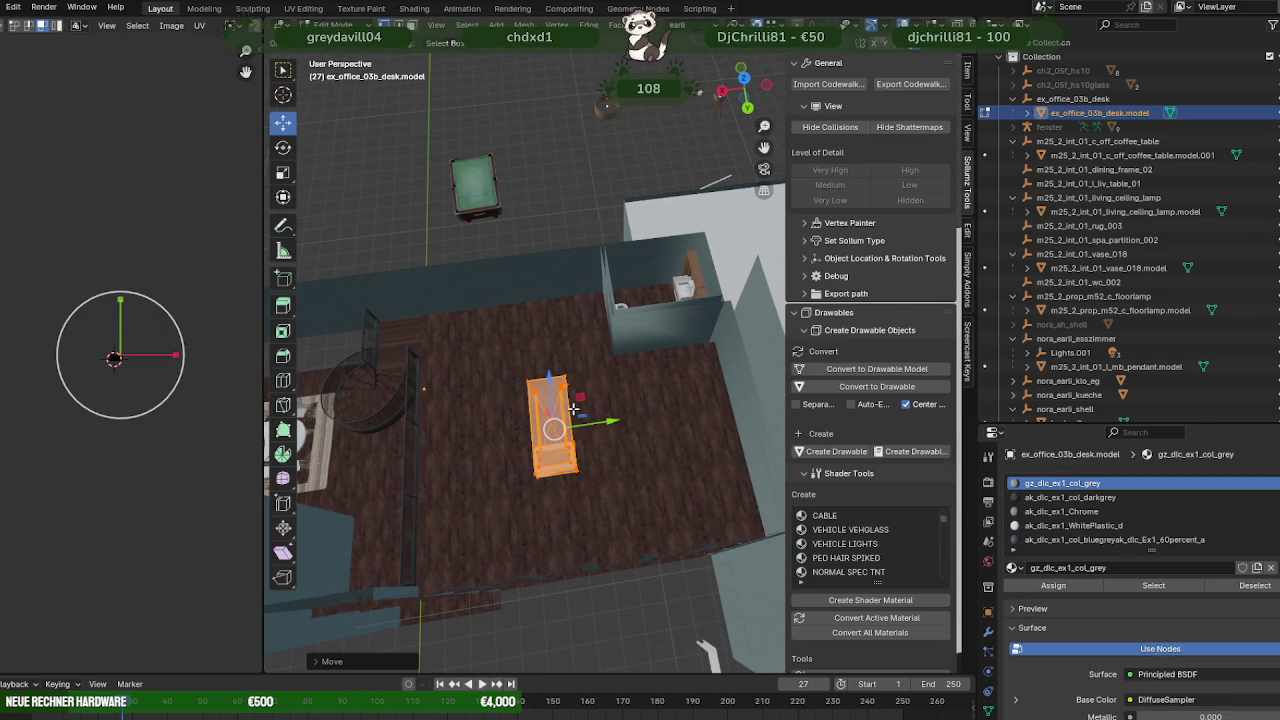
drag(535, 377, 565, 411)
- Rotate the desk to an angle on the floor and return to Object Mode
key(shift+space)
click(566, 432)
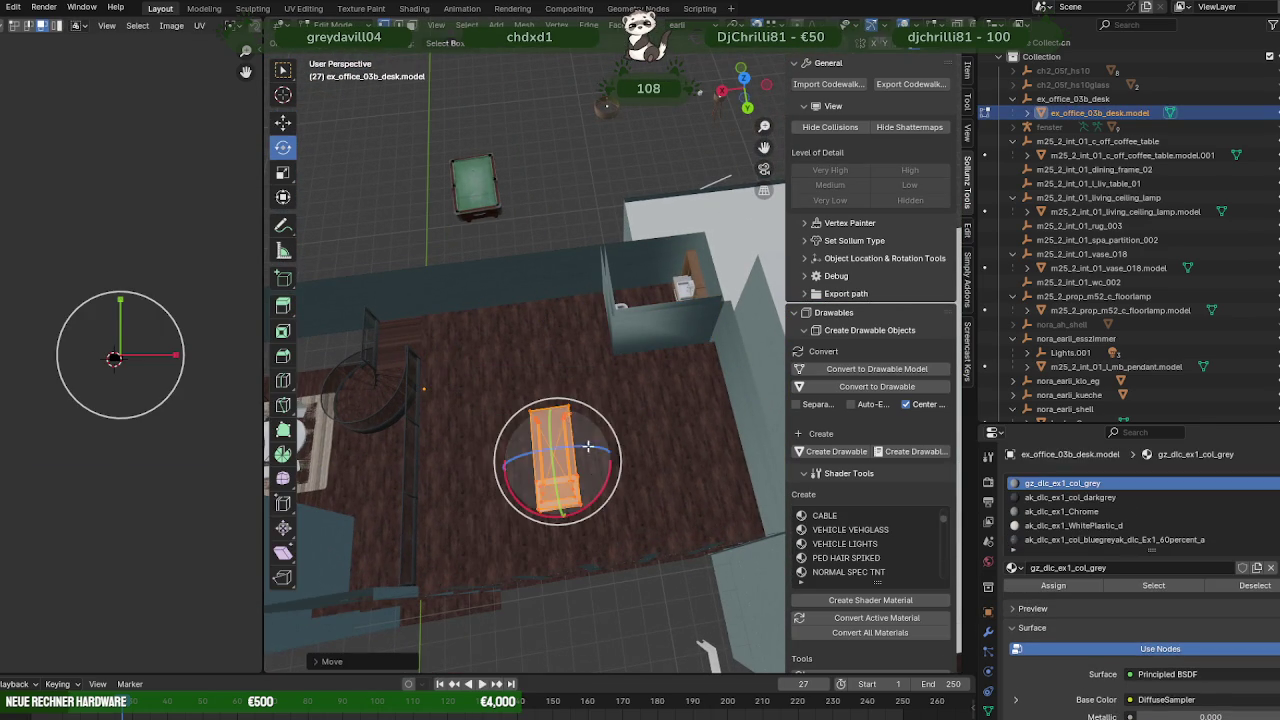
drag(597, 500, 566, 505)
mouse_move(566, 505)
middle_down()
mouse_move(640, 480)
mouse_move(678, 446)
mouse_move(560, 450)
mouse_move(461, 432)
mouse_move(488, 446)
mouse_move(661, 452)
middle_up()
key(Tab)
scroll(560, 450, up, 4)
scroll(582, 426, down, 2)
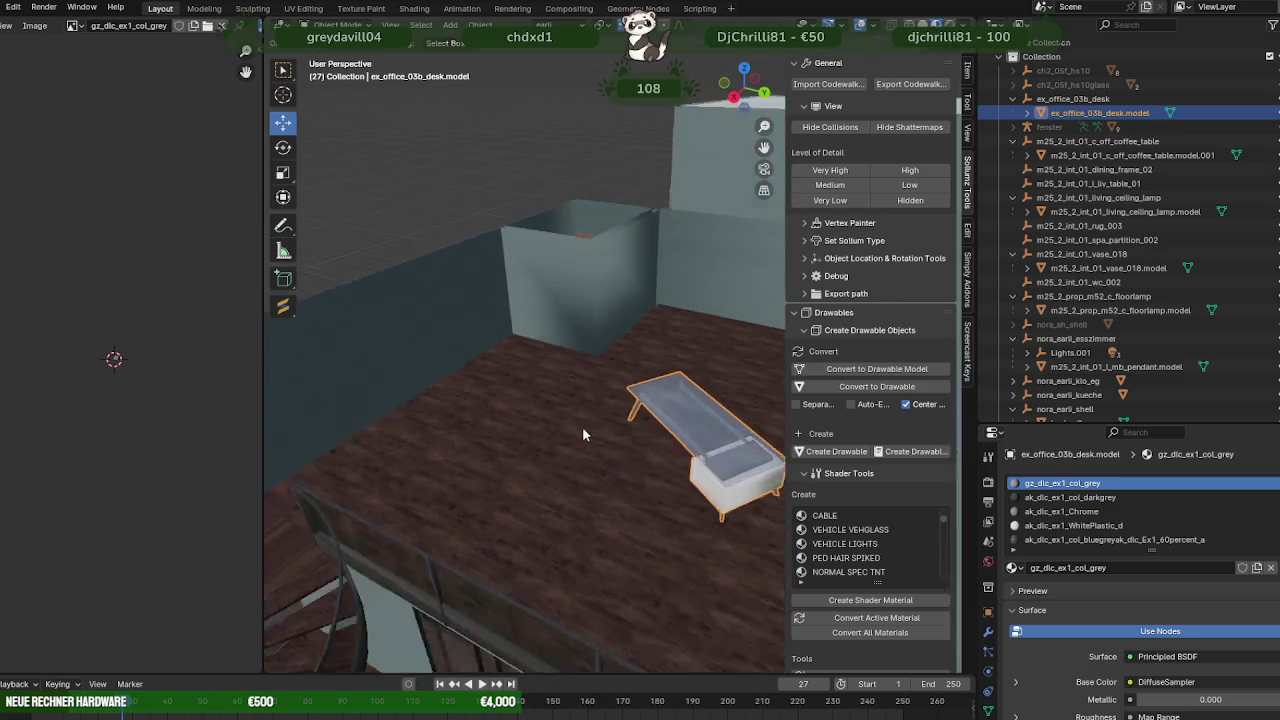
scroll(582, 429, down, 2)
middle_drag(582, 429, 595, 465)
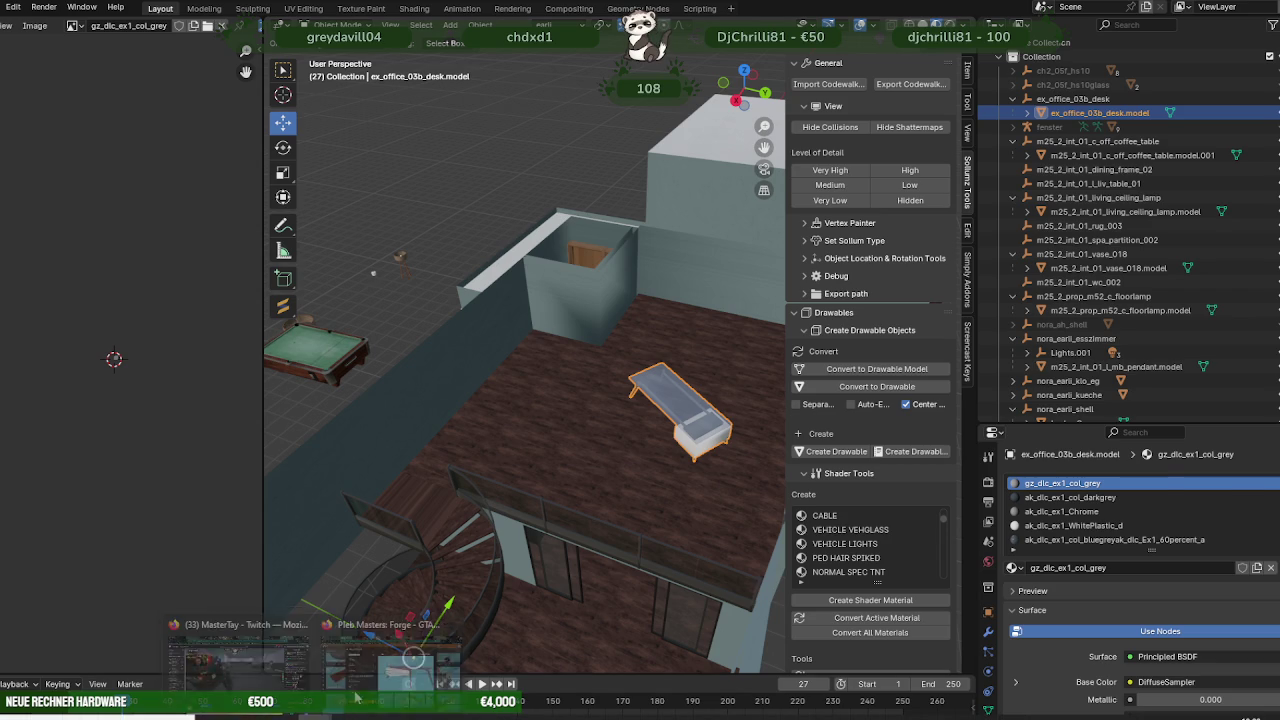
- In the Forge catalogue, replace the 'desk' search with a search for office props
click(355, 697)
key(Escape)
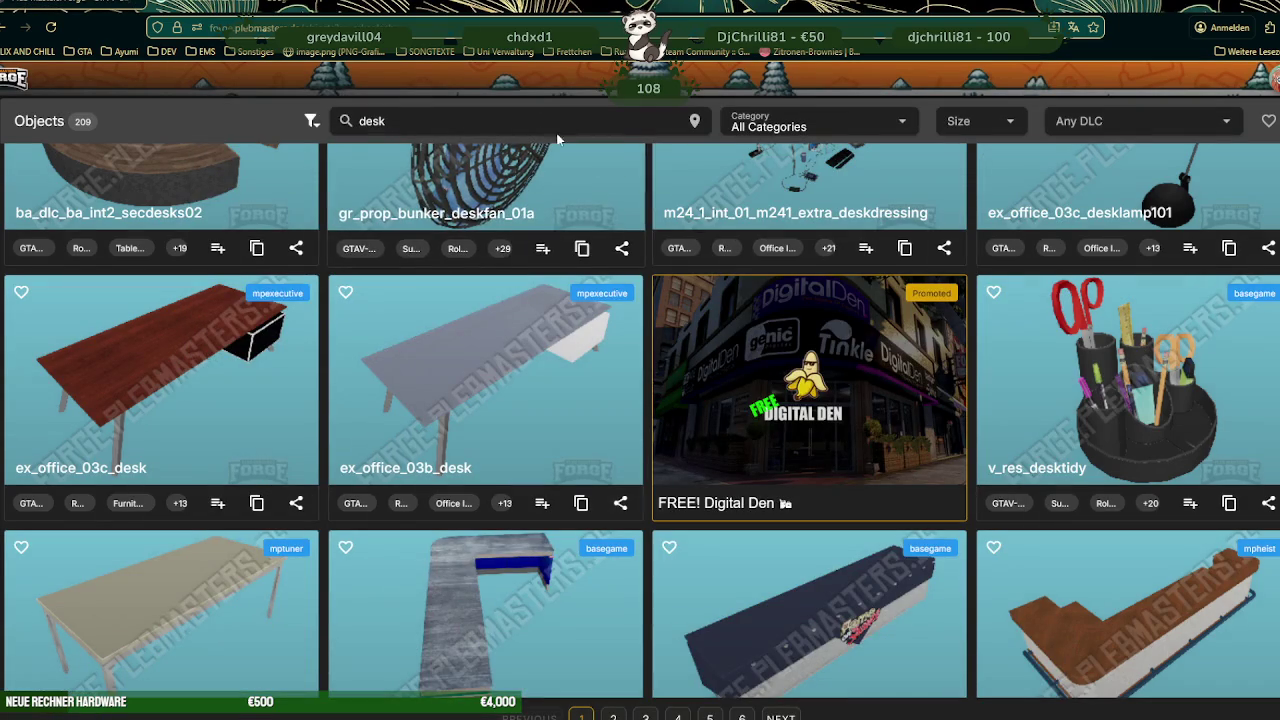
double_click(535, 121)
text(off)
key(BackSpace)
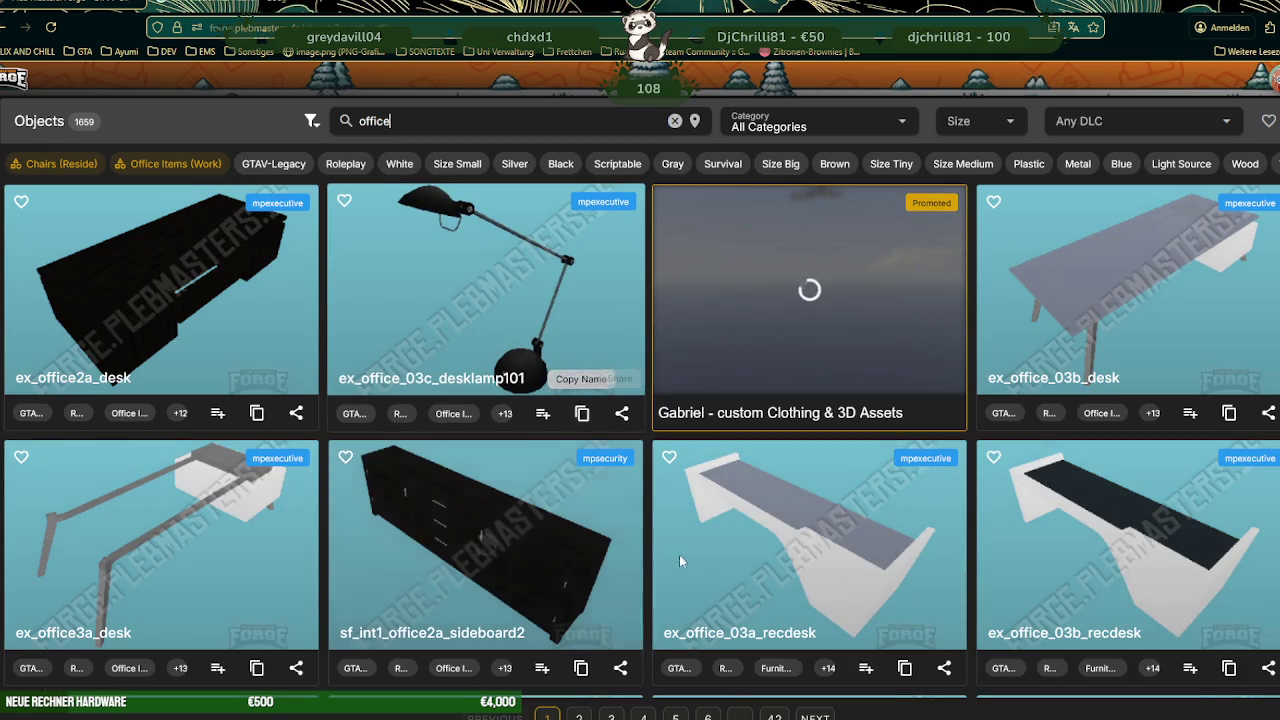
- Scroll through the first page of office search results
scroll(689, 520, down, 5)
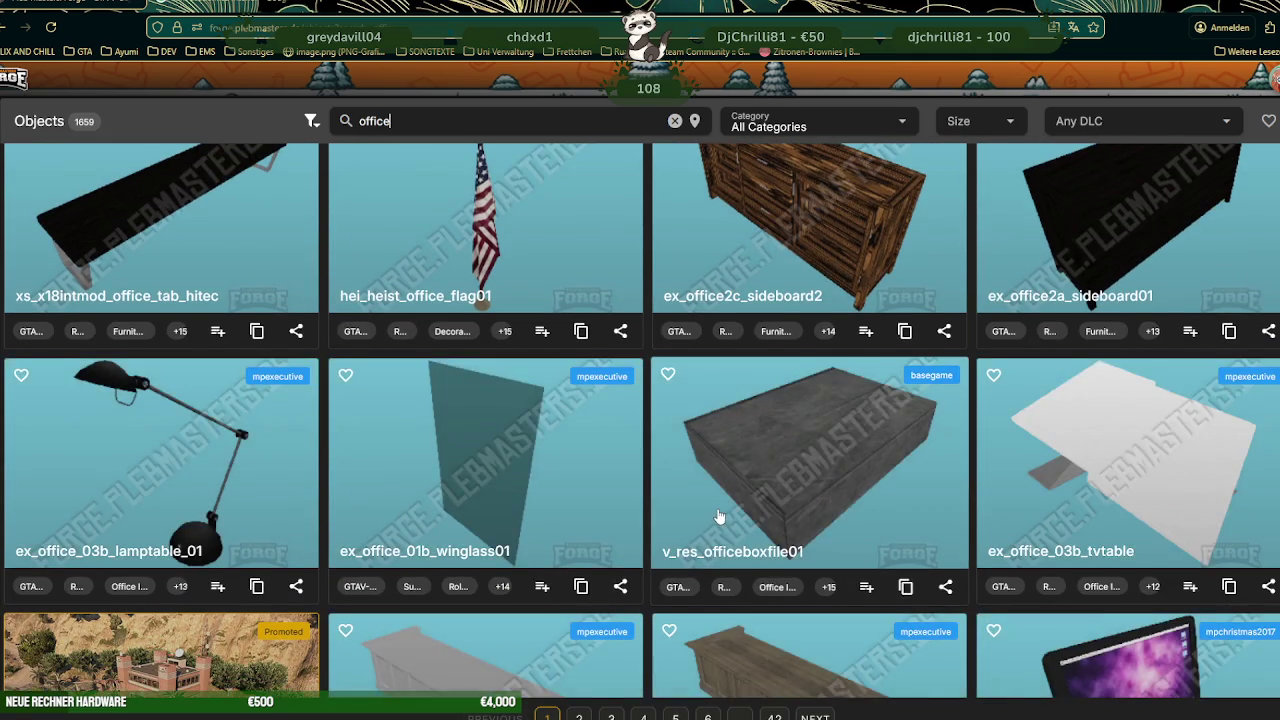
scroll(715, 510, down, 3)
scroll(717, 517, down, 1)
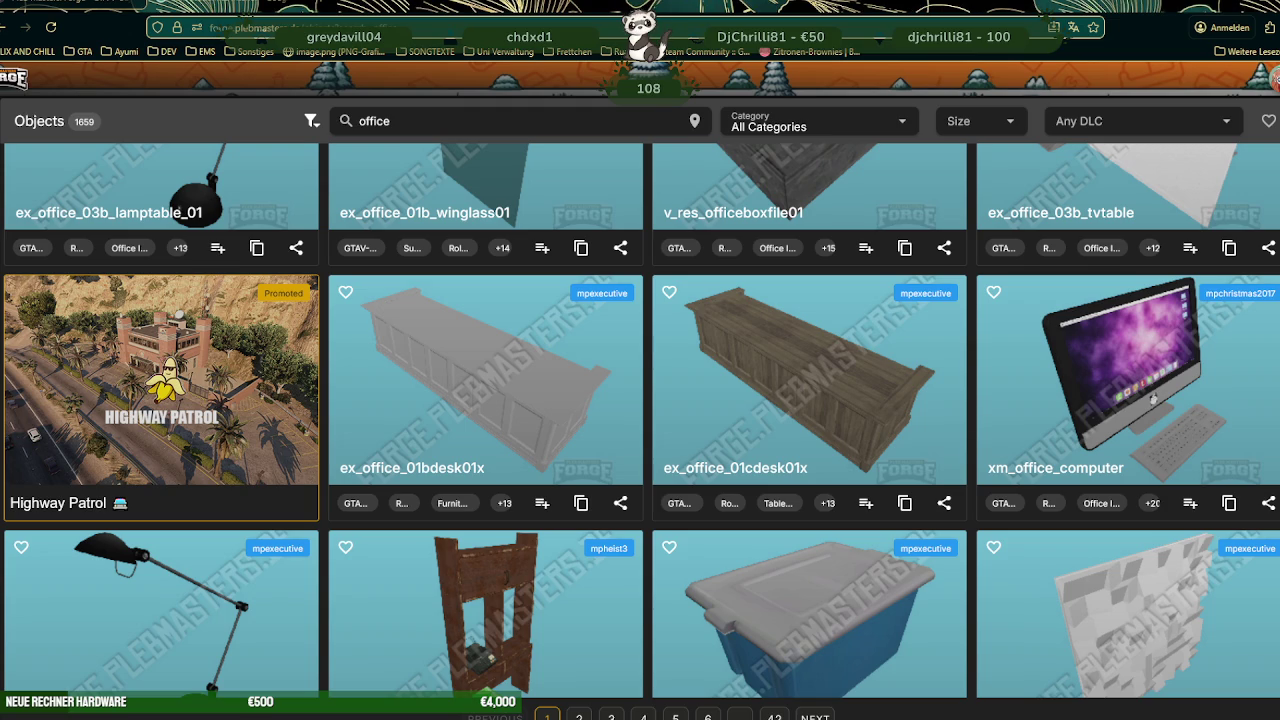
scroll(700, 565, down, 4)
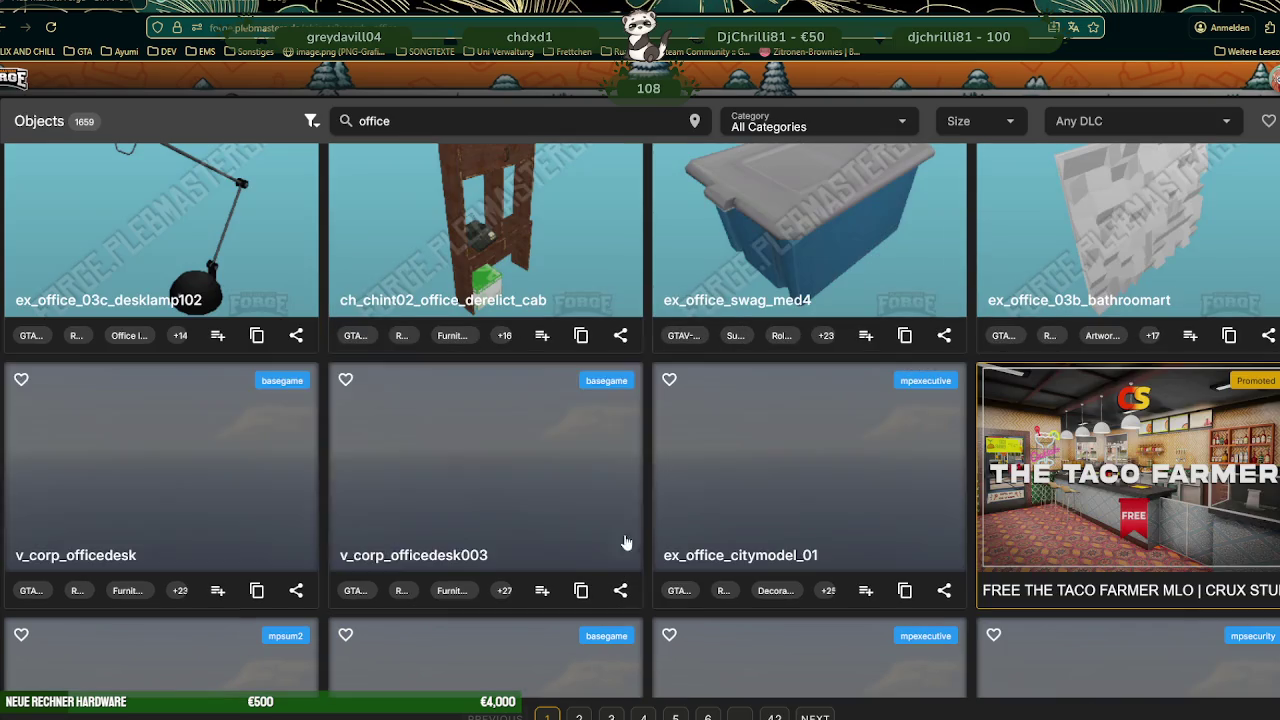
scroll(722, 527, down, 2)
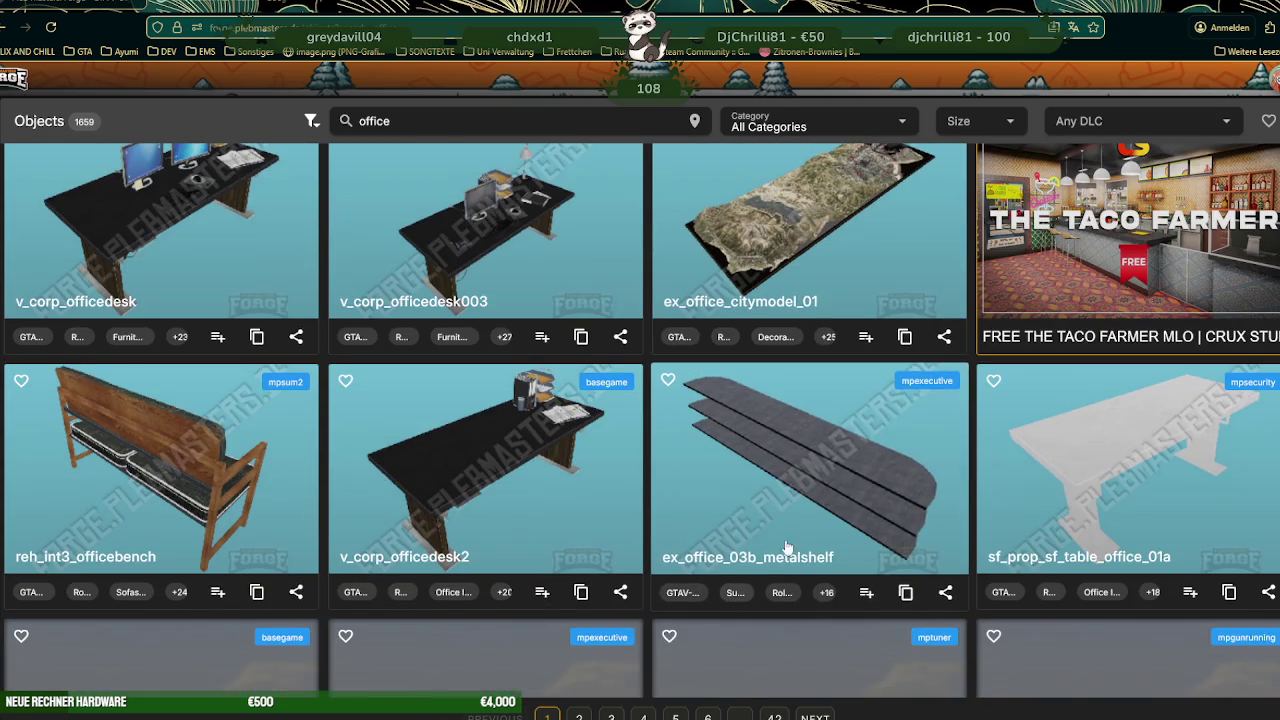
scroll(792, 540, down, 4)
scroll(792, 540, down, 3)
scroll(792, 540, down, 1)
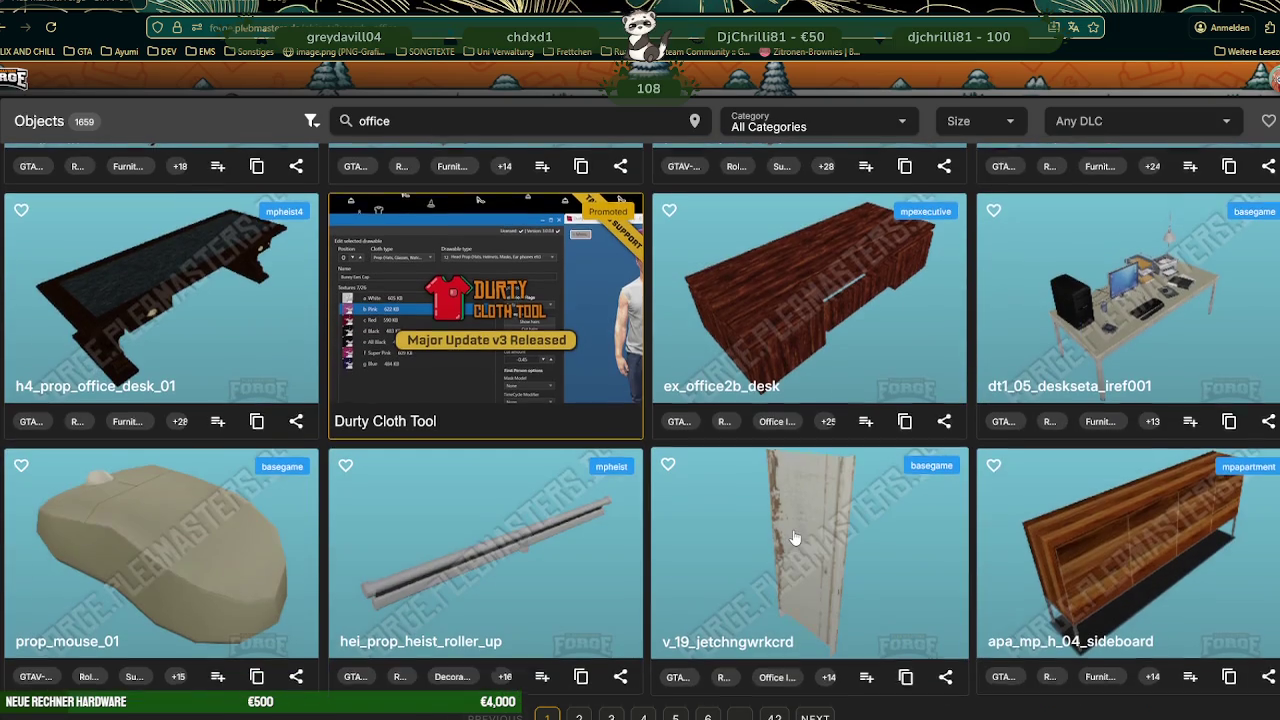
- Open page 2 of the office results and scroll through its props
click(813, 715)
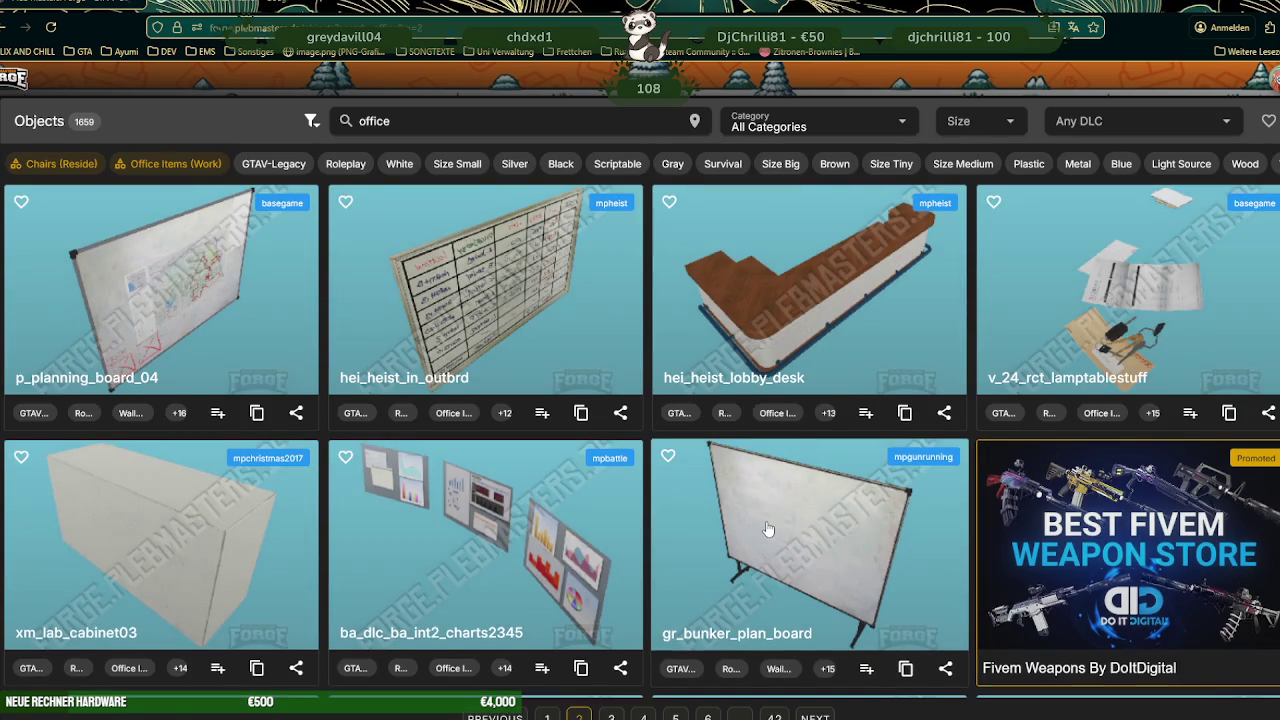
scroll(768, 529, down, 5)
scroll(765, 519, down, 2)
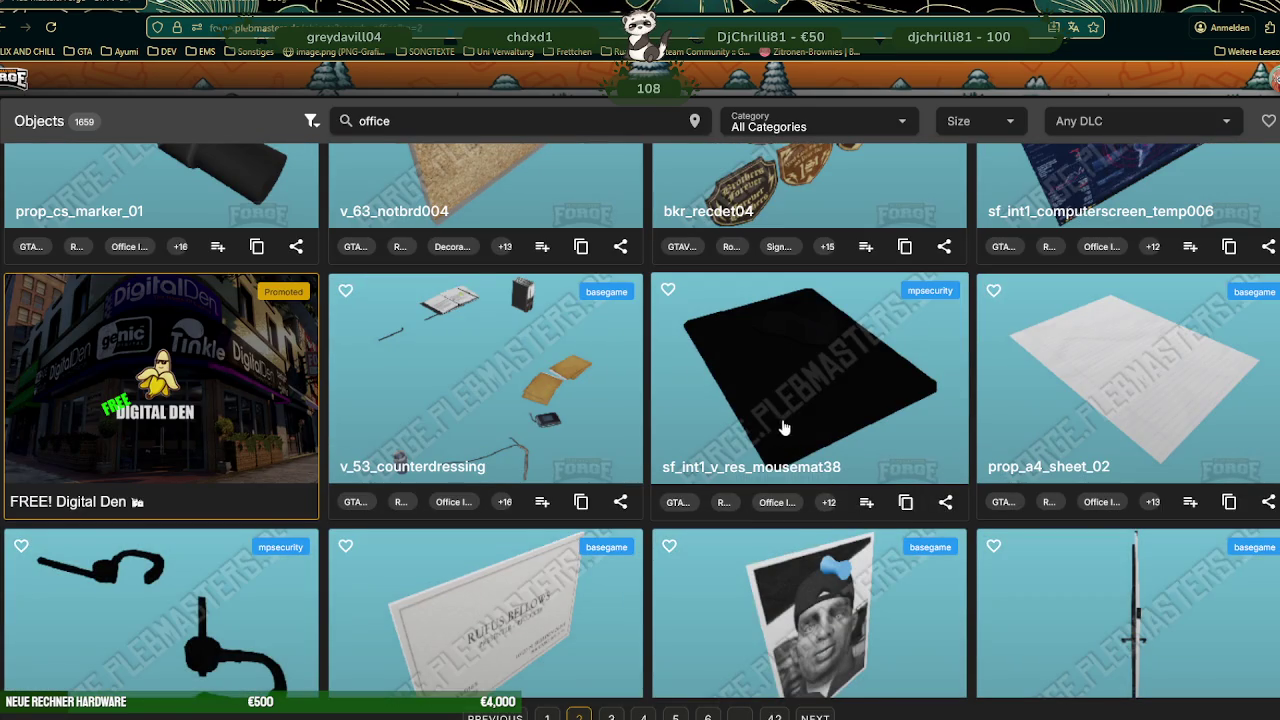
scroll(784, 428, down, 3)
scroll(771, 537, down, 3)
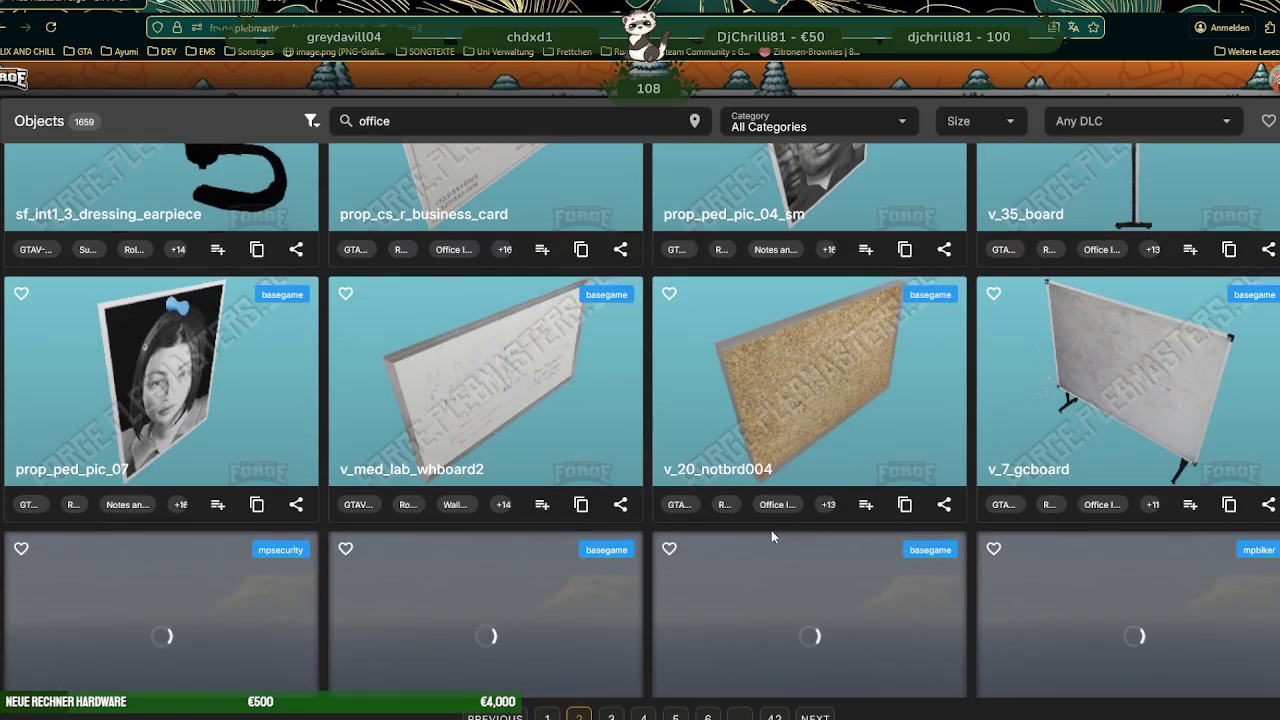
scroll(771, 537, down, 3)
scroll(768, 520, down, 2)
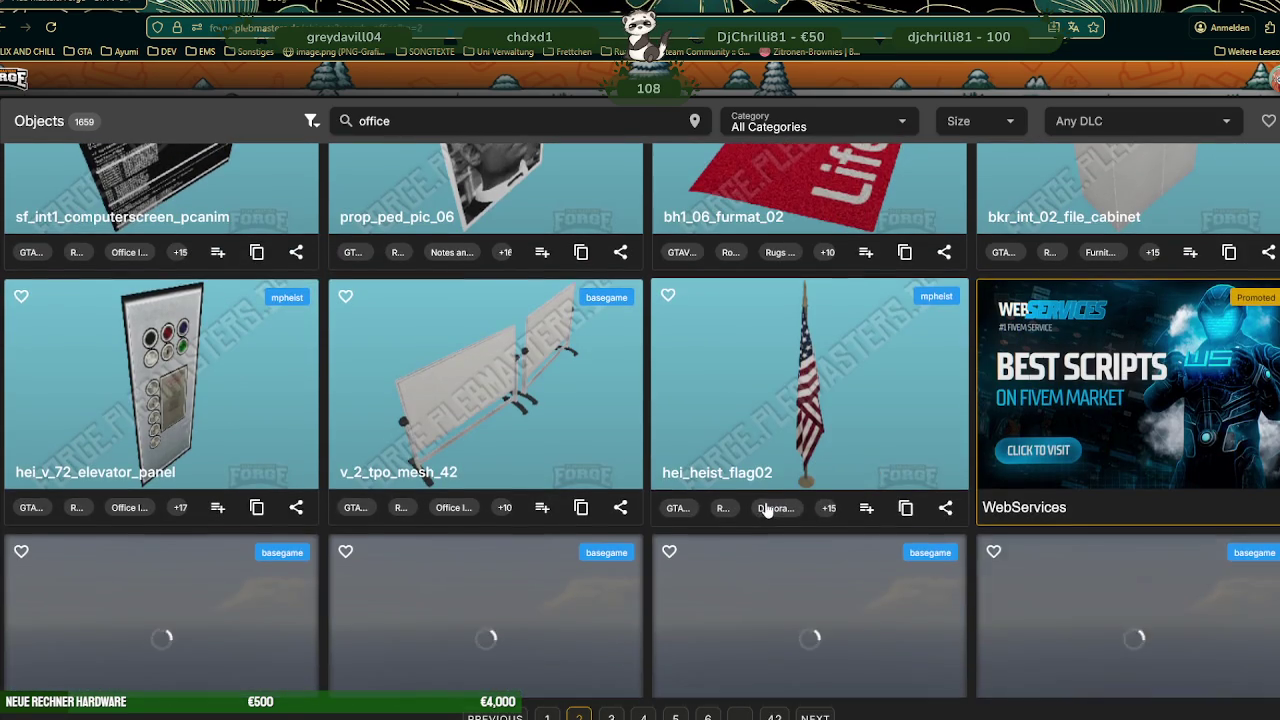
scroll(766, 510, down, 2)
scroll(762, 510, down, 2)
scroll(760, 511, down, 2)
scroll(762, 510, down, 1)
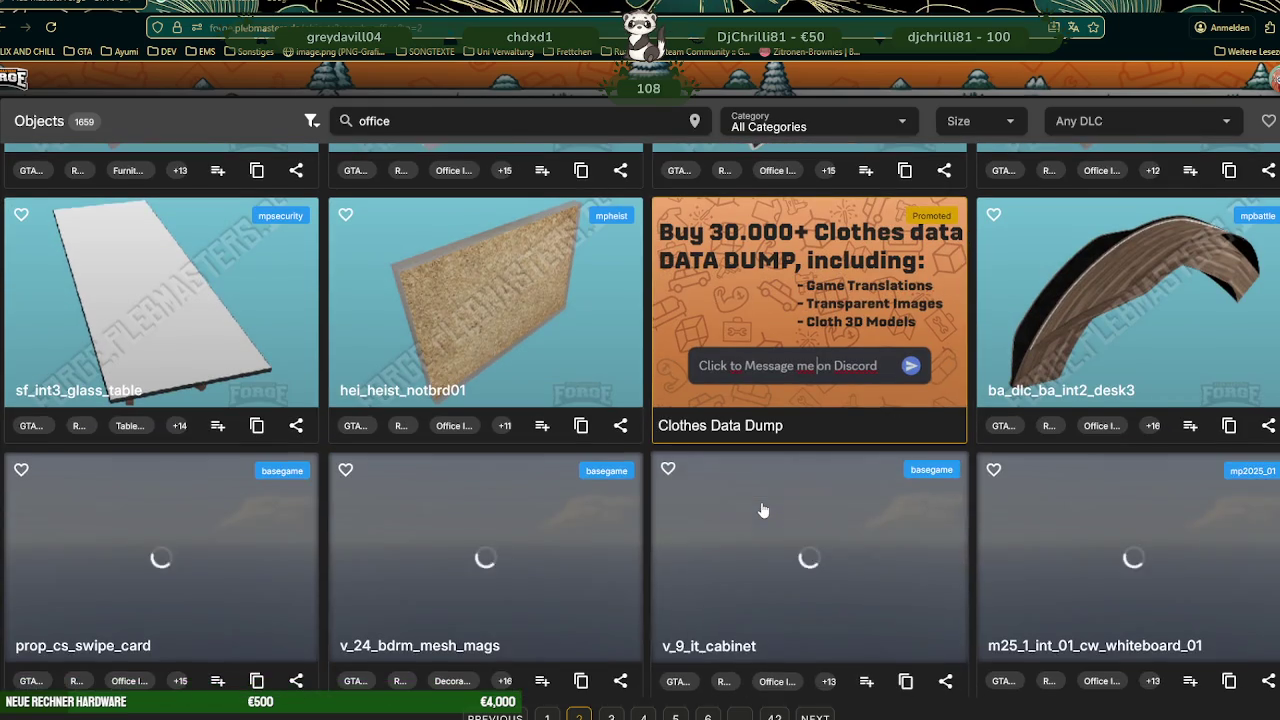
- Open page 3 and preview the v_19_stripbootbits prop from the front
click(815, 716)
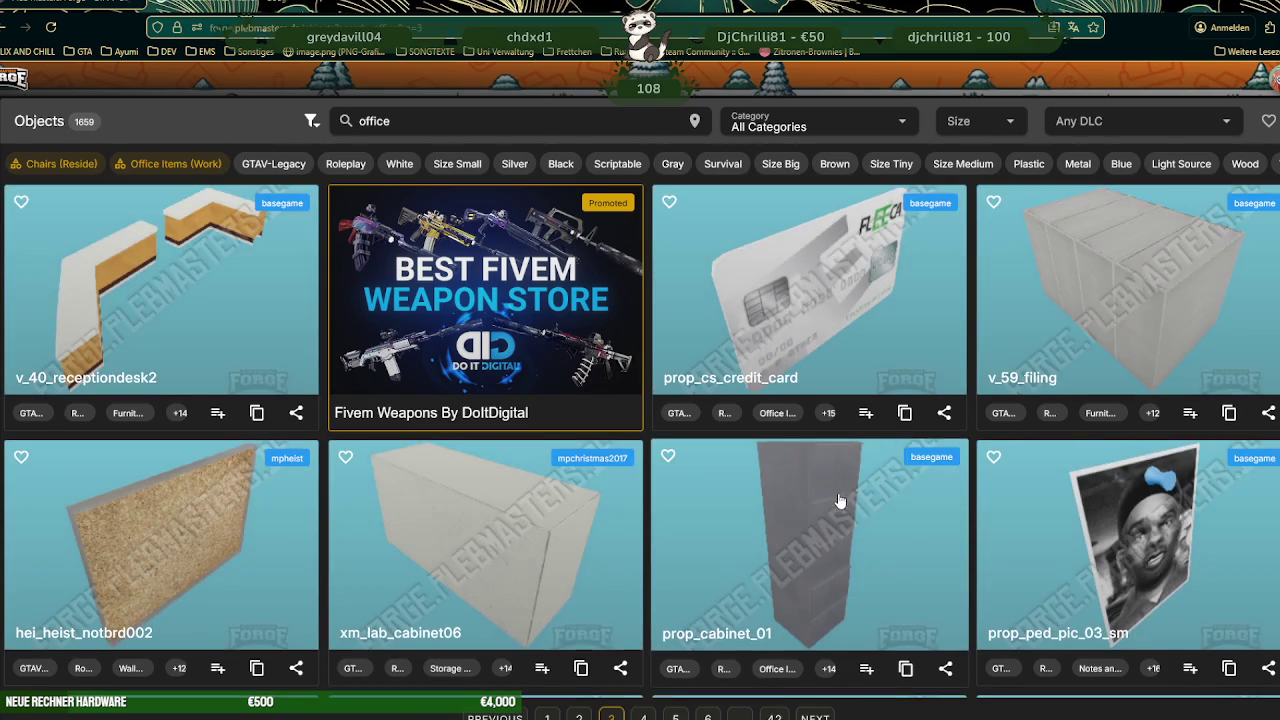
scroll(840, 500, down, 4)
scroll(835, 508, down, 5)
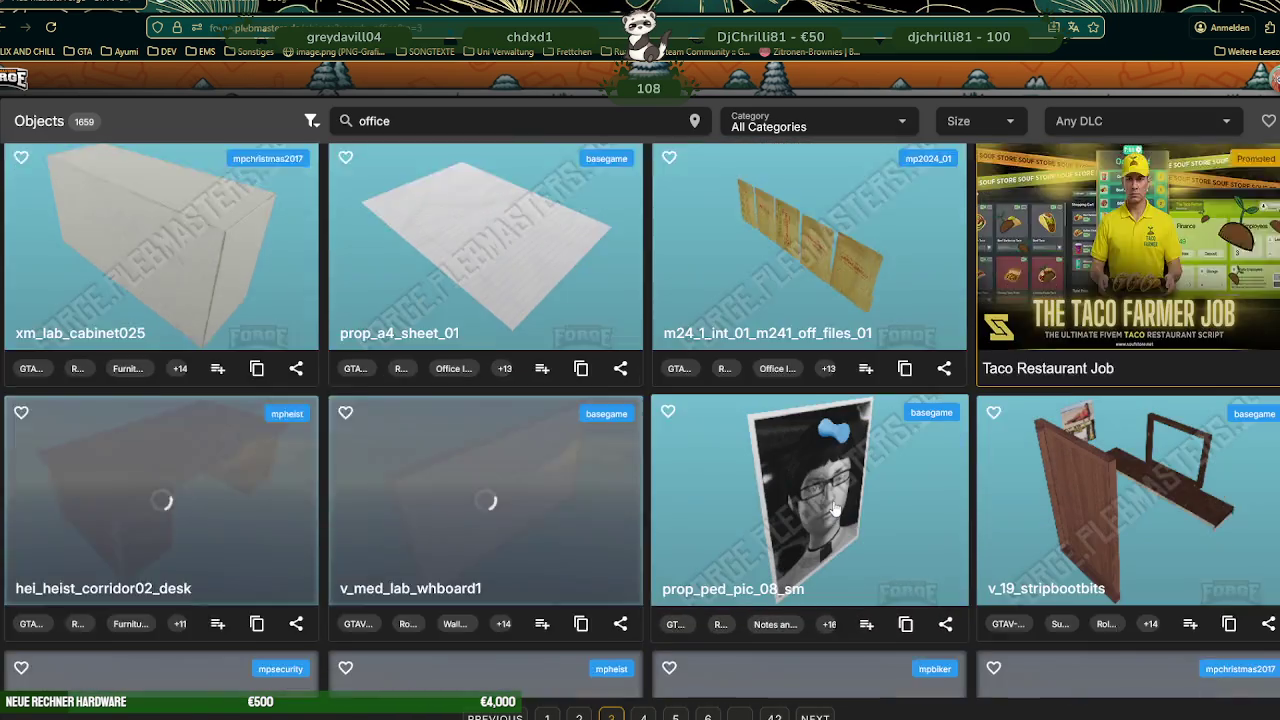
scroll(835, 508, down, 2)
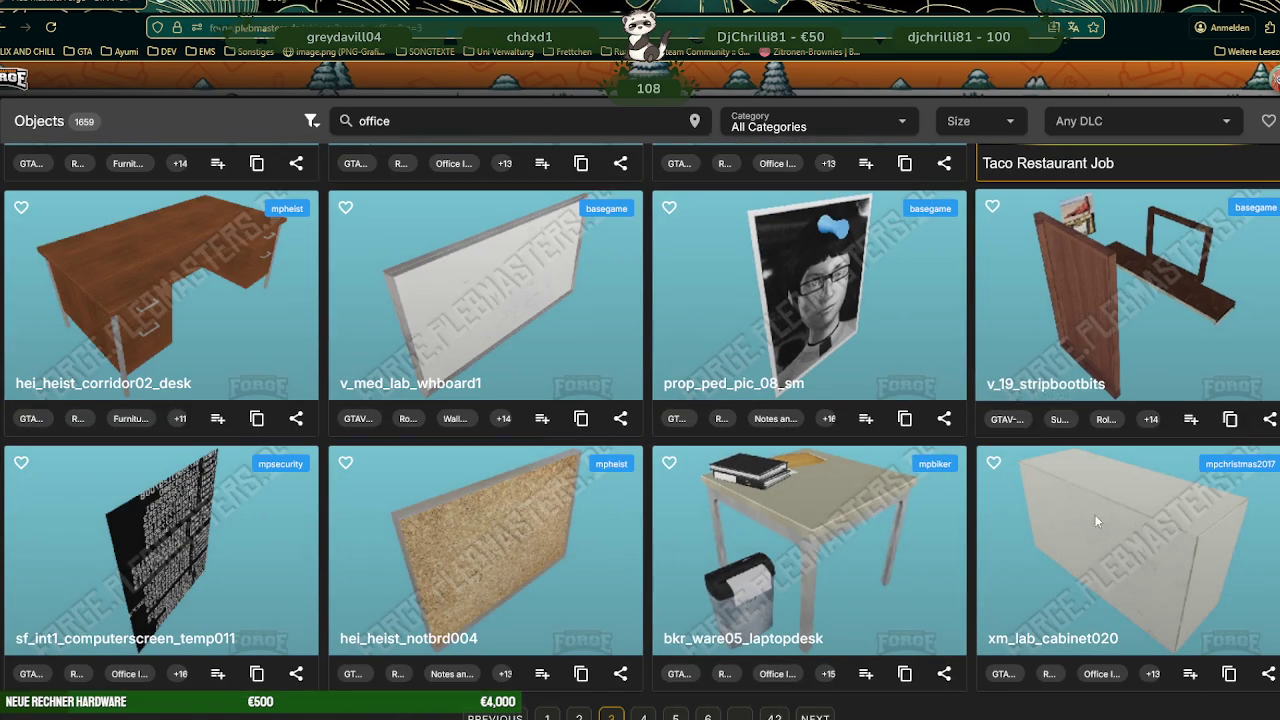
click(1060, 330)
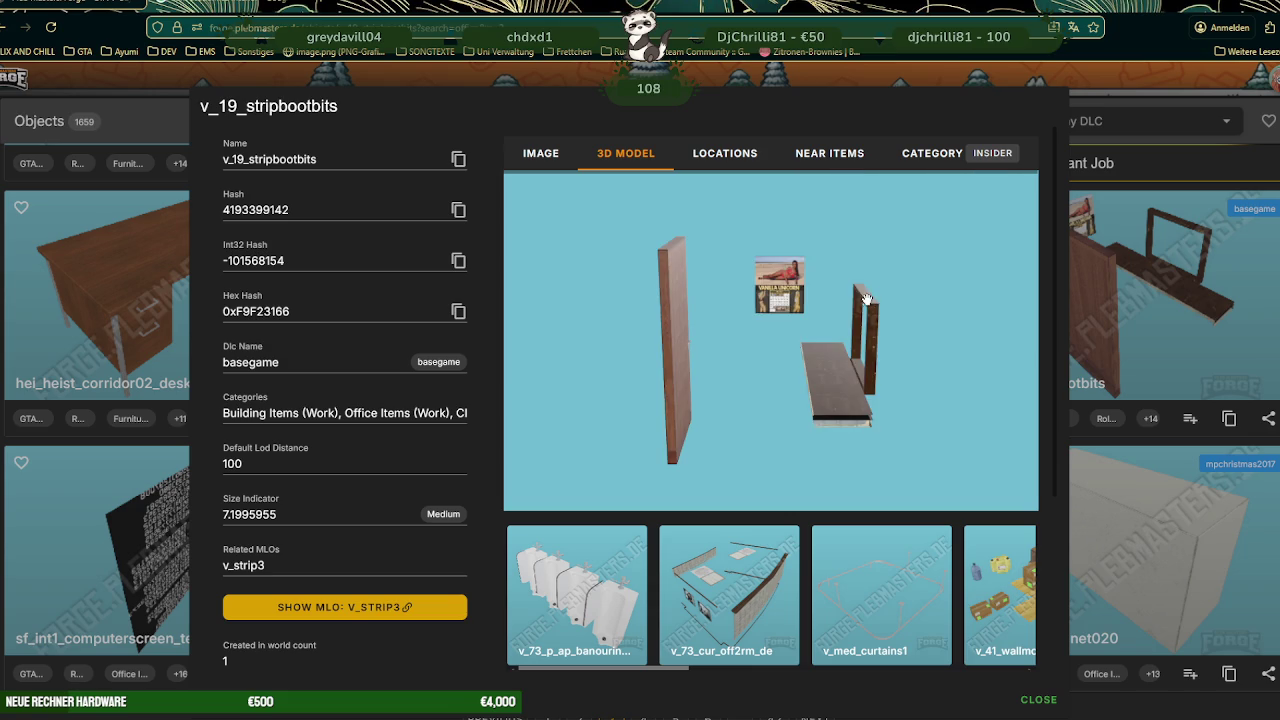
drag(866, 300, 1105, 323)
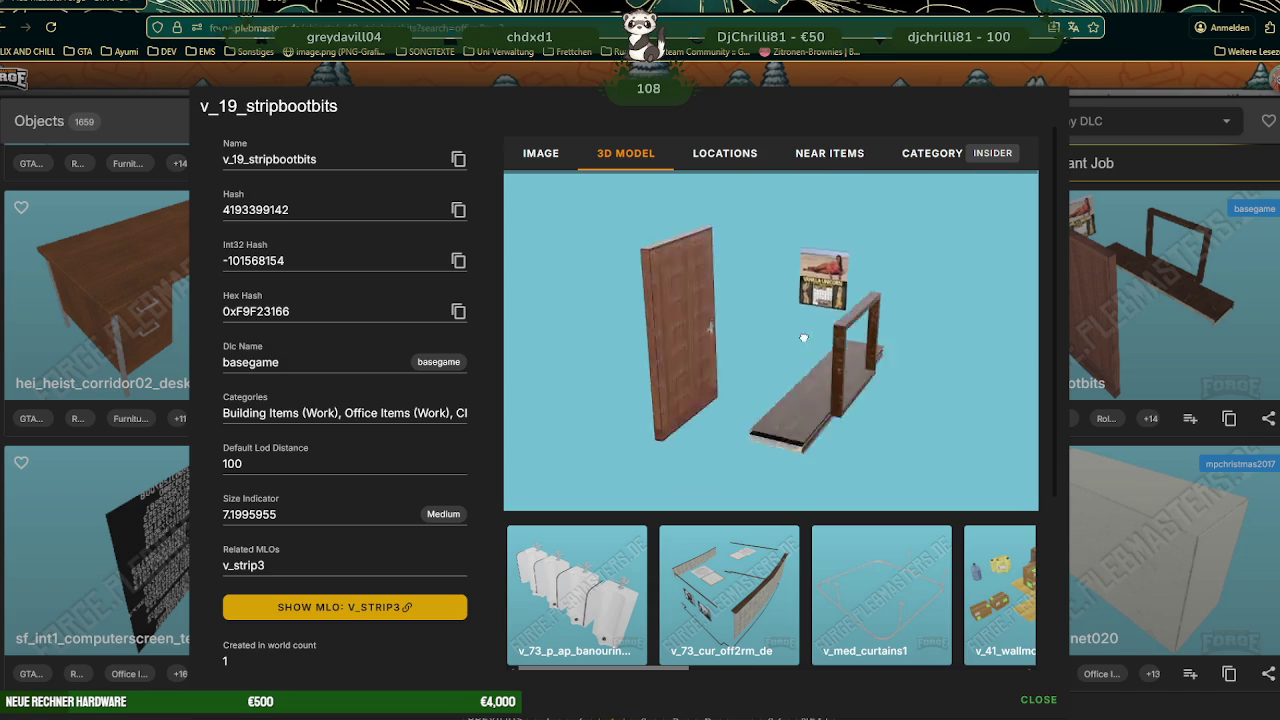
click(1105, 323)
- Scroll through the rest of page 3's office props
scroll(720, 423, down, 3)
scroll(746, 417, down, 2)
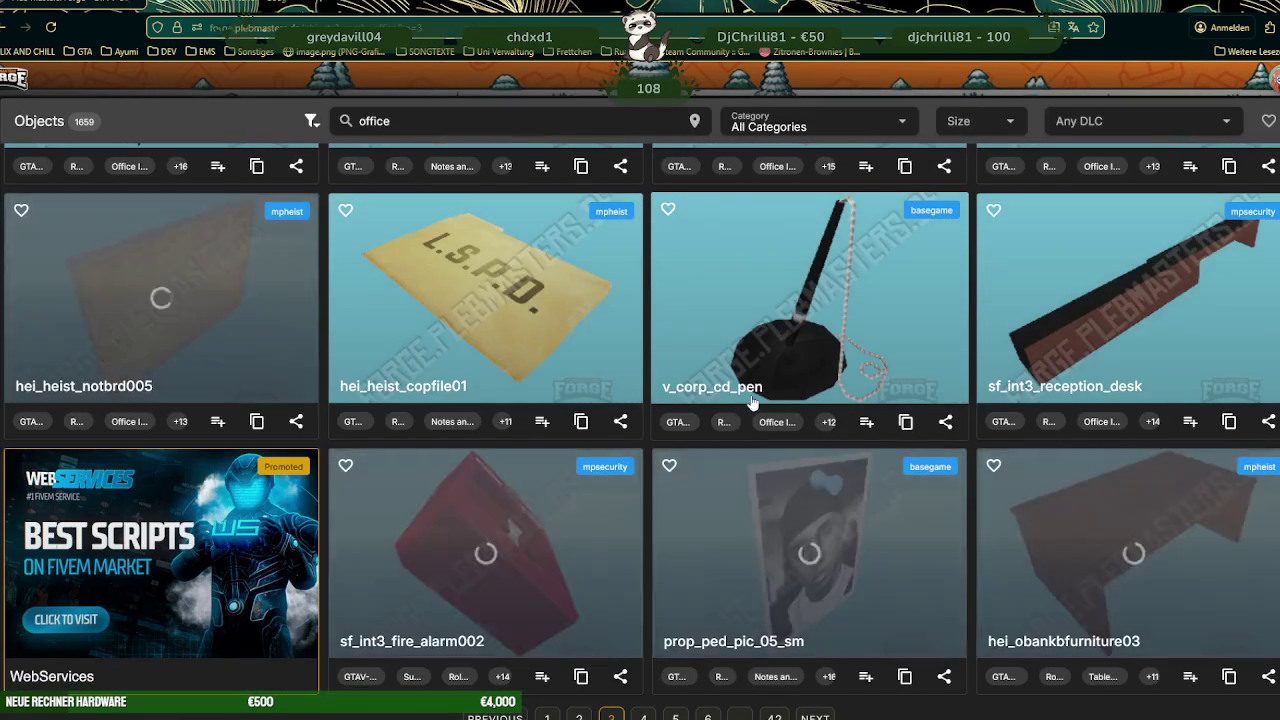
scroll(755, 405, down, 2)
scroll(765, 410, down, 2)
scroll(775, 415, down, 1)
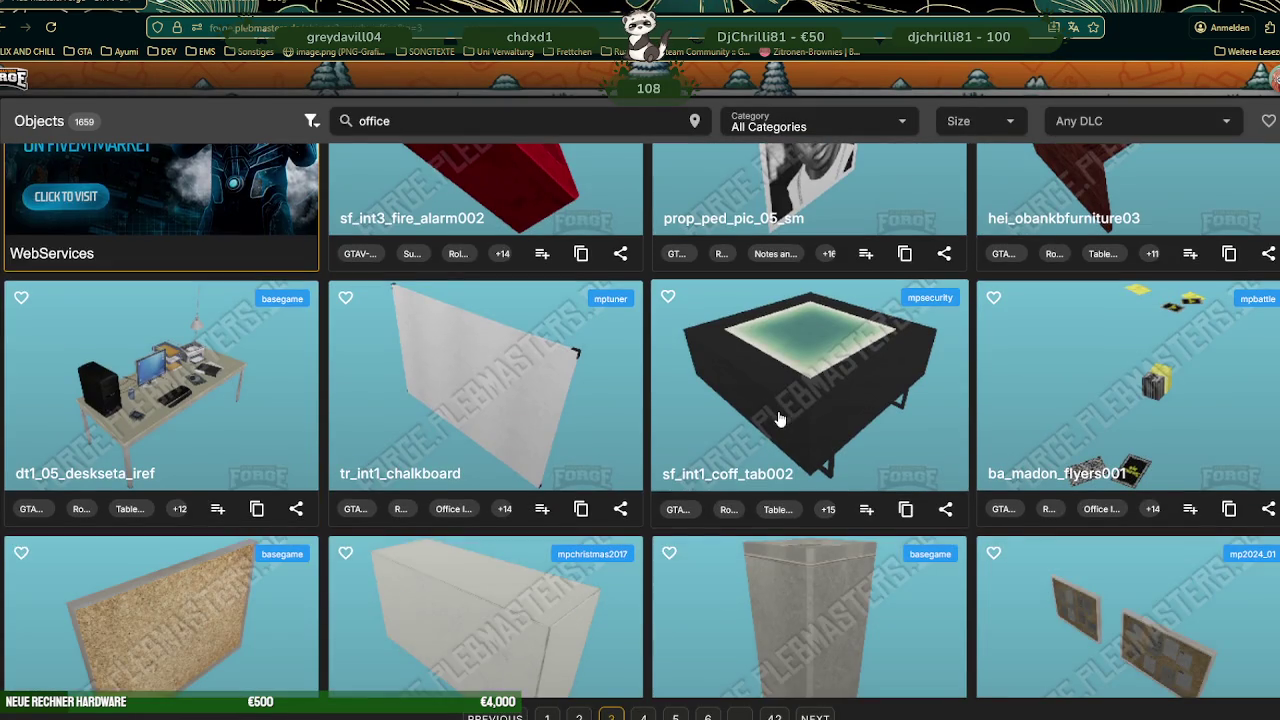
scroll(780, 420, down, 1)
scroll(790, 440, down, 2)
scroll(820, 600, down, 1)
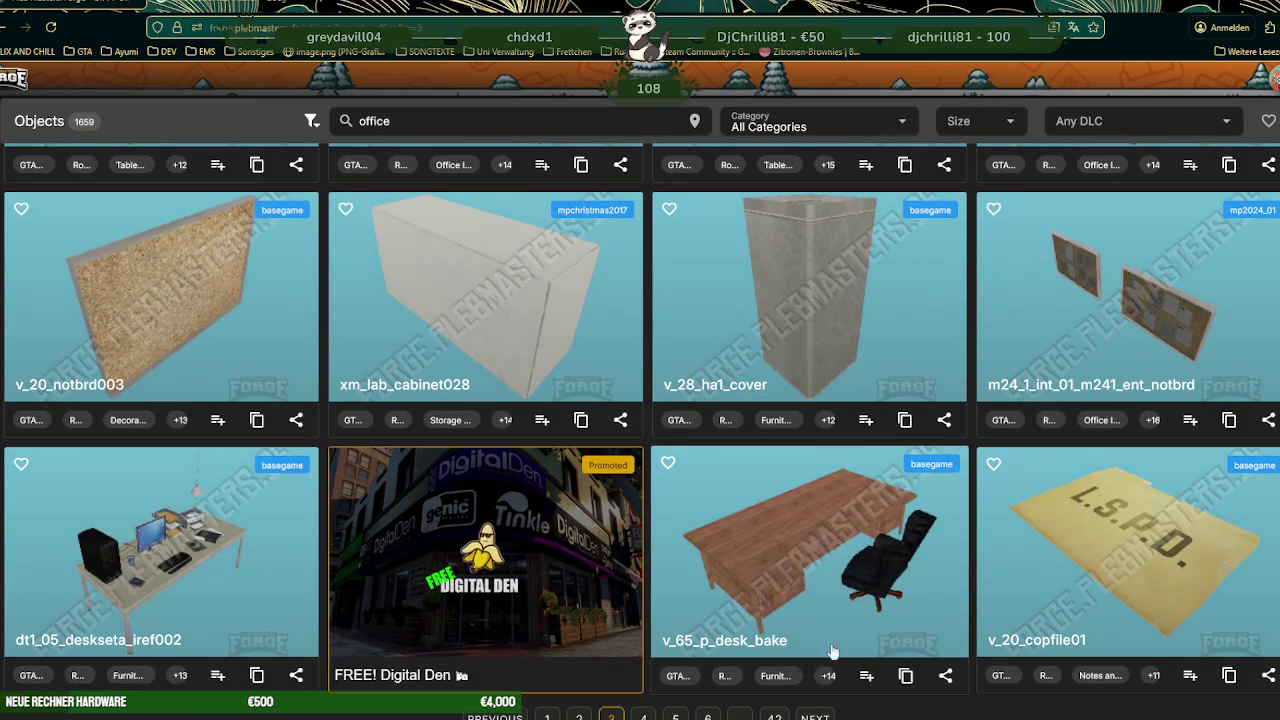
- Open page 4 of the office results and scroll through all its props
click(815, 716)
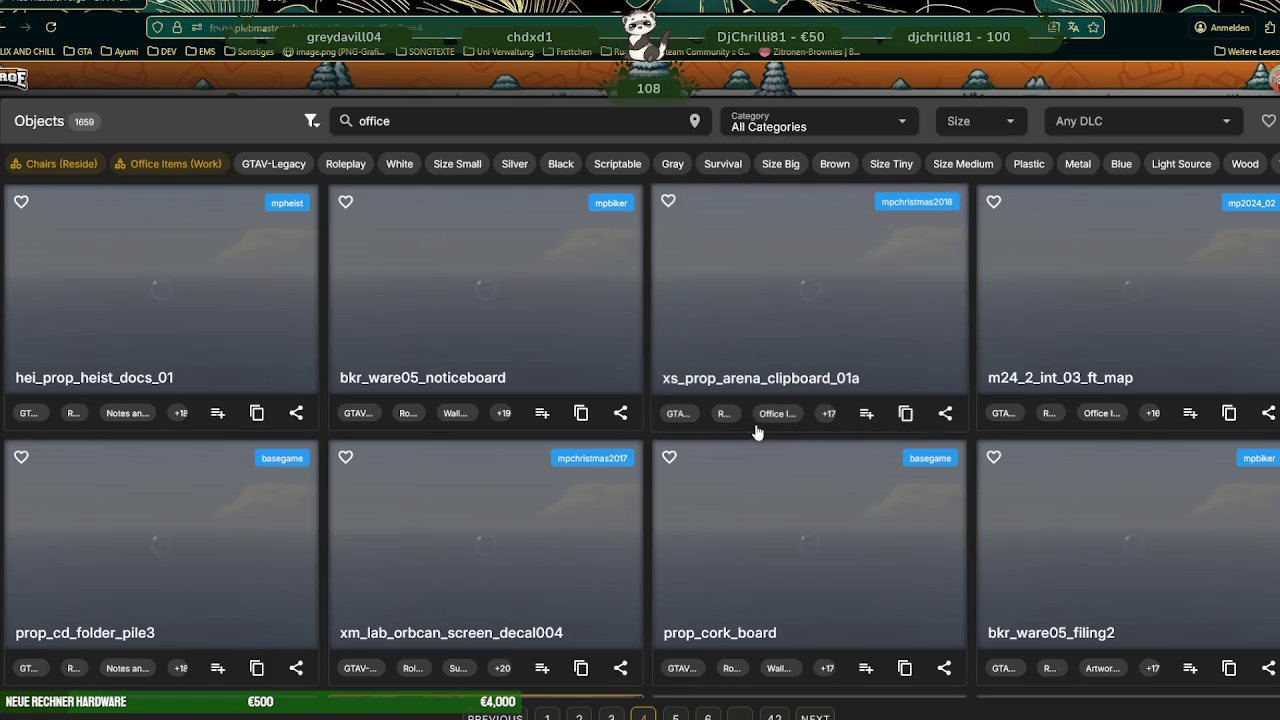
scroll(790, 450, down, 2)
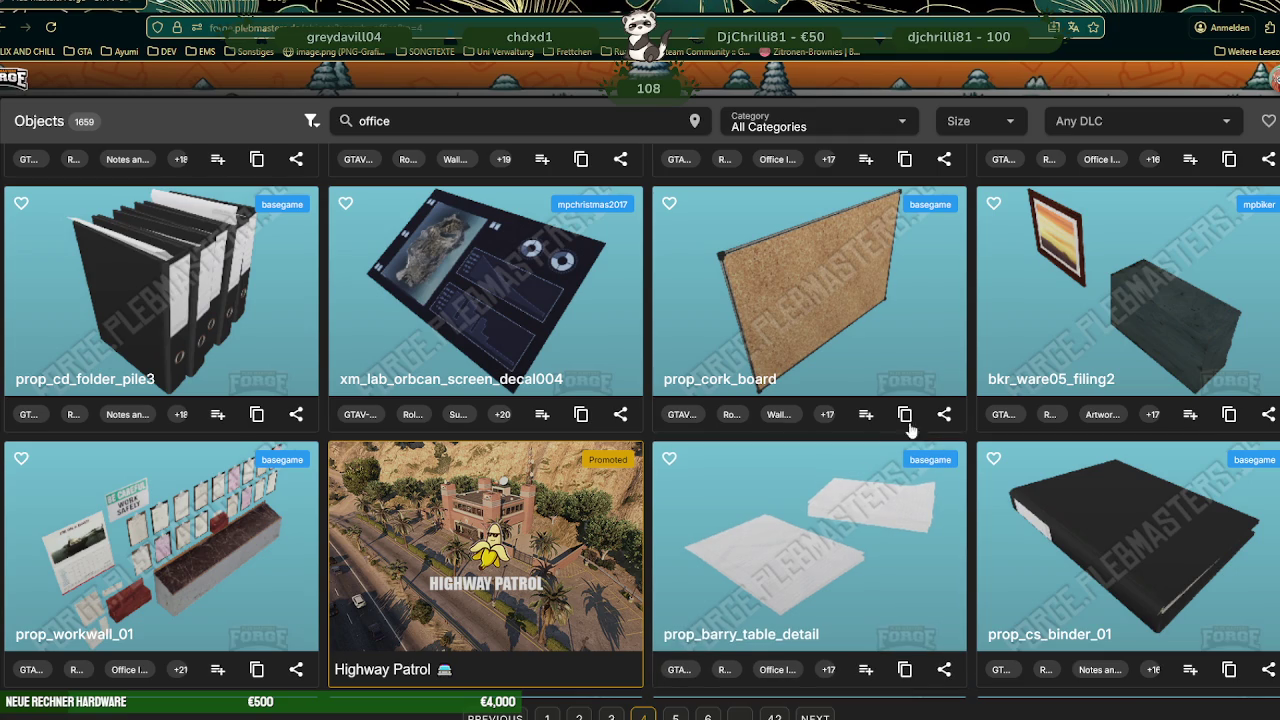
scroll(875, 425, down, 2)
scroll(860, 435, down, 3)
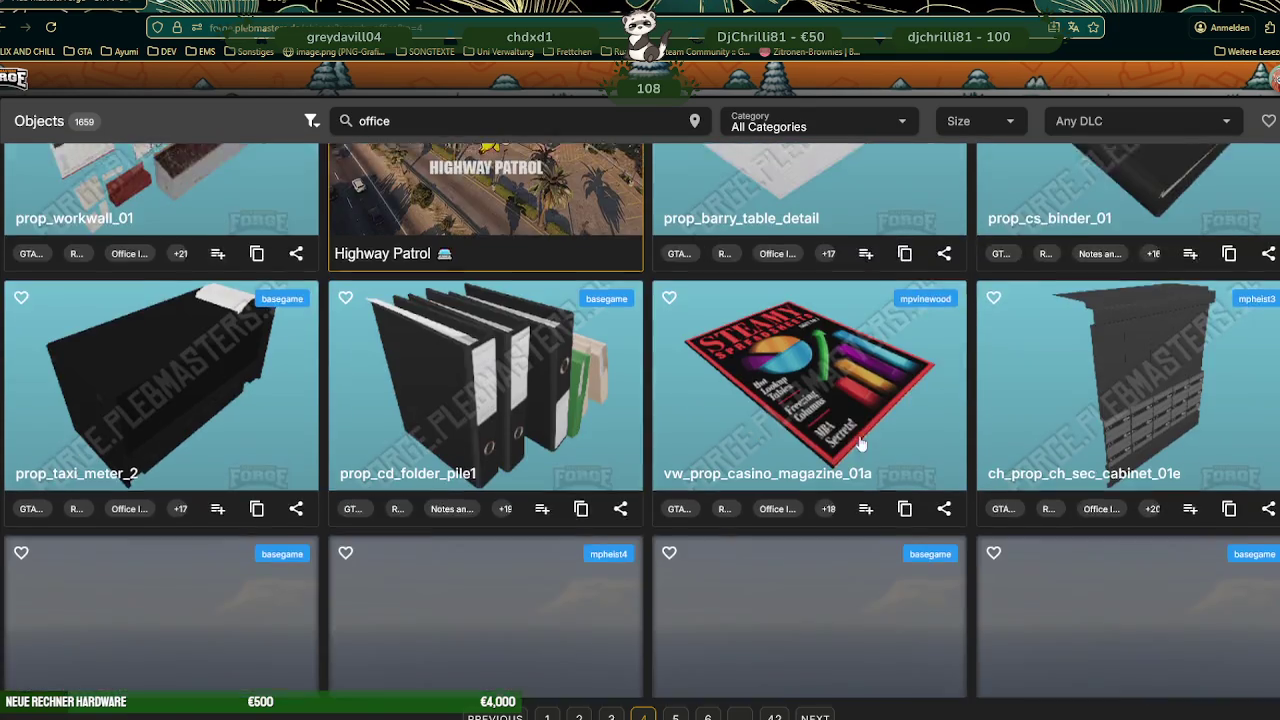
scroll(858, 440, down, 2)
scroll(858, 445, down, 2)
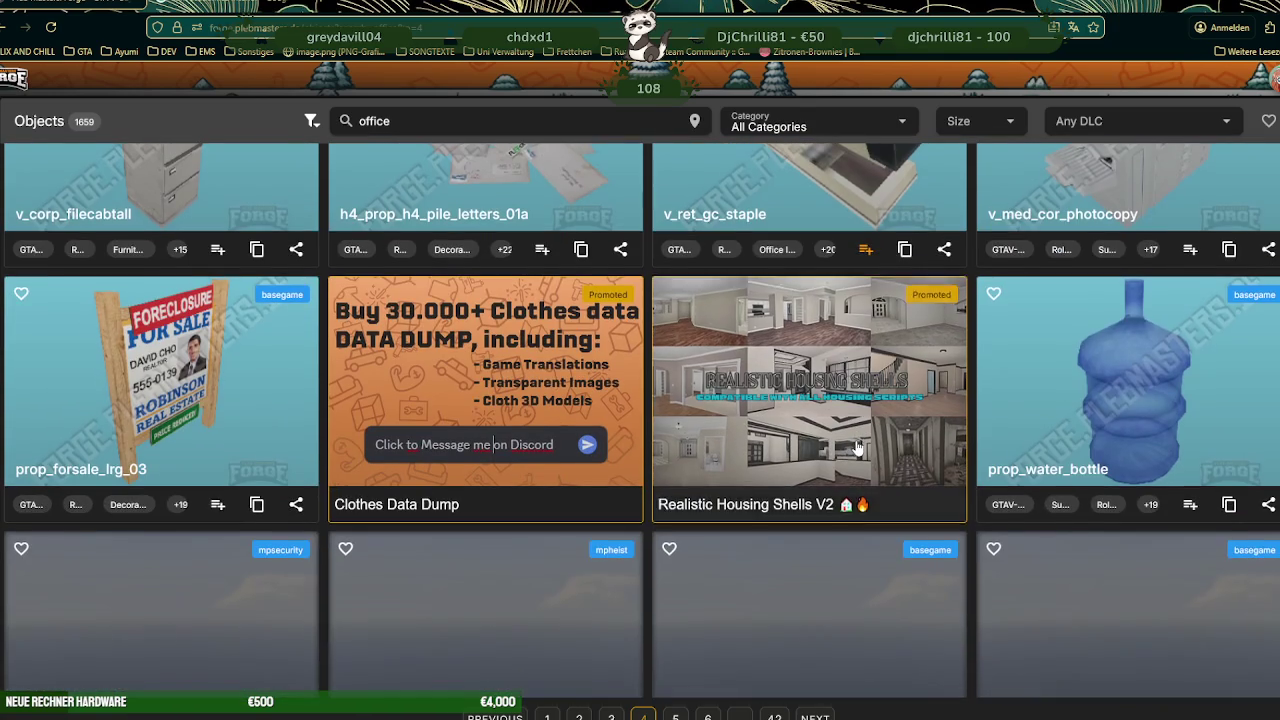
scroll(857, 448, down, 2)
scroll(856, 450, down, 2)
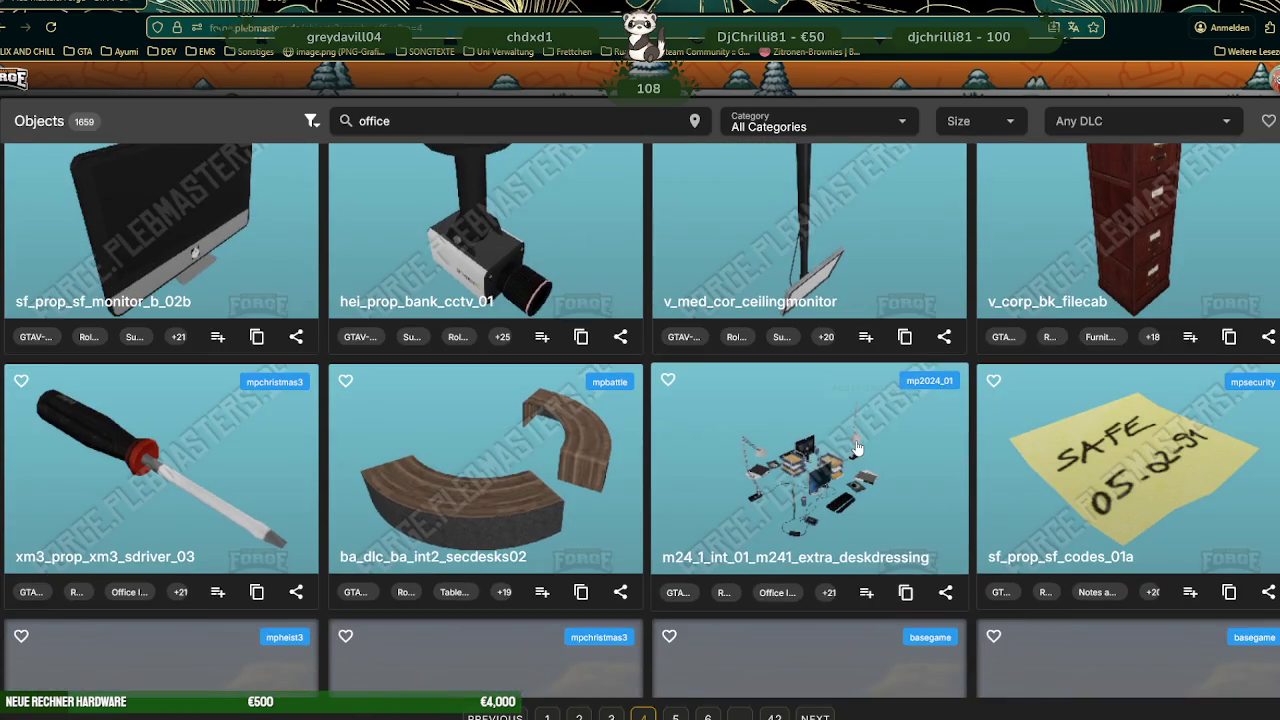
scroll(855, 452, down, 2)
scroll(855, 455, down, 2)
scroll(842, 465, down, 1)
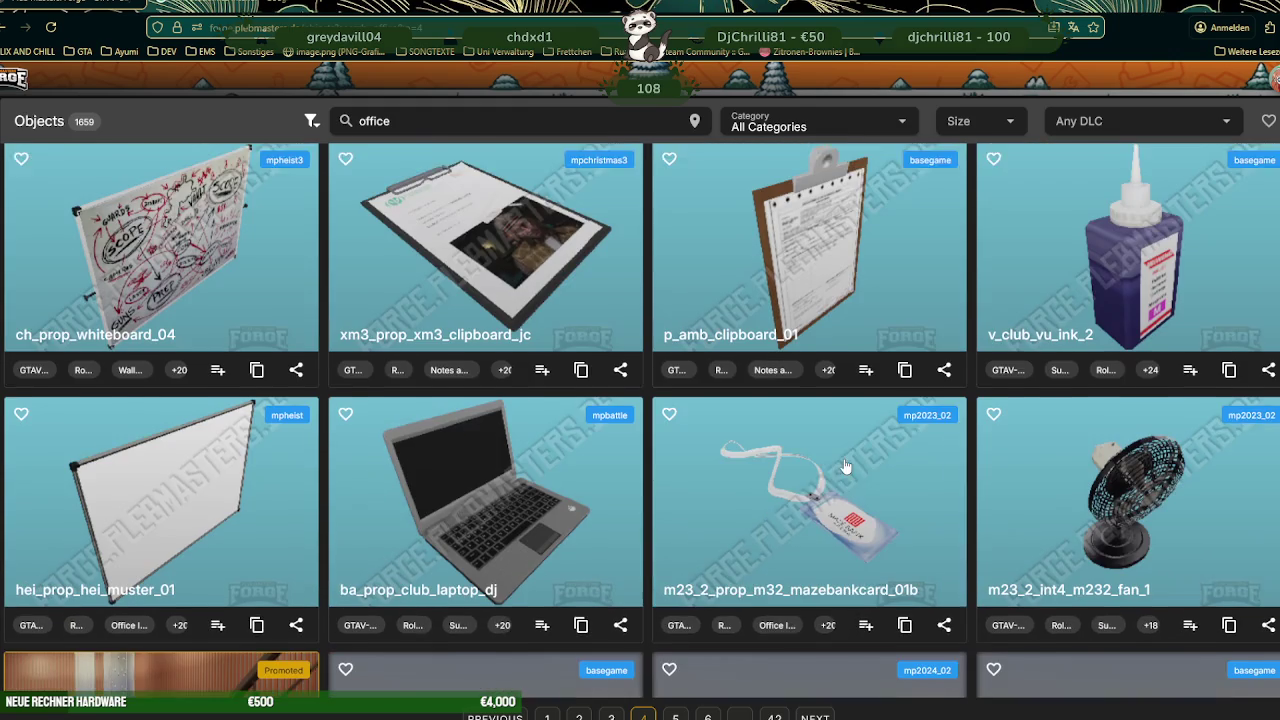
scroll(842, 467, down, 1)
scroll(841, 475, down, 1)
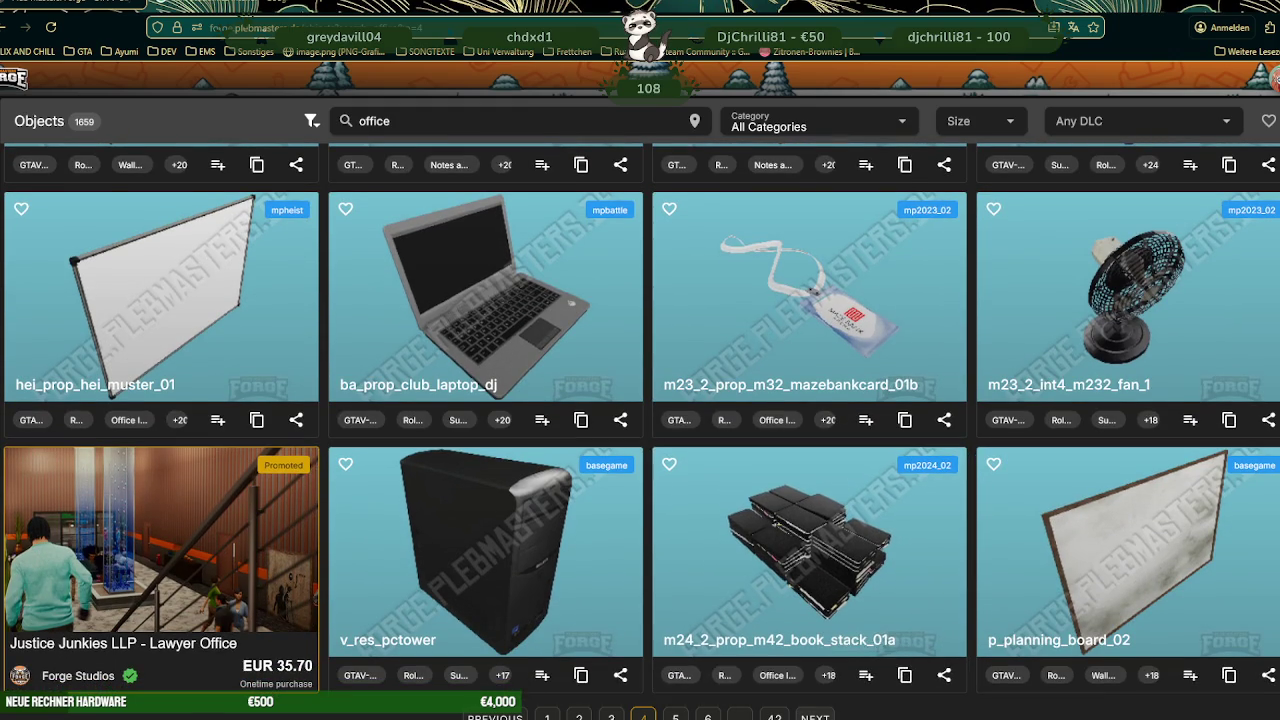
- Open page 5 of the results, browse its props, then return to Blender
click(815, 716)
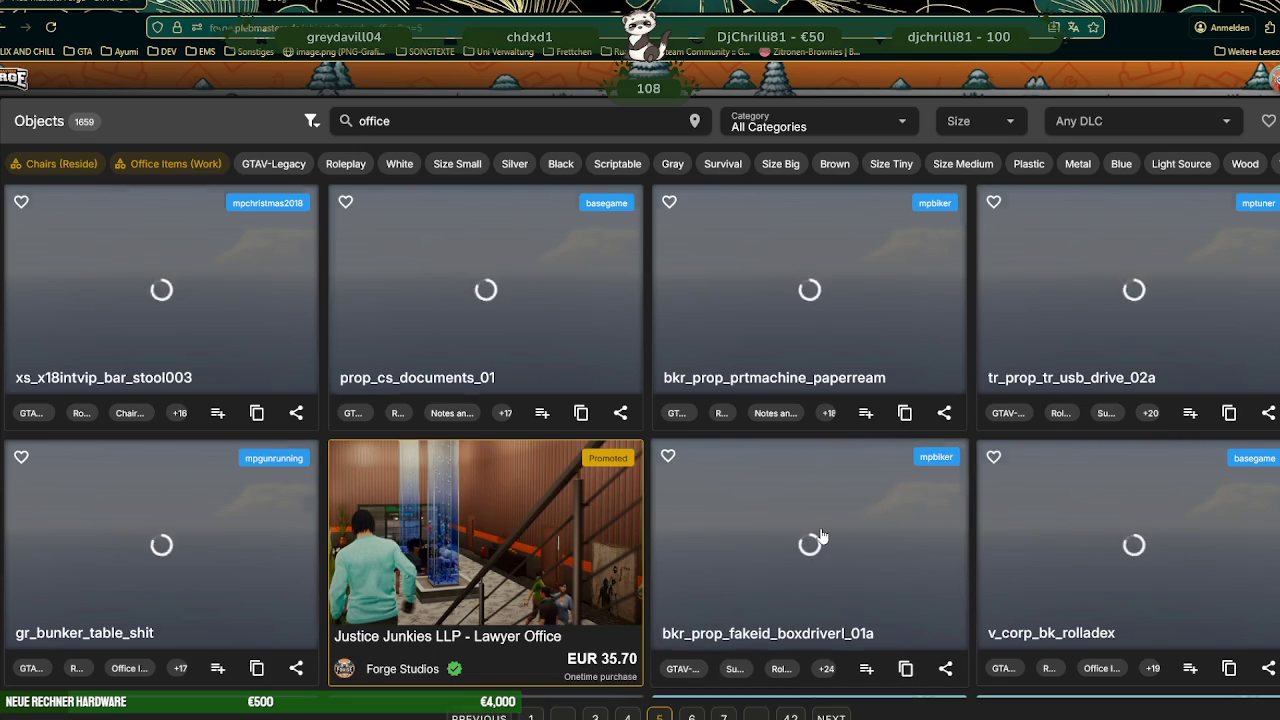
scroll(821, 536, down, 3)
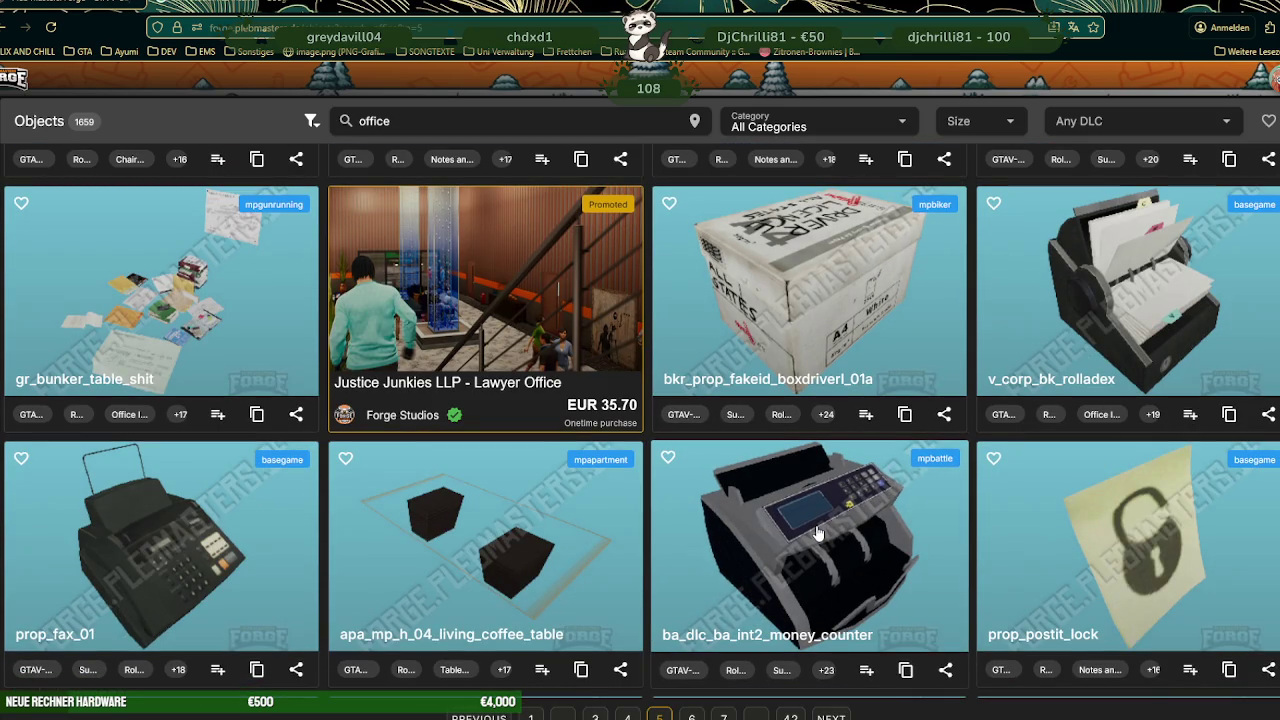
scroll(816, 535, down, 3)
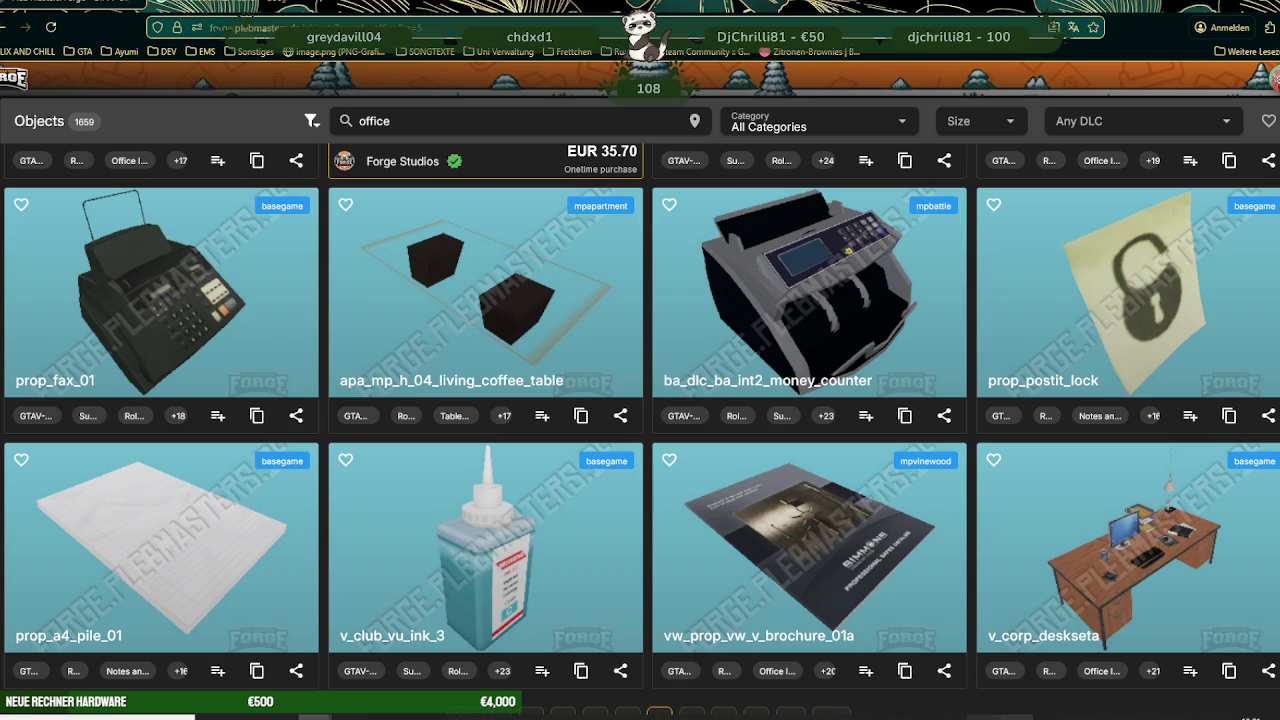
key(alt+Tab)
scroll(716, 449, up, 3)
- In Edit Mode on the living-room model, select the shelf's frame and boards
mouse_move(714, 476)
middle_down()
mouse_move(567, 270)
mouse_move(589, 322)
mouse_move(660, 253)
mouse_move(677, 298)
mouse_move(539, 253)
middle_up()
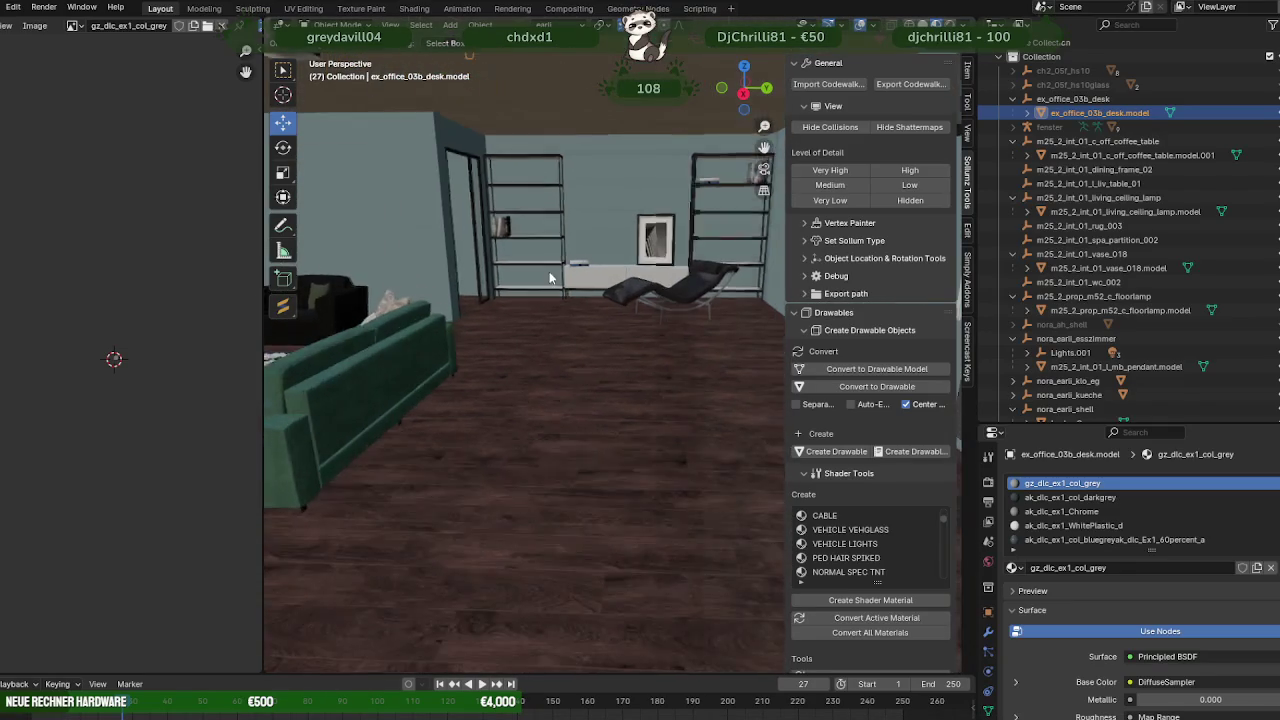
click(539, 253)
key(Tab)
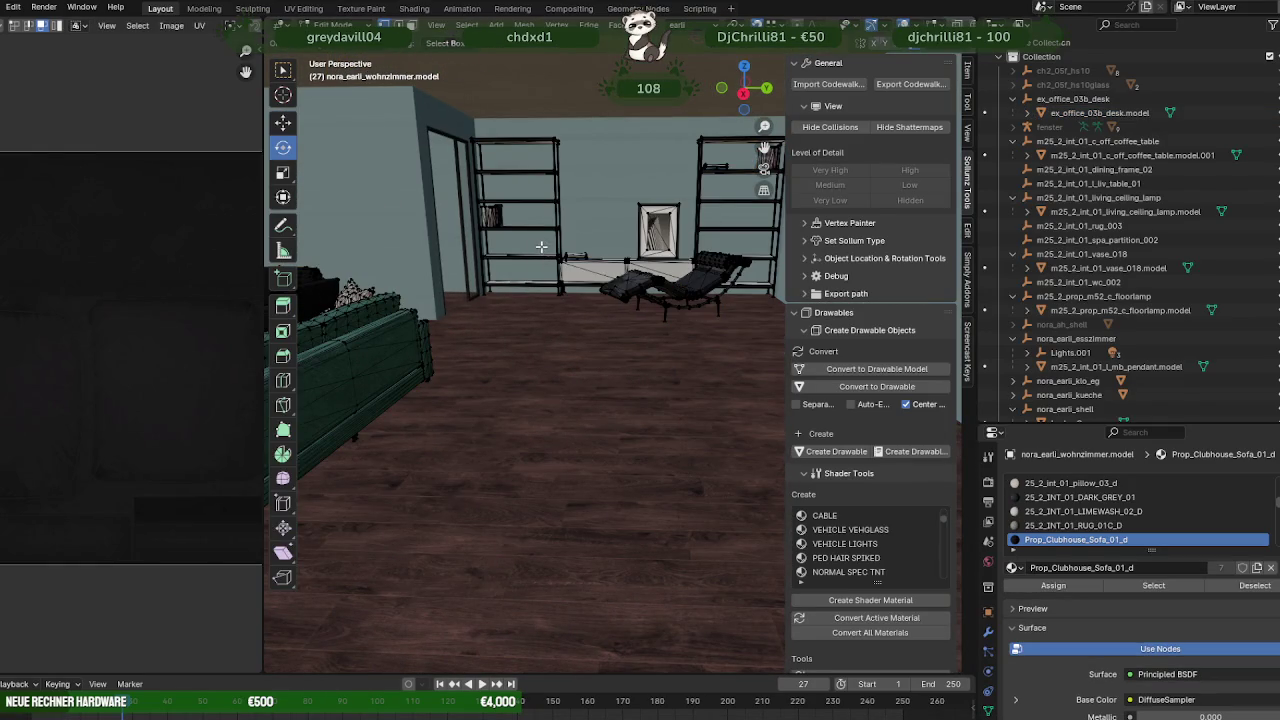
click(551, 258)
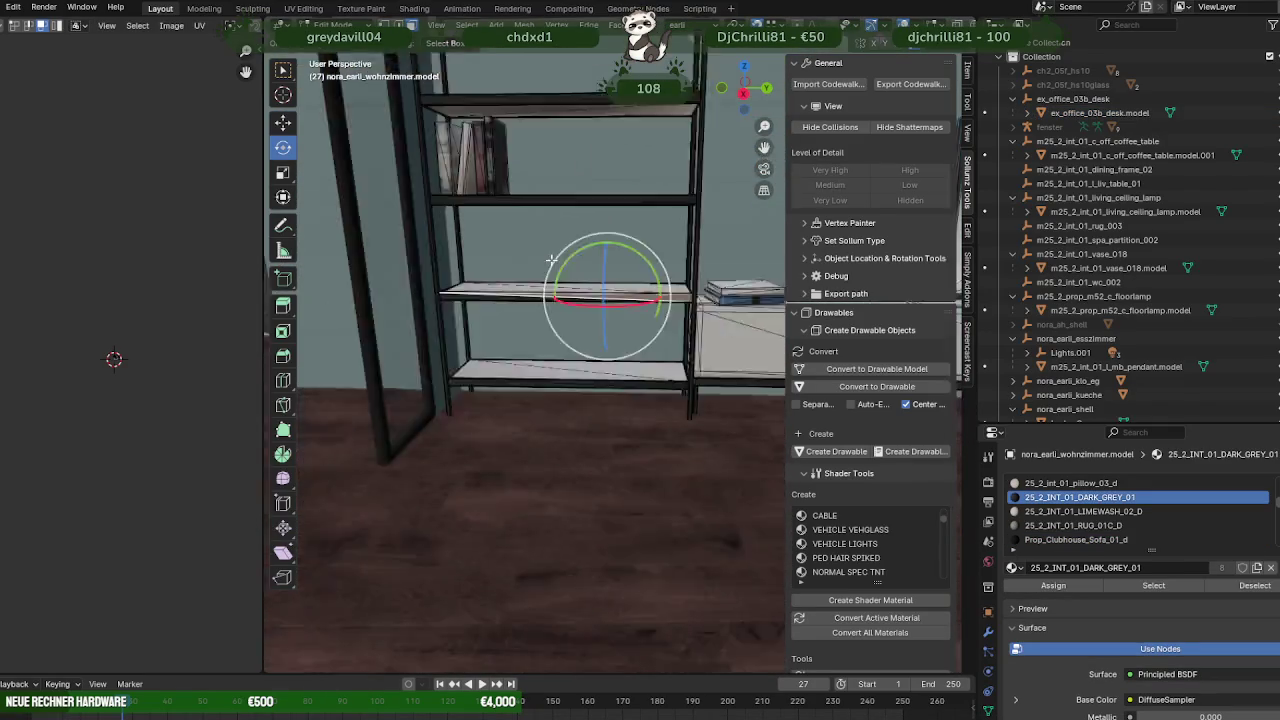
scroll(556, 287, up, 5)
scroll(556, 287, up, 3)
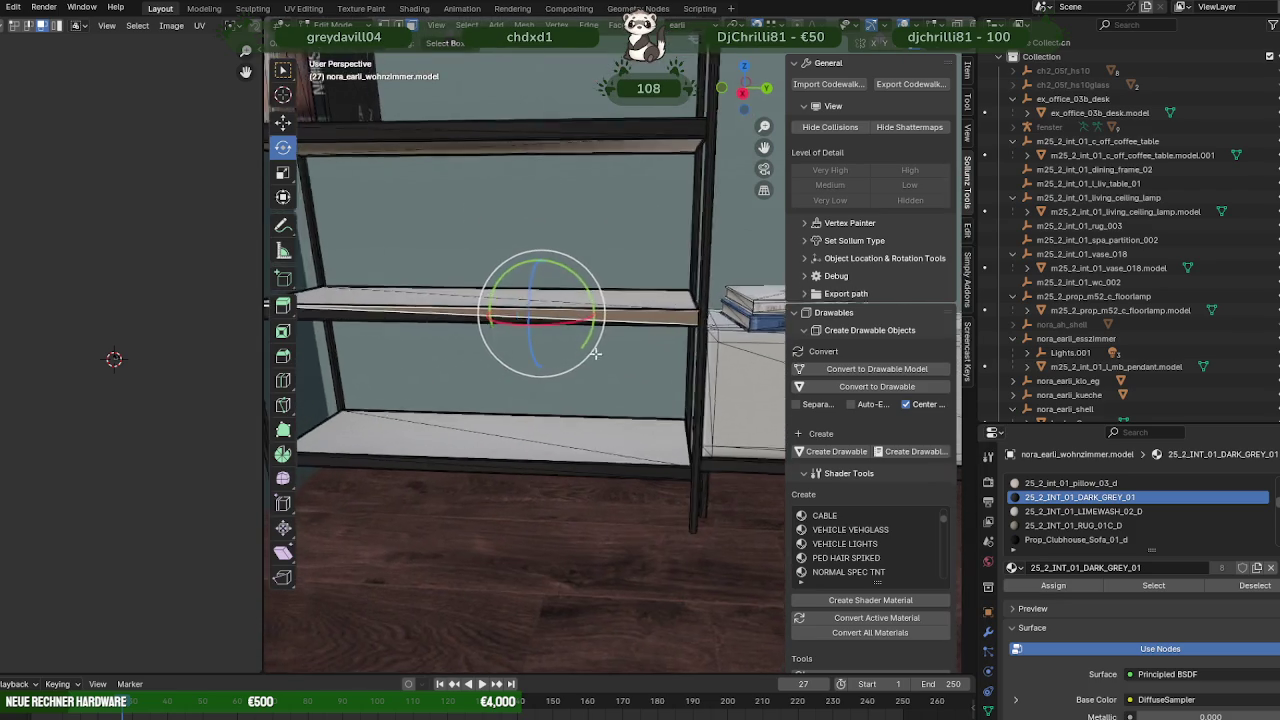
middle_drag(556, 287, 590, 325)
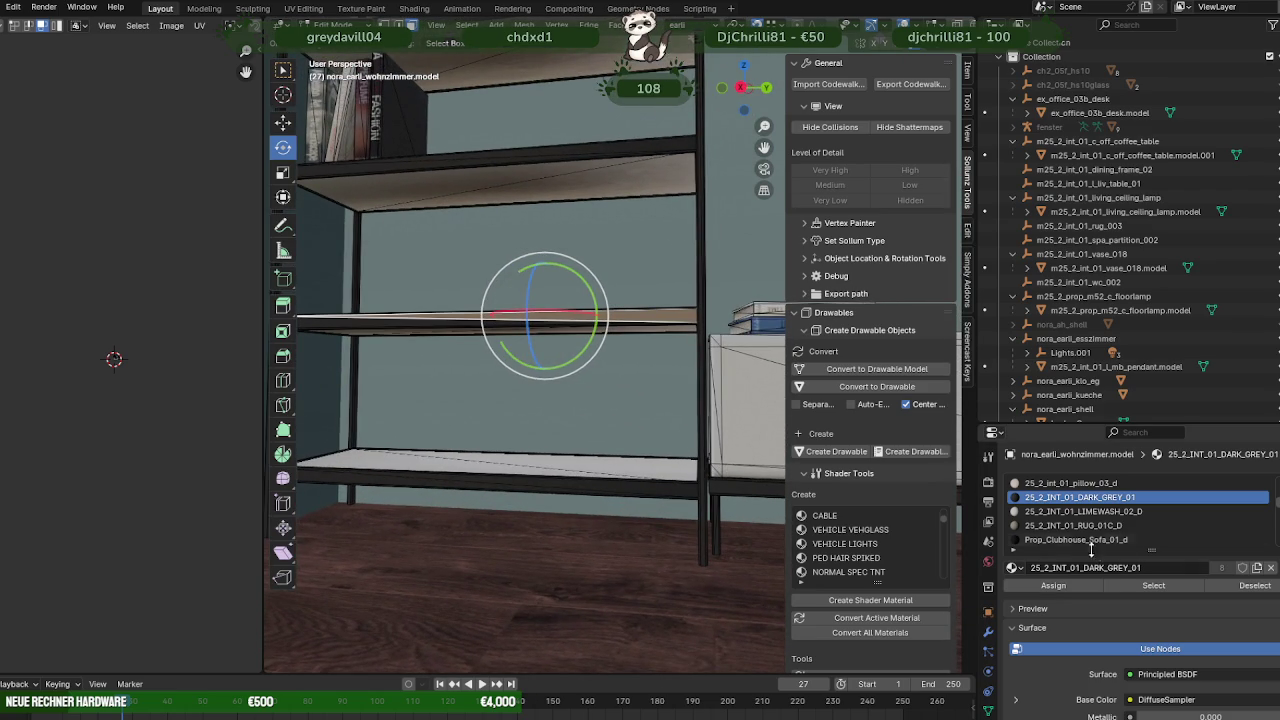
click(1143, 587)
shift+click(678, 472)
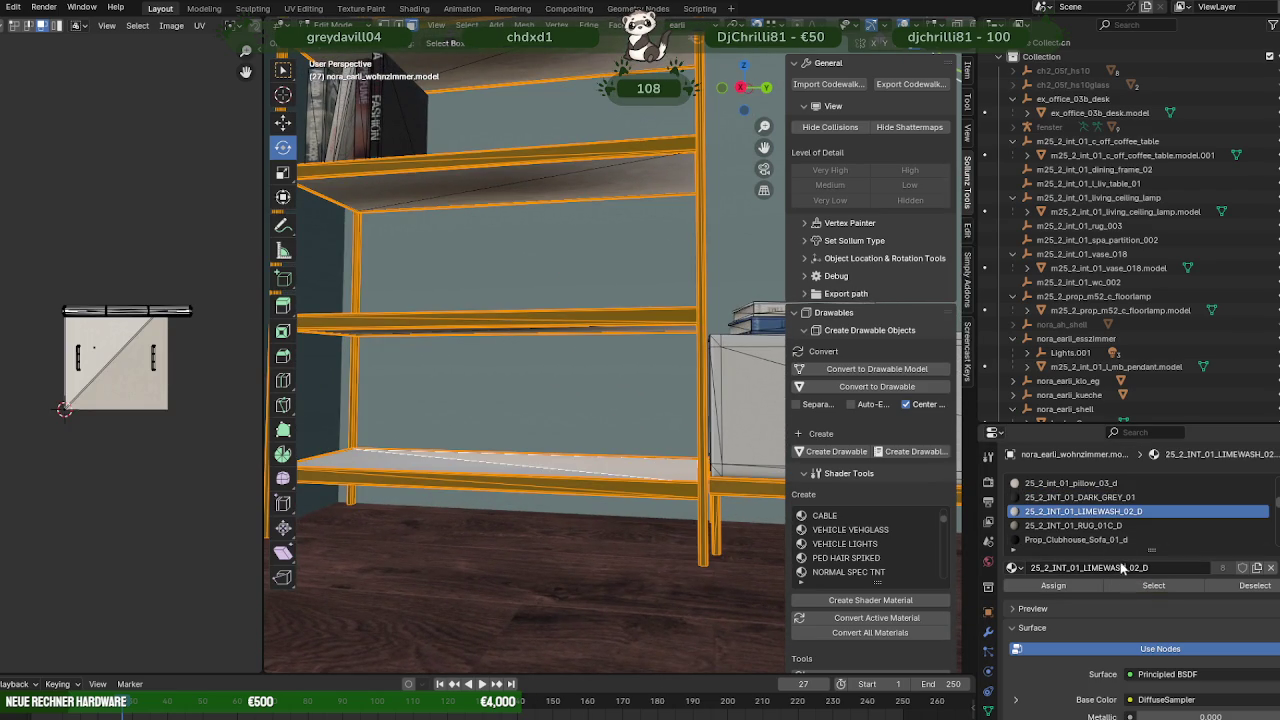
scroll(633, 377, down, 4)
scroll(633, 377, down, 3)
scroll(633, 377, down, 3)
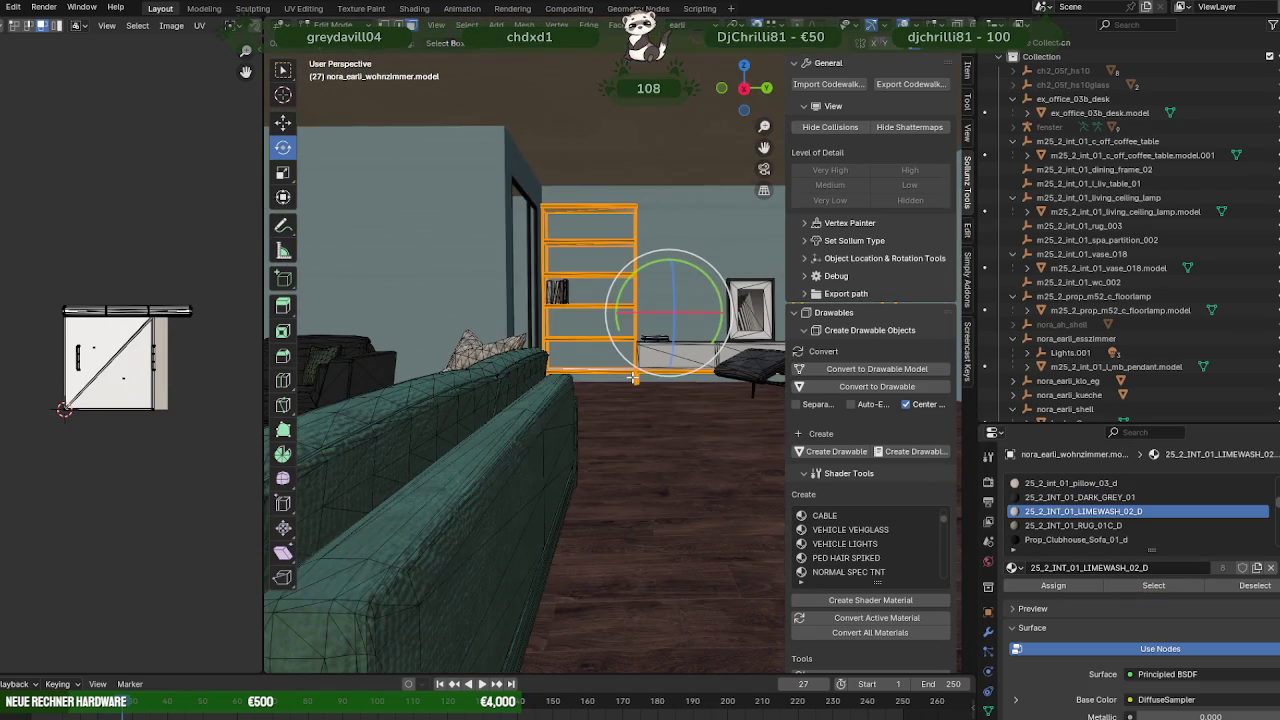
- With the Move tool active, box-select the shelf geometry in wireframe view
key(shift+space)
click(650, 363)
mouse_move(652, 363)
middle_down()
mouse_move(600, 385)
mouse_move(474, 341)
mouse_move(458, 382)
middle_up()
key(shift+z)
scroll(600, 385, down, 5)
drag(552, 380, 552, 380)
middle_drag(552, 380, 648, 370)
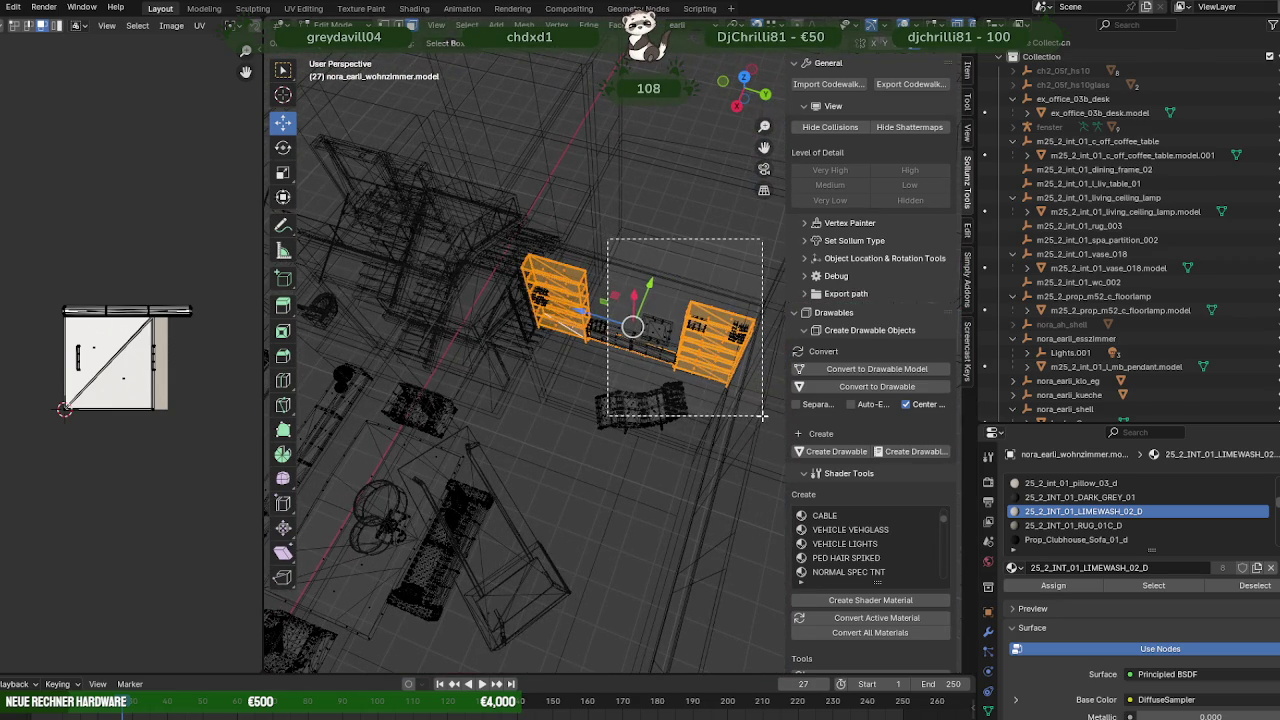
scroll(693, 412, up, 5)
- Refine the shelf selection around its corner legs and duplicate it with Shift+D
mouse_move(693, 412)
middle_down()
mouse_move(534, 346)
mouse_move(514, 363)
mouse_move(666, 325)
mouse_move(586, 329)
mouse_move(523, 369)
mouse_move(580, 367)
mouse_move(593, 382)
middle_up()
scroll(666, 325, up, 3)
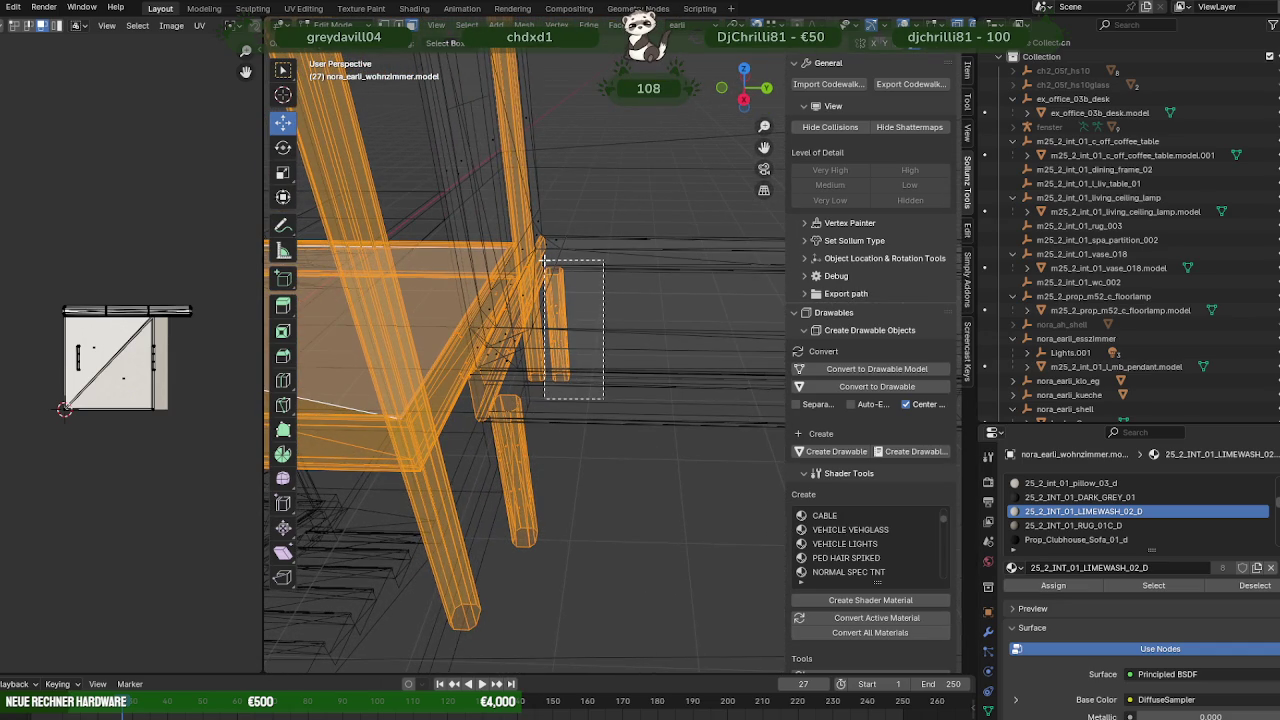
middle_drag(545, 296, 571, 353)
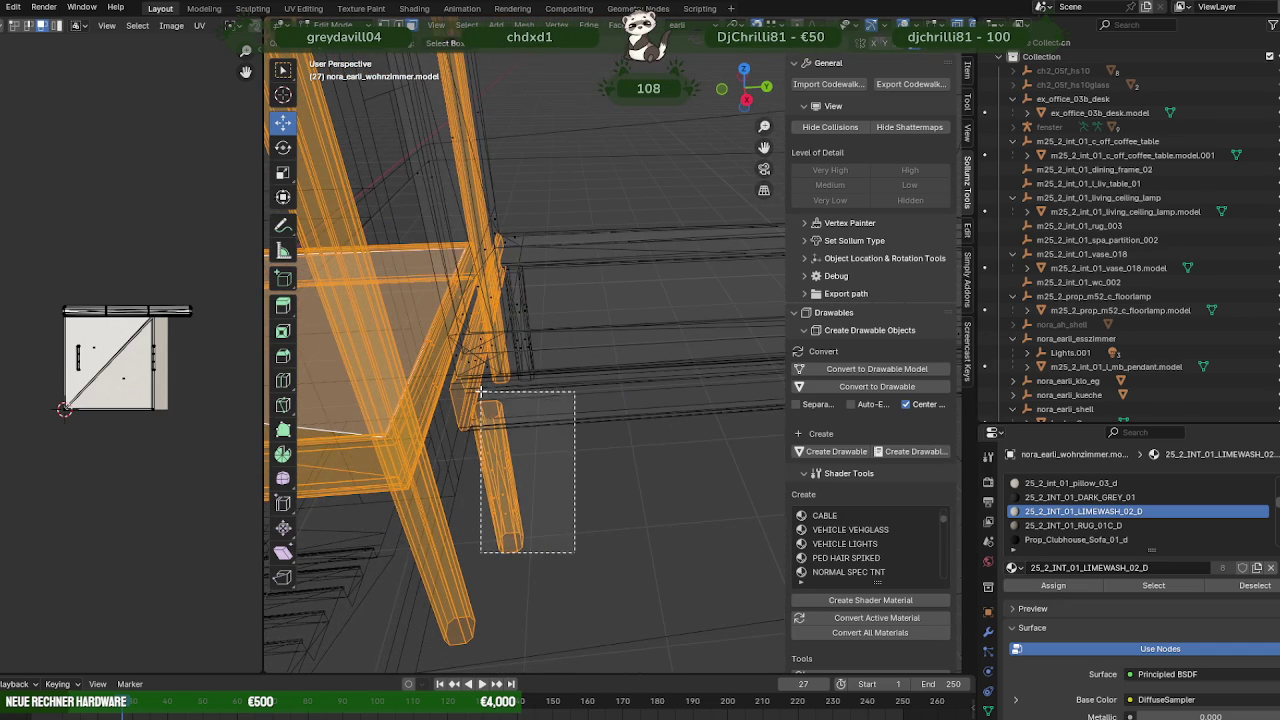
mouse_move(479, 406)
middle_down()
mouse_move(520, 386)
mouse_move(543, 403)
mouse_move(697, 423)
mouse_move(541, 432)
mouse_move(571, 423)
mouse_move(533, 451)
mouse_move(551, 440)
mouse_move(430, 405)
middle_up()
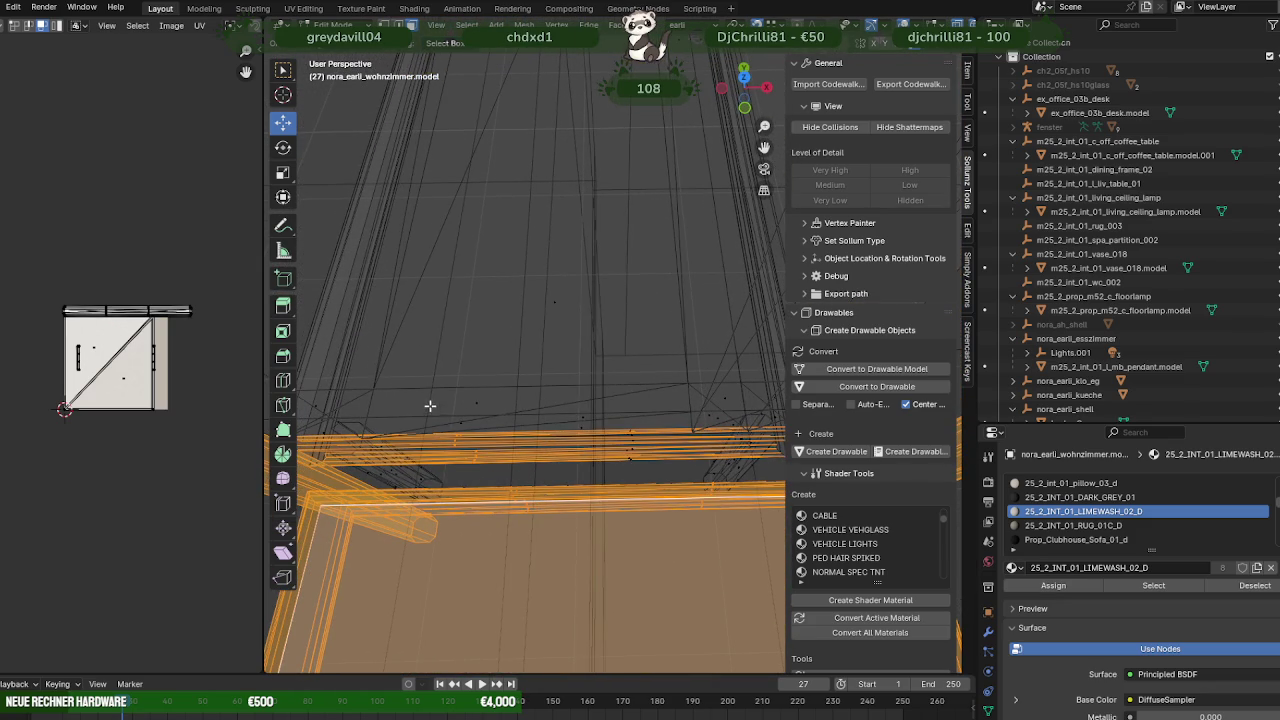
drag(513, 473, 513, 473)
middle_drag(513, 473, 579, 252)
key(shift+z)
key(shift+d)
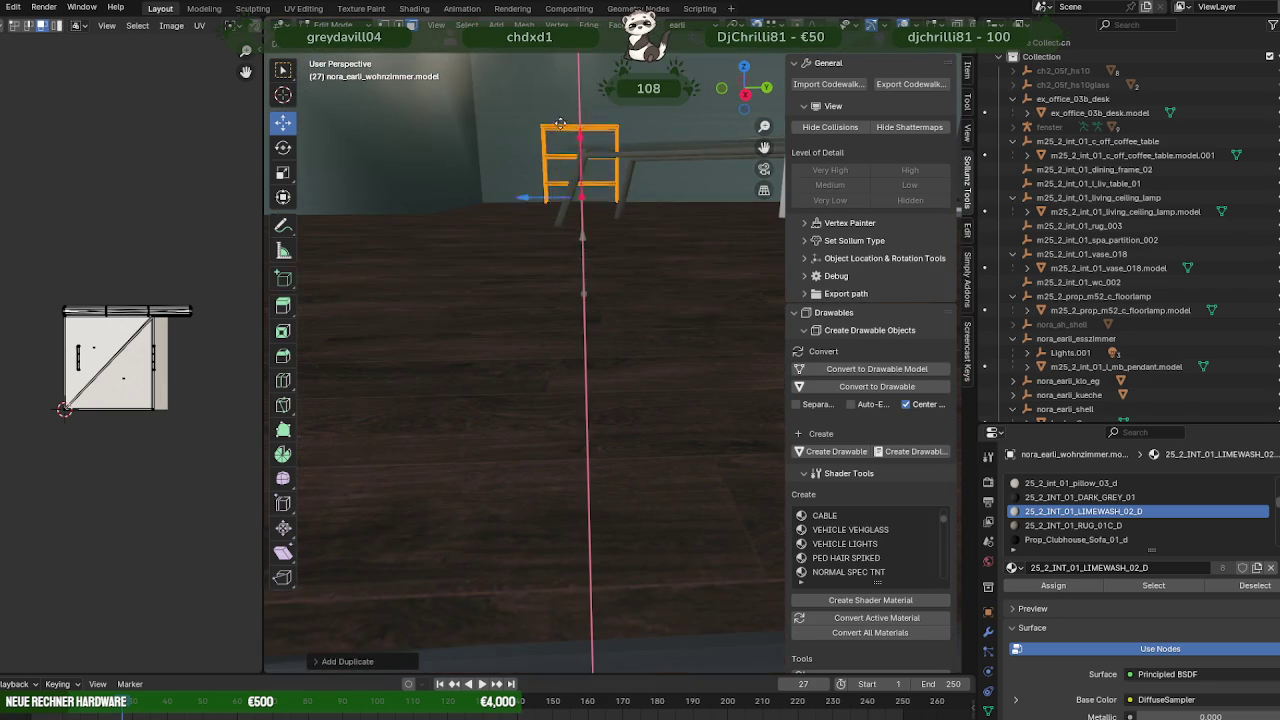
- Separate the duplicated shelf selection into its own object and edit the new shelf
click(561, 124)
middle_drag(561, 124, 595, 300)
key(ctrl+f)
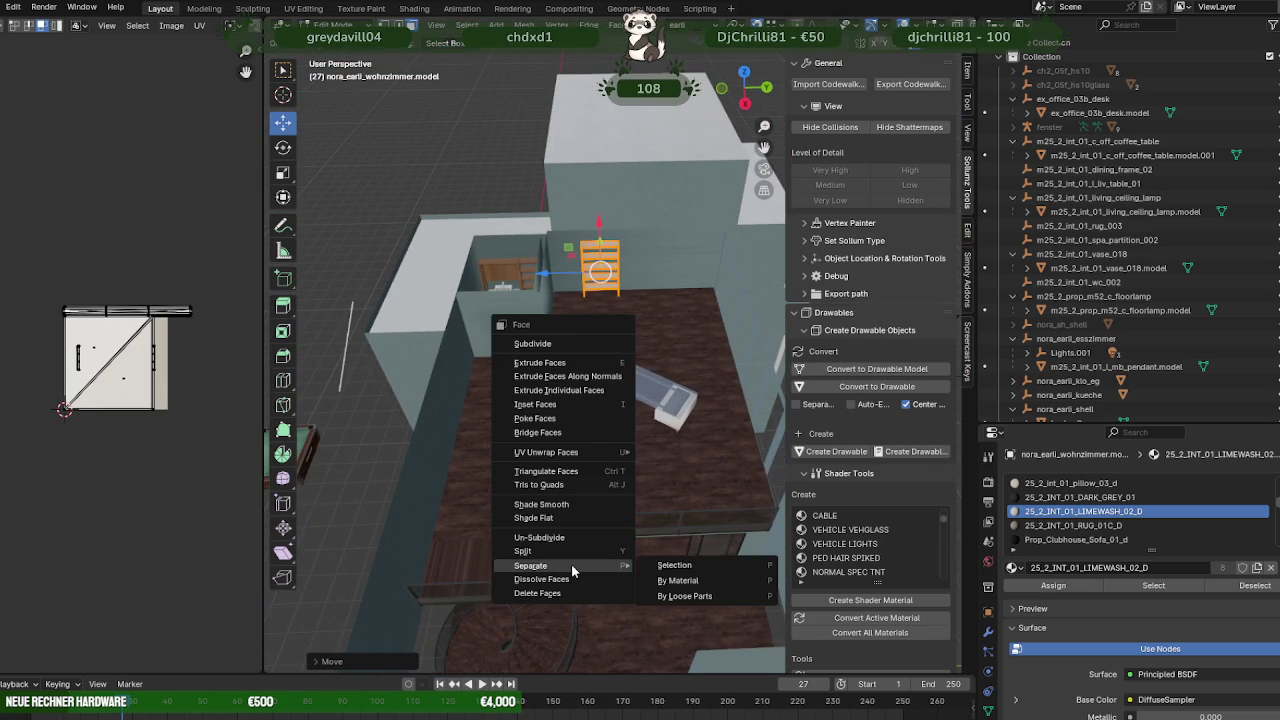
click(674, 565)
key(Tab)
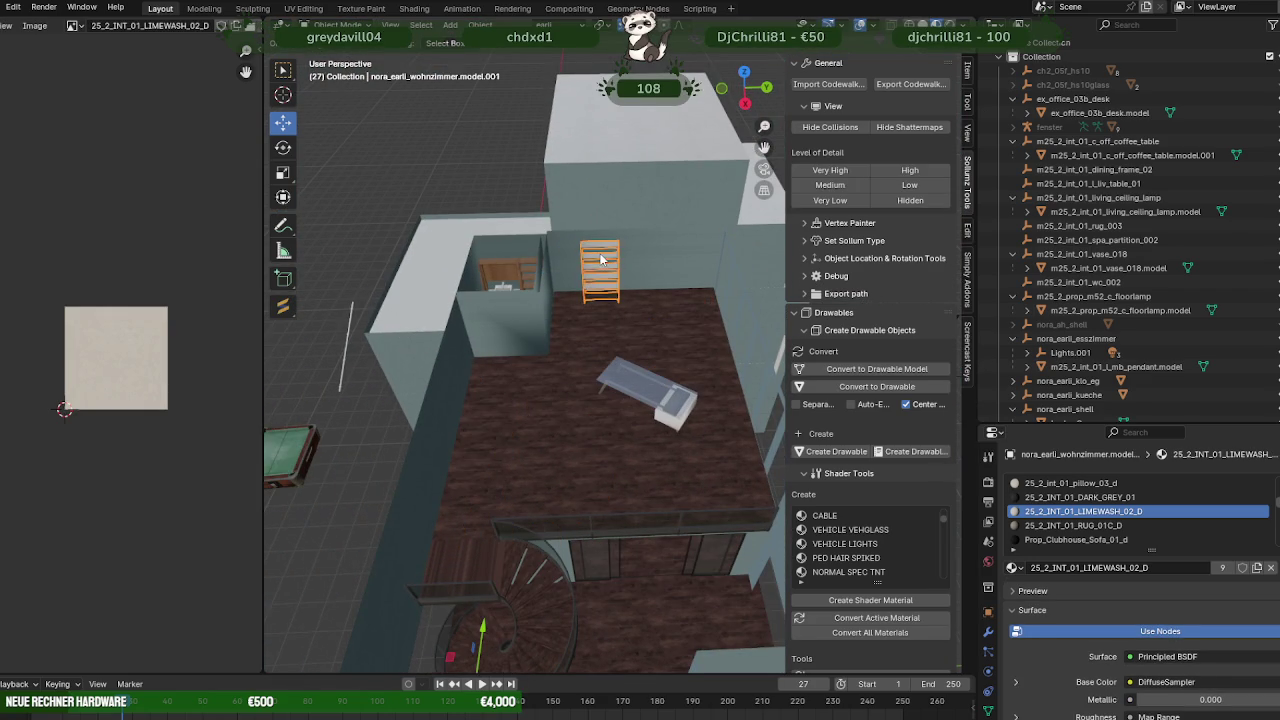
key(Tab)
- Frame the new shelf in wireframe and orbit to see the wall corner behind it
middle_drag(600, 260, 603, 276)
key(shift+z)
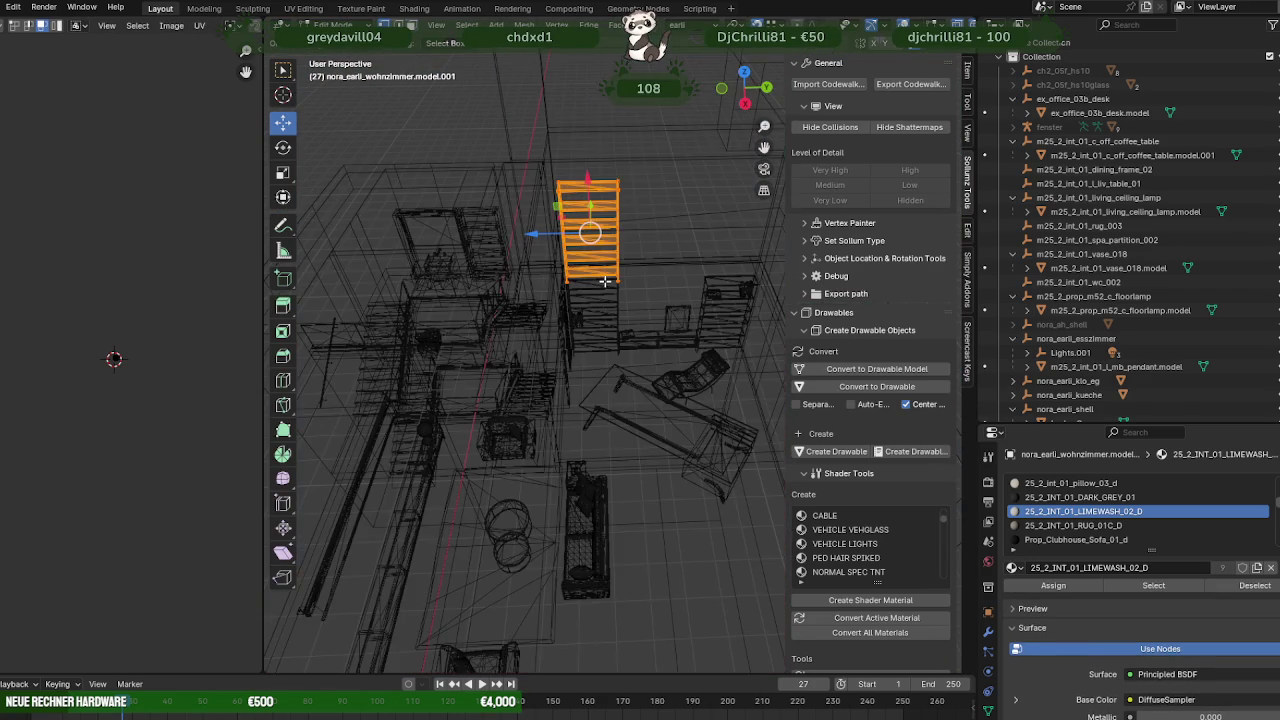
key(KP_Decimal)
scroll(511, 451, down, 2)
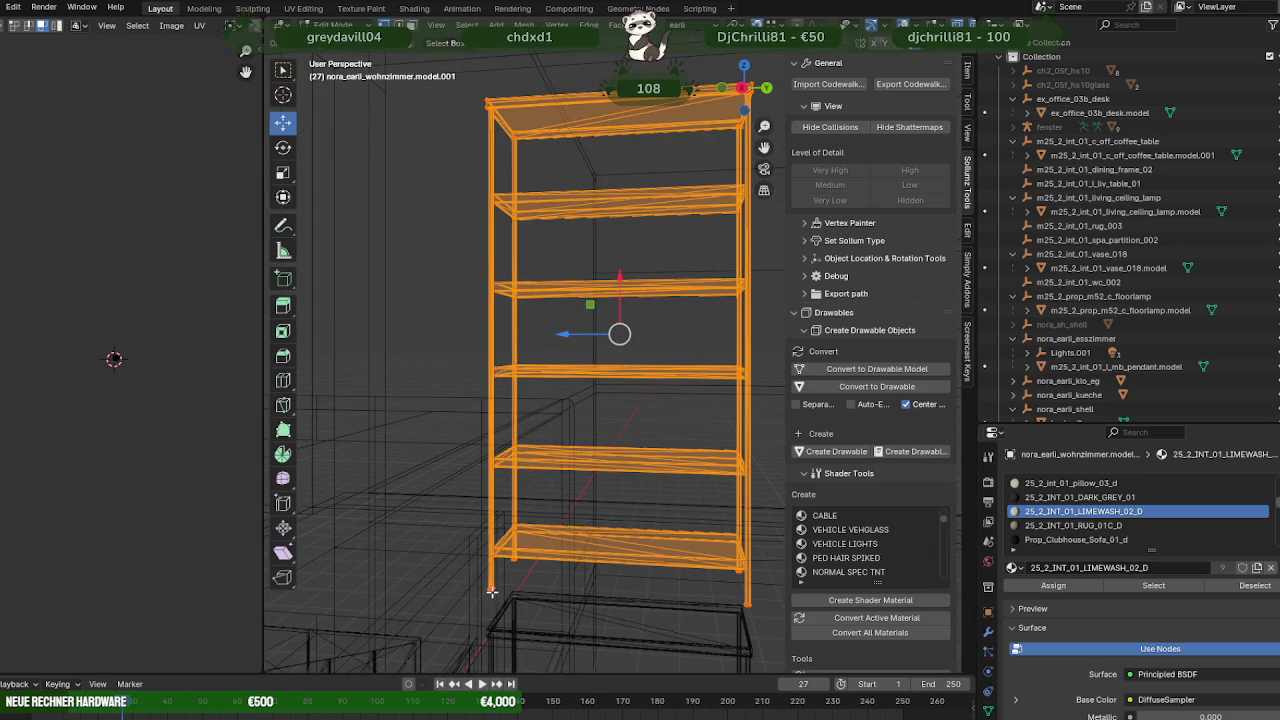
scroll(505, 585, down, 3)
key(shift+z)
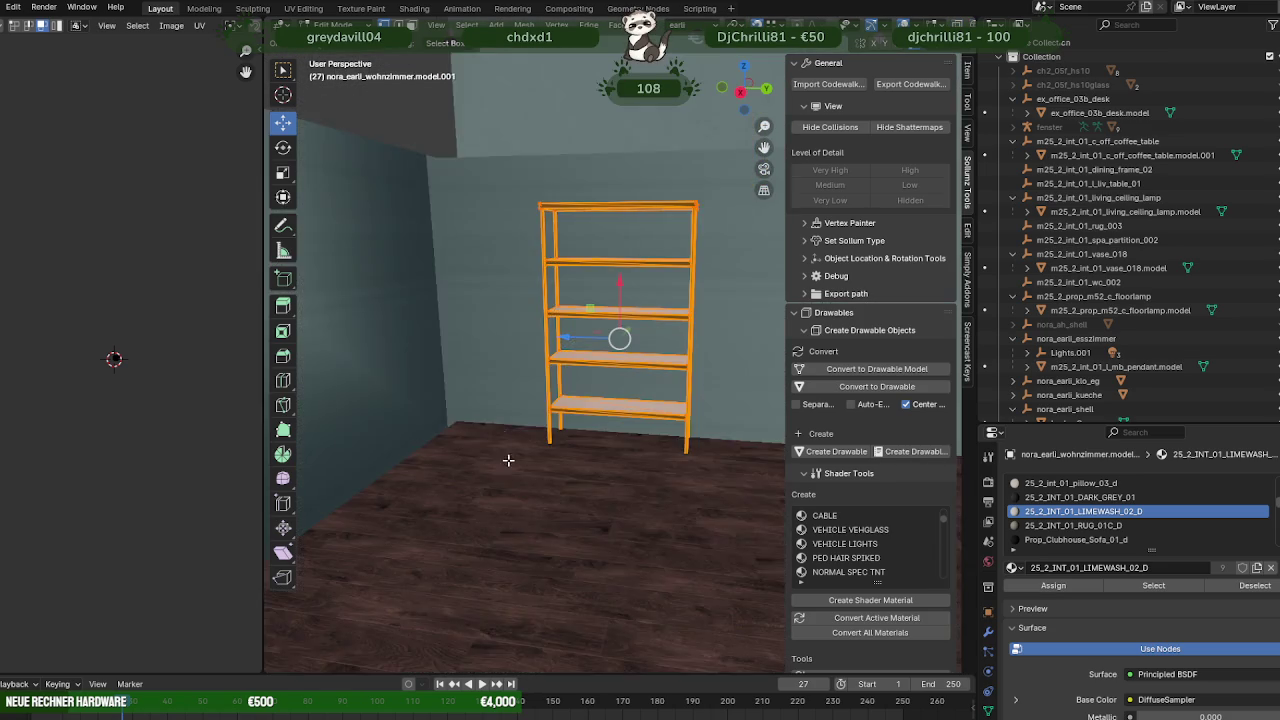
scroll(530, 430, down, 2)
mouse_move(540, 420)
middle_down()
mouse_move(563, 434)
mouse_move(577, 299)
middle_up()
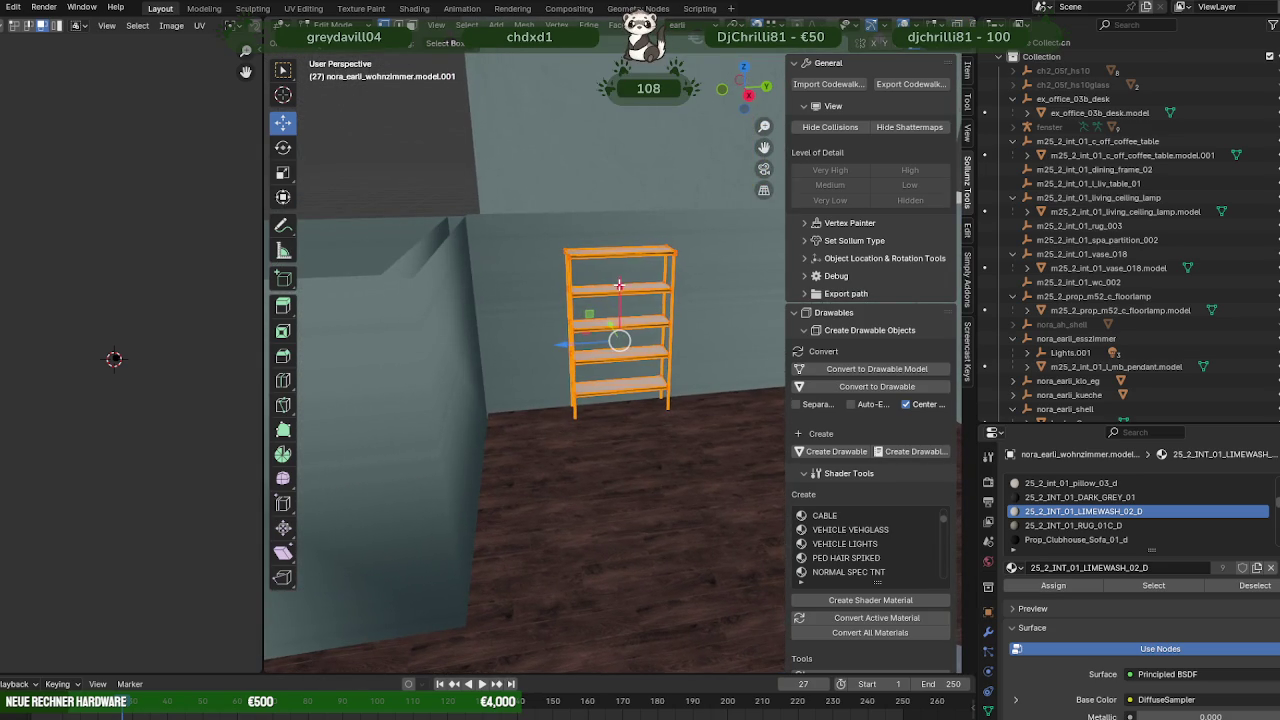
- Raise the shelf along Z so it stands on the wooden floor against the wall
key(g)
key(z)
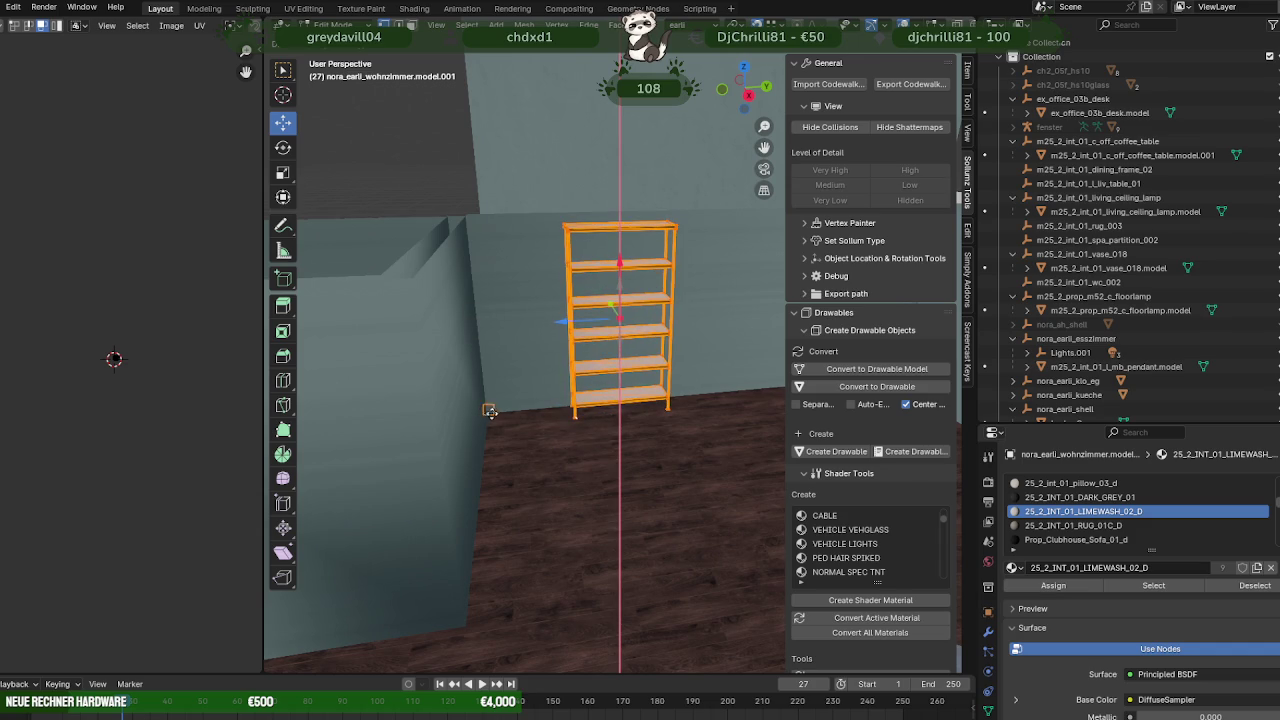
click(493, 417)
scroll(510, 440, up, 3)
mouse_move(515, 445)
middle_down()
mouse_move(542, 463)
mouse_move(440, 446)
mouse_move(434, 428)
mouse_move(677, 269)
mouse_move(654, 260)
mouse_move(591, 357)
mouse_move(554, 360)
mouse_move(551, 377)
mouse_move(474, 378)
mouse_move(457, 394)
mouse_move(480, 452)
mouse_move(529, 460)
mouse_move(620, 434)
mouse_move(494, 443)
mouse_move(603, 437)
mouse_move(531, 439)
middle_up()
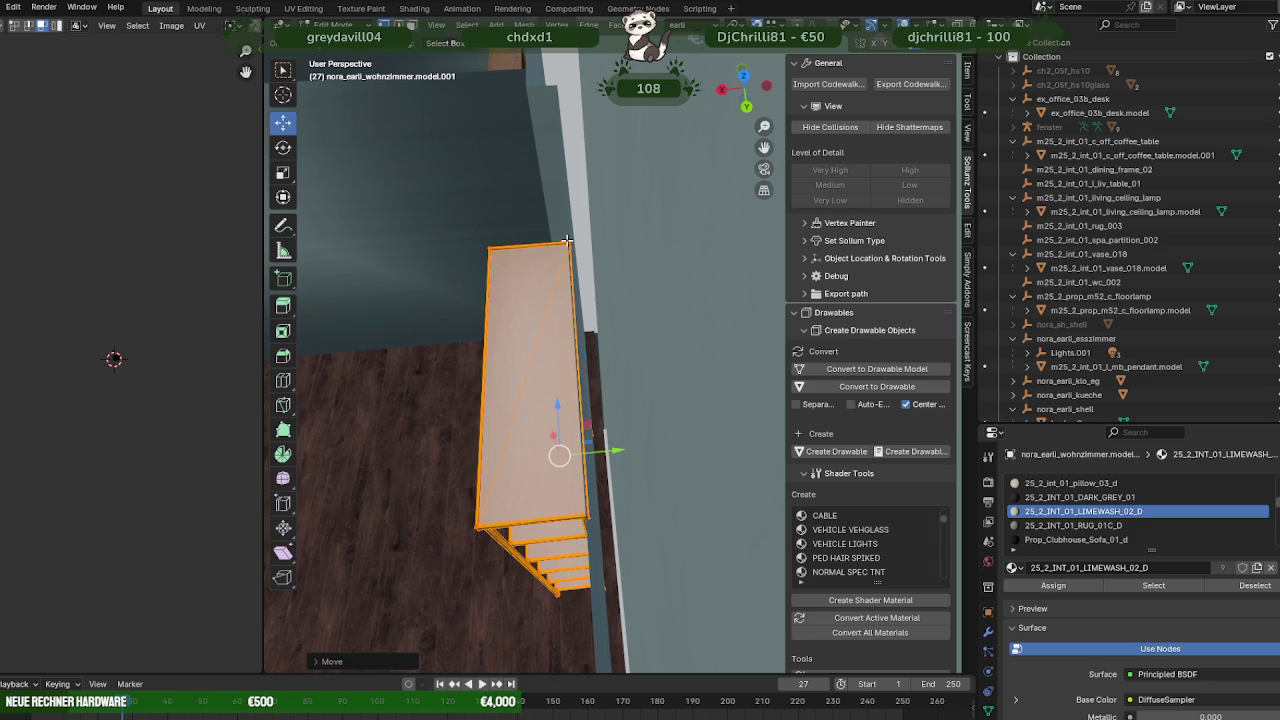